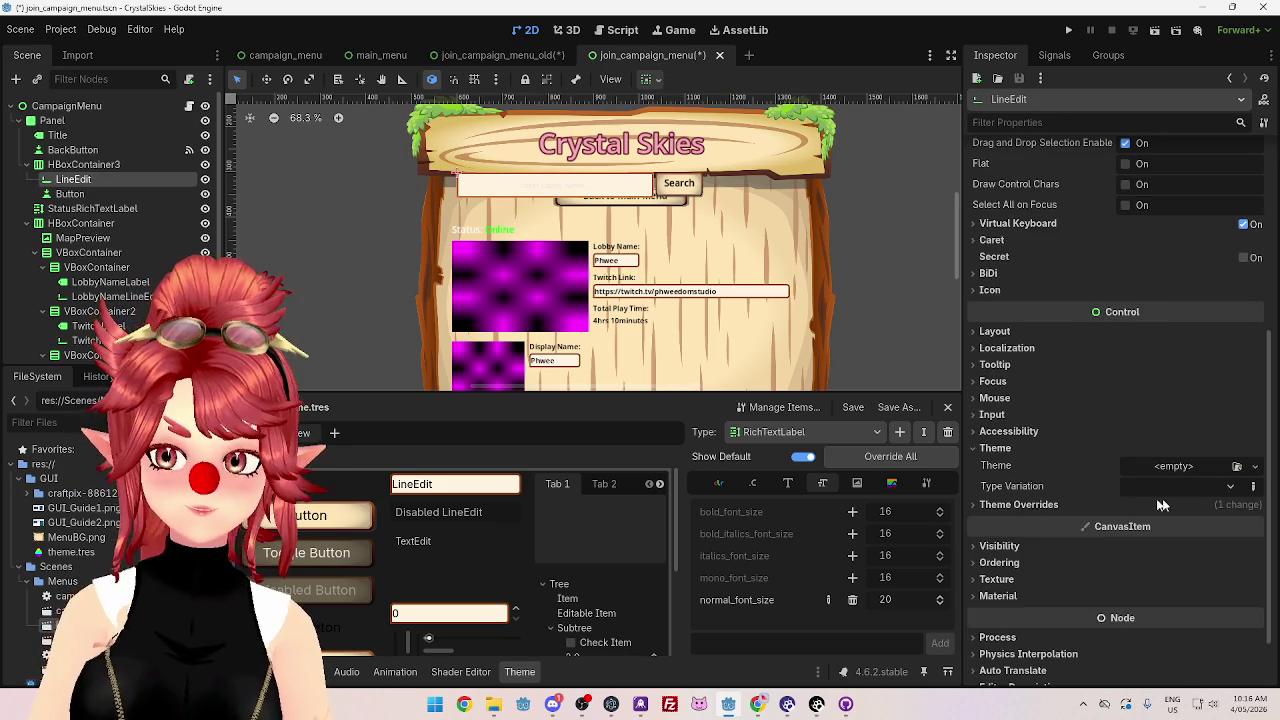
Expand the search LineEdit's Theme Overrides > Constants, showing Minimum Character Width 28.
{"action": "left_click", "coordinate": [1015, 505]}
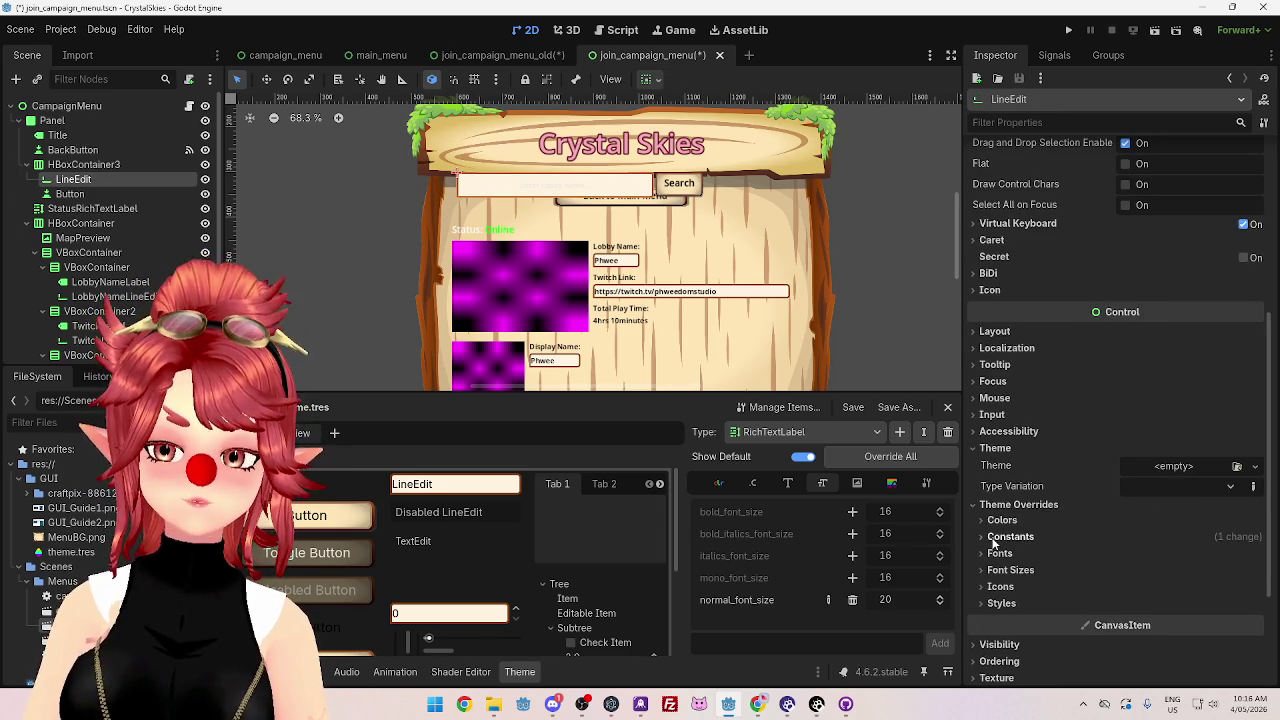
{"action": "left_click", "coordinate": [994, 542]}
{"action": "scroll", "coordinate": [1089, 528], "scroll_direction": "down", "scroll_amount": 2}
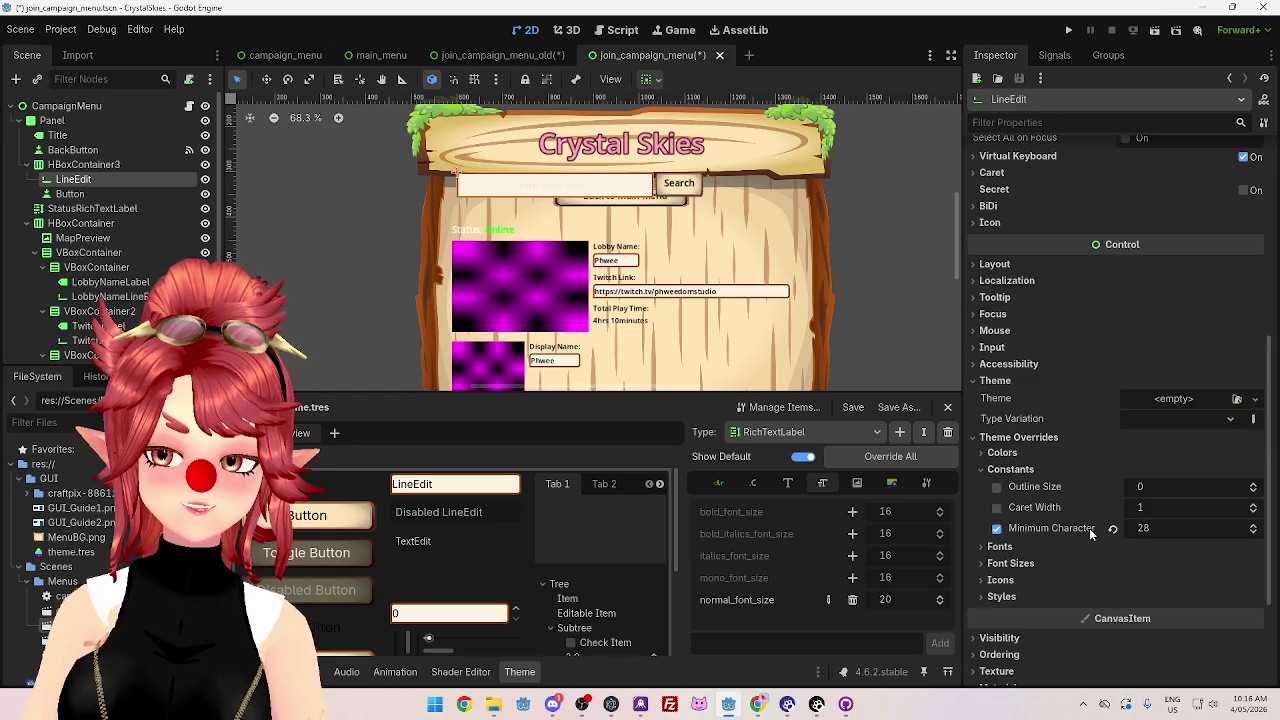
{"action": "mouse_move", "coordinate": [1018, 539]}
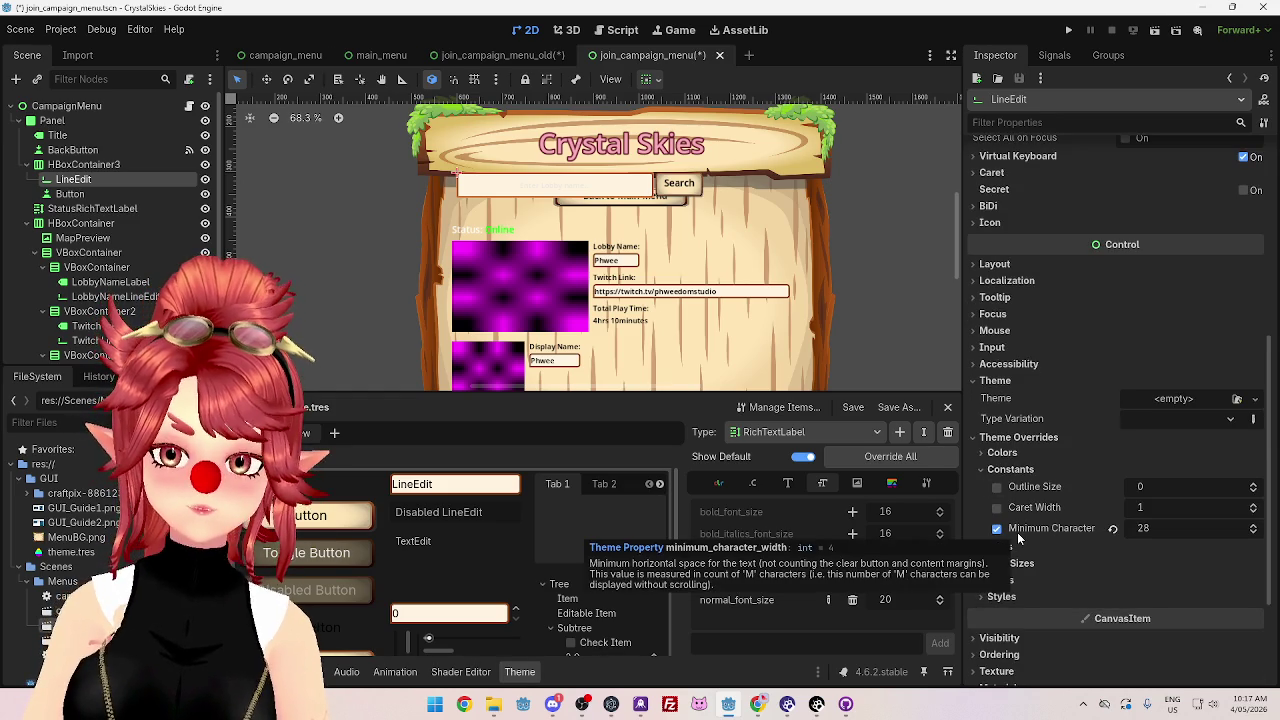
Briefly review the colour overrides, re-toggle Constants, and select the Search button node.
{"action": "left_click", "coordinate": [1004, 453]}
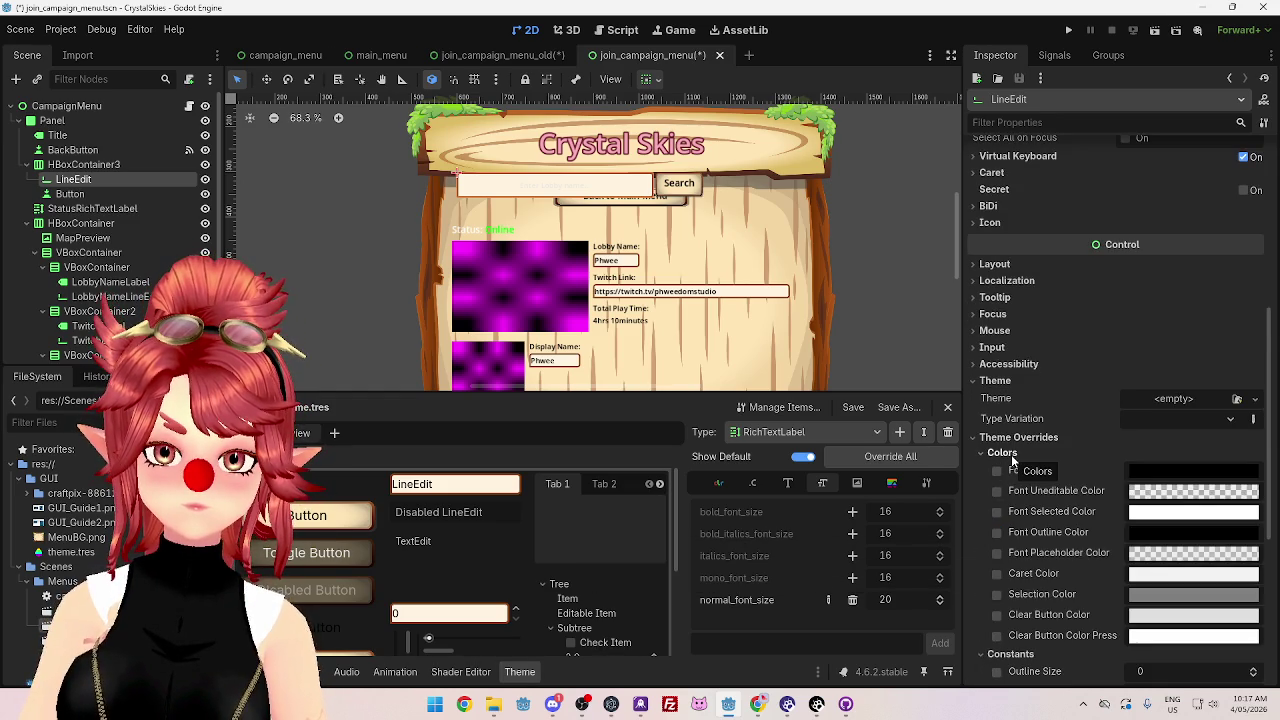
{"action": "left_click", "coordinate": [1012, 456]}
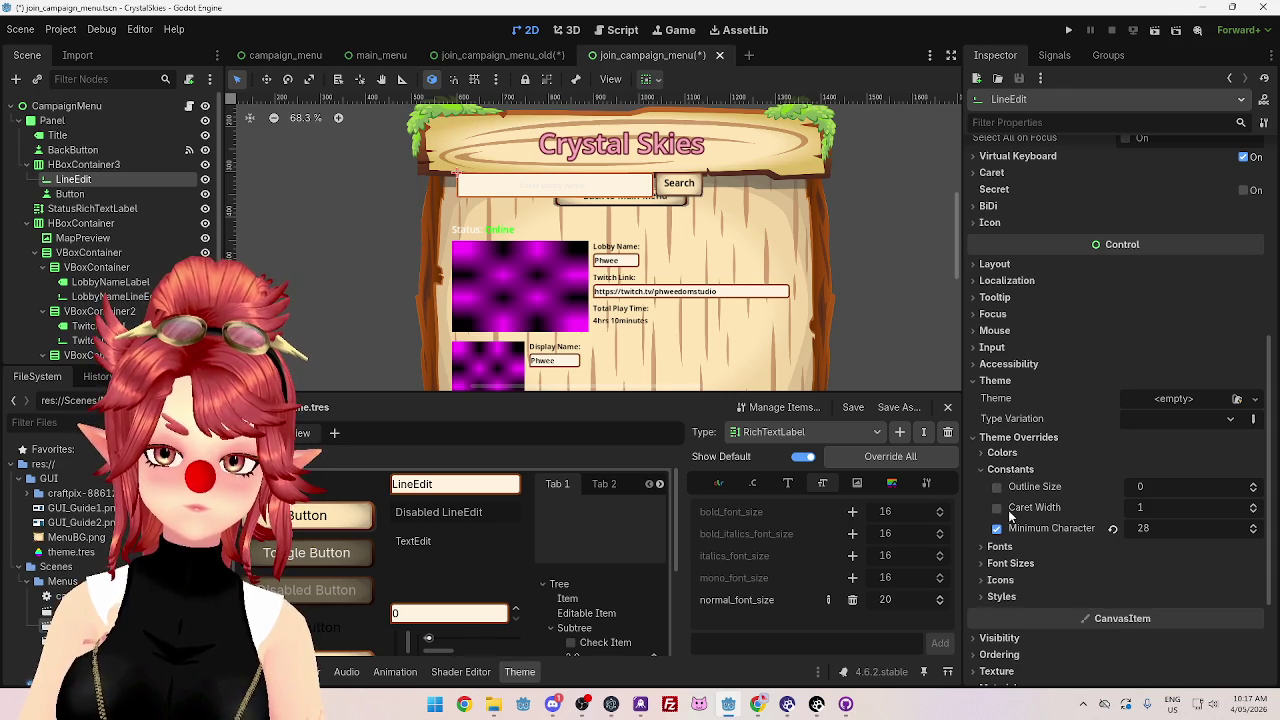
{"action": "left_click", "coordinate": [1006, 471]}
{"action": "left_click", "coordinate": [1008, 470]}
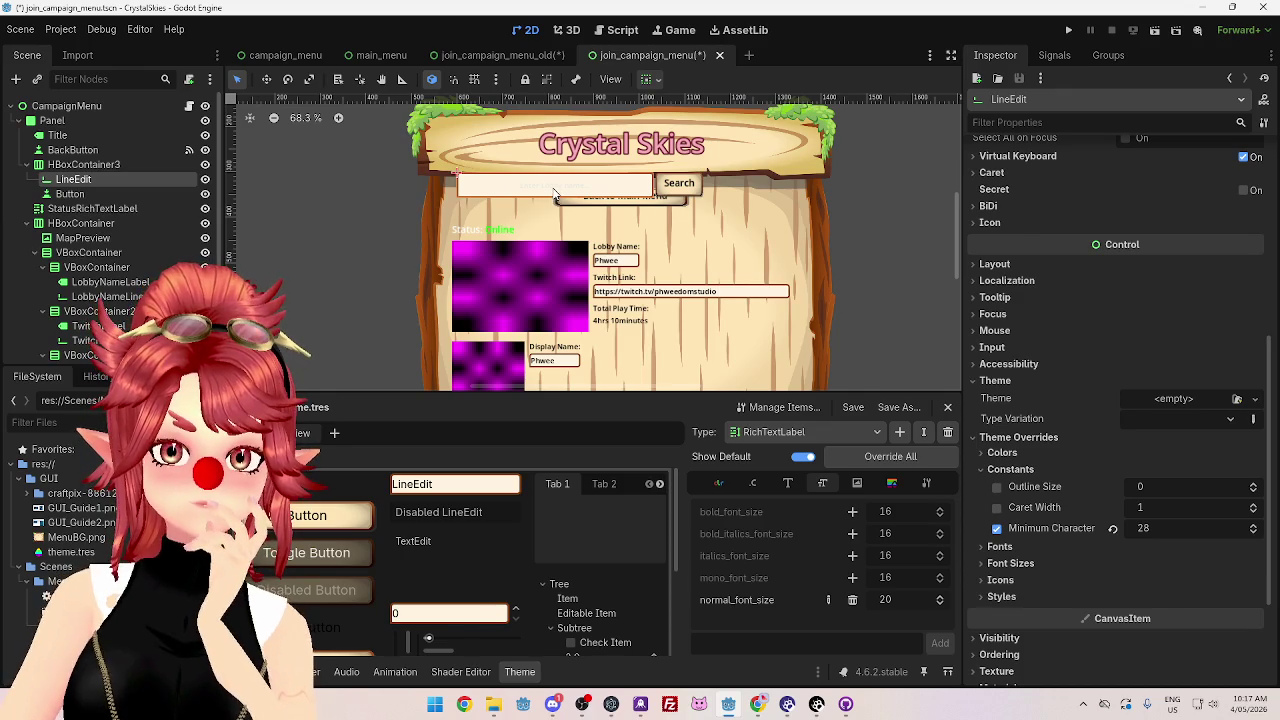
{"action": "left_click", "coordinate": [672, 193]}
{"action": "left_click", "coordinate": [591, 195]}
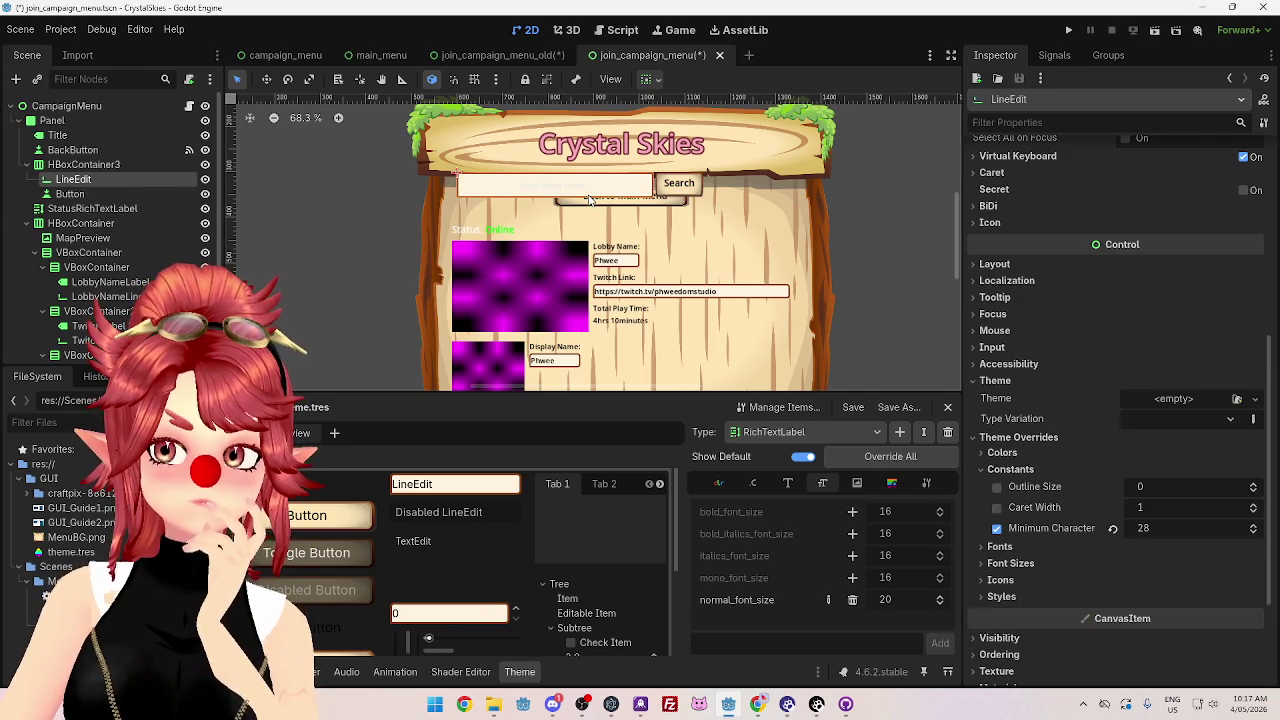
{"action": "left_click", "coordinate": [685, 192]}
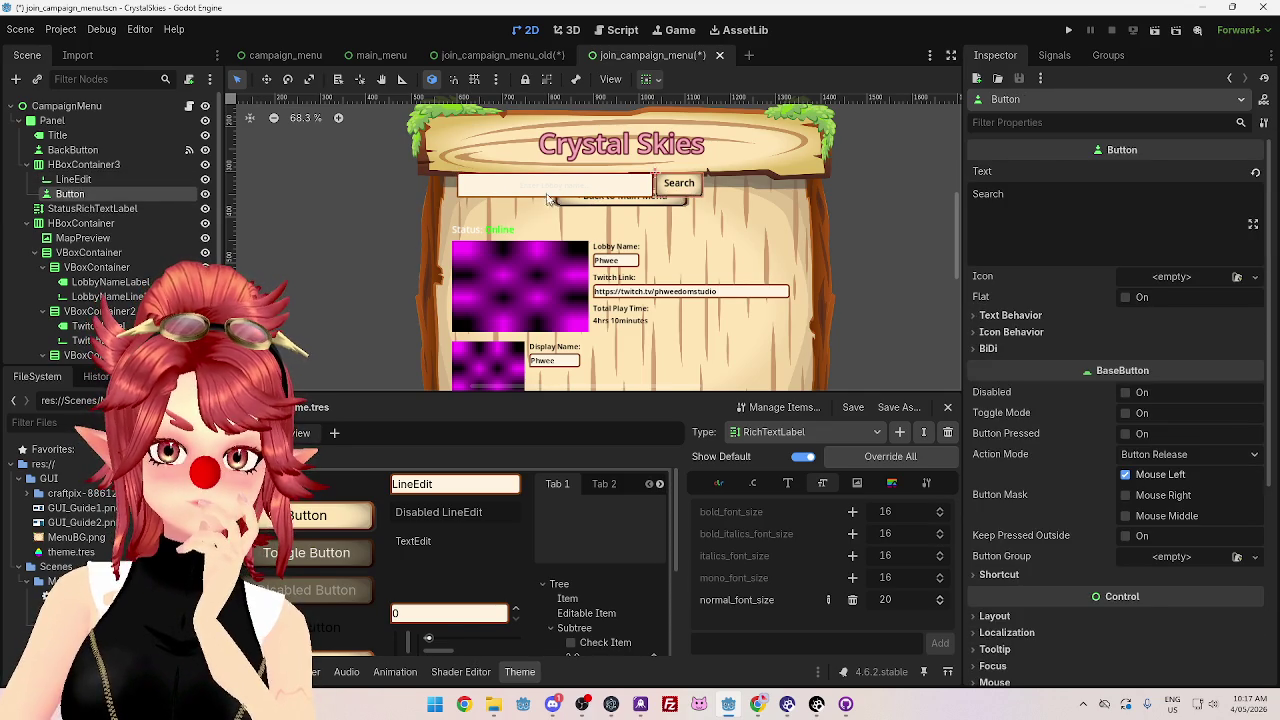
{"action": "left_click", "coordinate": [550, 195]}
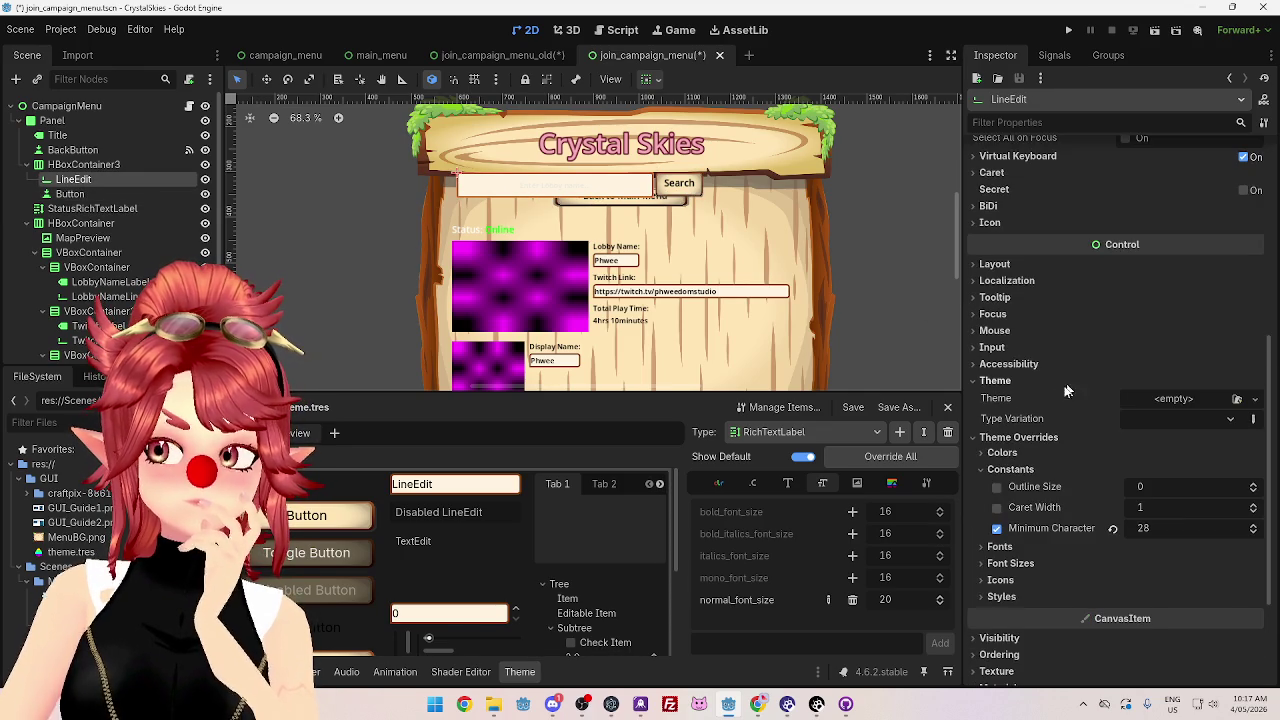
{"action": "scroll", "coordinate": [1098, 447], "scroll_direction": "down", "scroll_amount": 2}
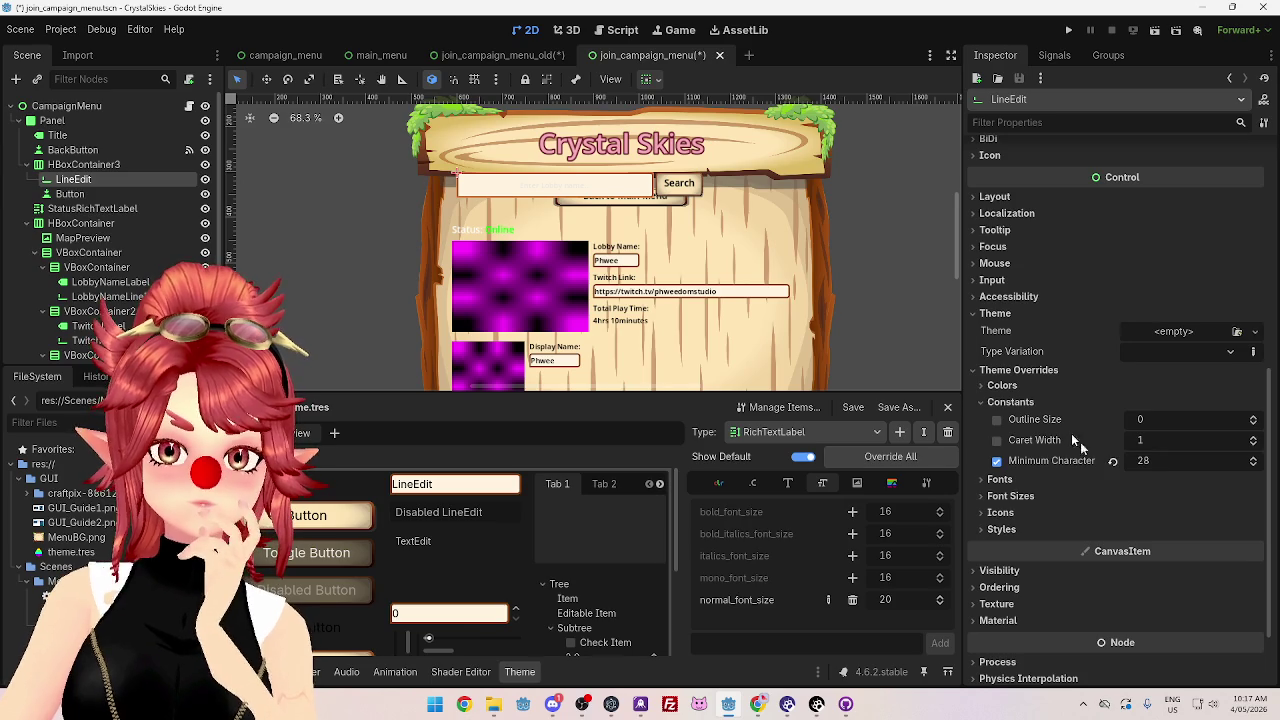
{"action": "double_click", "coordinate": [78, 181]}
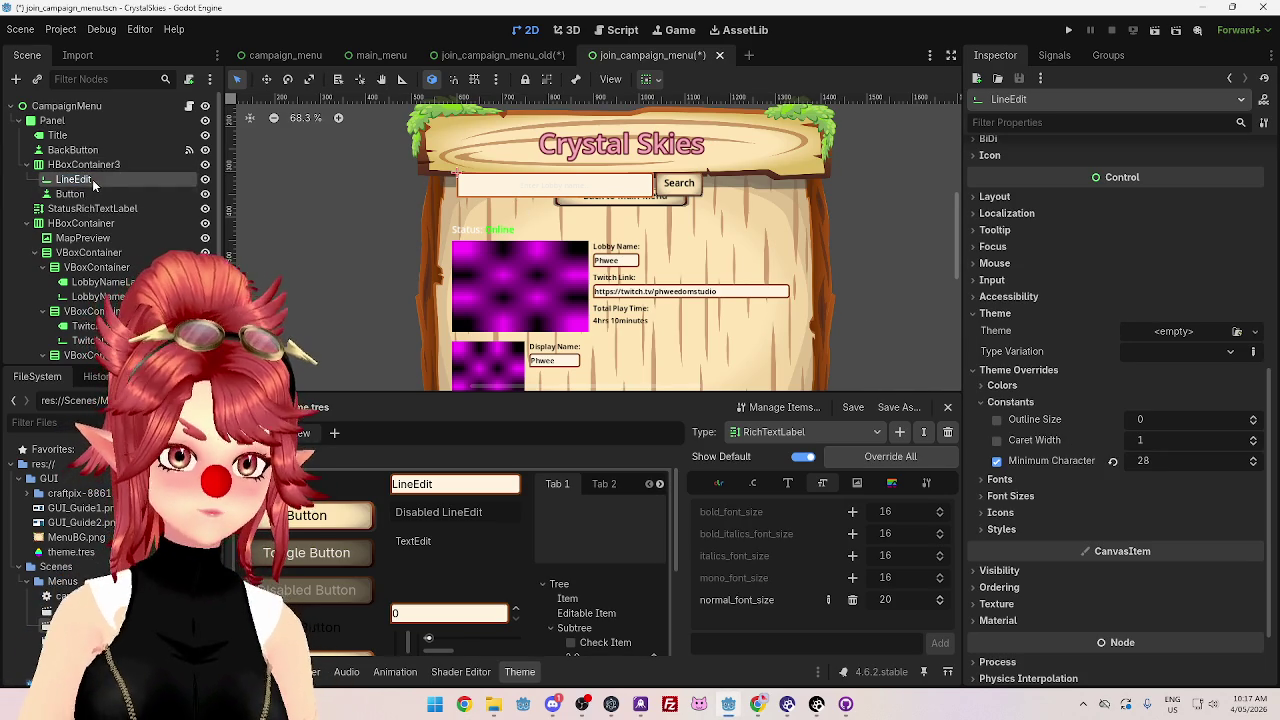
{"action": "left_click", "coordinate": [499, 61]}
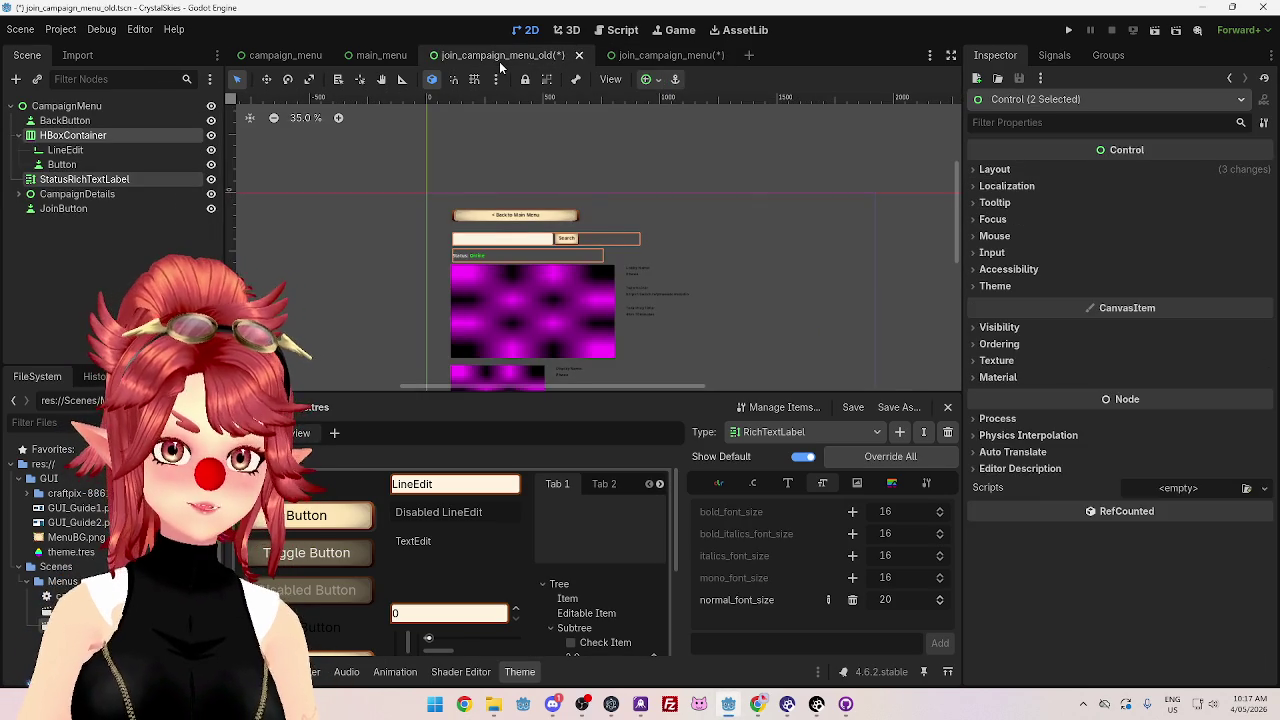
{"action": "left_click", "coordinate": [668, 55]}
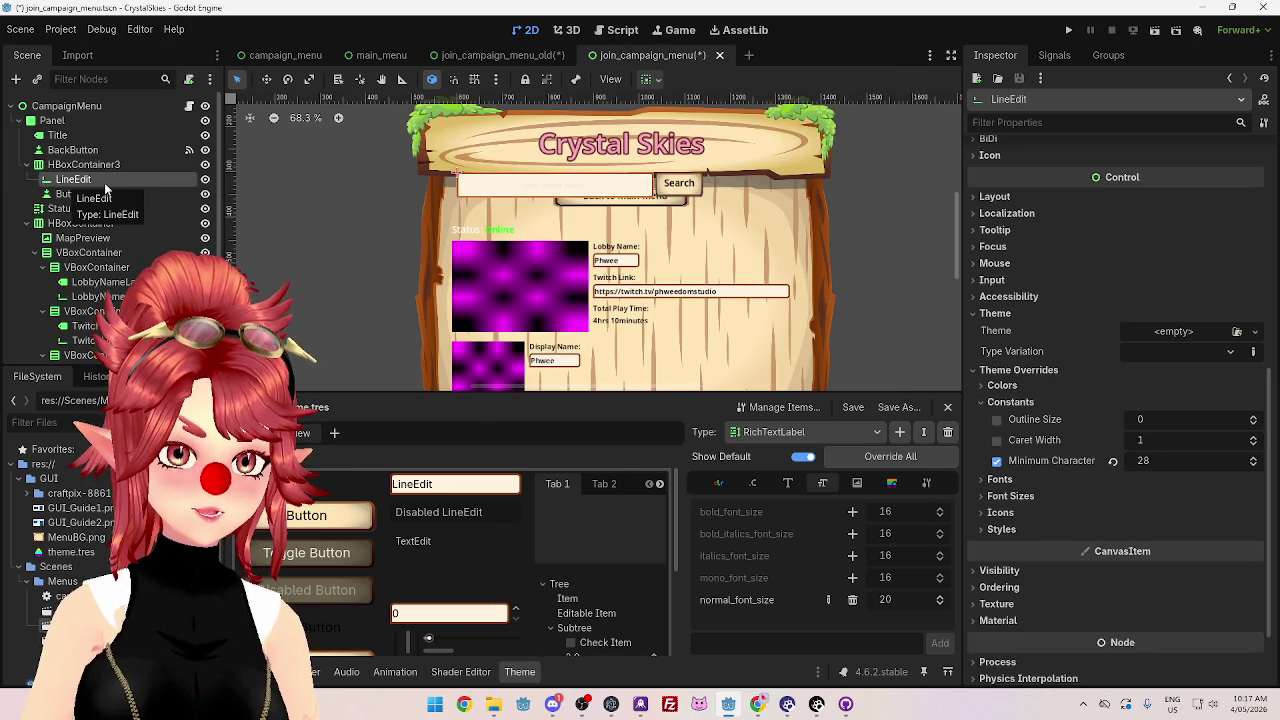
{"action": "scroll", "coordinate": [120, 200], "scroll_direction": "down", "scroll_amount": 2}
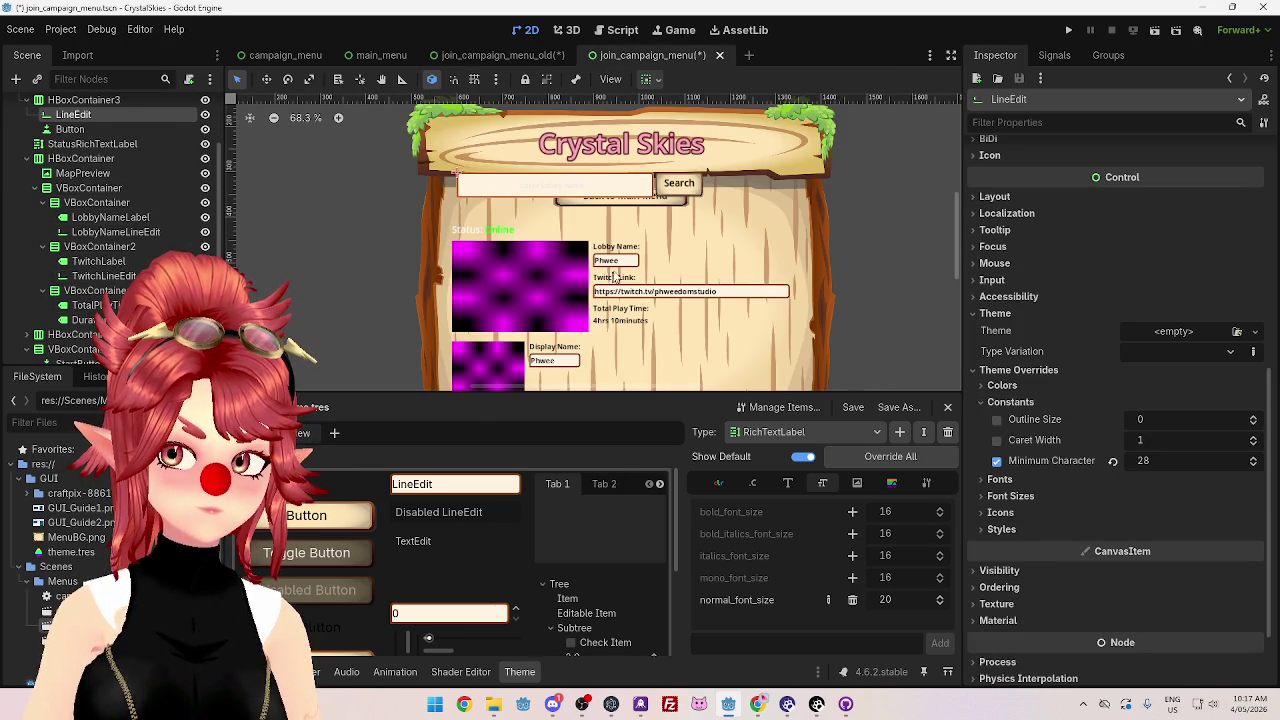
{"action": "left_click", "coordinate": [124, 232]}
{"action": "scroll", "coordinate": [126, 238], "scroll_direction": "up", "scroll_amount": 1}
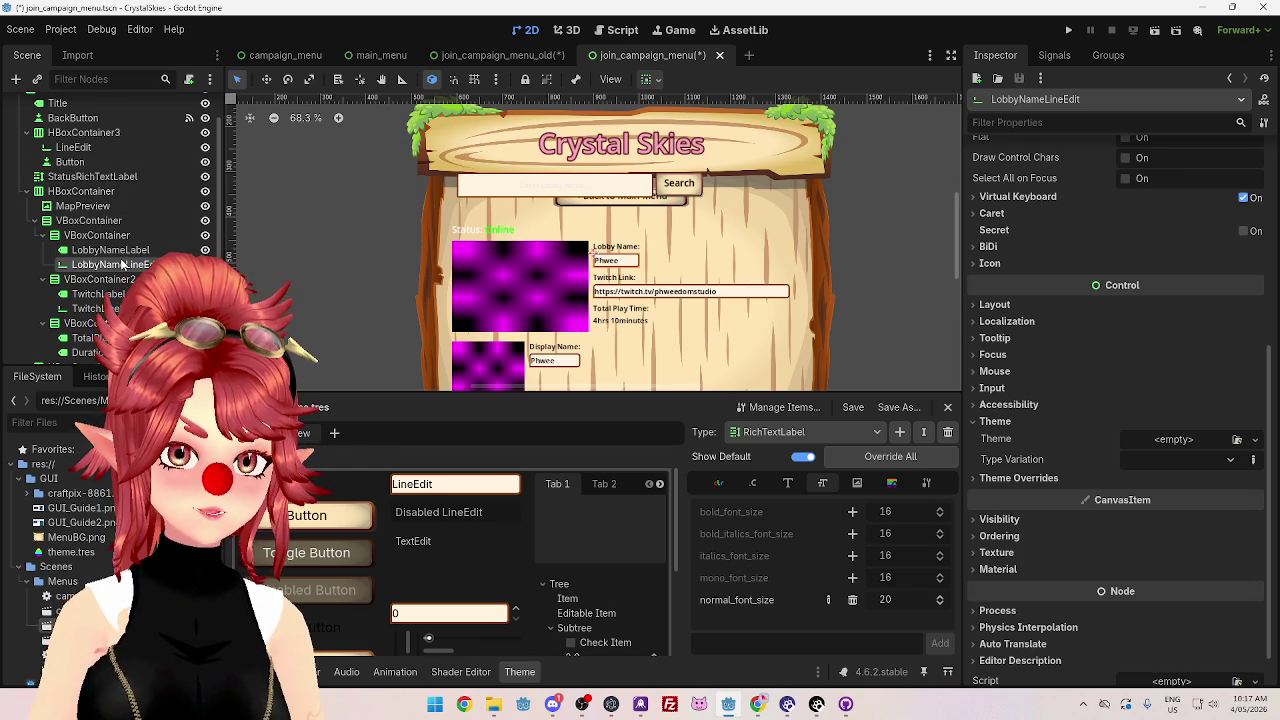
{"action": "left_click", "coordinate": [518, 190]}
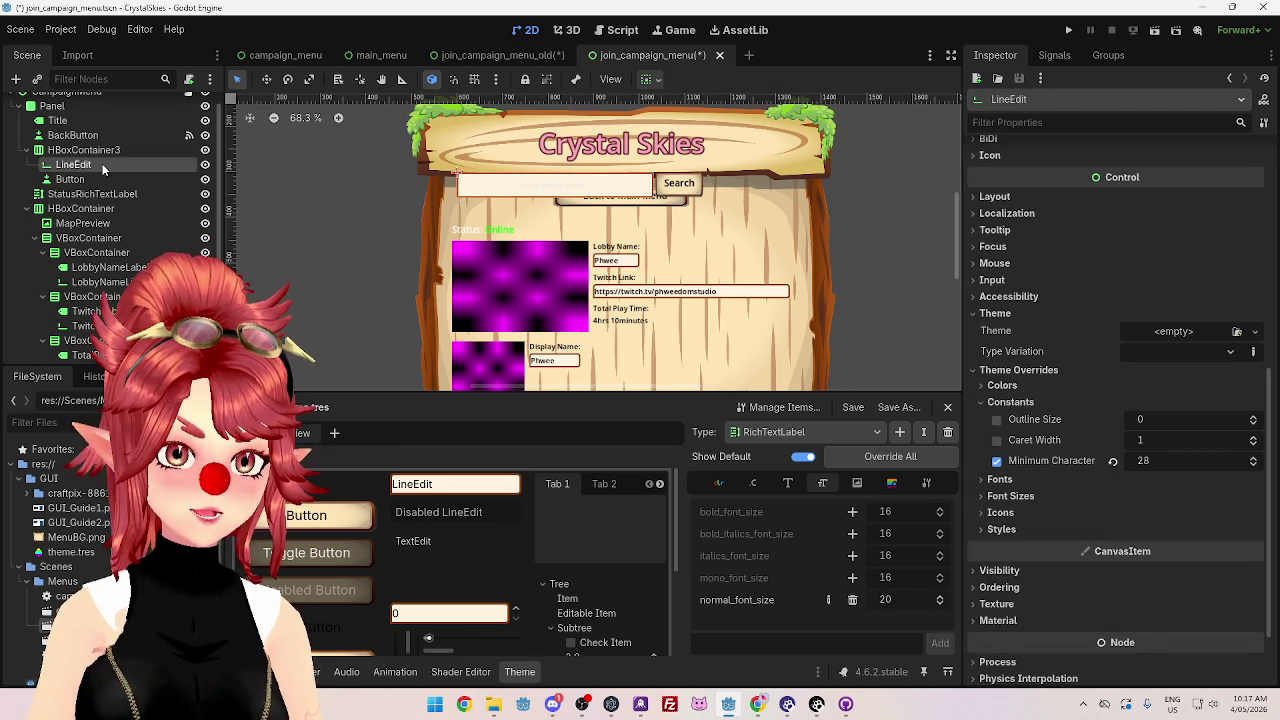
Rename the search box LineEdit node in the Scene dock to LobbySearchLineEdit.
{"action": "left_click", "coordinate": [60, 164]}
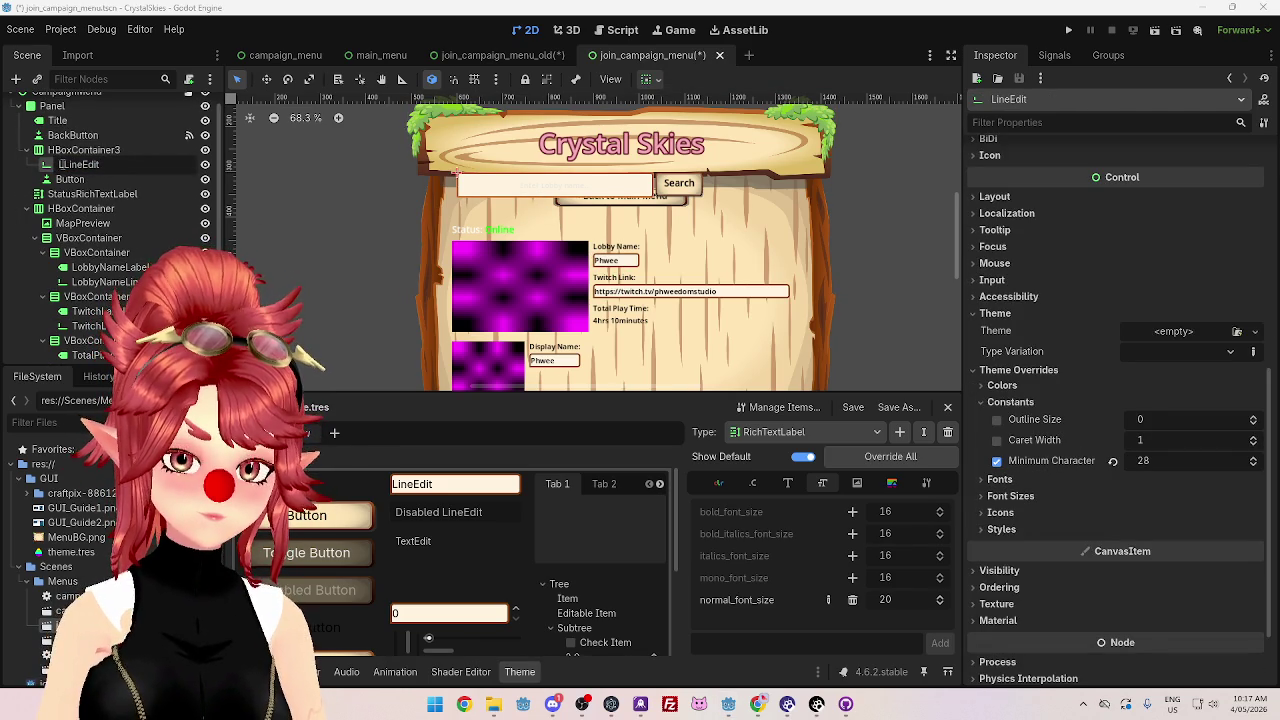
{"action": "type", "text": "LobbySearch"}
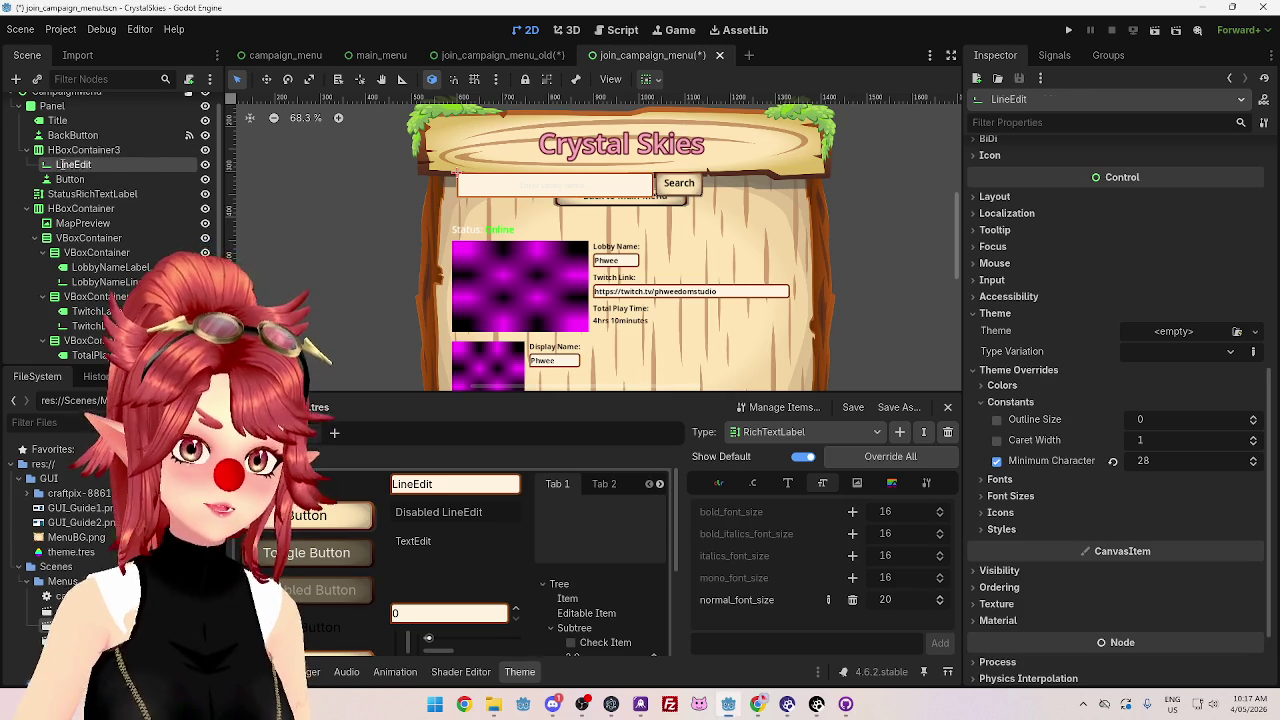
{"action": "key", "text": "Return"}
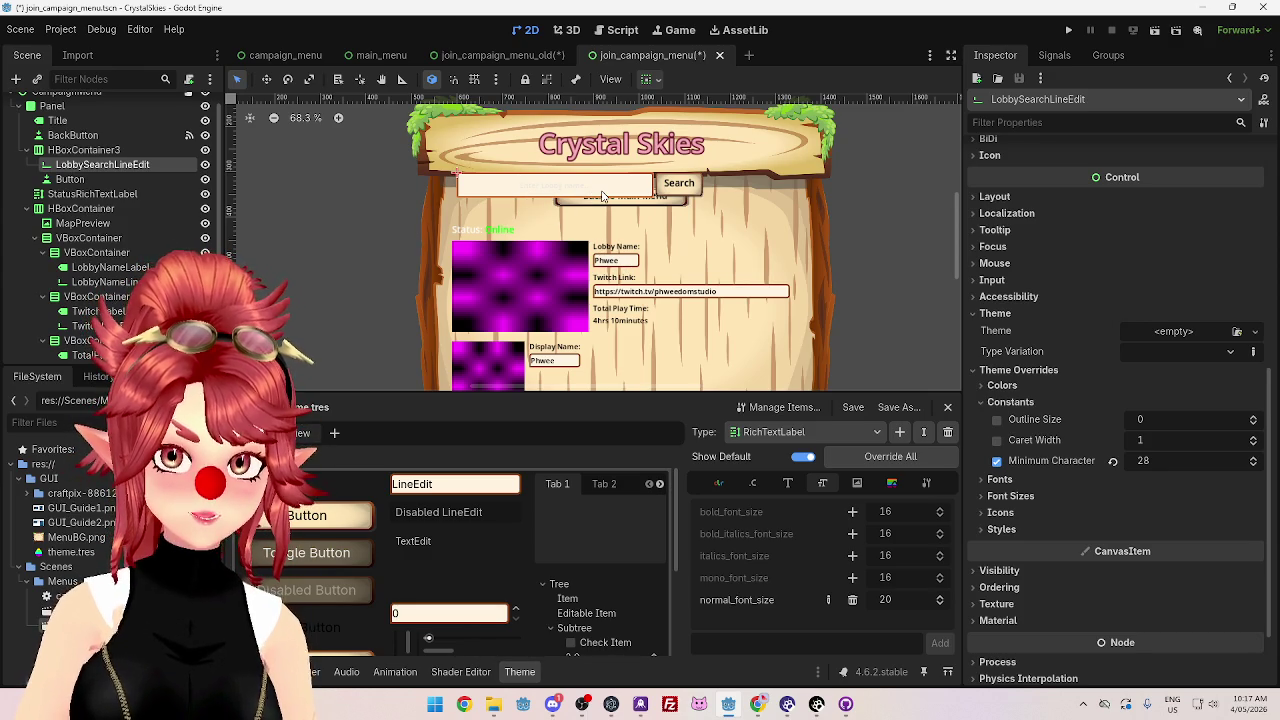
{"action": "scroll", "coordinate": [1100, 360], "scroll_direction": "up", "scroll_amount": 10}
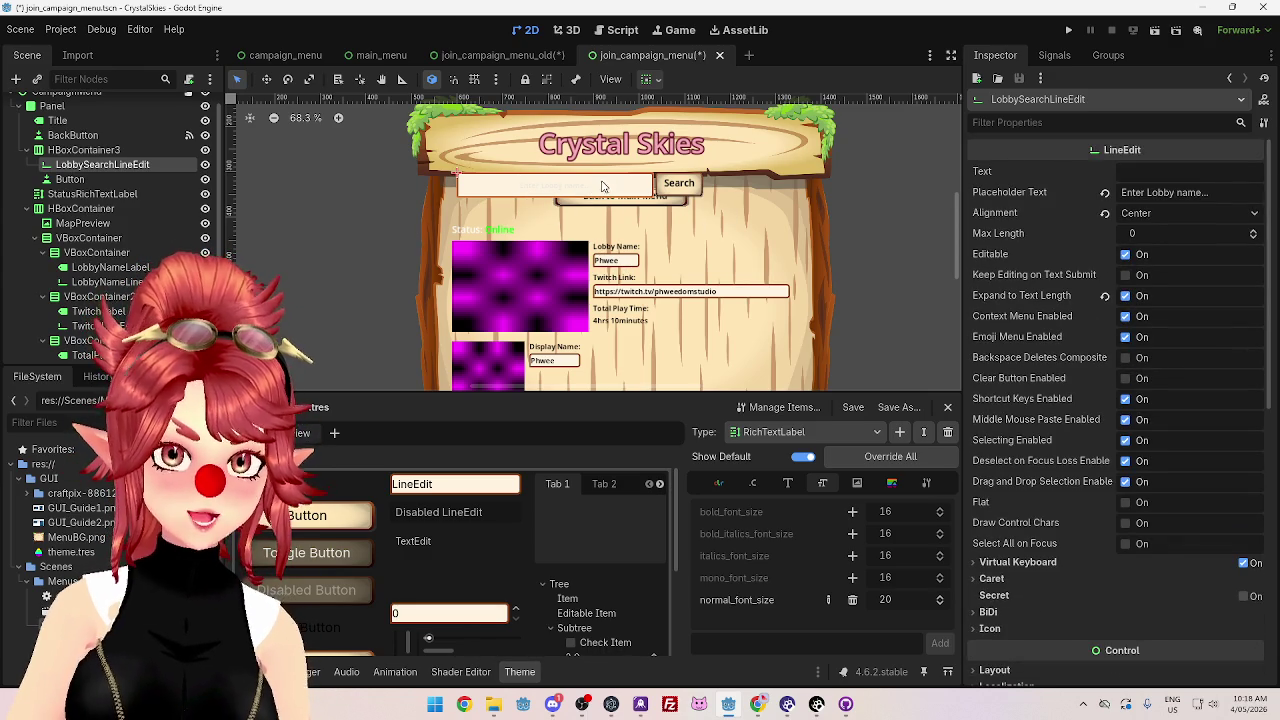
{"action": "left_click", "coordinate": [480, 192]}
{"action": "left_click", "coordinate": [480, 192]}
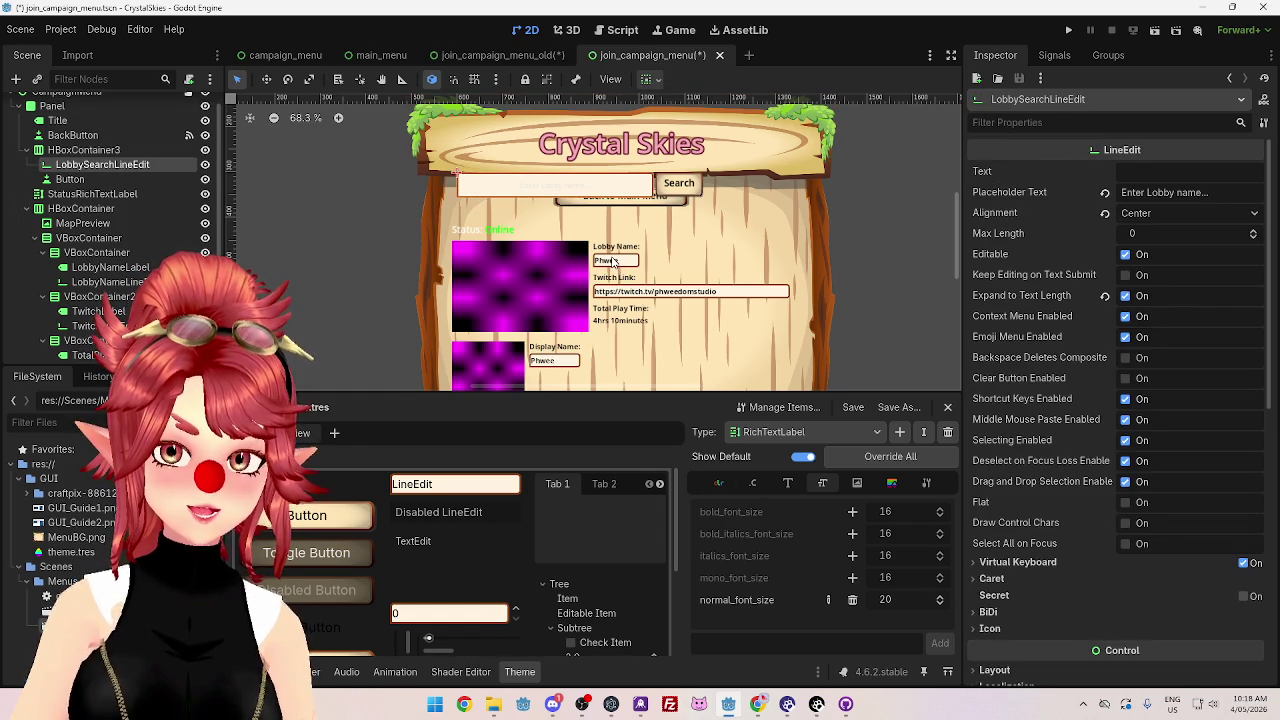
{"action": "scroll", "coordinate": [1168, 440], "scroll_direction": "down", "scroll_amount": 5}
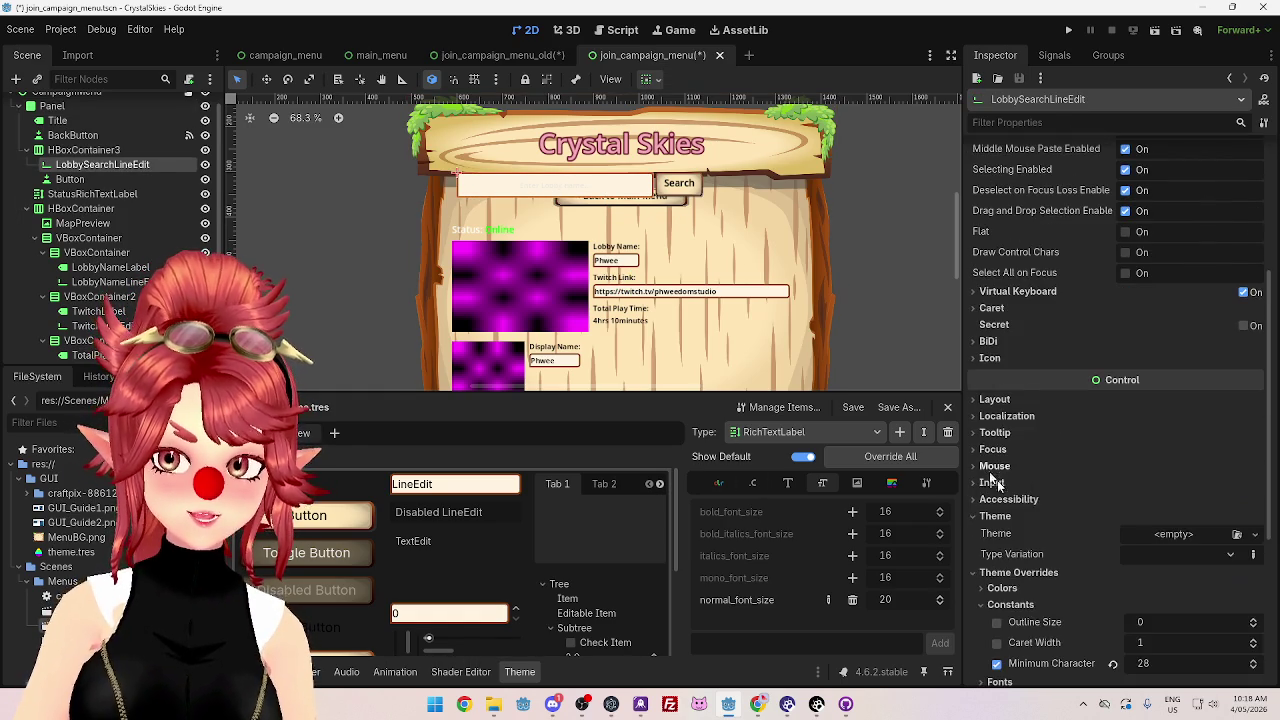
{"action": "scroll", "coordinate": [1050, 400], "scroll_direction": "up", "scroll_amount": 4}
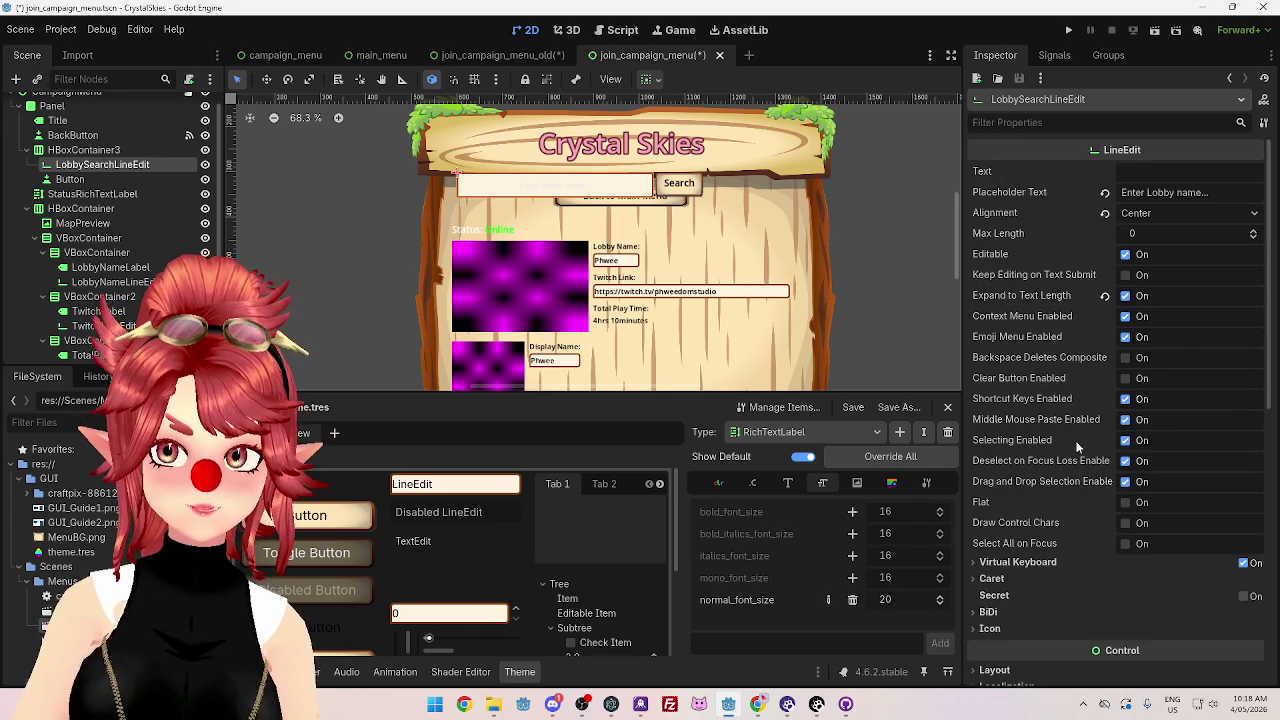
{"action": "scroll", "coordinate": [1074, 446], "scroll_direction": "down", "scroll_amount": 9}
{"action": "scroll", "coordinate": [1072, 448], "scroll_direction": "down", "scroll_amount": 1}
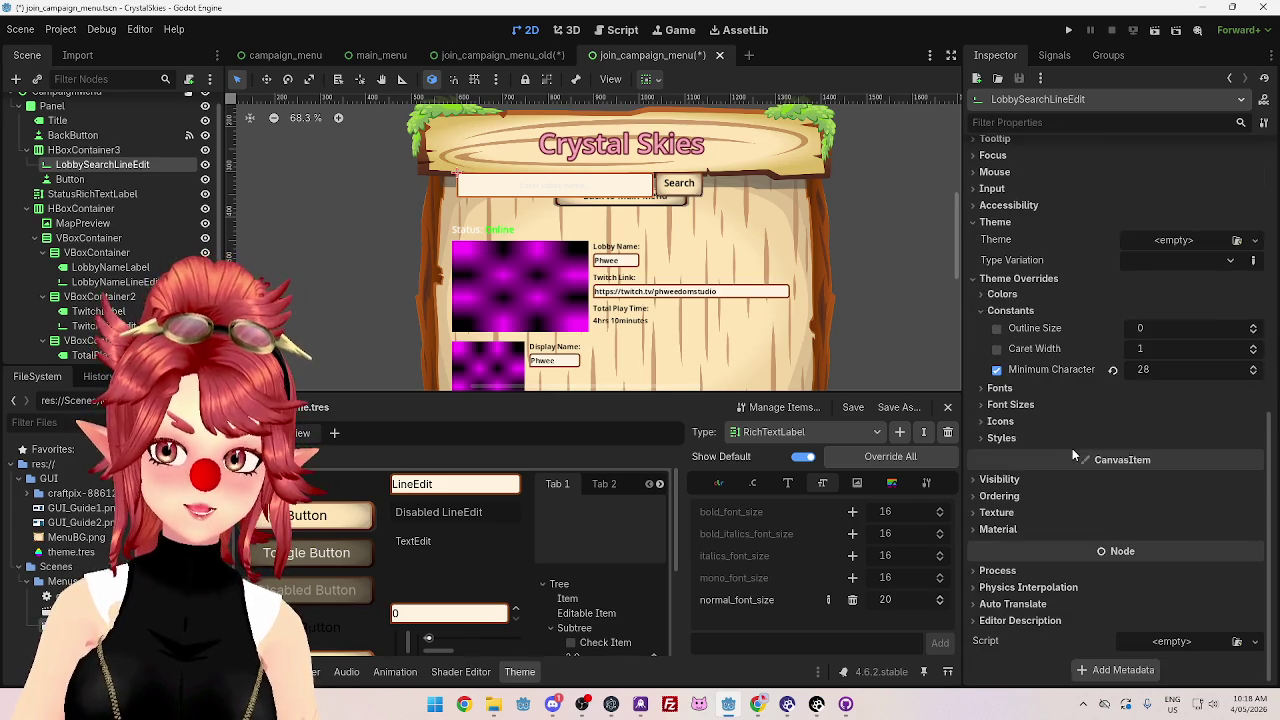
{"action": "left_click", "coordinate": [1008, 298]}
{"action": "left_click", "coordinate": [1002, 355]}
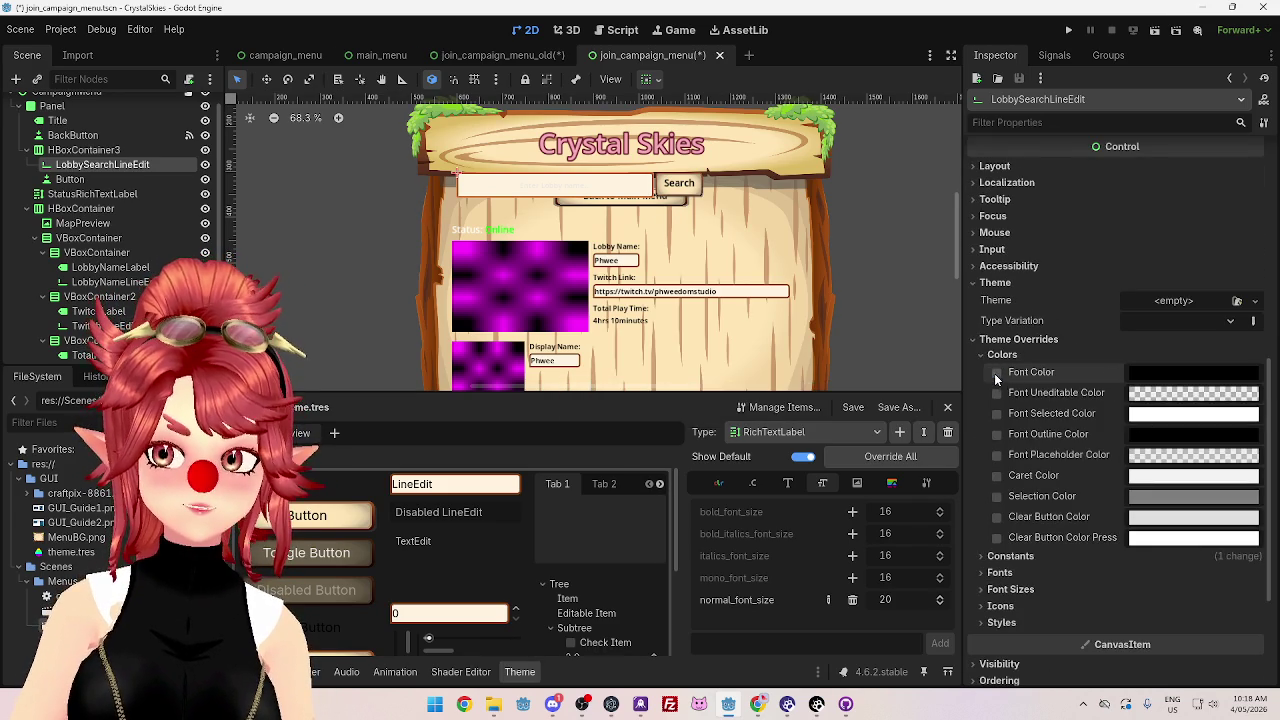
{"action": "left_click", "coordinate": [1002, 355]}
{"action": "left_click", "coordinate": [89, 181]}
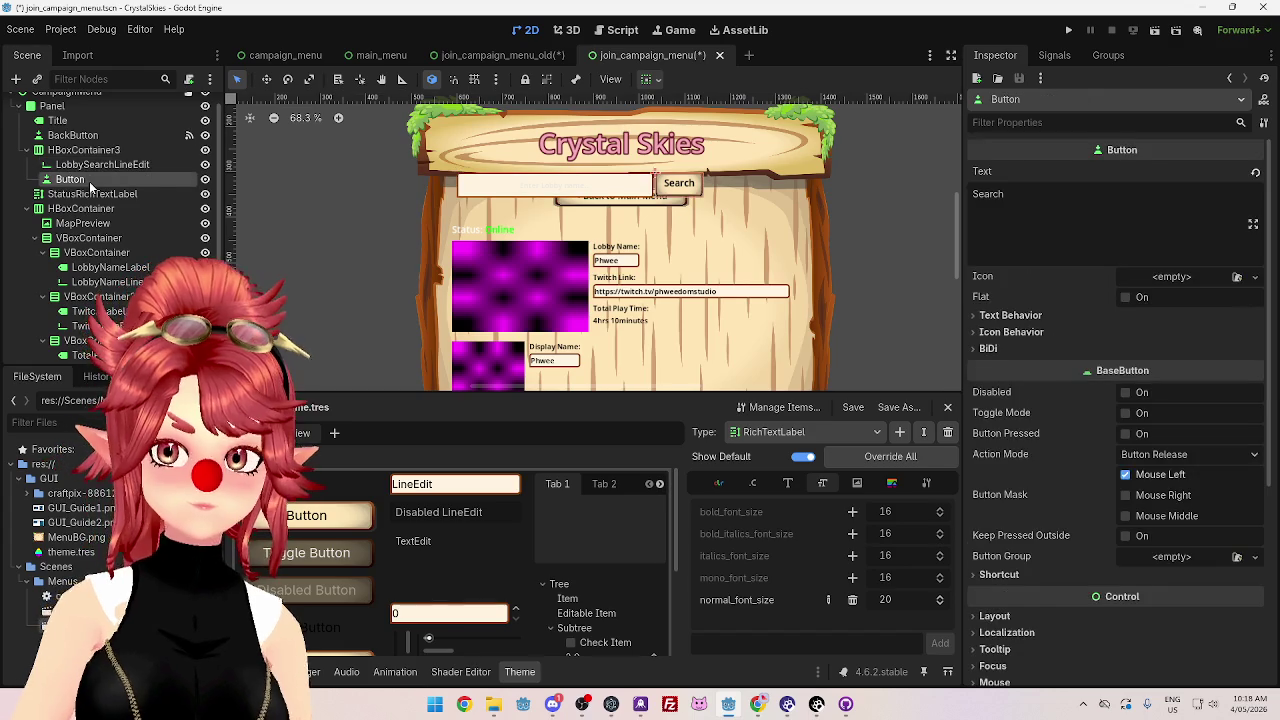
{"action": "left_click", "coordinate": [89, 163]}
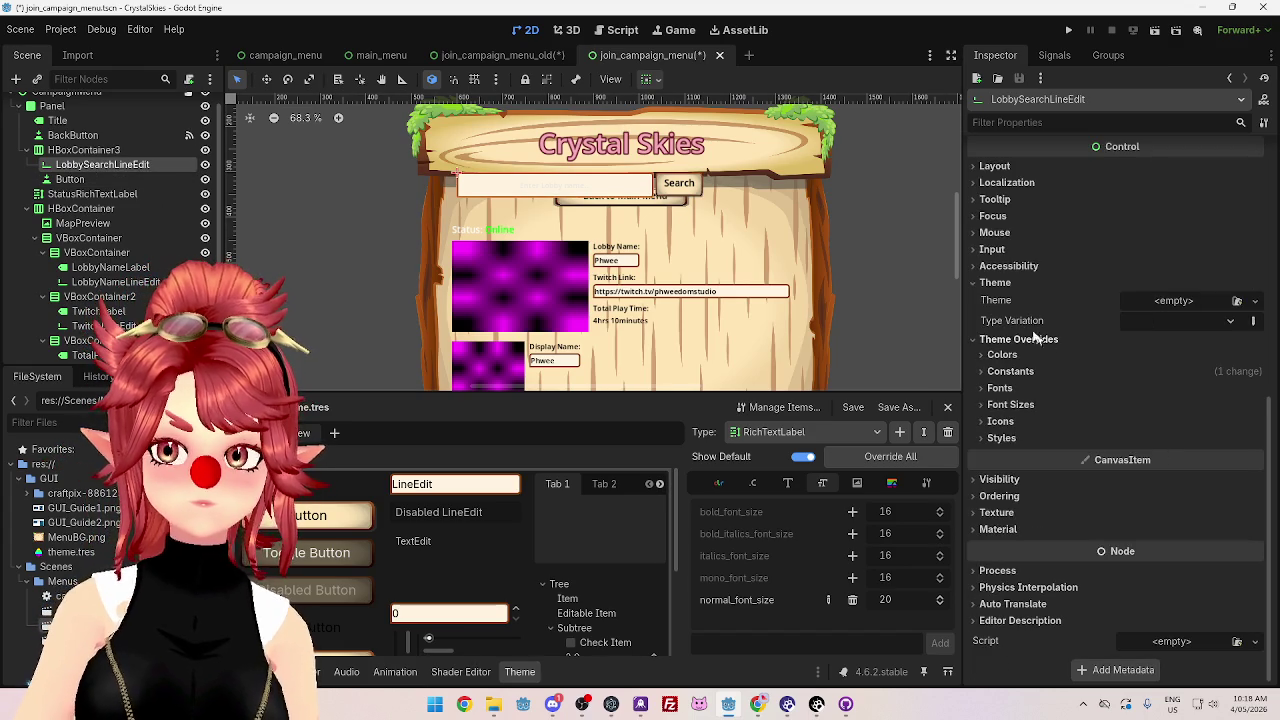
{"action": "scroll", "coordinate": [1003, 341], "scroll_direction": "up", "scroll_amount": 1}
{"action": "scroll", "coordinate": [1010, 330], "scroll_direction": "up", "scroll_amount": 5}
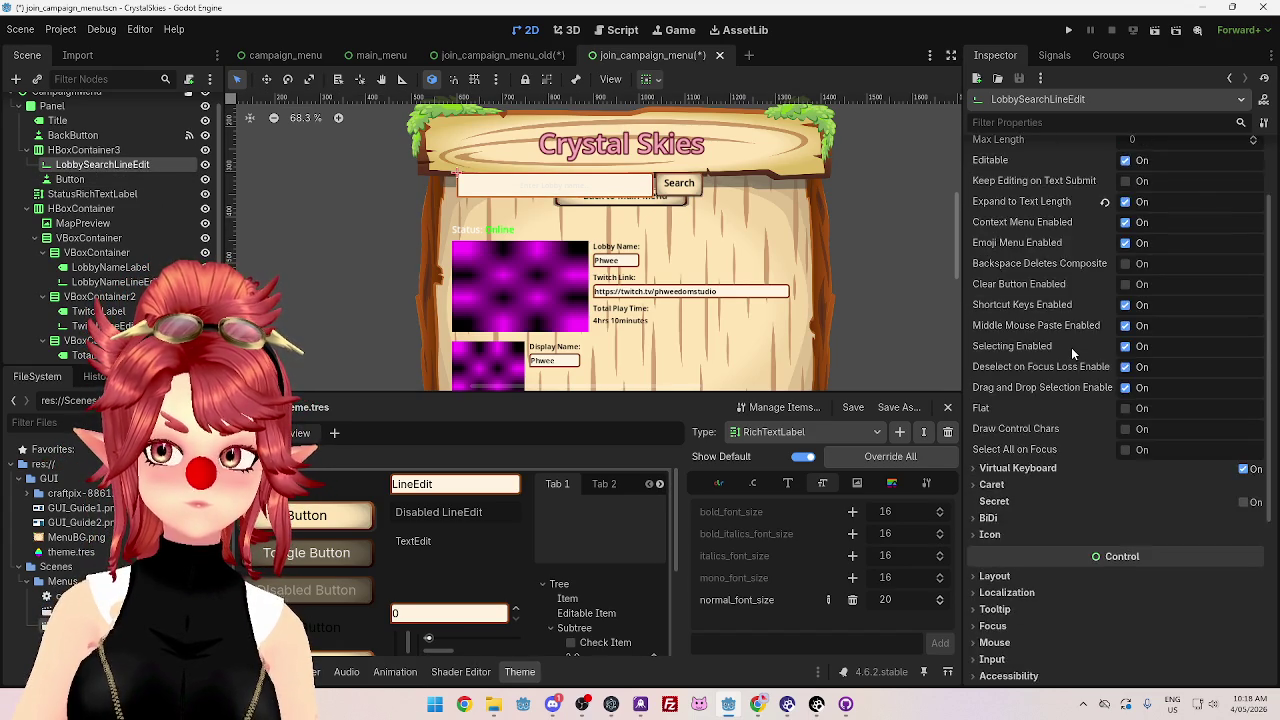
{"action": "left_click", "coordinate": [1000, 361]}
{"action": "left_click", "coordinate": [1000, 361]}
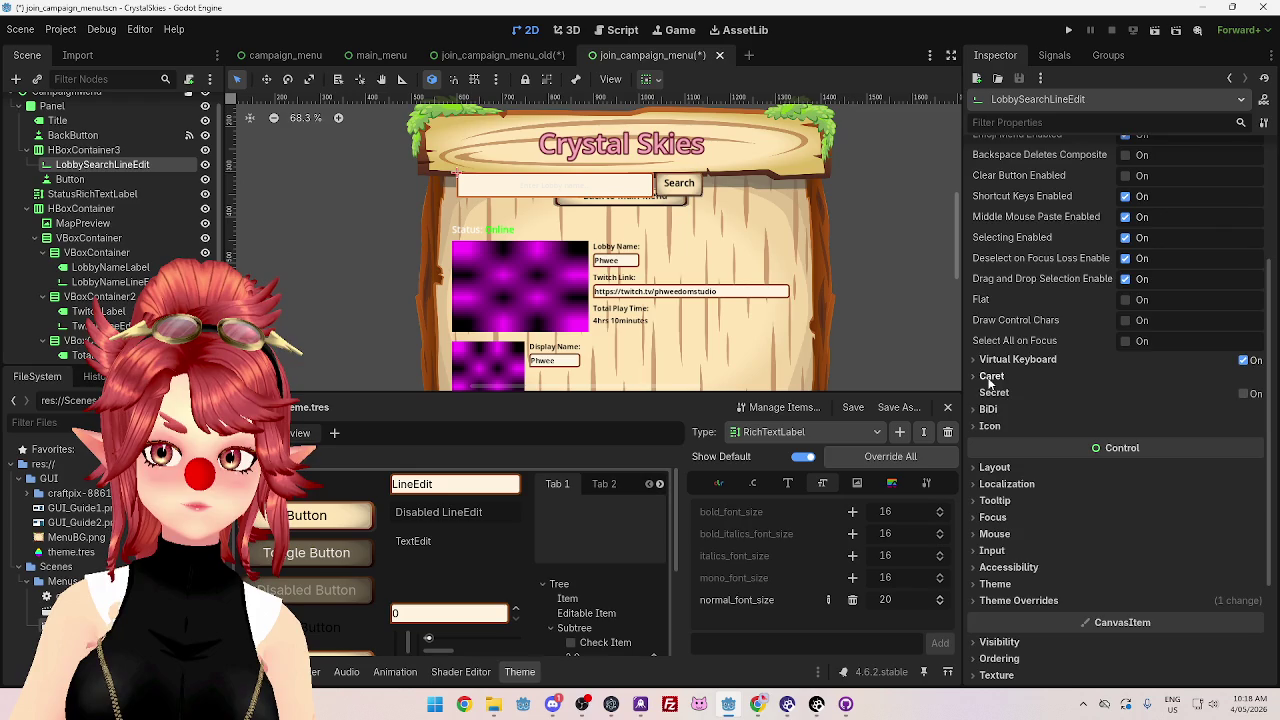
{"action": "scroll", "coordinate": [995, 390], "scroll_direction": "down", "scroll_amount": 2}
{"action": "left_click", "coordinate": [993, 398]}
{"action": "left_click", "coordinate": [993, 398]}
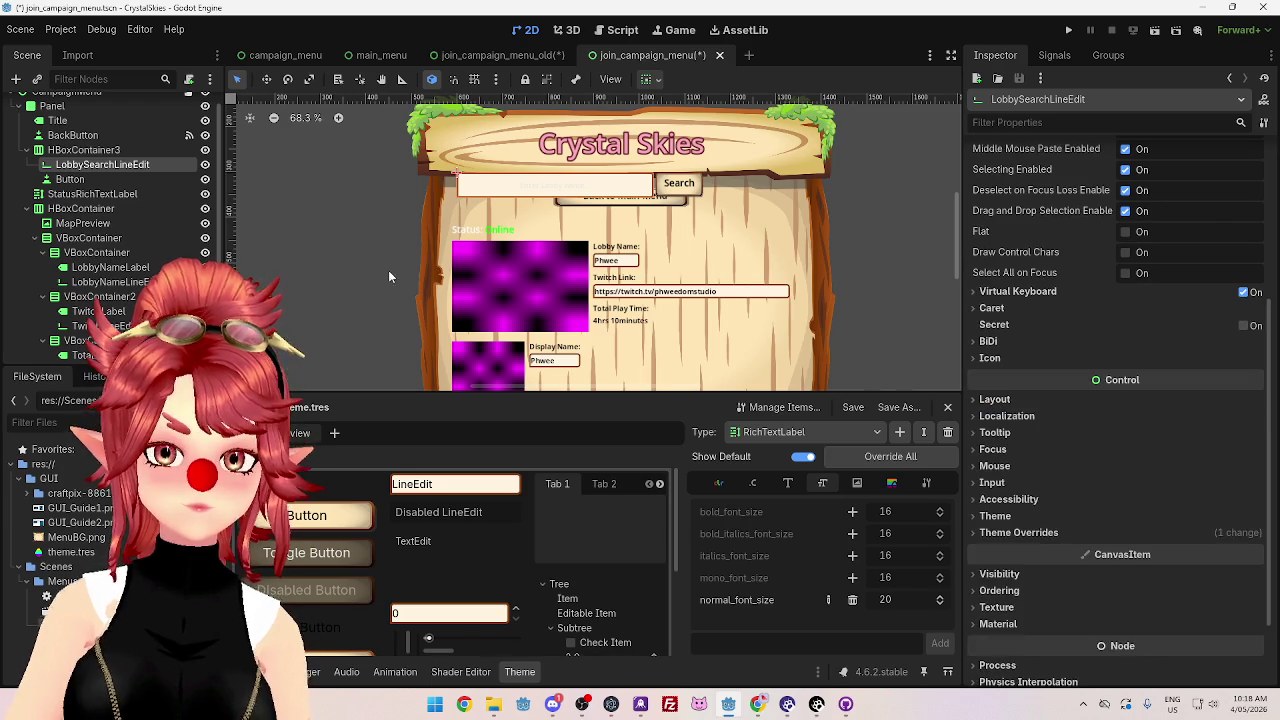
{"action": "left_click", "coordinate": [98, 180]}
{"action": "left_click", "coordinate": [96, 164]}
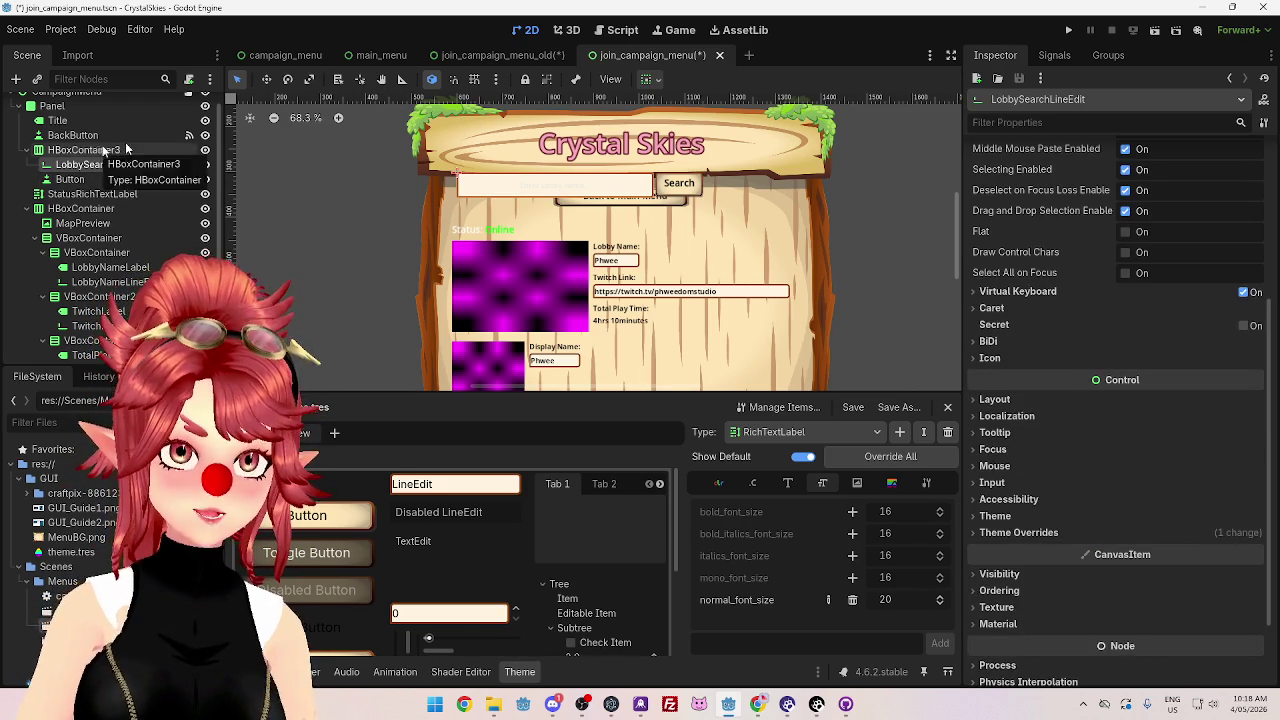
{"action": "left_click", "coordinate": [96, 180]}
{"action": "left_click", "coordinate": [97, 164]}
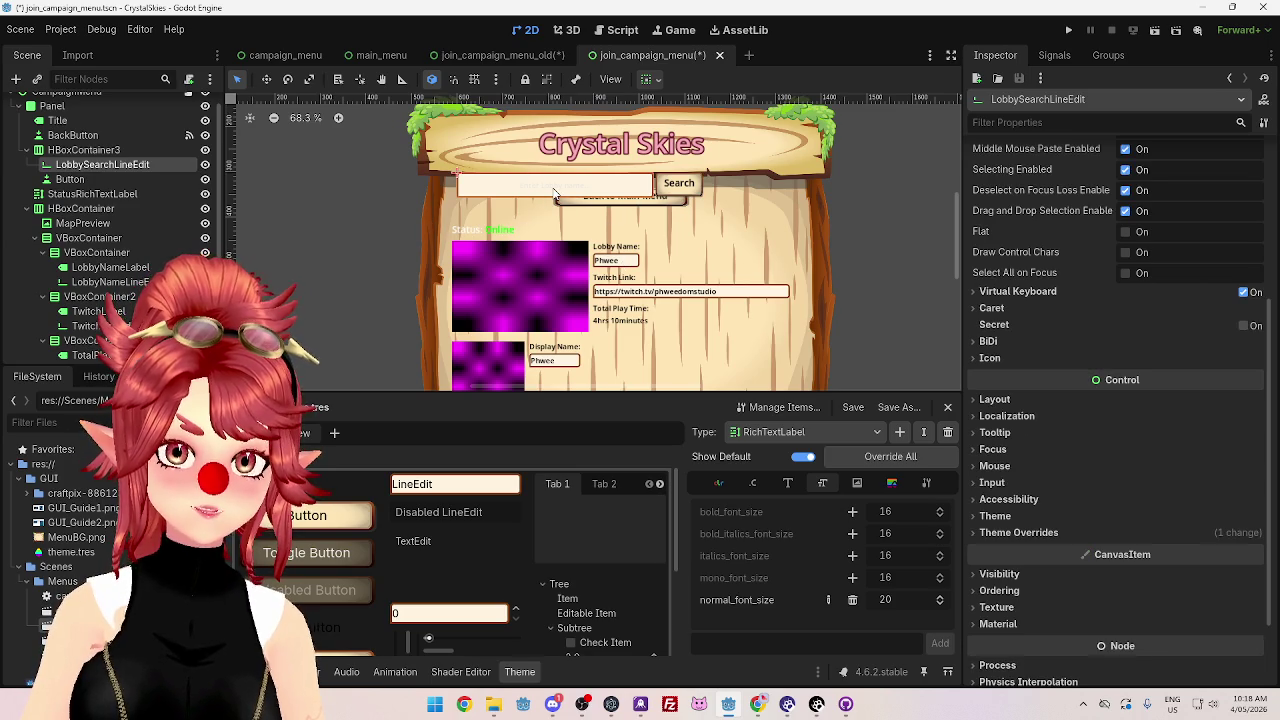
{"action": "scroll", "coordinate": [1195, 430], "scroll_direction": "up", "scroll_amount": 5}
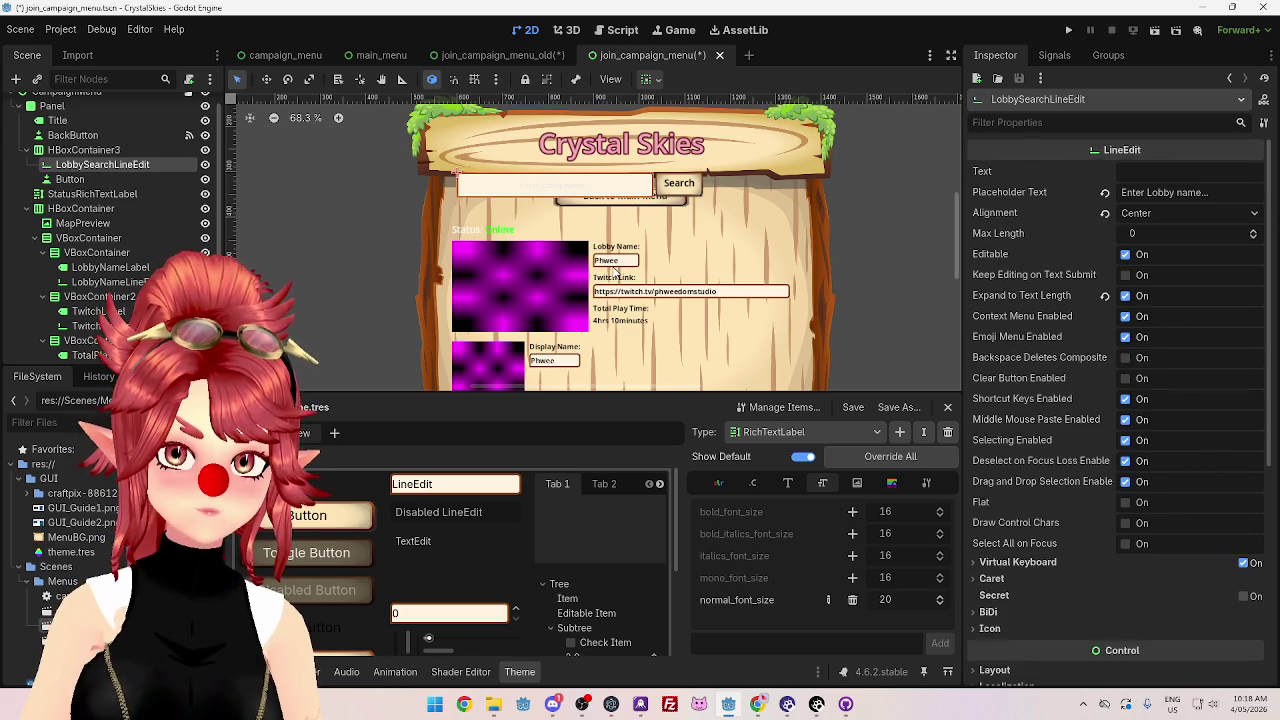
{"action": "left_click", "coordinate": [621, 263]}
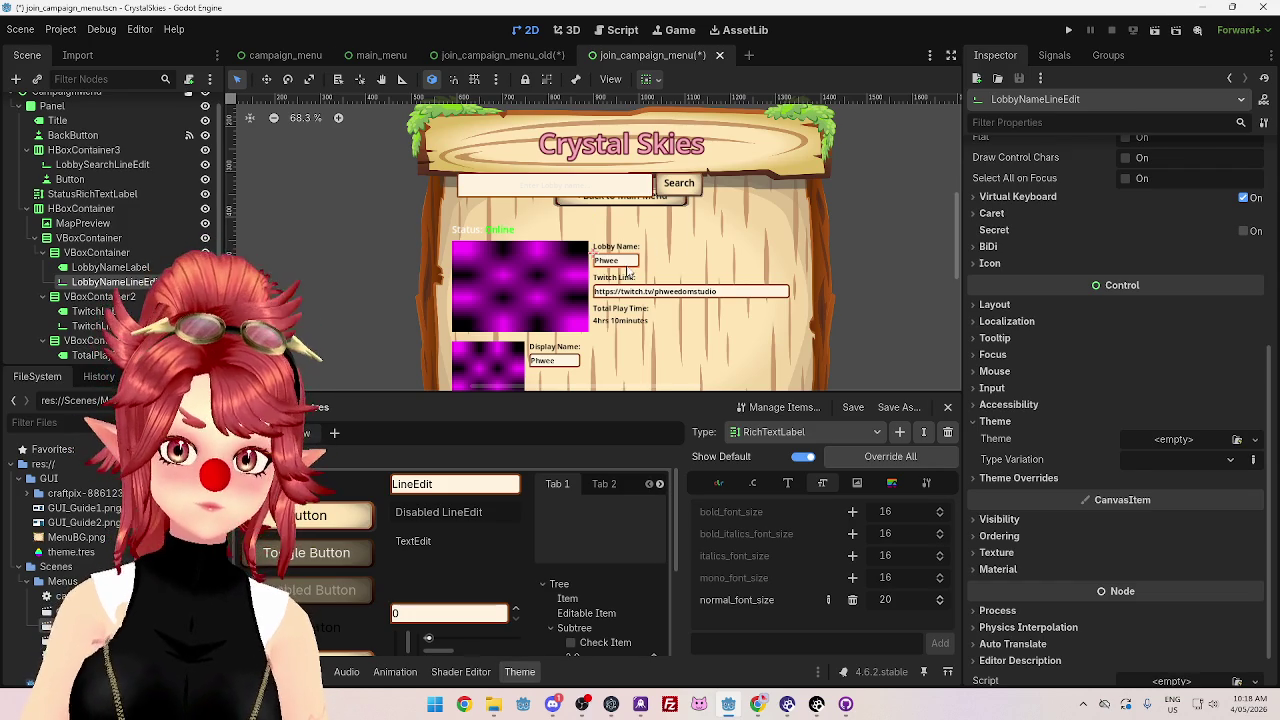
Delete the accidental duplicate of the Phwee lobby-name field.
{"action": "mouse_move", "coordinate": [618, 265]}
{"action": "left_mouse_down"}
{"action": "mouse_move", "coordinate": [598, 246]}
{"action": "mouse_move", "coordinate": [474, 212]}
{"action": "left_mouse_up"}
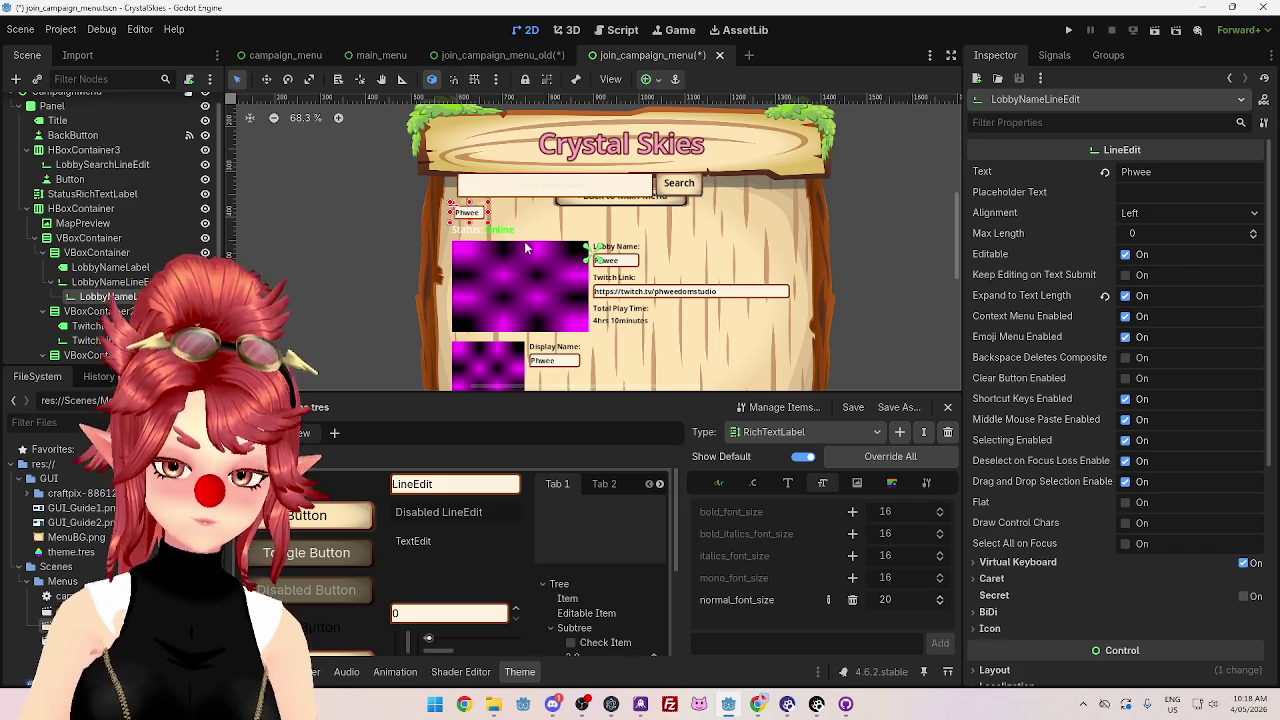
{"action": "key", "text": "Delete"}
{"action": "left_click", "coordinate": [598, 371]}
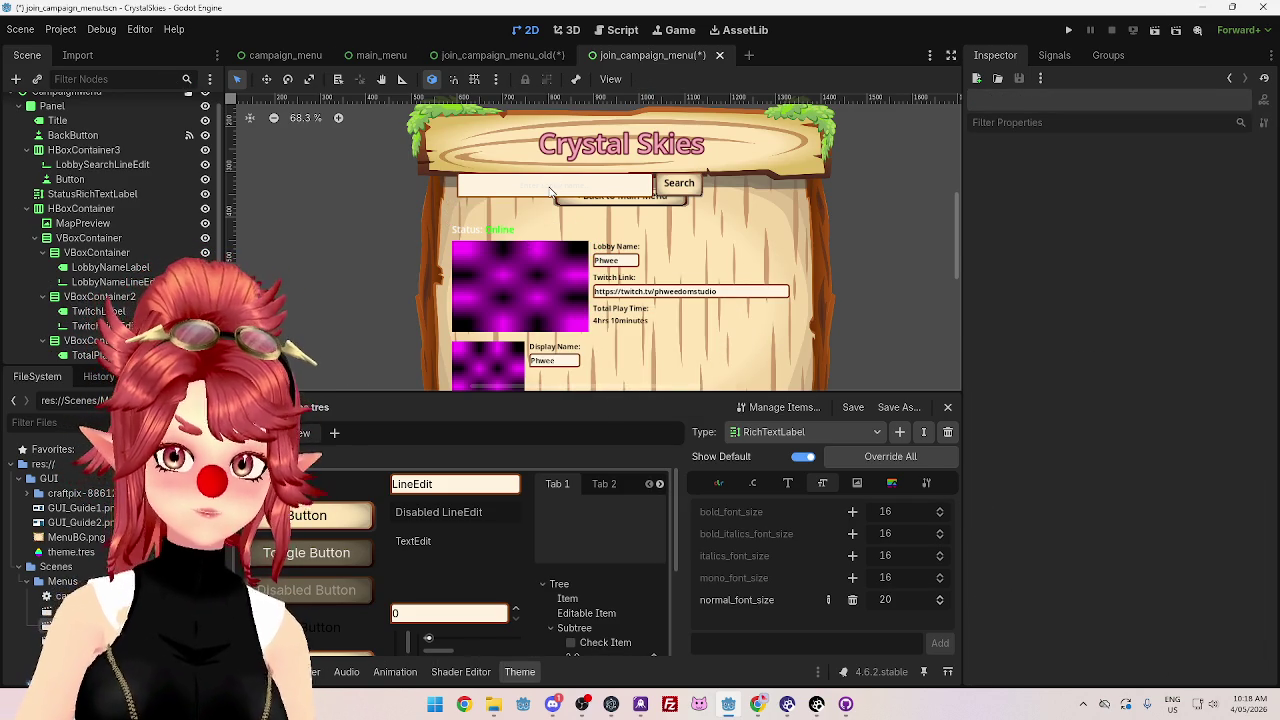
Reselect LobbySearchLineEdit and show the theme's LineEdit items, with font_size 16.
{"action": "left_click", "coordinate": [551, 186]}
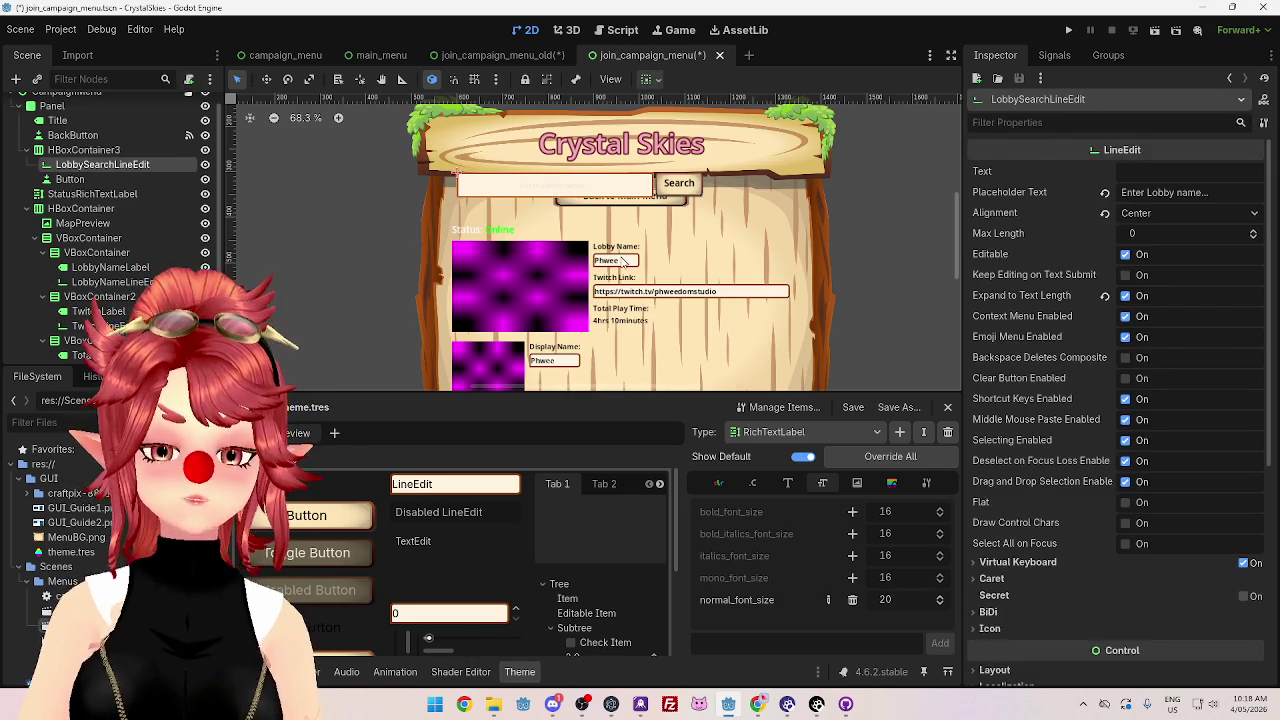
{"action": "left_click", "coordinate": [541, 233]}
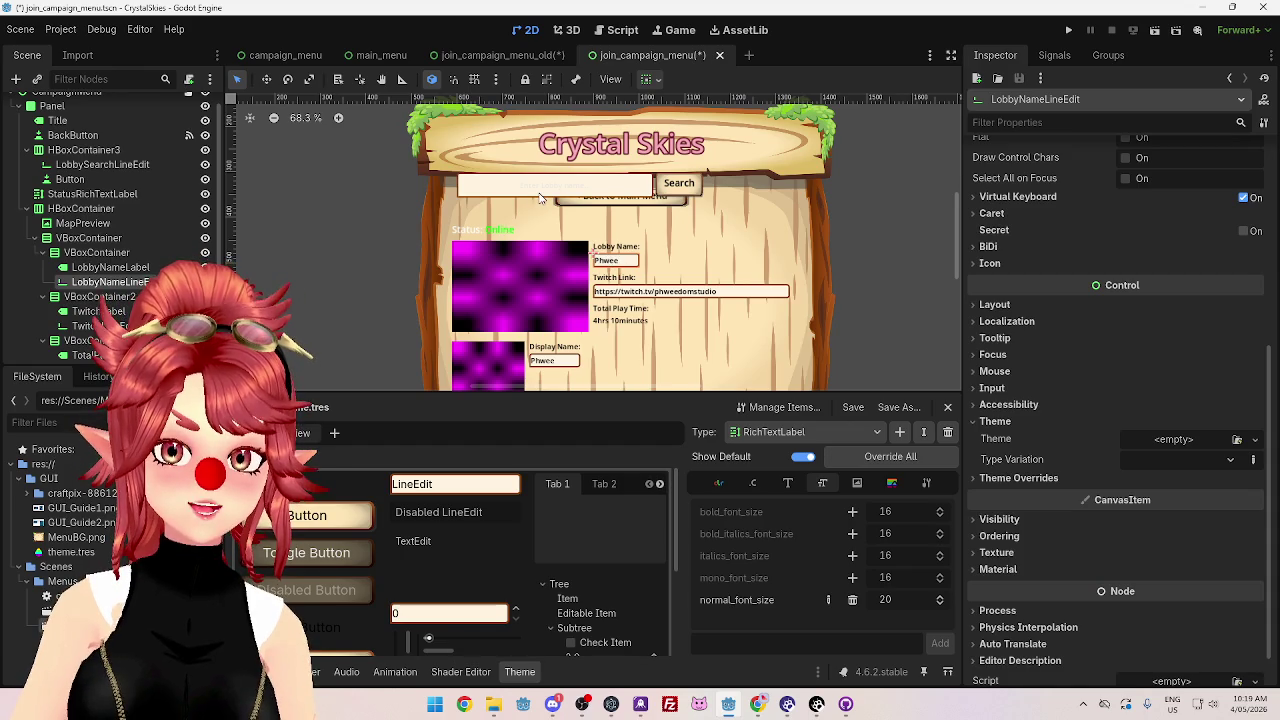
{"action": "left_click", "coordinate": [540, 195]}
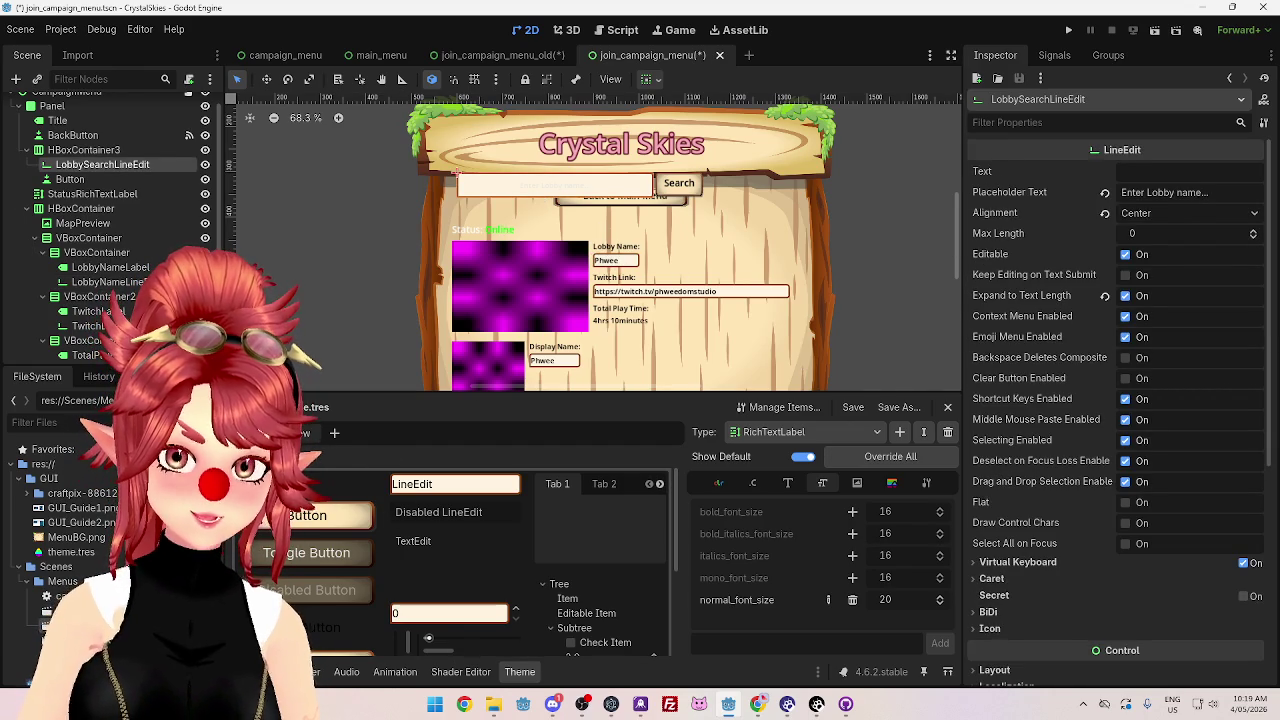
{"action": "left_click", "coordinate": [463, 489]}
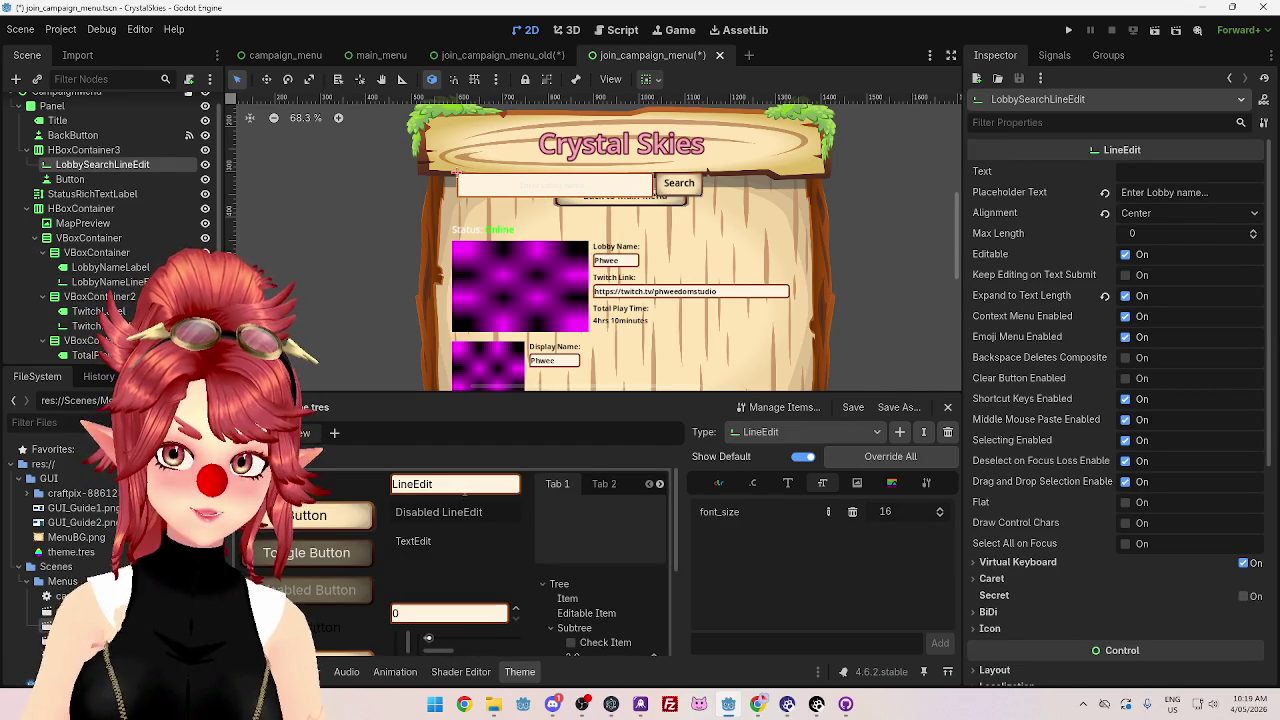
Keep LineEdit as the theme type and review its colour items, where only font_color is black.
{"action": "left_click", "coordinate": [844, 432]}
{"action": "left_click", "coordinate": [768, 537]}
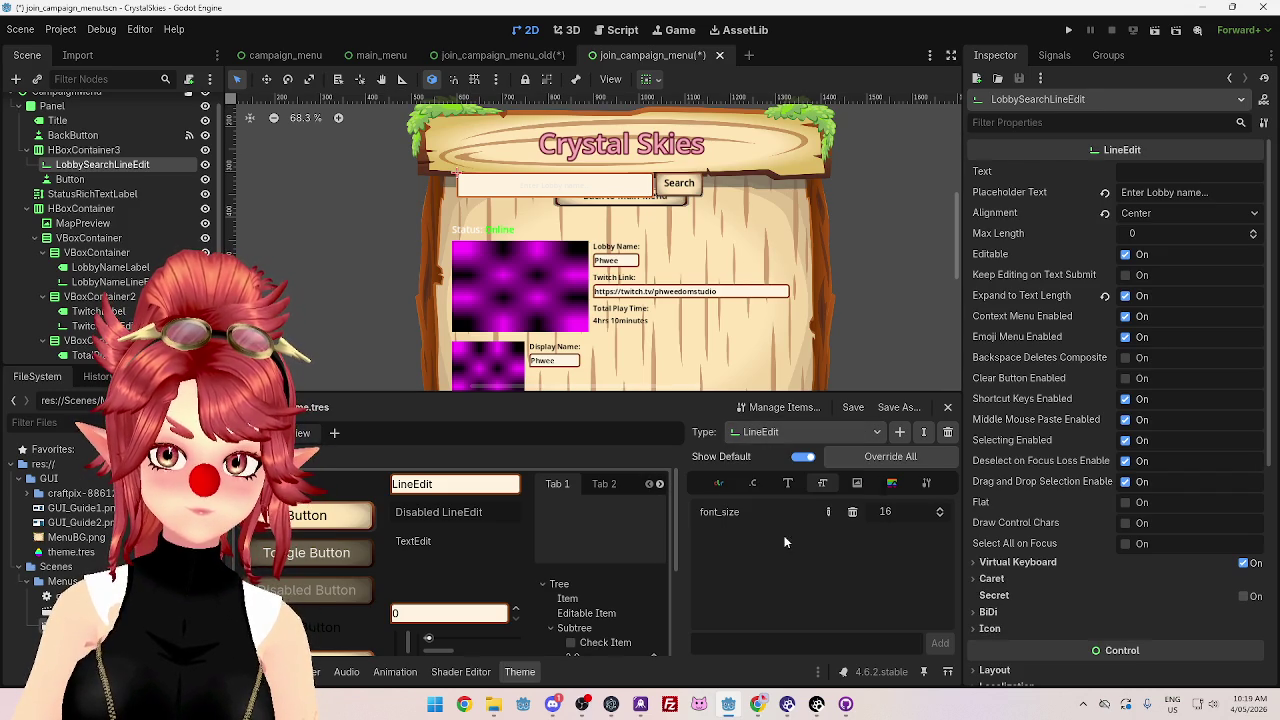
{"action": "left_click", "coordinate": [718, 483]}
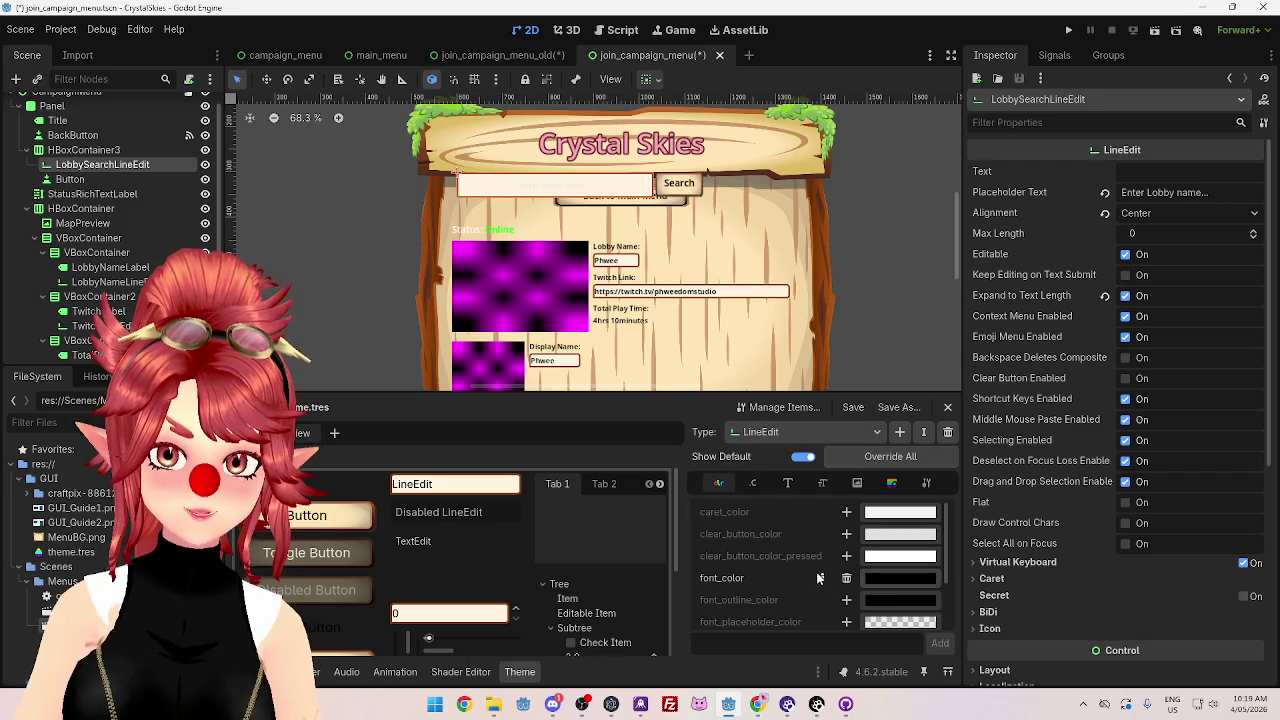
{"action": "scroll", "coordinate": [817, 578], "scroll_direction": "down", "scroll_amount": 2}
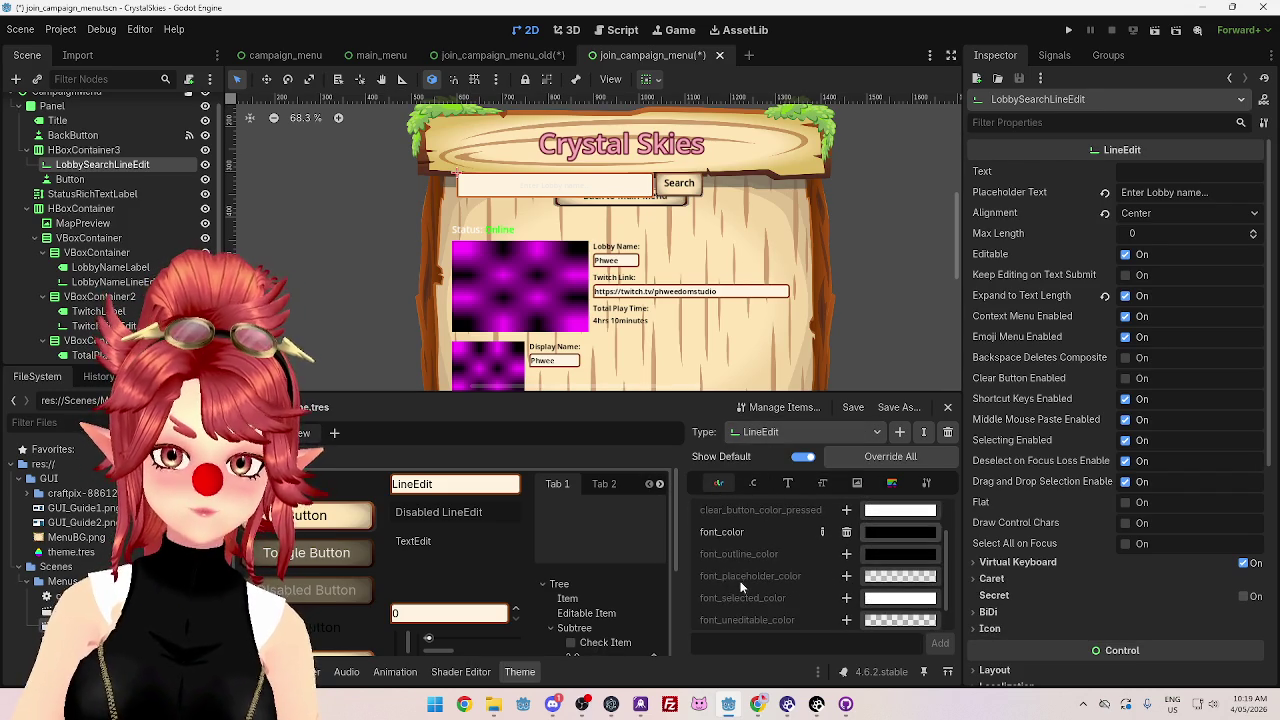
{"action": "scroll", "coordinate": [751, 606], "scroll_direction": "down", "scroll_amount": 1}
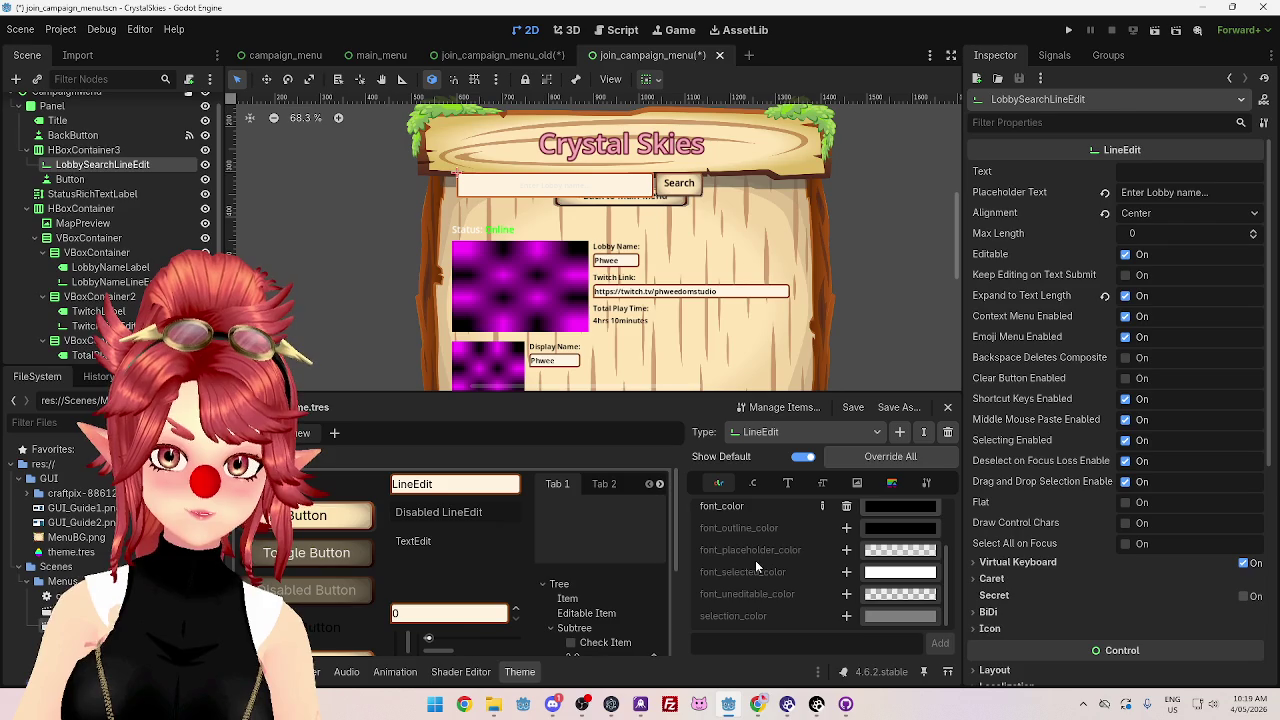
{"action": "scroll", "coordinate": [740, 558], "scroll_direction": "up", "scroll_amount": 3}
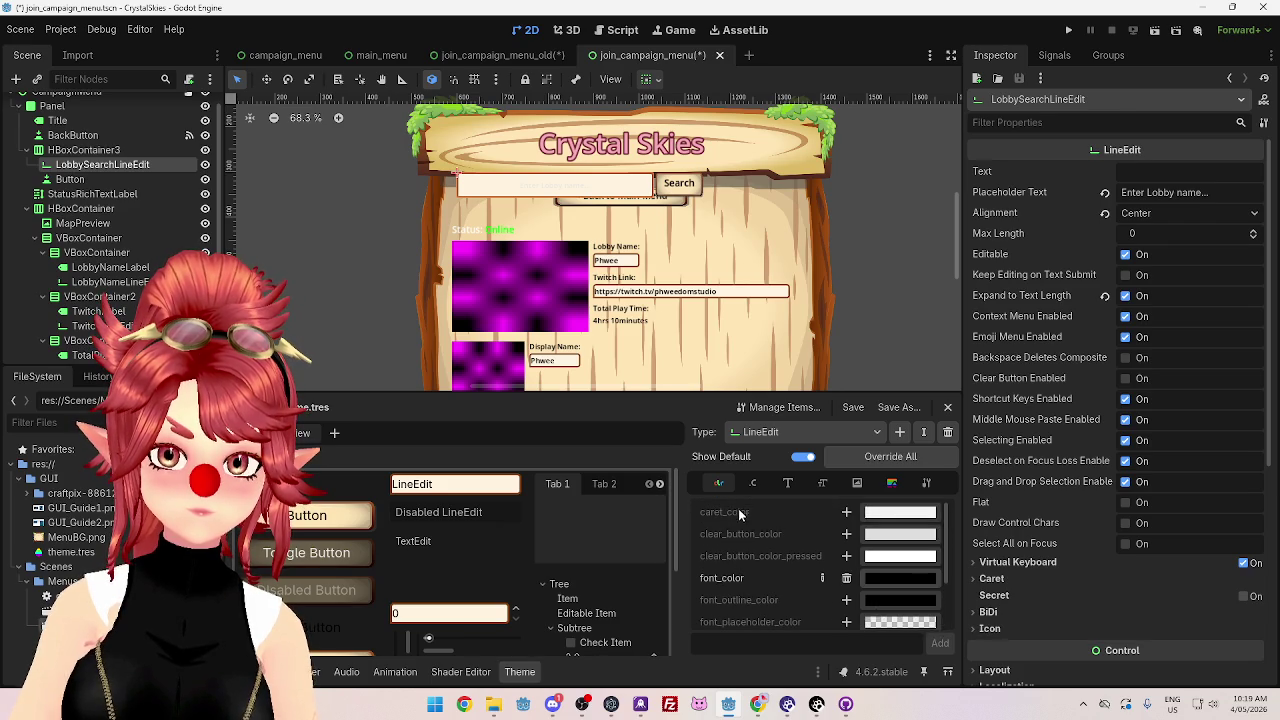
{"action": "scroll", "coordinate": [740, 545], "scroll_direction": "down", "scroll_amount": 1}
{"action": "scroll", "coordinate": [722, 541], "scroll_direction": "up", "scroll_amount": 1}
Add a LineEdit font_placeholder_color override of semi-transparent black (00000099).
{"action": "scroll", "coordinate": [757, 560], "scroll_direction": "down", "scroll_amount": 3}
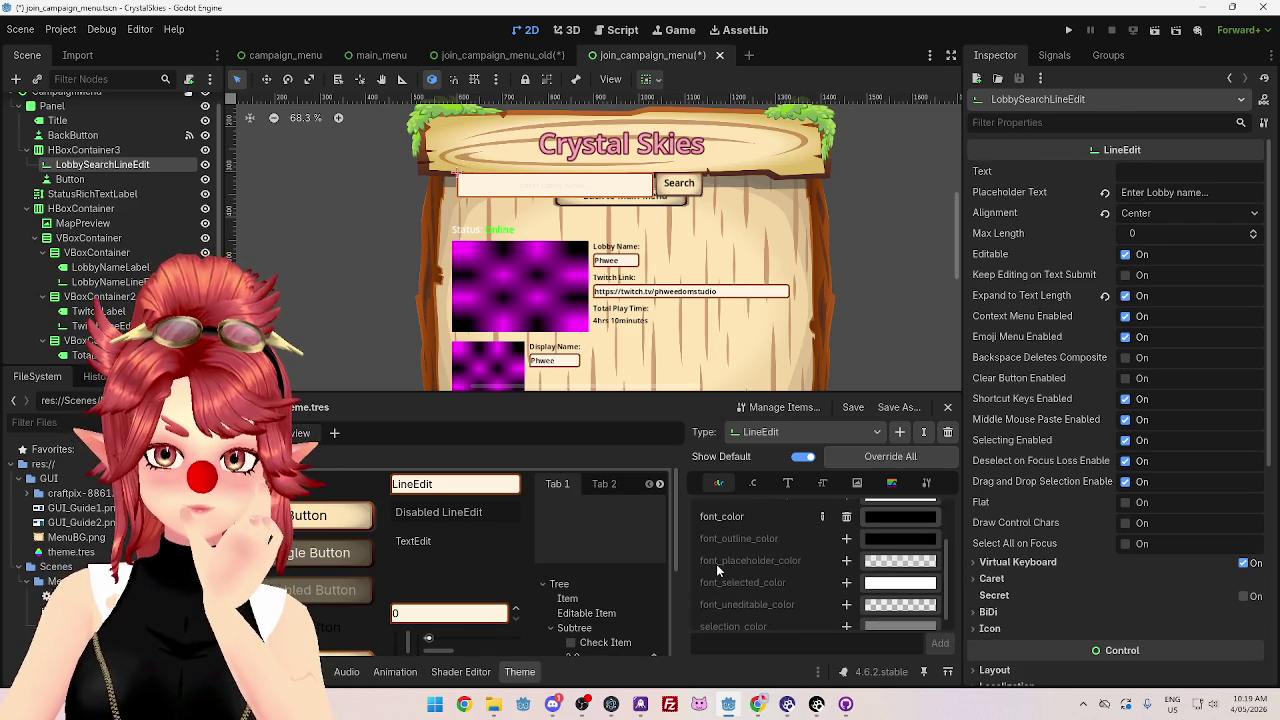
{"action": "scroll", "coordinate": [760, 565], "scroll_direction": "down", "scroll_amount": 1}
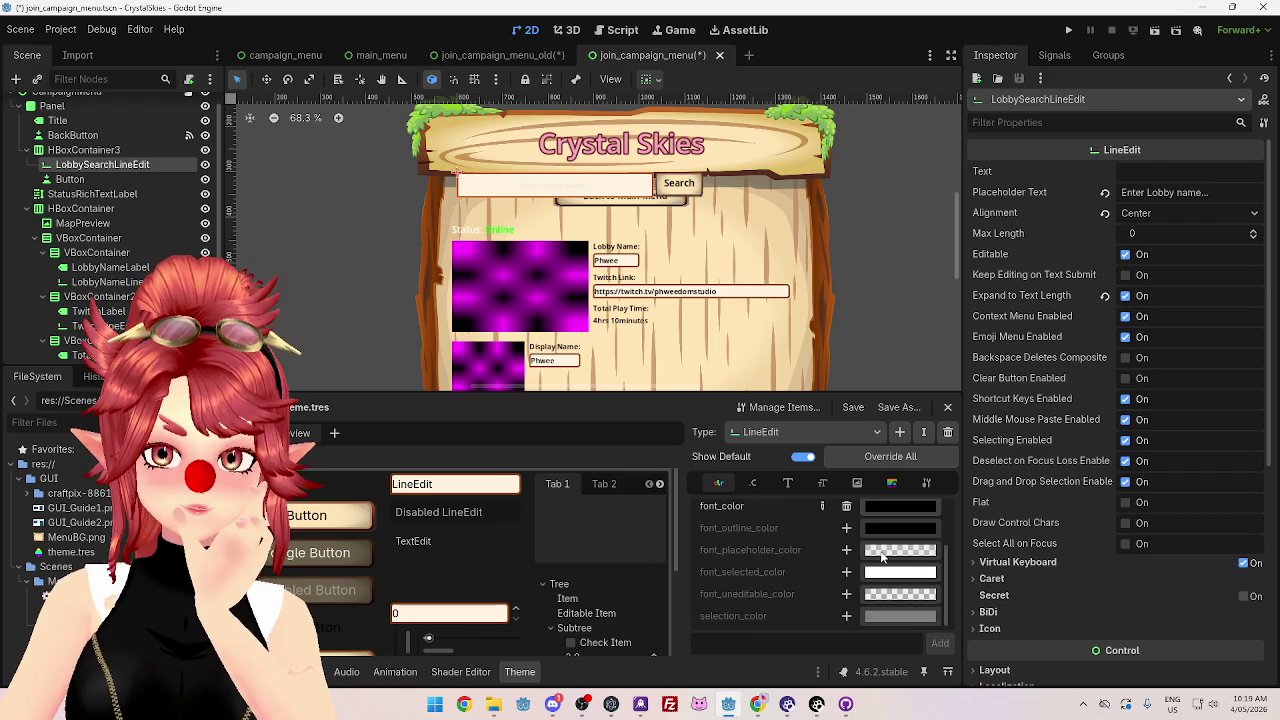
{"action": "left_click", "coordinate": [846, 551]}
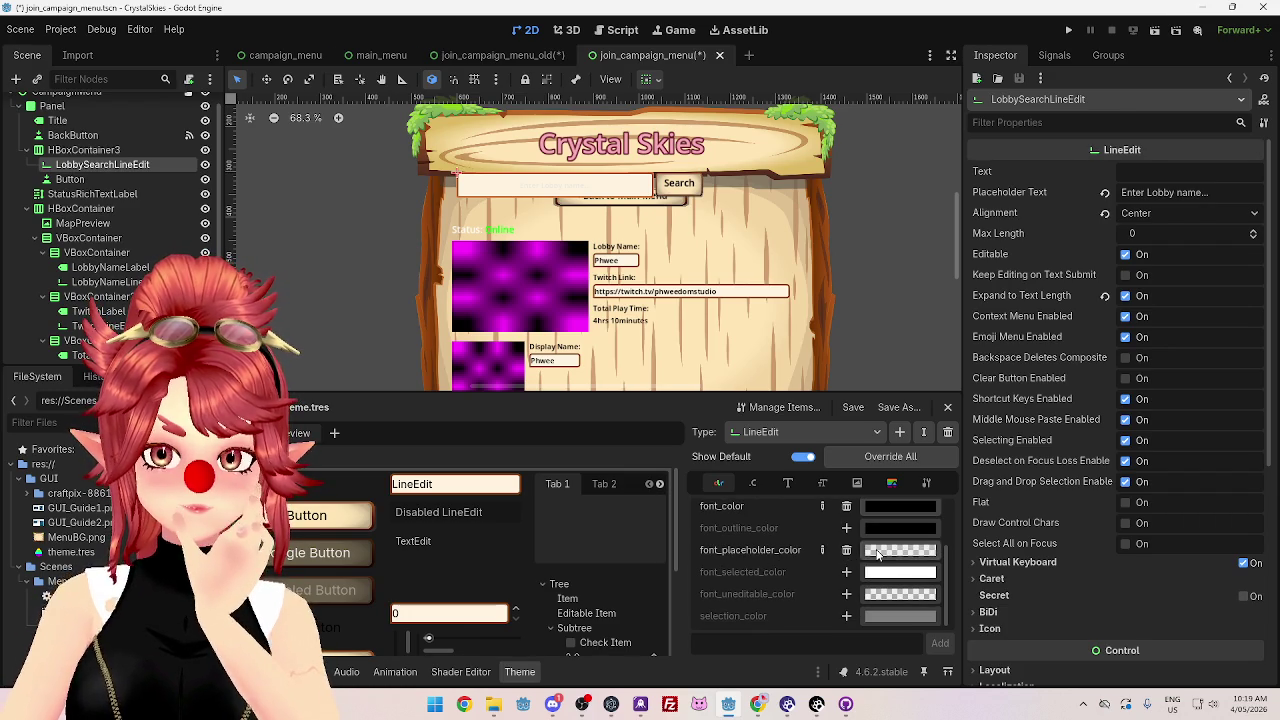
{"action": "left_click", "coordinate": [880, 552]}
{"action": "left_click", "coordinate": [878, 299]}
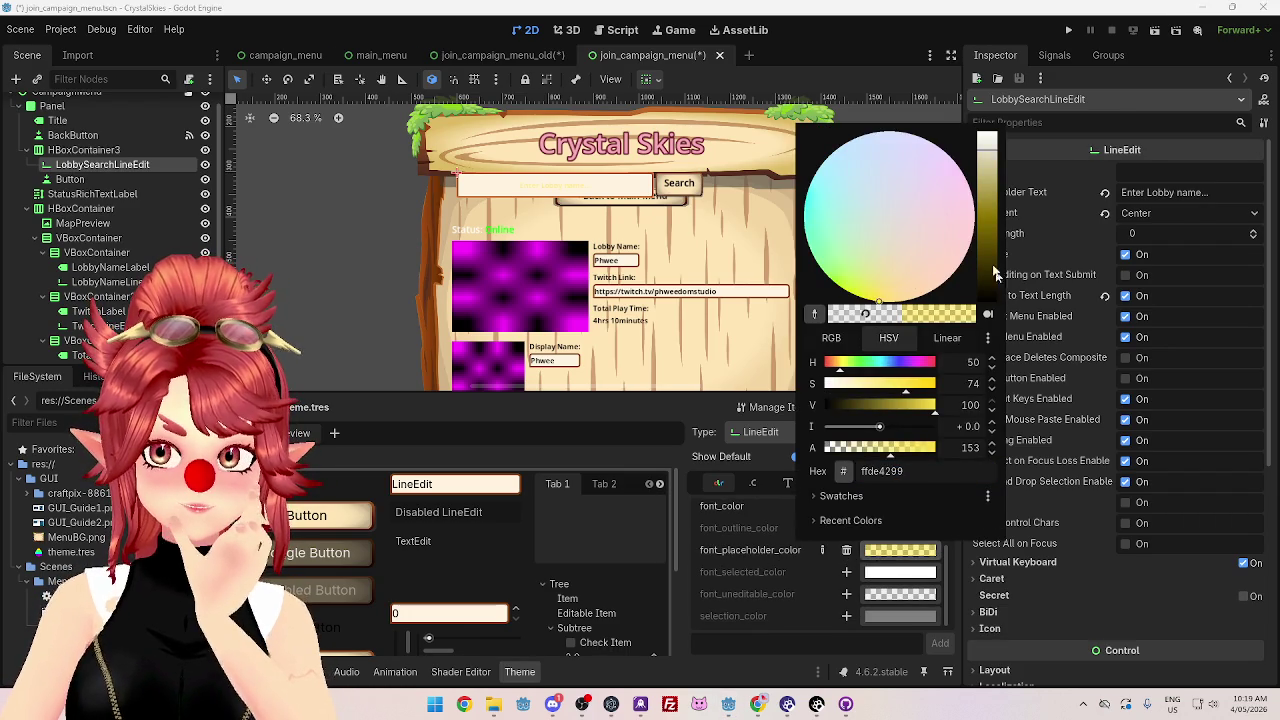
{"action": "left_click_drag", "start_coordinate": [987, 140], "coordinate": [987, 300]}
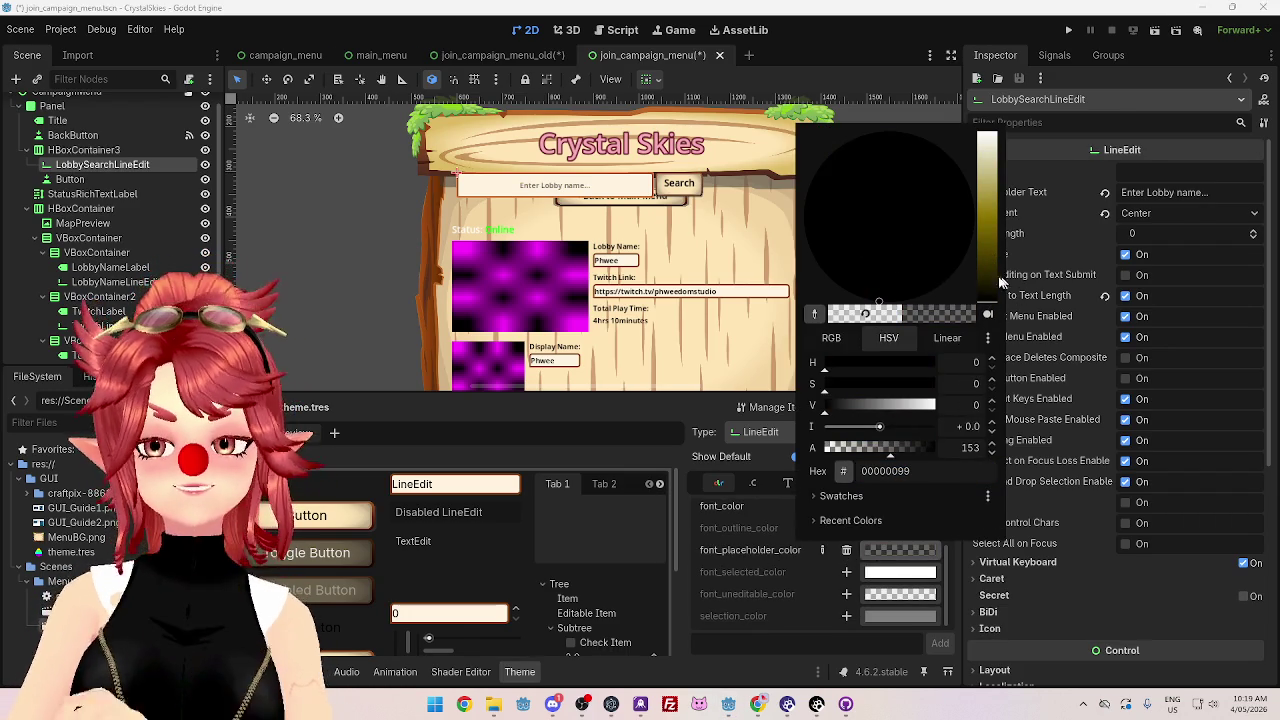
{"action": "left_click", "coordinate": [733, 546]}
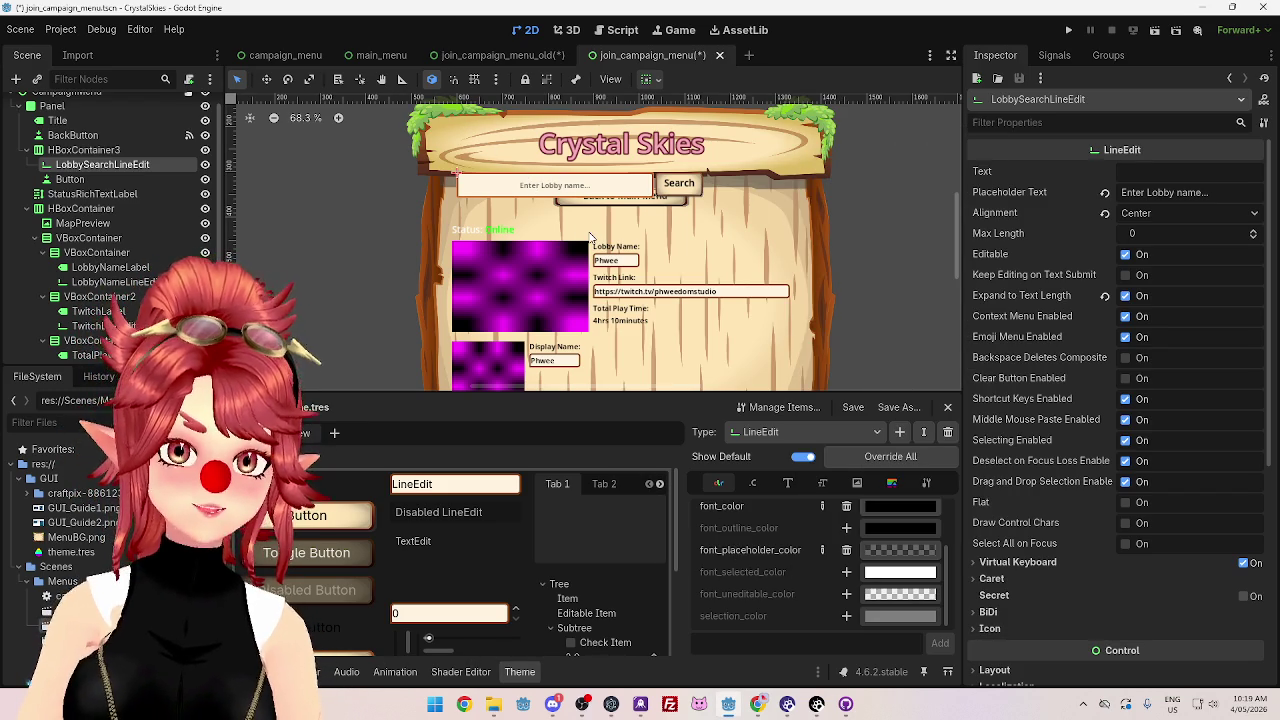
{"action": "left_click", "coordinate": [600, 197]}
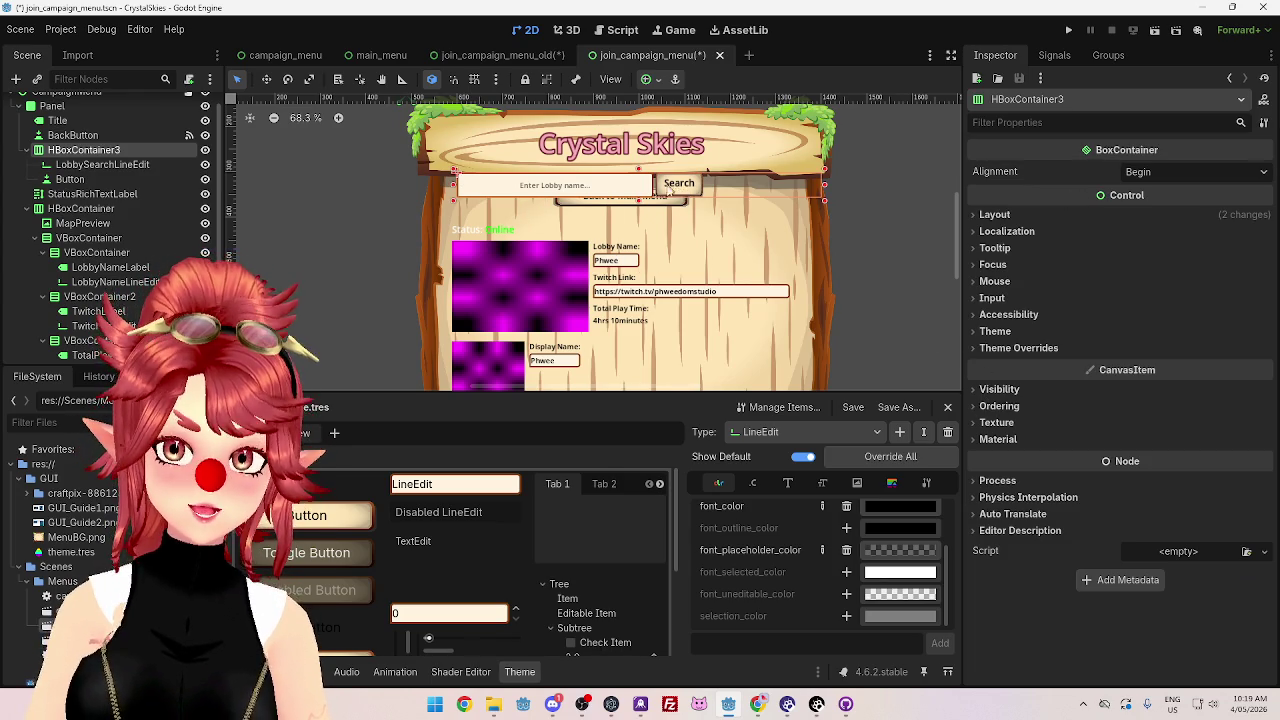
Open the theme editor's Add Item Type dialog listing the available Node-based types.
{"action": "scroll", "coordinate": [950, 280], "scroll_direction": "down", "scroll_amount": 2}
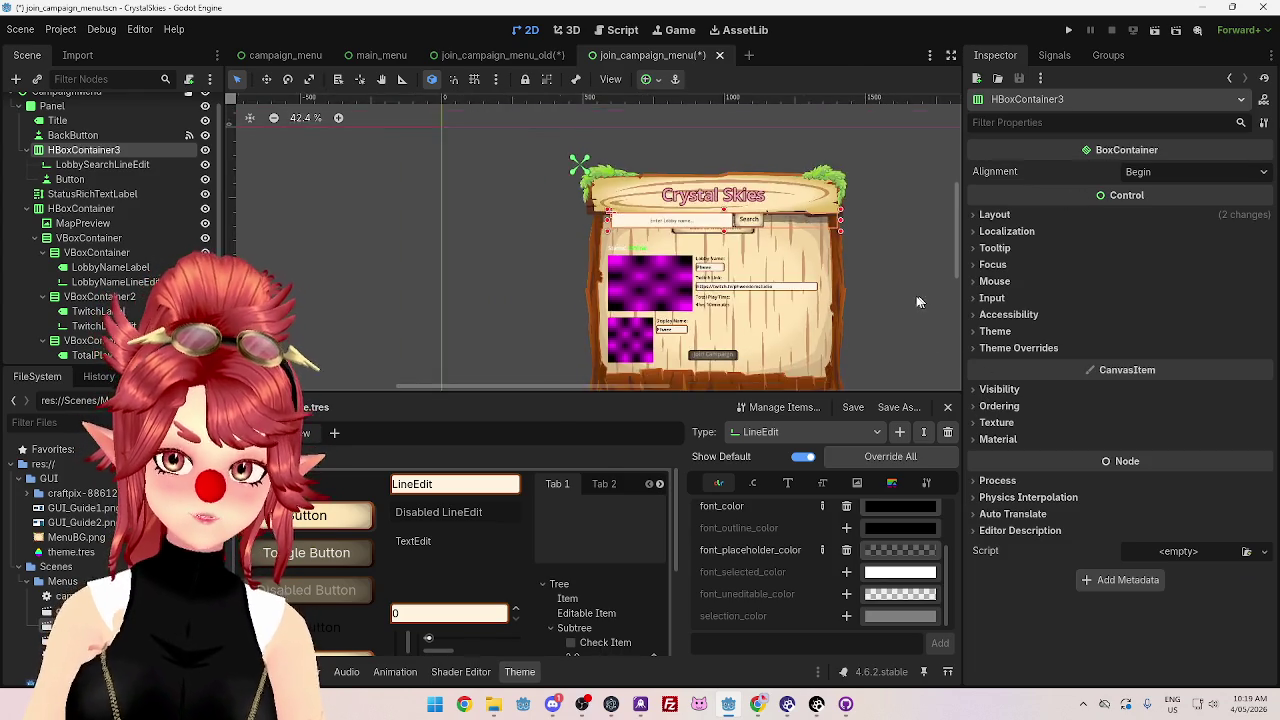
{"action": "scroll", "coordinate": [955, 345], "scroll_direction": "up", "scroll_amount": 2}
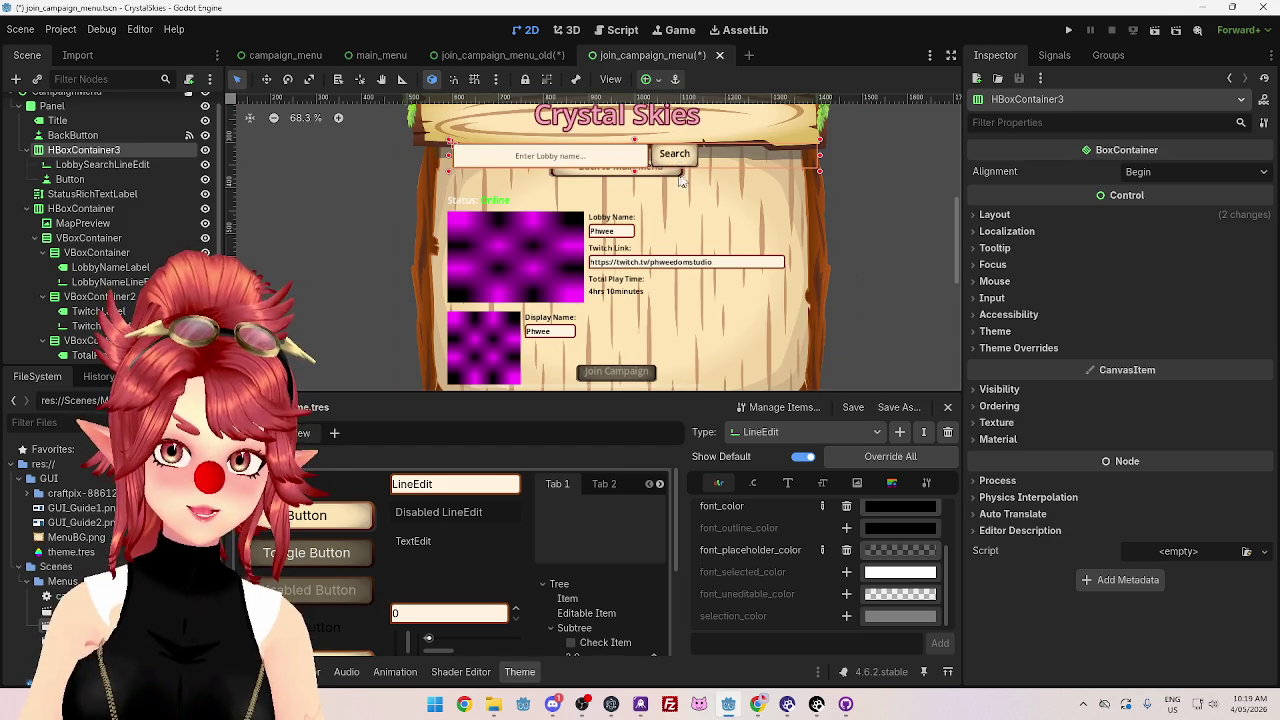
{"action": "left_click", "coordinate": [875, 432]}
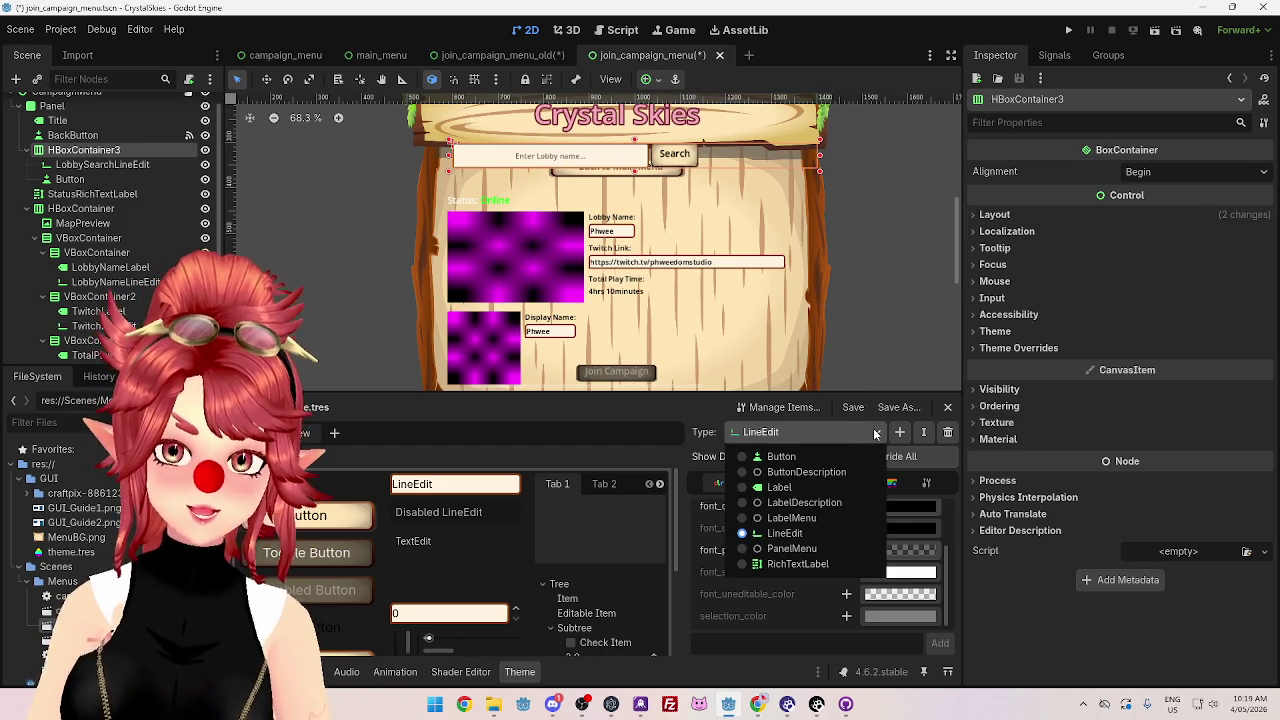
{"action": "left_click", "coordinate": [877, 435]}
{"action": "left_click", "coordinate": [877, 435]}
{"action": "left_click", "coordinate": [903, 442]}
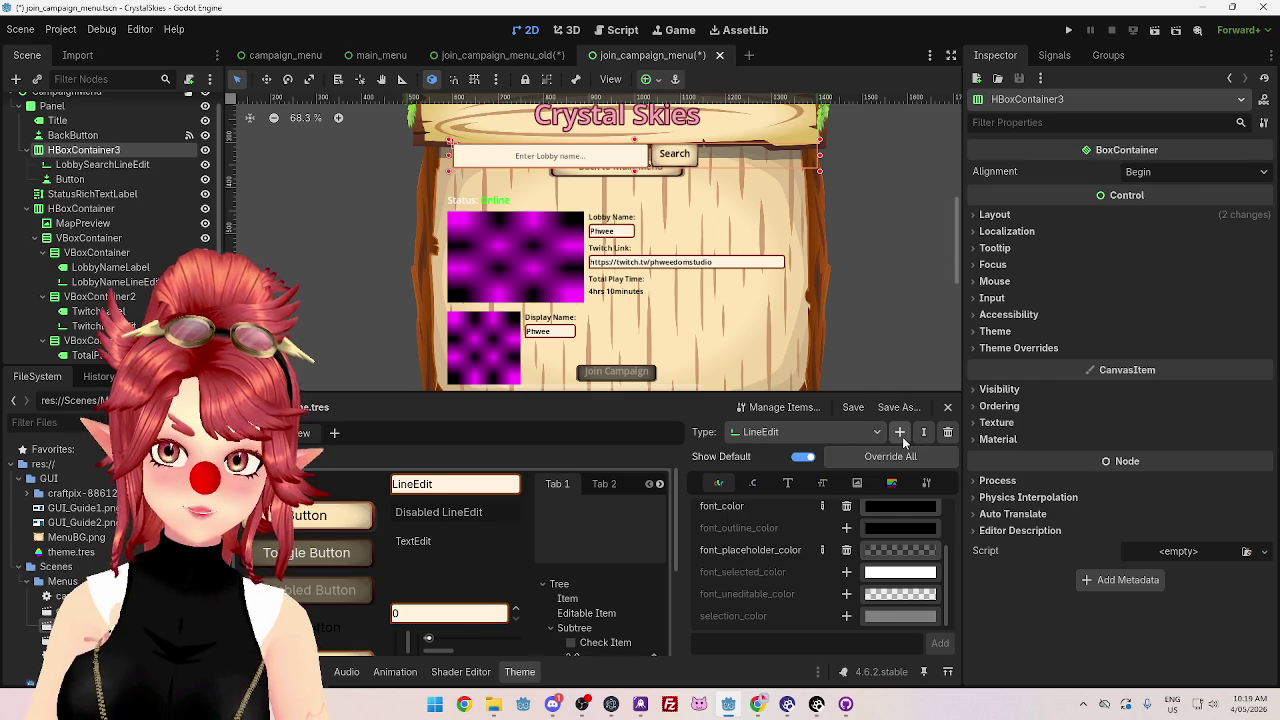
{"action": "left_click", "coordinate": [901, 435]}
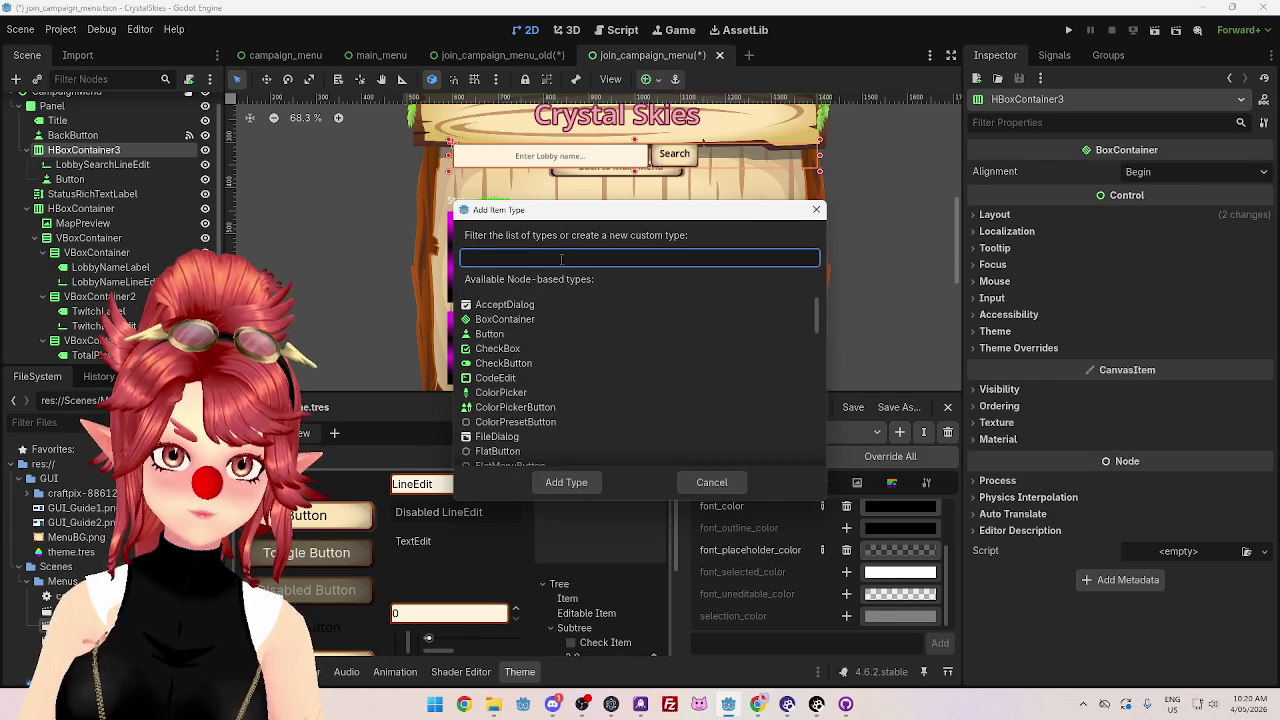
Add the Button type to the theme.
{"action": "scroll", "coordinate": [502, 330], "scroll_direction": "down", "scroll_amount": 2}
{"action": "scroll", "coordinate": [502, 335], "scroll_direction": "up", "scroll_amount": 2}
{"action": "left_click", "coordinate": [500, 334]}
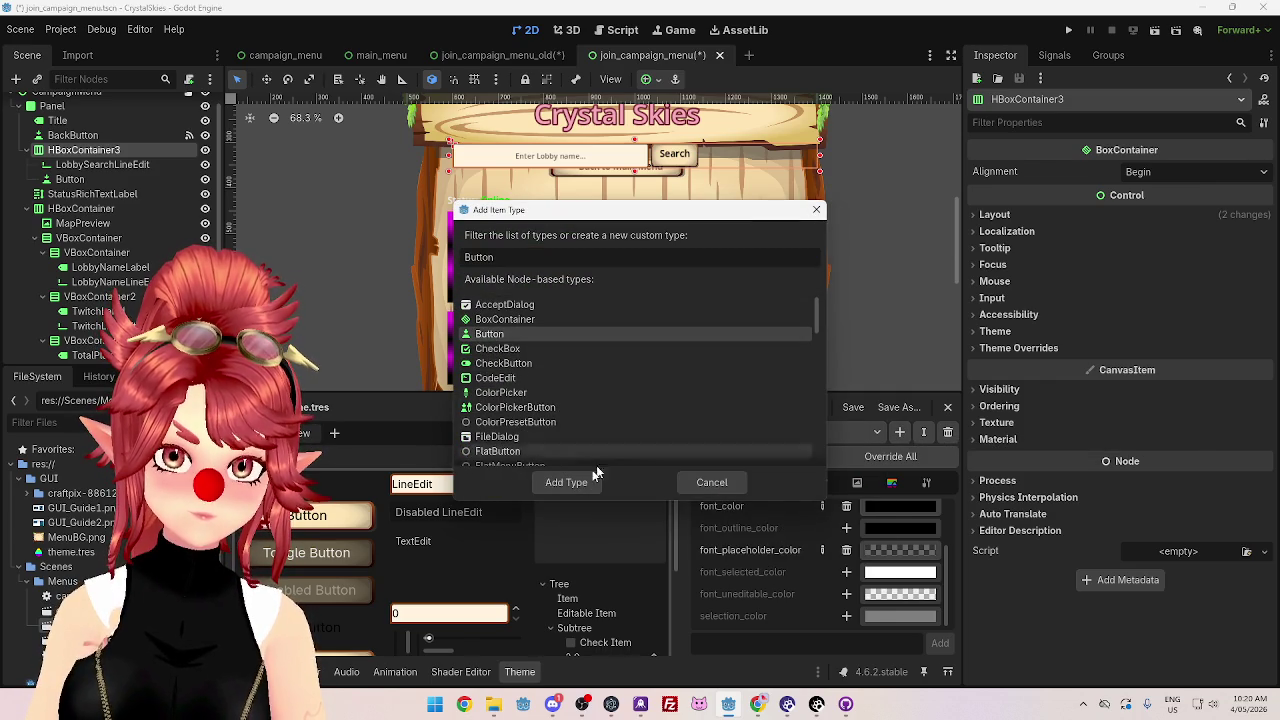
{"action": "left_click", "coordinate": [566, 483]}
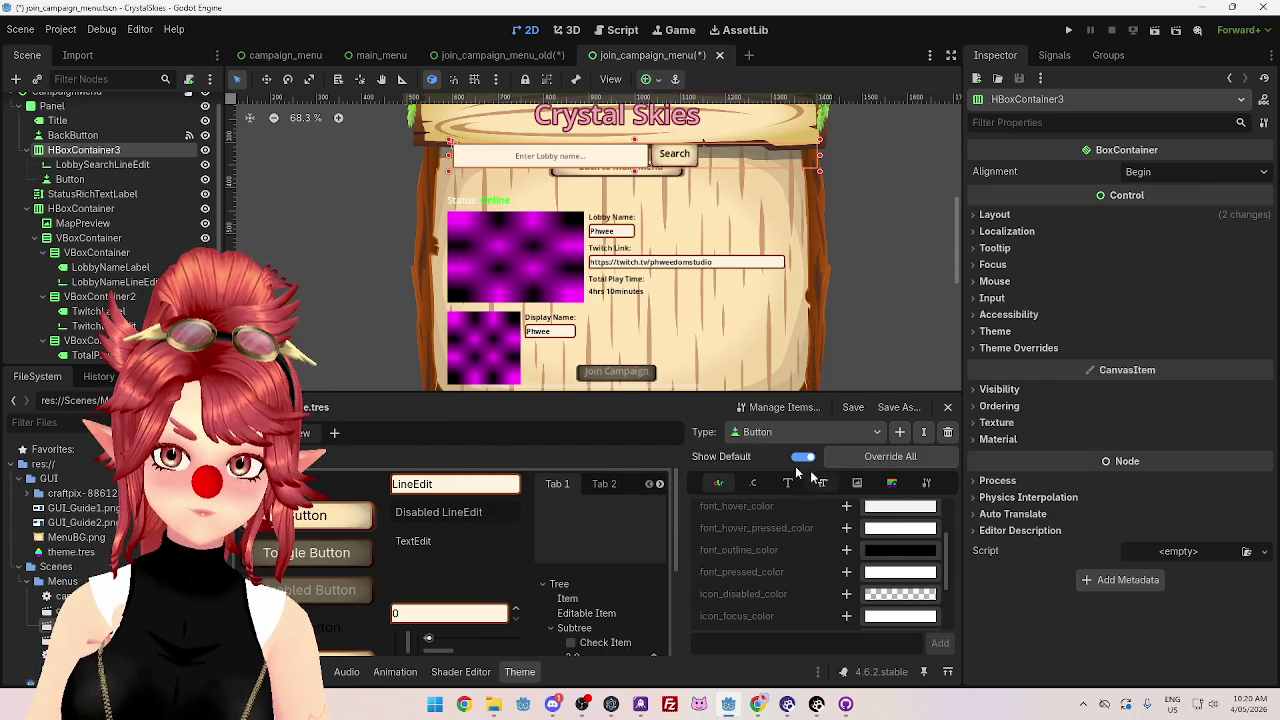
{"action": "left_click", "coordinate": [843, 432]}
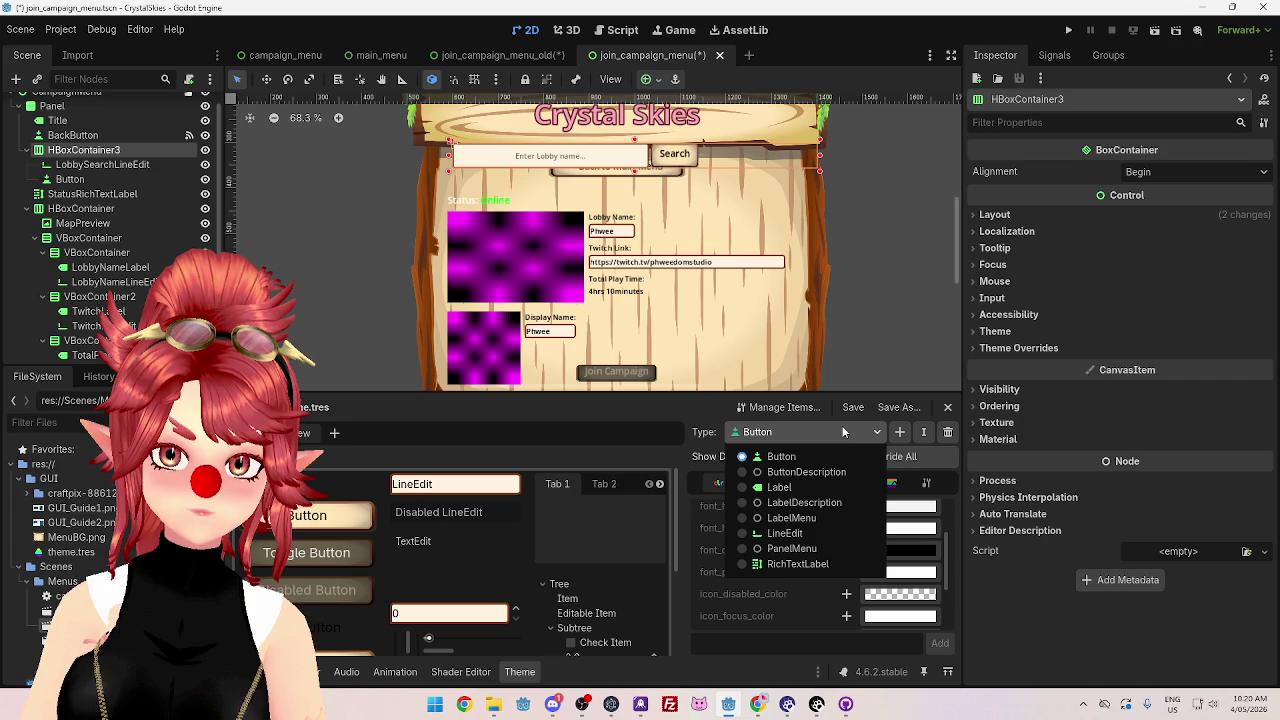
{"action": "left_click", "coordinate": [843, 432]}
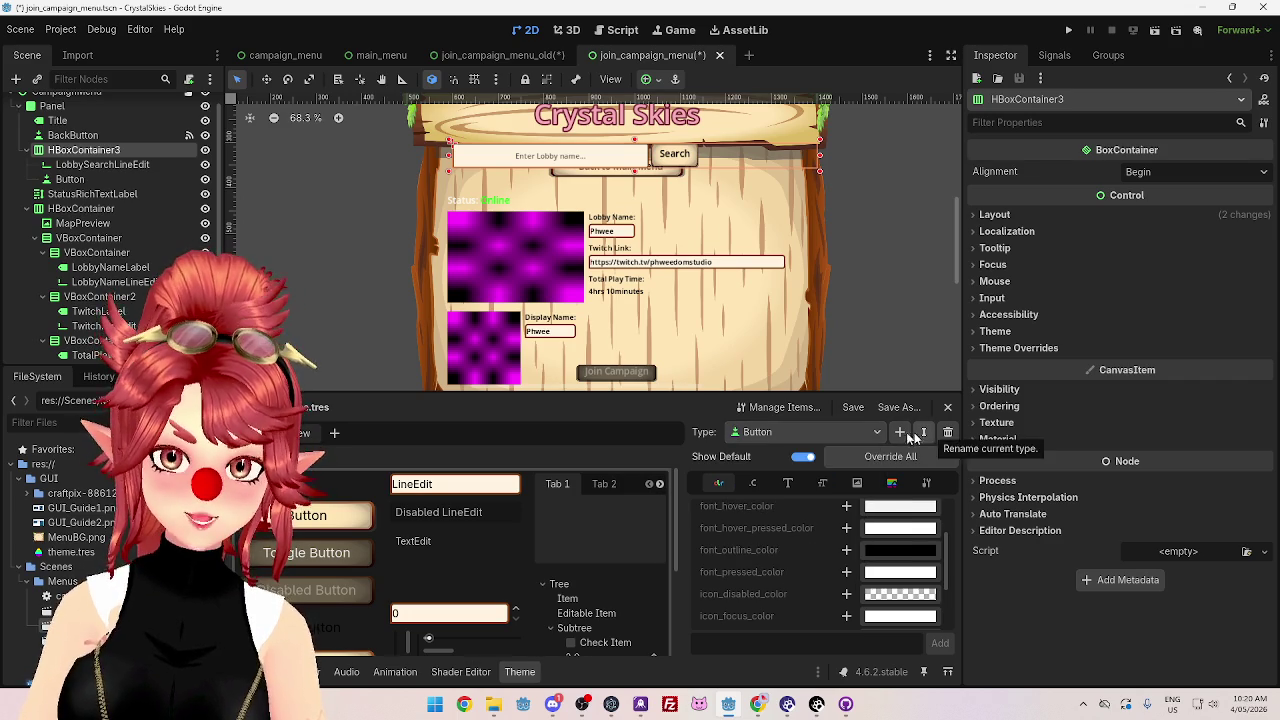
{"action": "left_click", "coordinate": [878, 436]}
{"action": "left_click", "coordinate": [878, 436]}
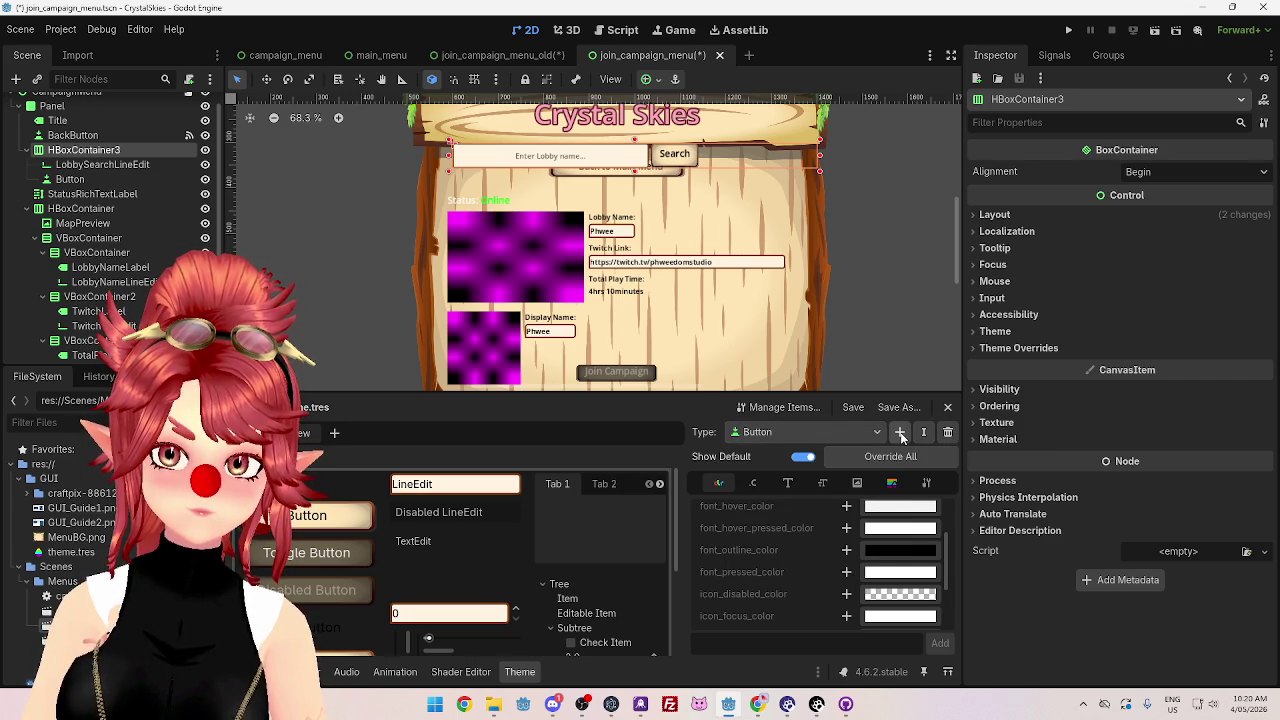
Create a new custom theme type named ButtonSmall.
{"action": "left_click", "coordinate": [900, 433]}
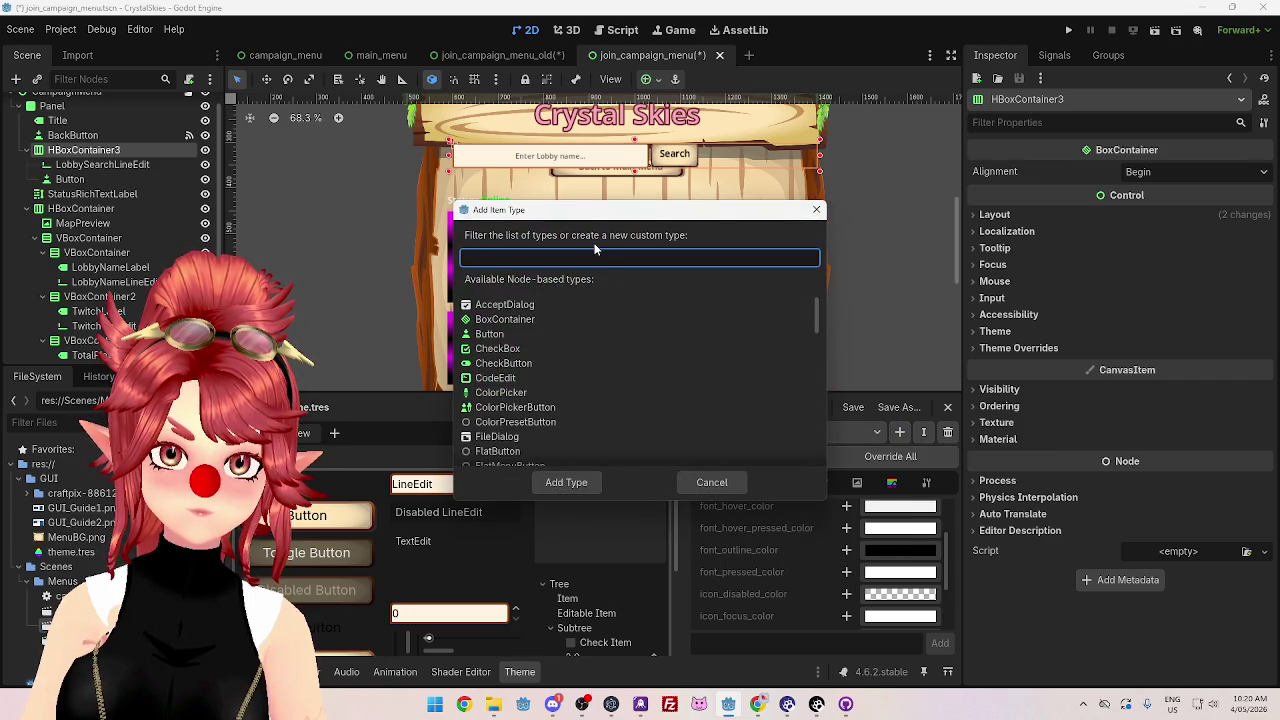
{"action": "scroll", "coordinate": [797, 312], "scroll_direction": "down", "scroll_amount": 10}
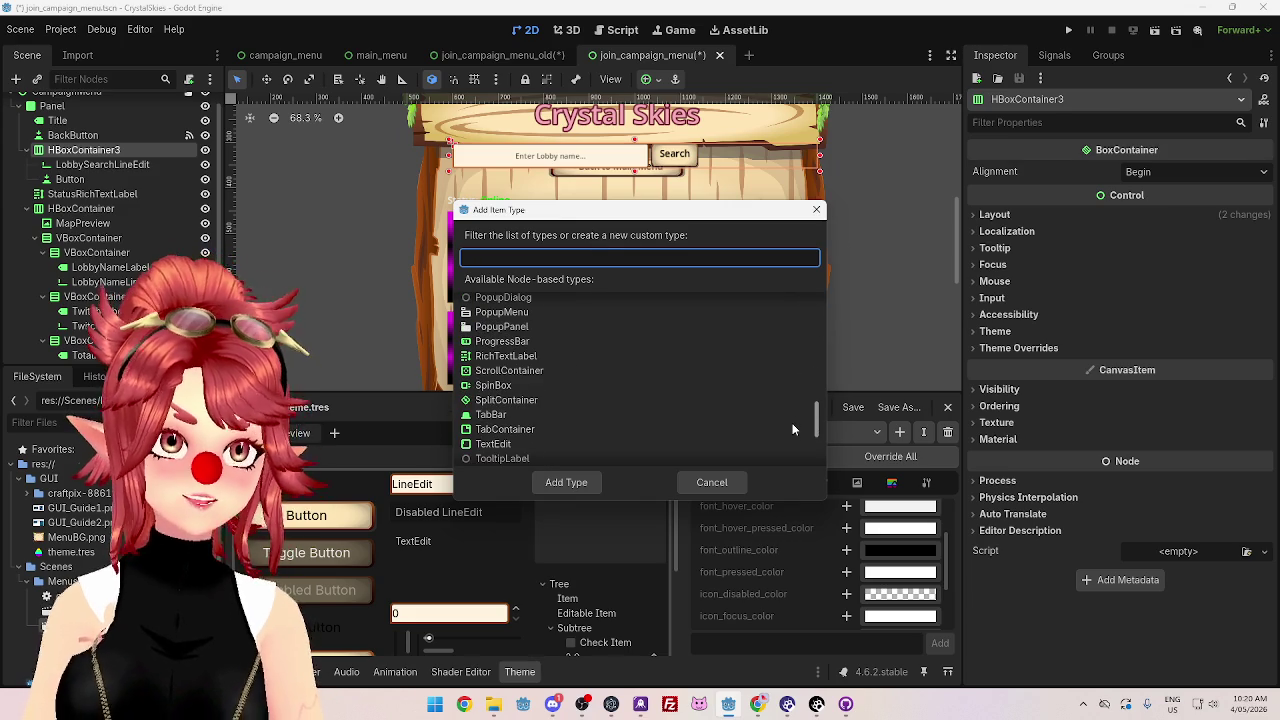
{"action": "scroll", "coordinate": [793, 449], "scroll_direction": "down", "scroll_amount": 3}
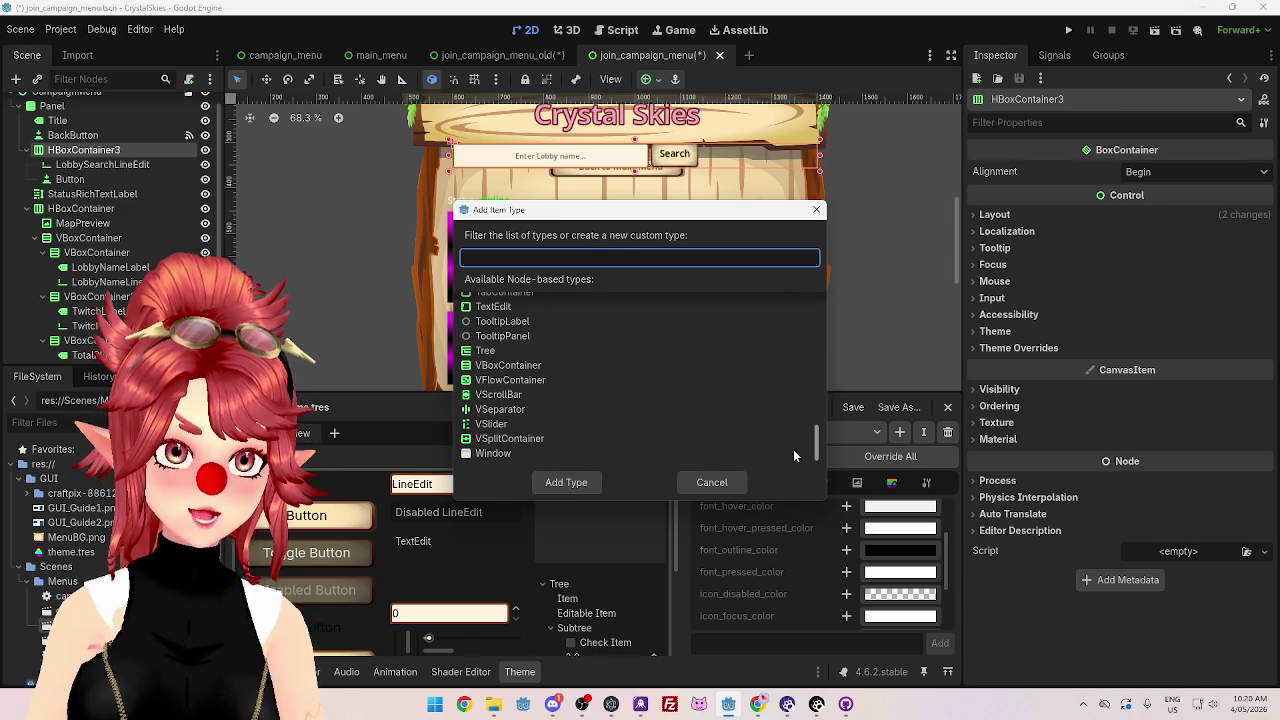
{"action": "scroll", "coordinate": [795, 461], "scroll_direction": "up", "scroll_amount": 15}
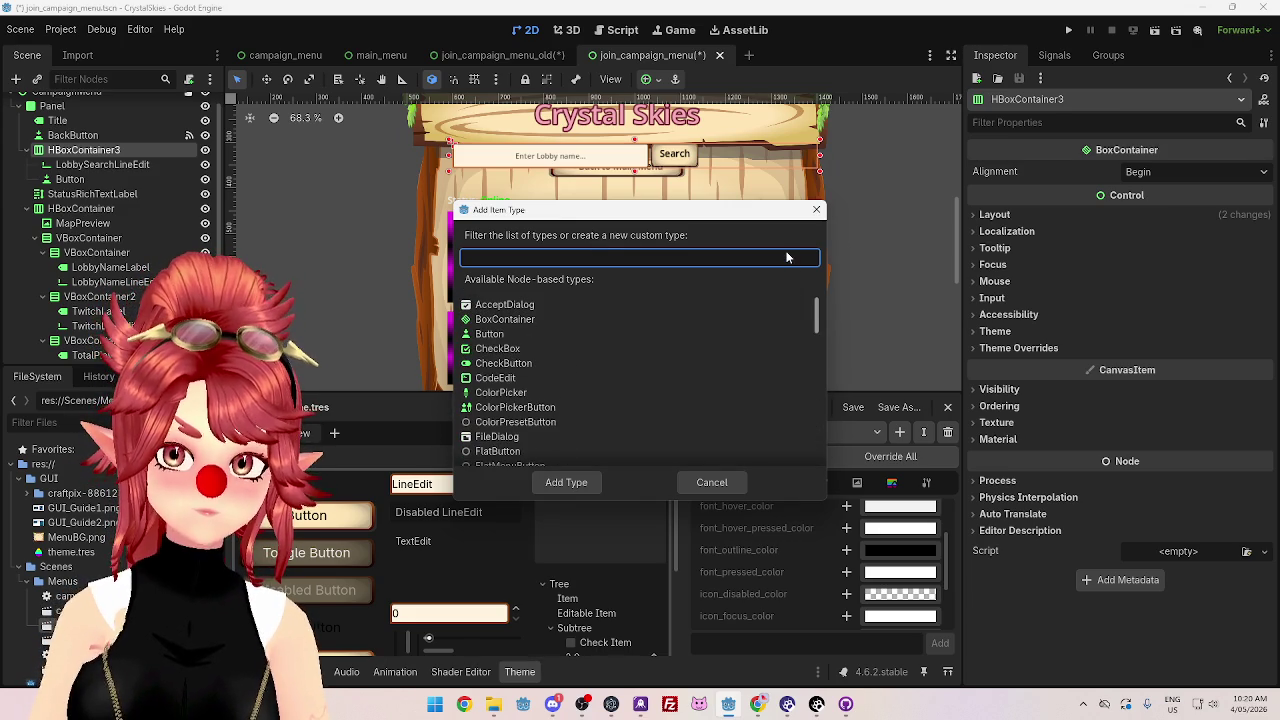
{"action": "left_click", "coordinate": [536, 257]}
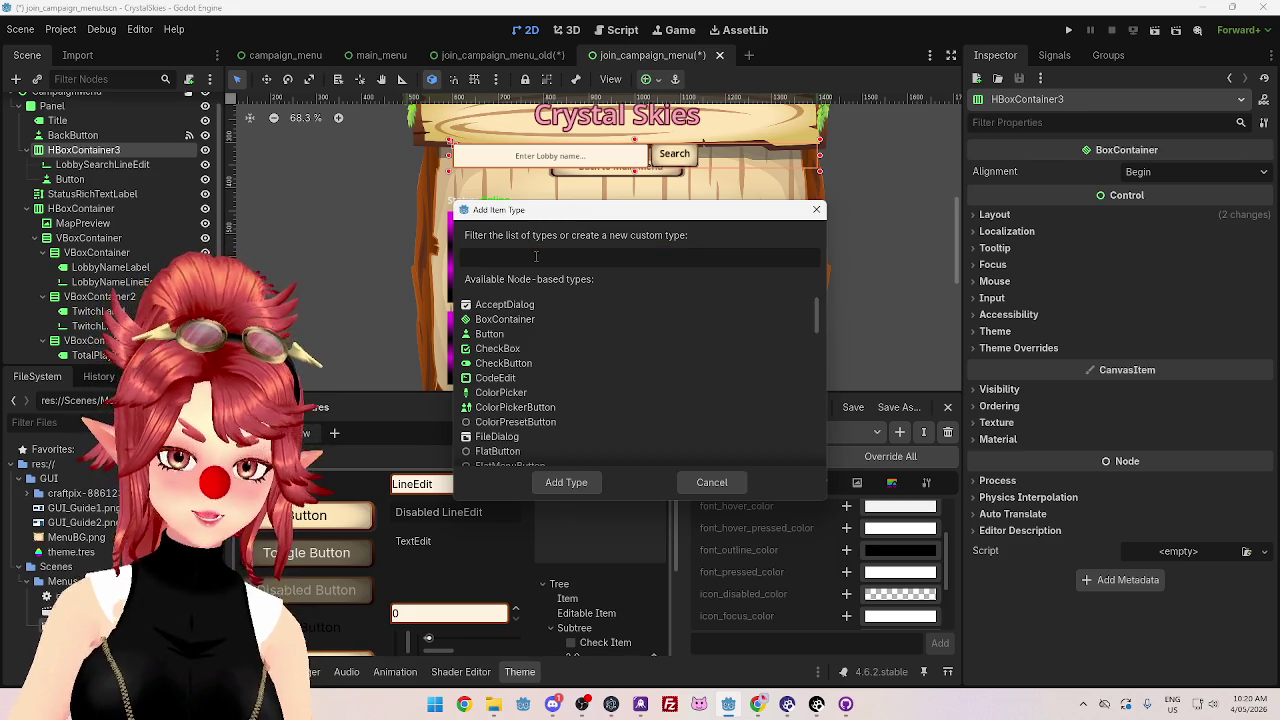
{"action": "type", "text": "Bbut"}
{"action": "key", "text": "BackSpace"}
{"action": "key", "text": "BackSpace"}
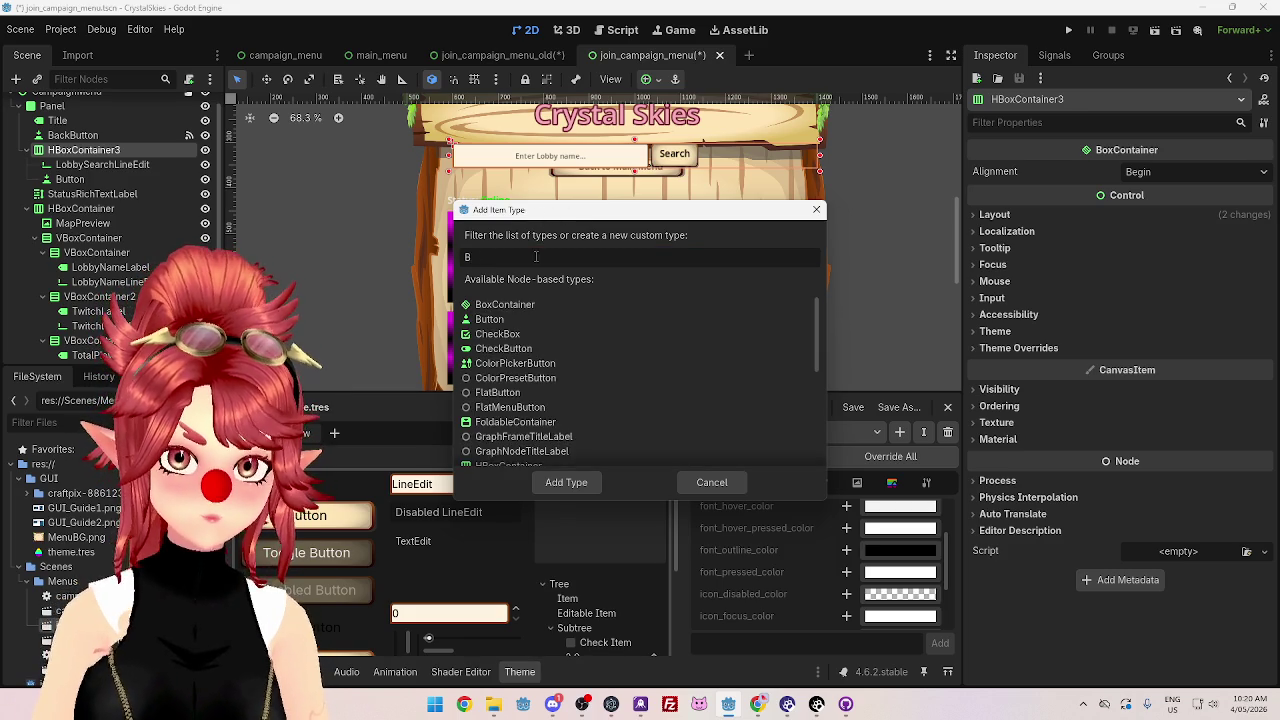
{"action": "type", "text": "utton"}
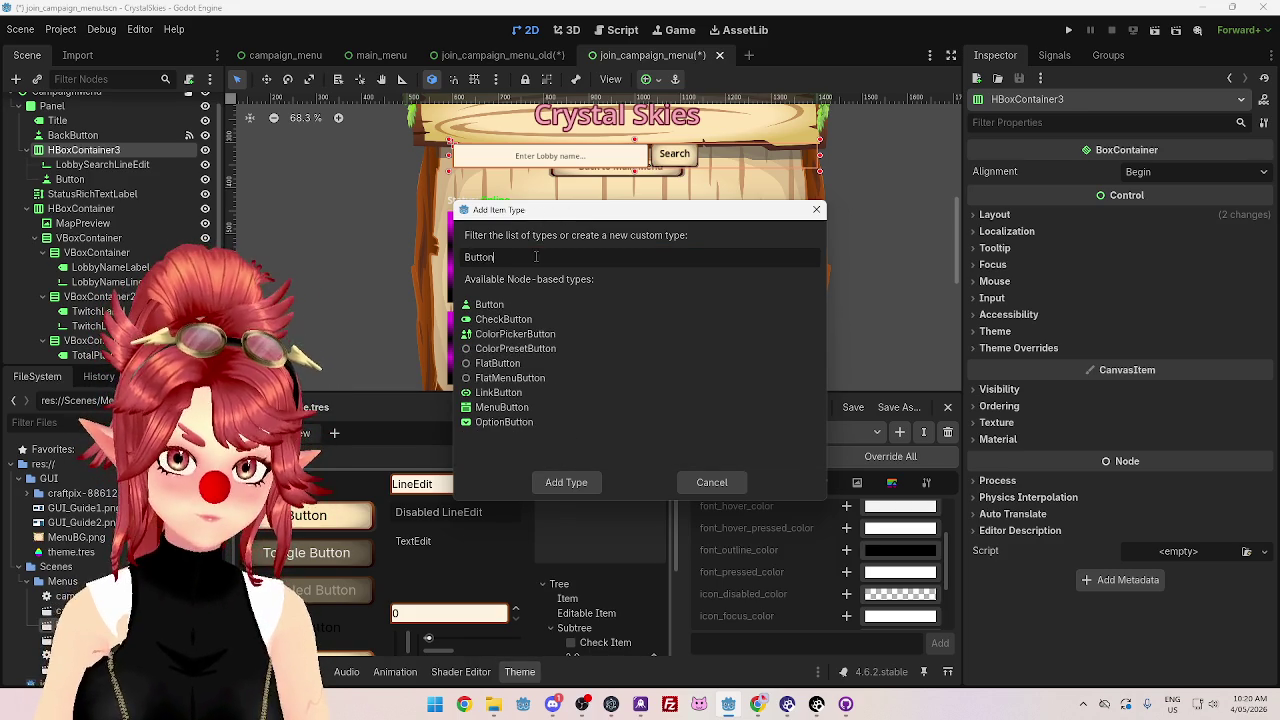
{"action": "type", "text": "S"}
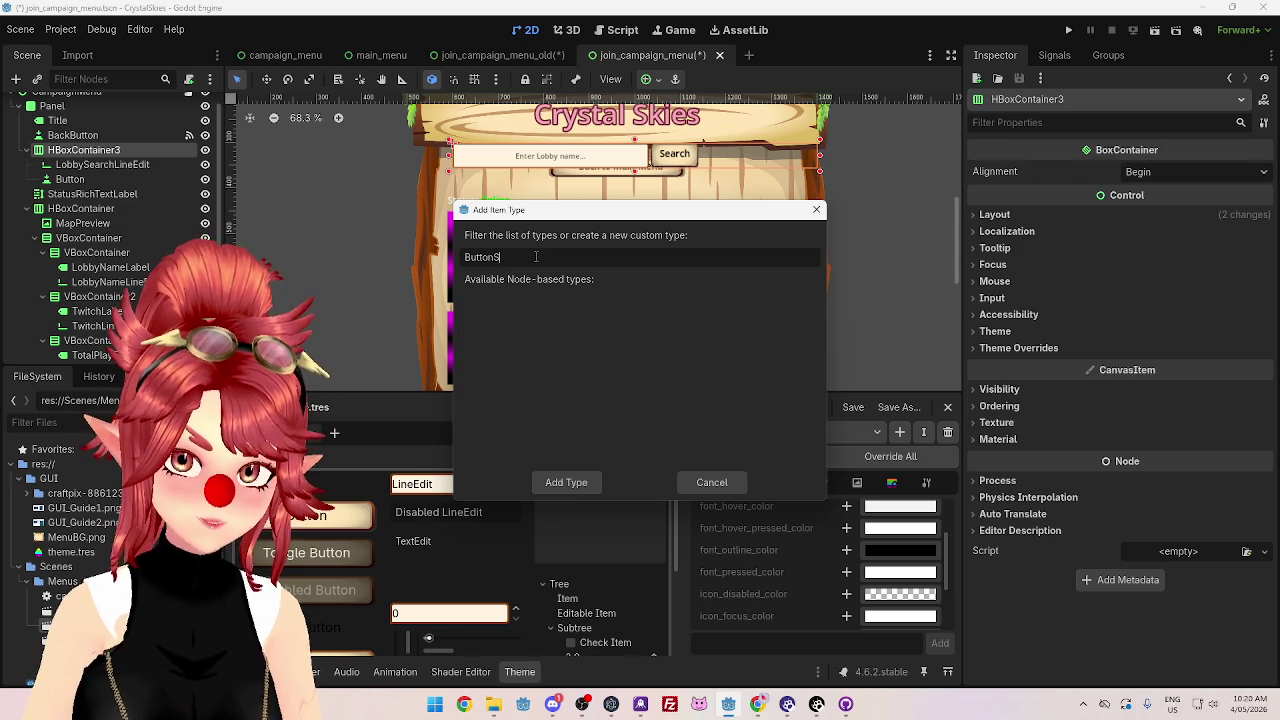
{"action": "type", "text": "mall"}
{"action": "key", "text": "Return"}
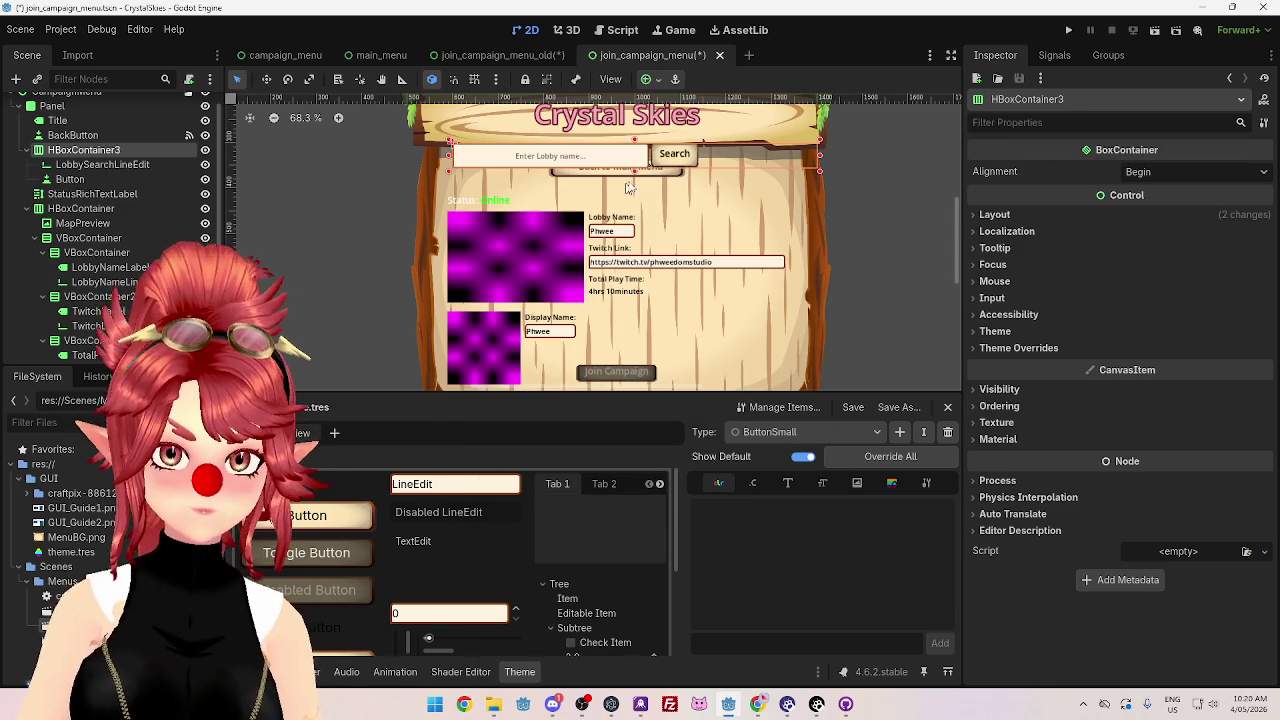
Set ButtonSmall's variation base type to Button.
{"action": "left_click", "coordinate": [926, 483]}
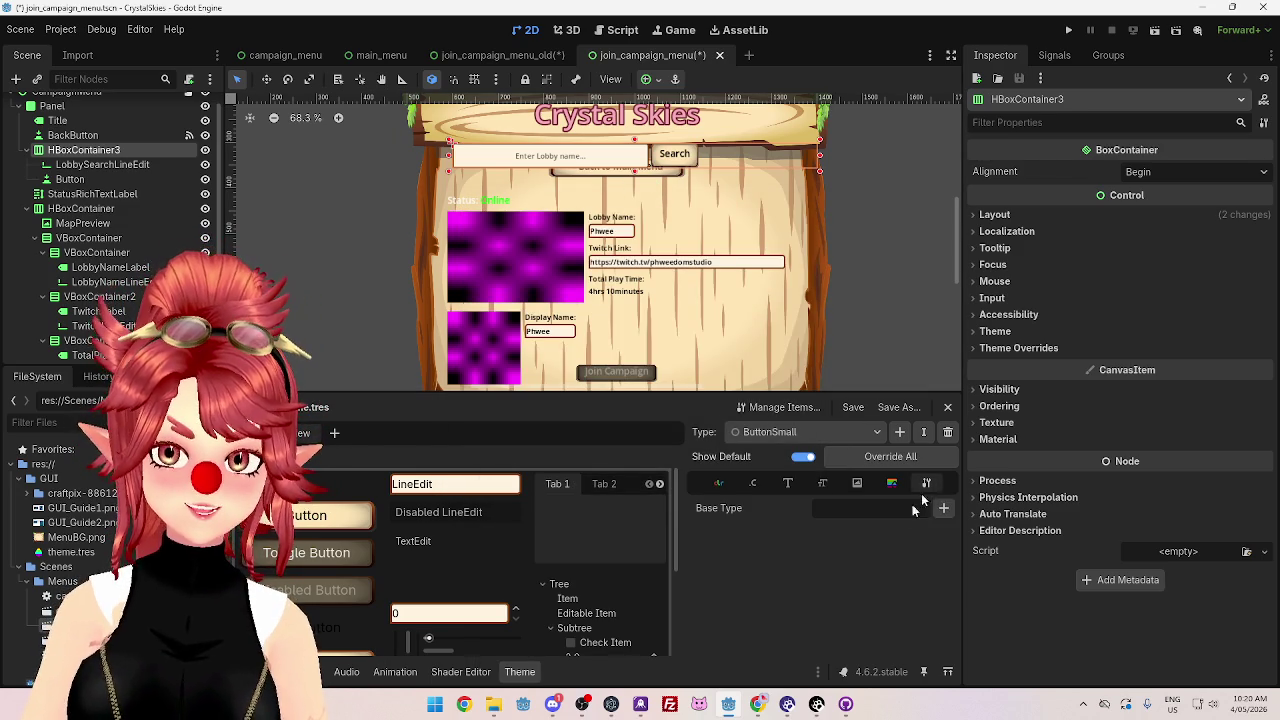
{"action": "left_click", "coordinate": [943, 508]}
{"action": "left_click", "coordinate": [490, 334]}
{"action": "left_click", "coordinate": [582, 482]}
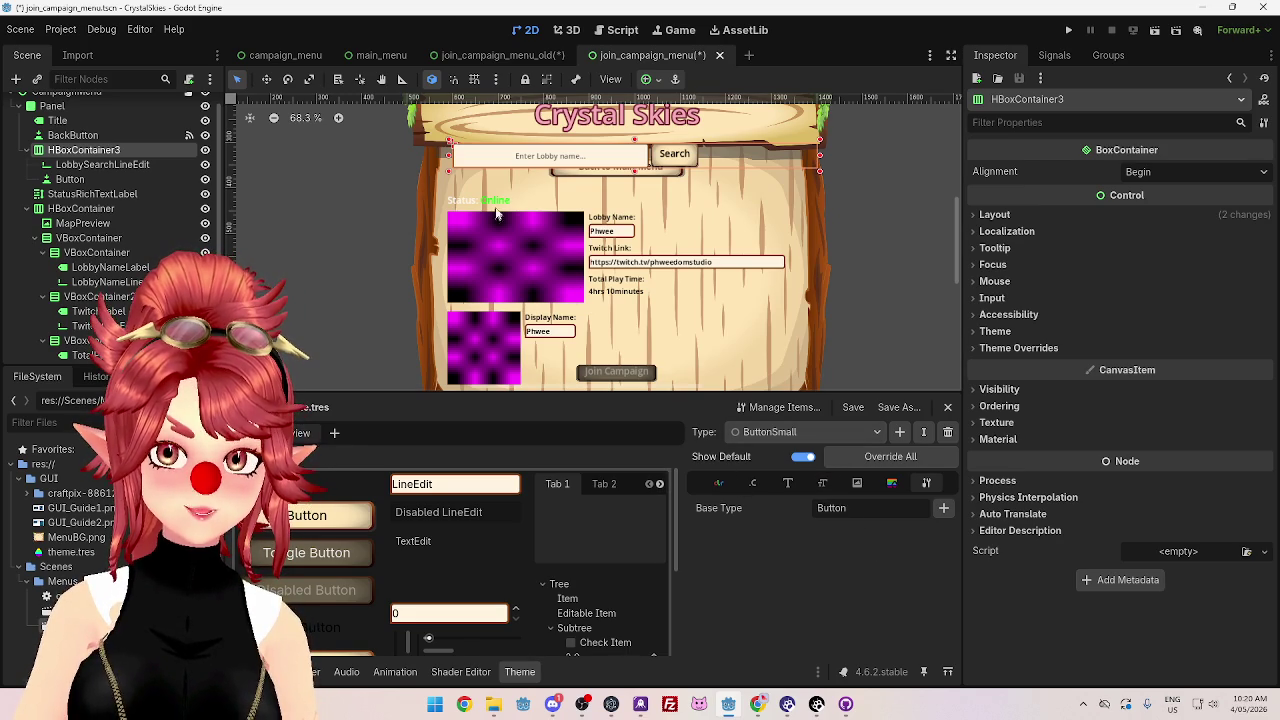
Apply the ButtonSmall type variation to the Search button.
{"action": "left_click", "coordinate": [497, 163]}
{"action": "scroll", "coordinate": [1074, 547], "scroll_direction": "down", "scroll_amount": 5}
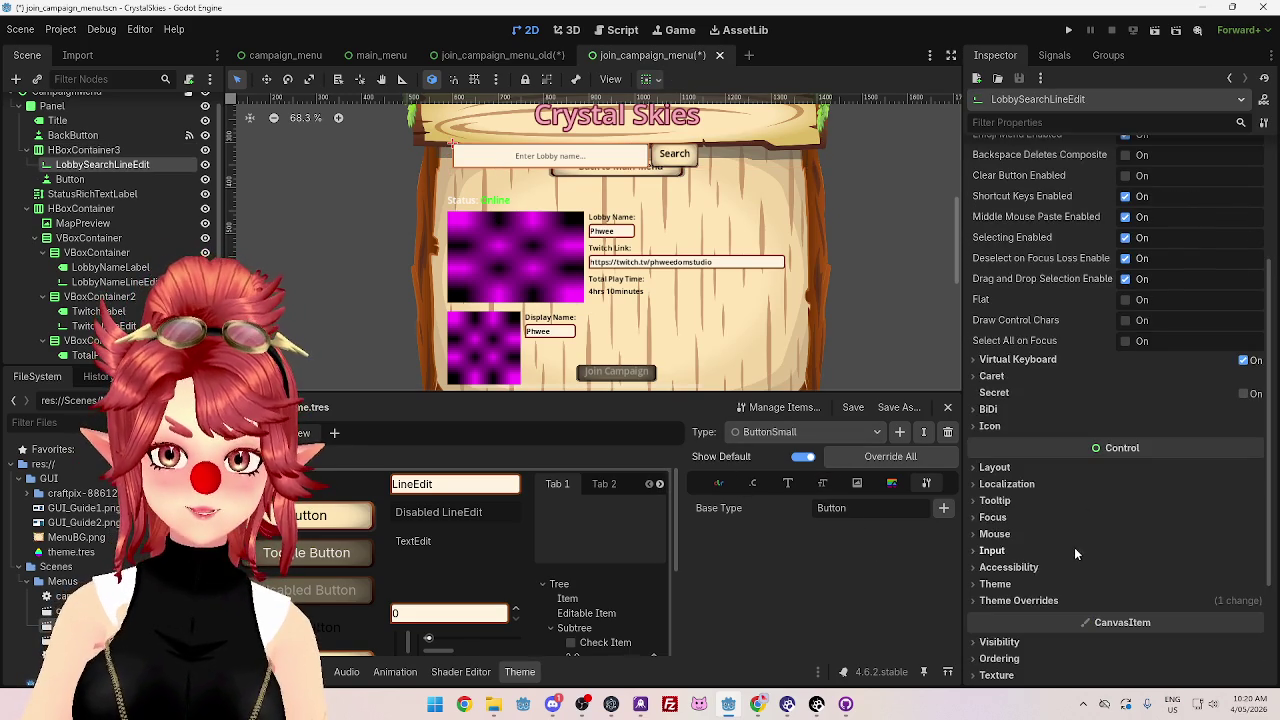
{"action": "left_click", "coordinate": [675, 167]}
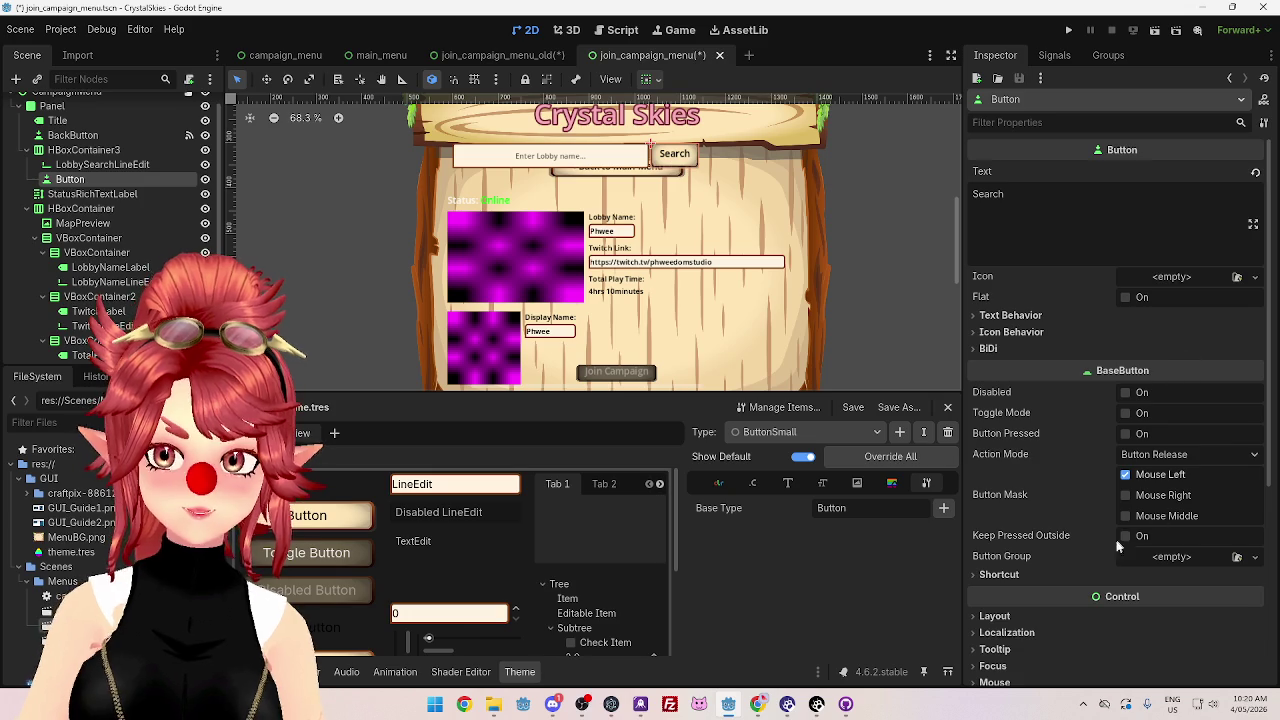
{"action": "scroll", "coordinate": [1117, 545], "scroll_direction": "down", "scroll_amount": 5}
{"action": "left_click", "coordinate": [995, 462]}
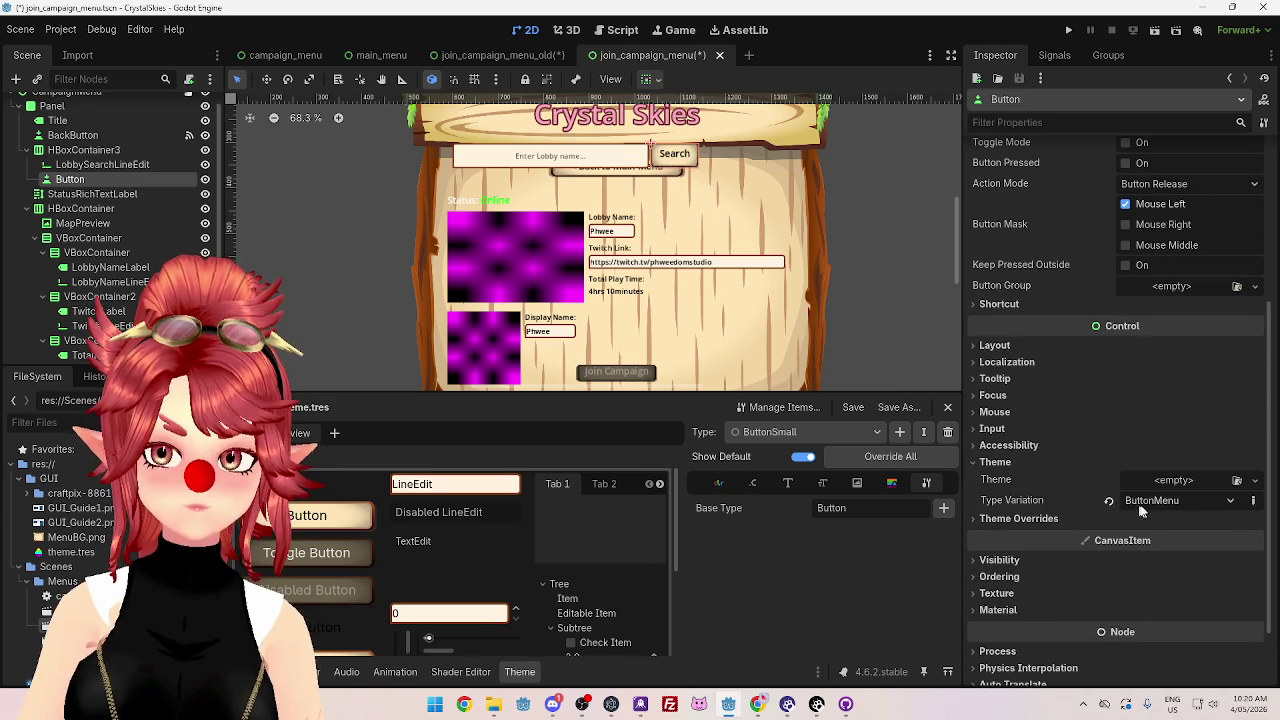
{"action": "left_click", "coordinate": [1146, 500]}
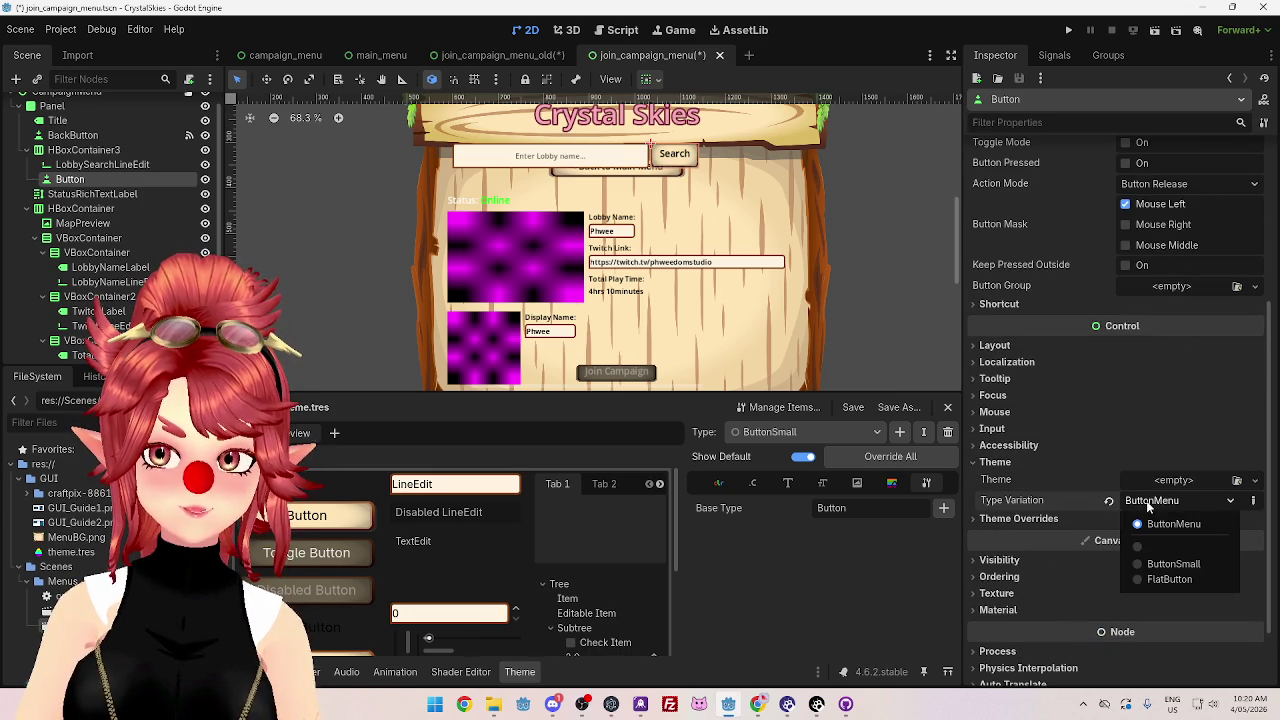
{"action": "left_click", "coordinate": [1137, 566]}
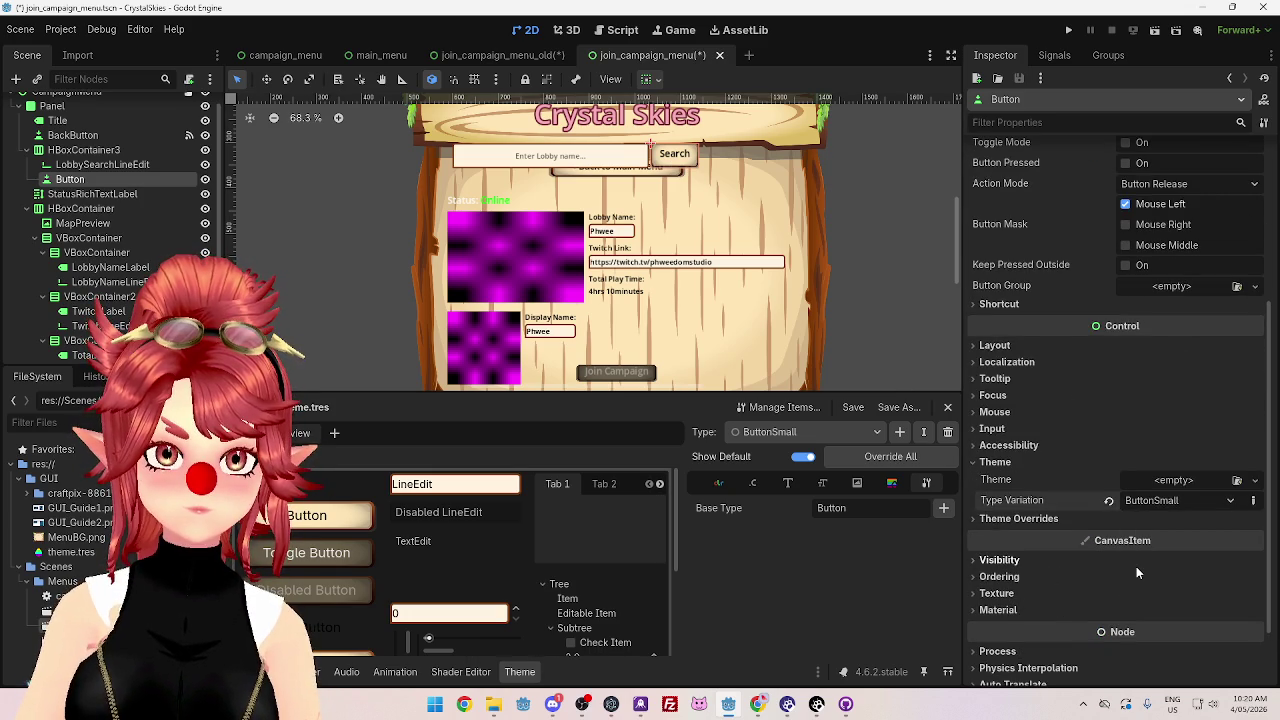
Reconfirm ButtonSmall as the Search button's Type Variation.
{"action": "left_click", "coordinate": [1148, 496]}
{"action": "left_click", "coordinate": [1138, 500]}
{"action": "left_click", "coordinate": [1137, 500]}
{"action": "left_click", "coordinate": [1110, 502]}
{"action": "left_click", "coordinate": [1137, 504]}
{"action": "left_click", "coordinate": [1155, 542]}
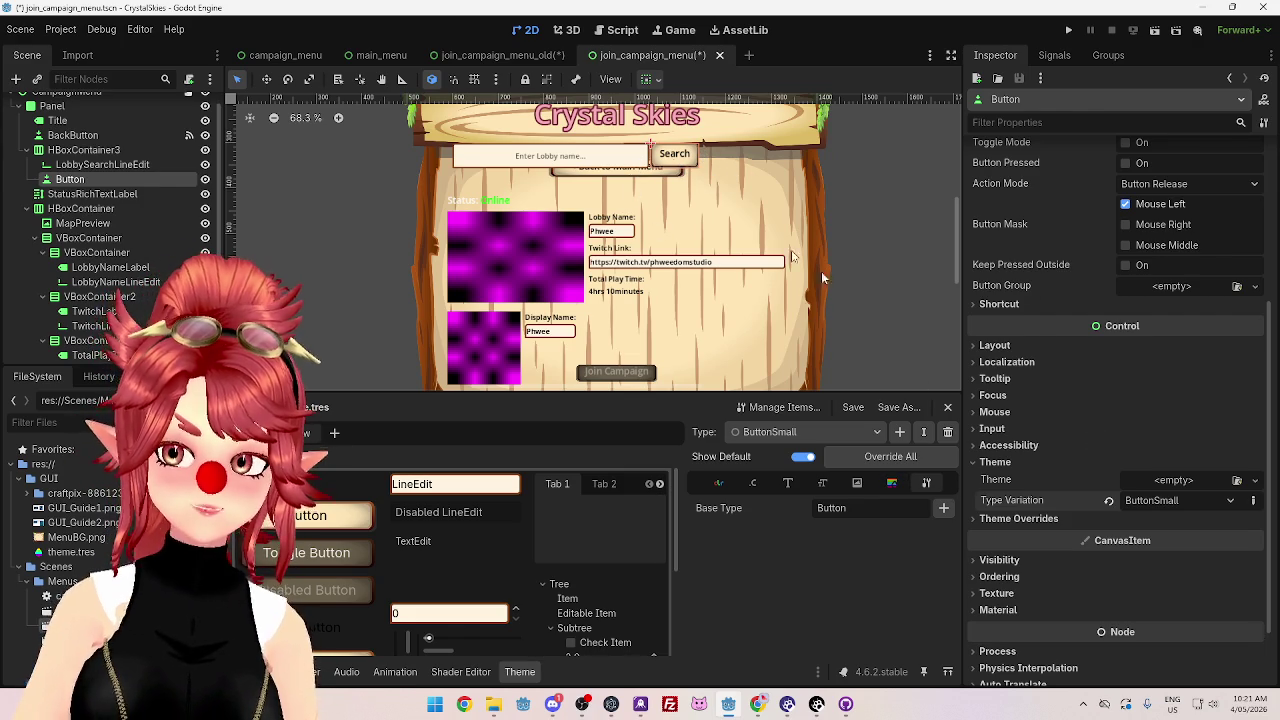
{"action": "mouse_move", "coordinate": [1111, 508]}
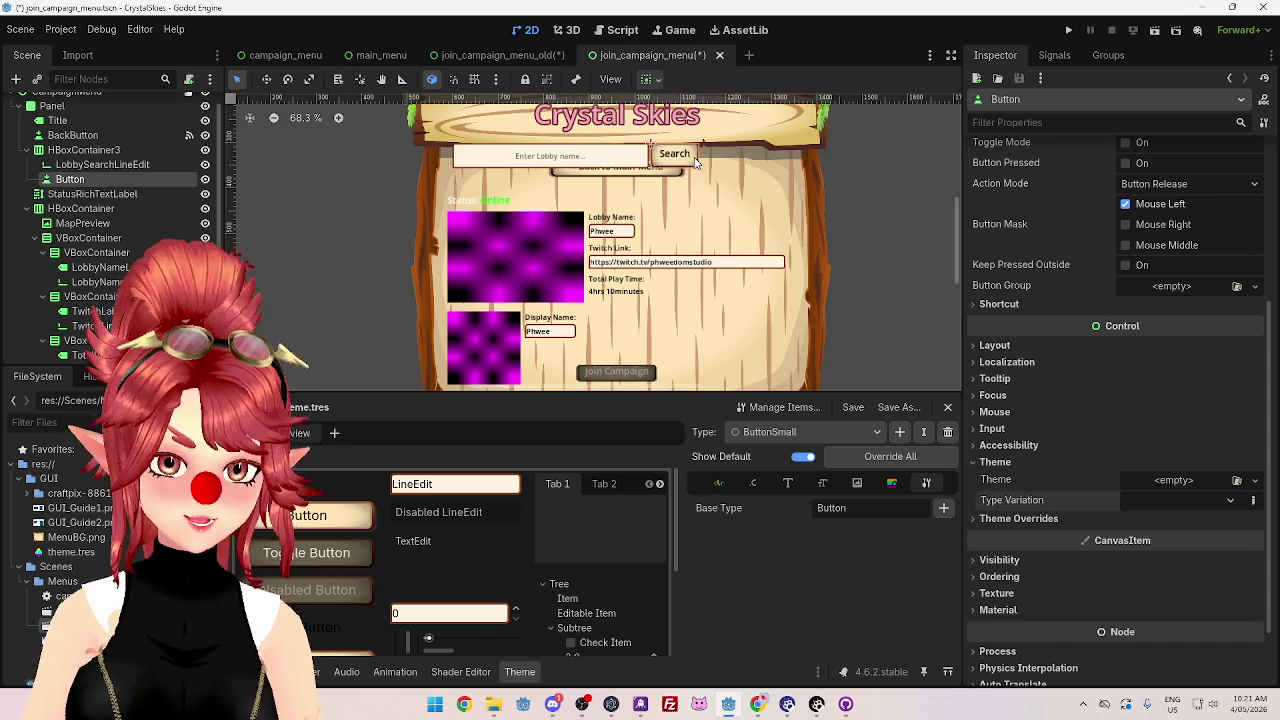
{"action": "left_click", "coordinate": [1160, 500]}
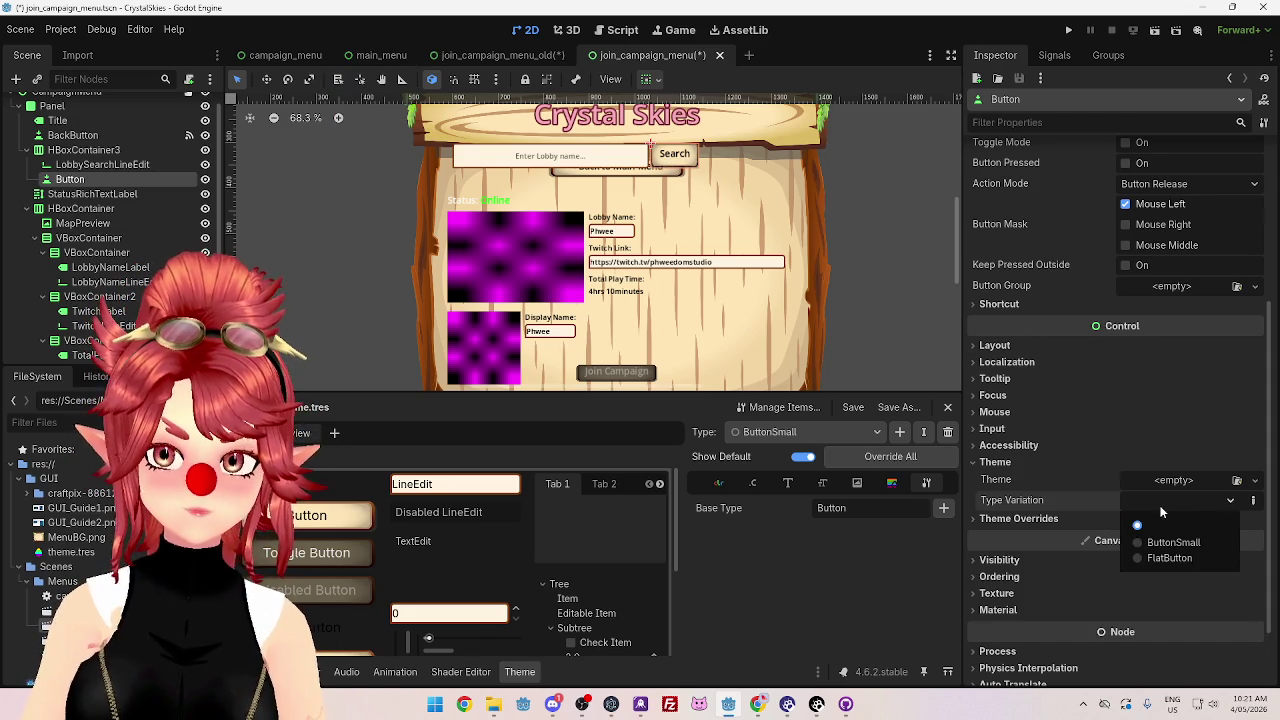
{"action": "left_click", "coordinate": [1136, 537]}
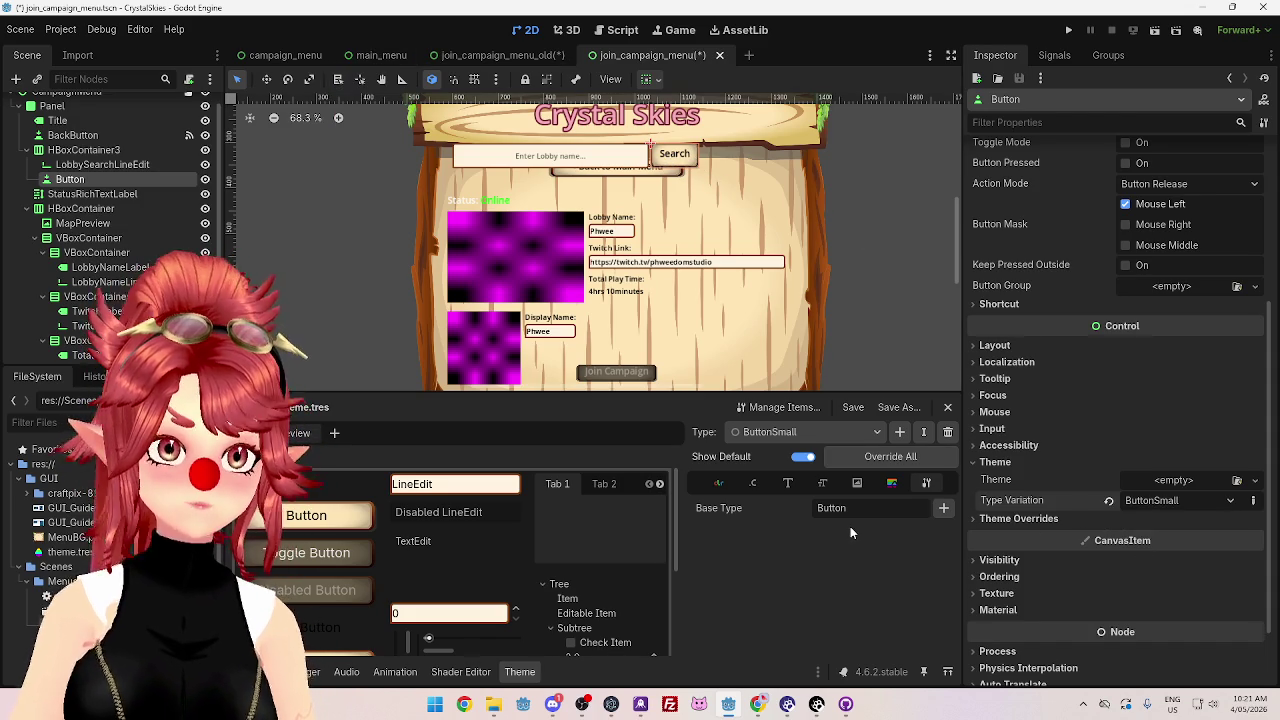
{"action": "left_click", "coordinate": [84, 150]}
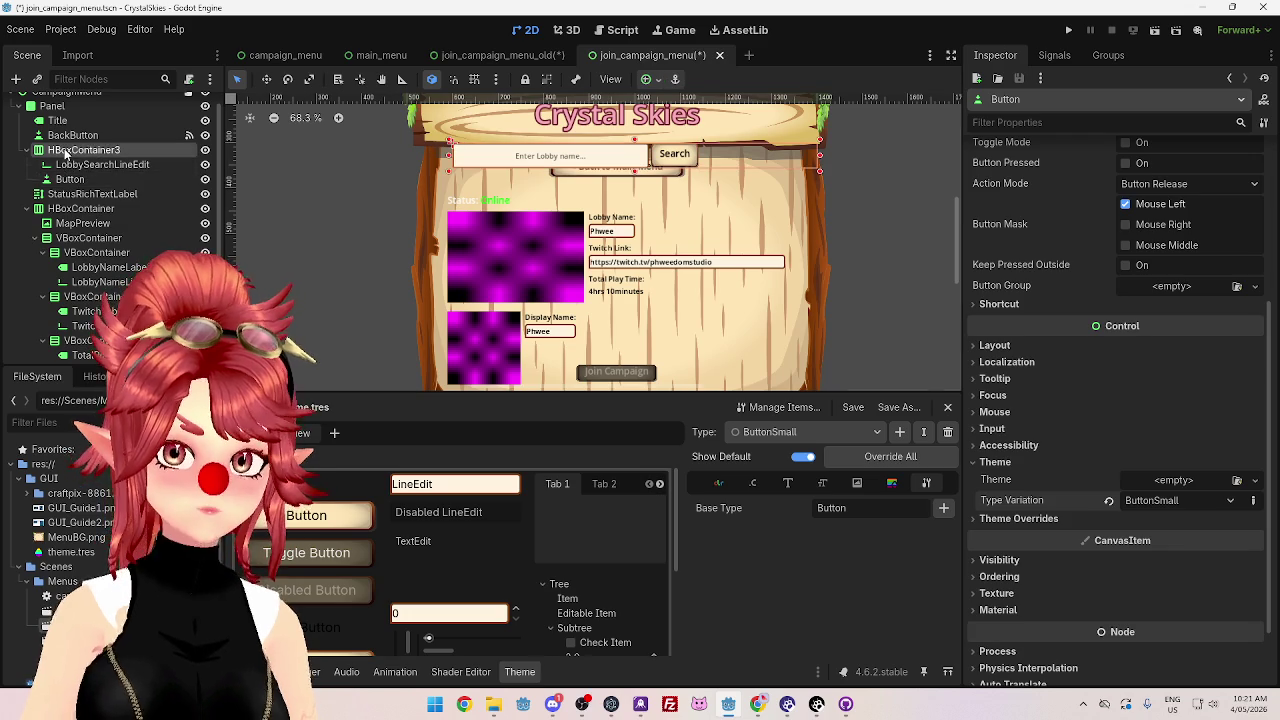
Reset the search bar container's size and set its x position to 100.
{"action": "left_click", "coordinate": [993, 214]}
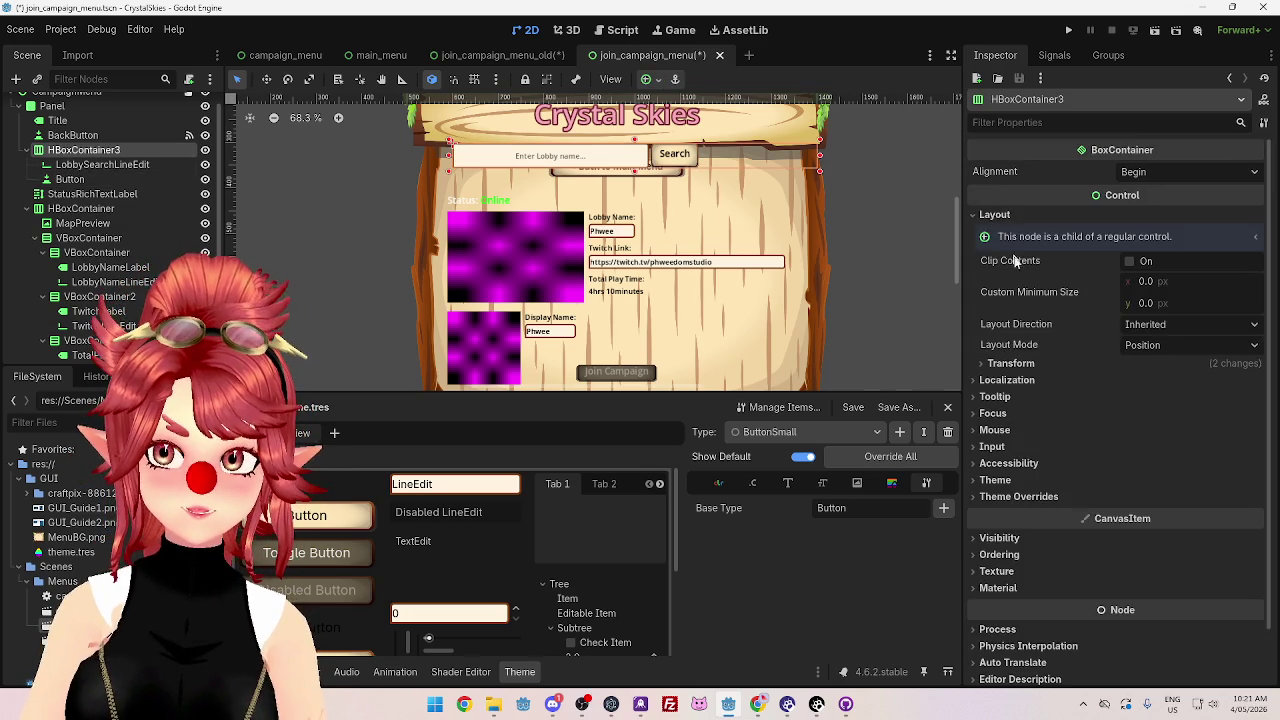
{"action": "left_click", "coordinate": [1010, 363]}
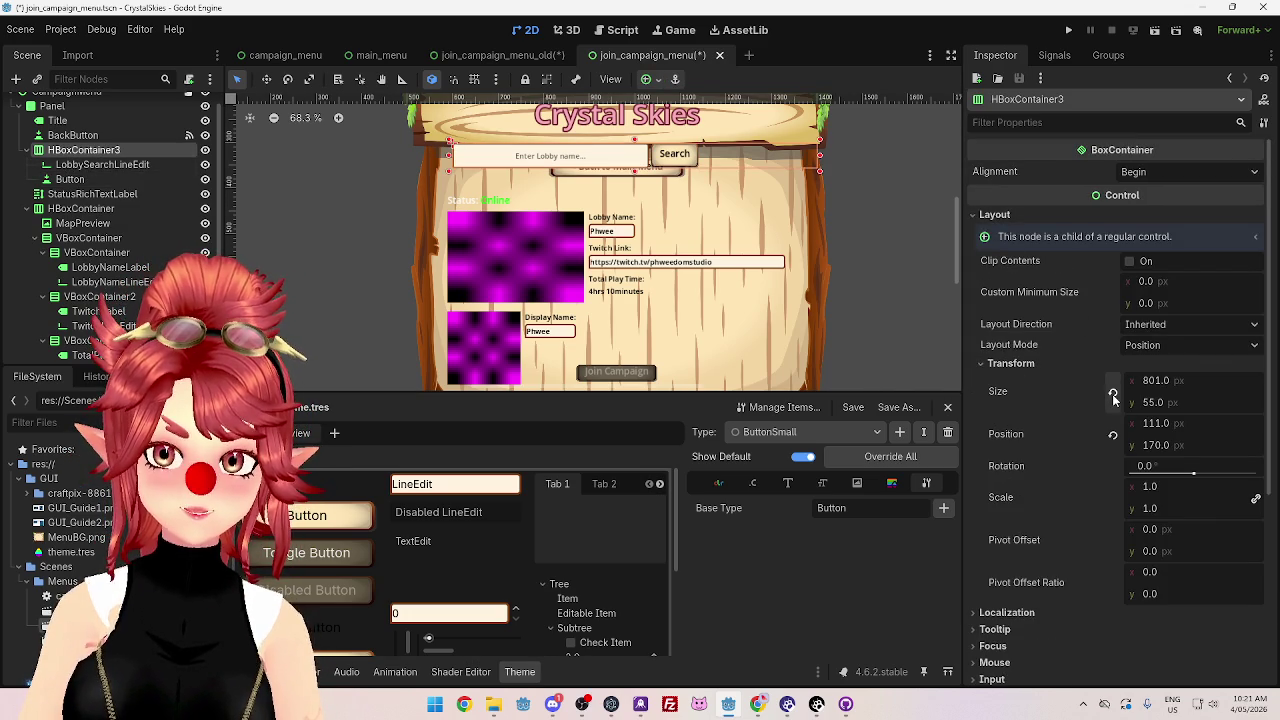
{"action": "left_click", "coordinate": [1113, 395]}
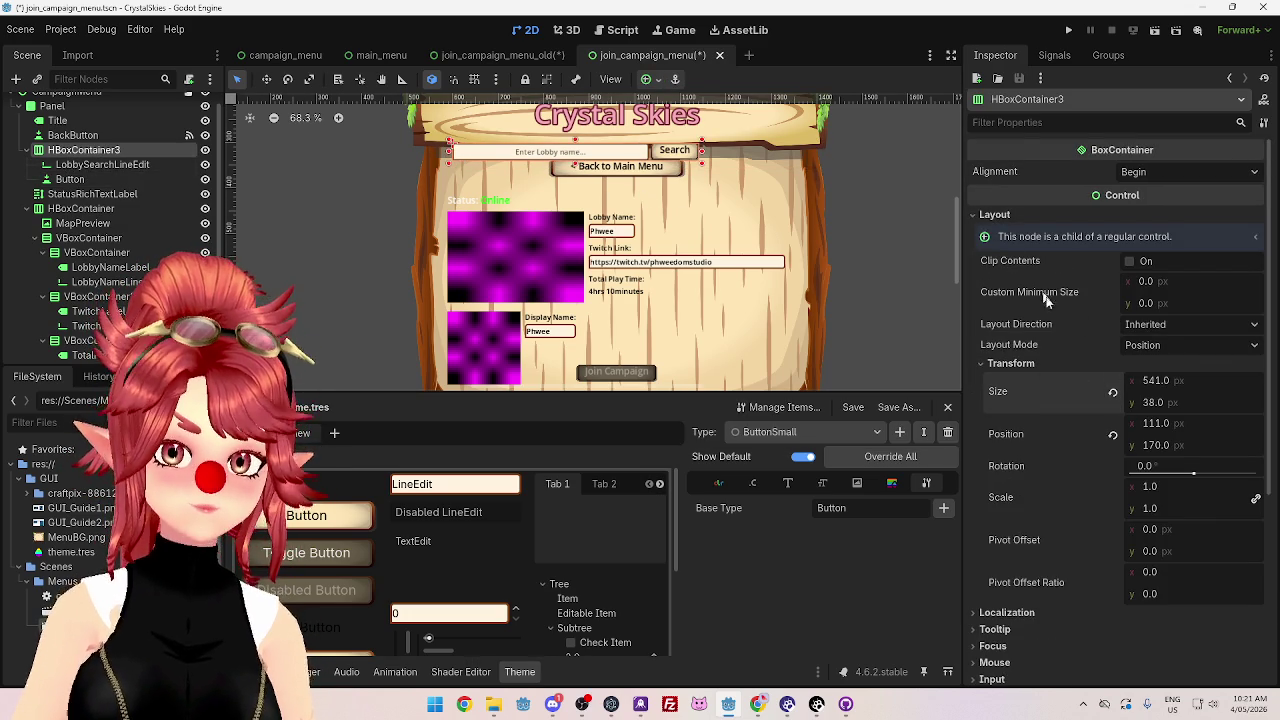
{"action": "left_click", "coordinate": [1157, 423]}
{"action": "type", "text": "100"}
{"action": "key", "text": "Tab"}
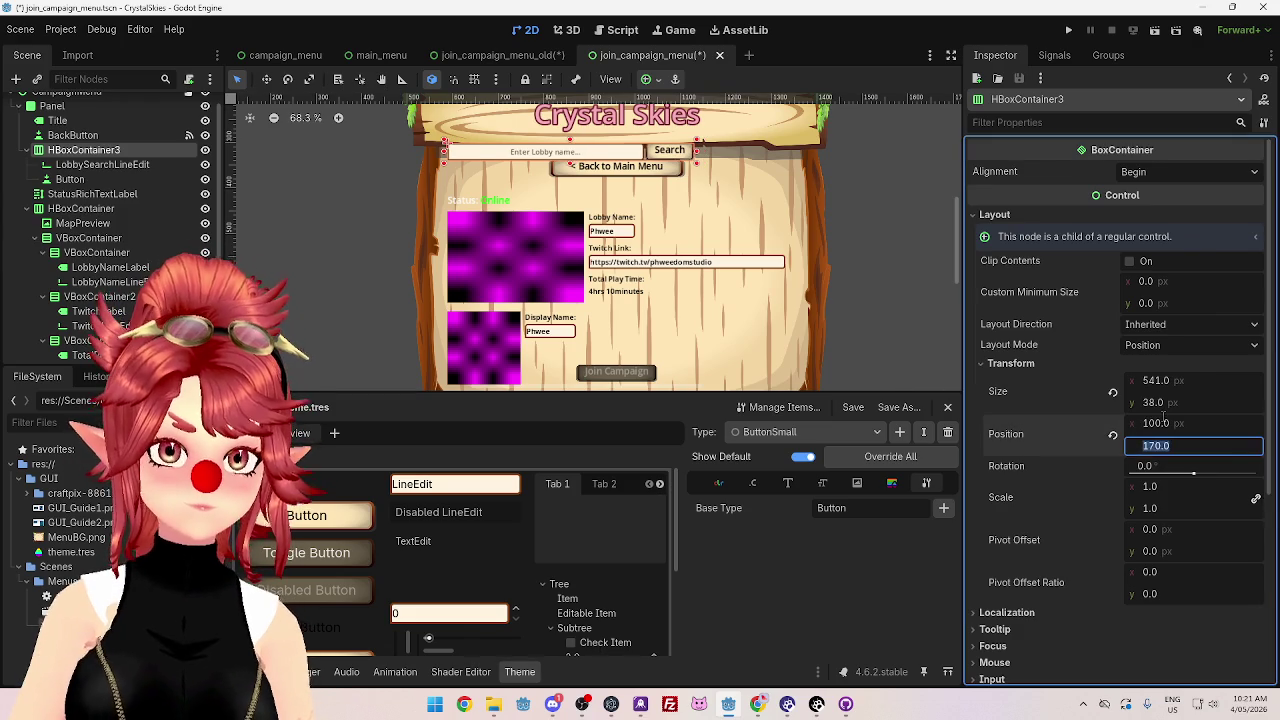
Settle the container's y position at 250, below the Back to Main Menu button.
{"action": "type", "text": "200"}
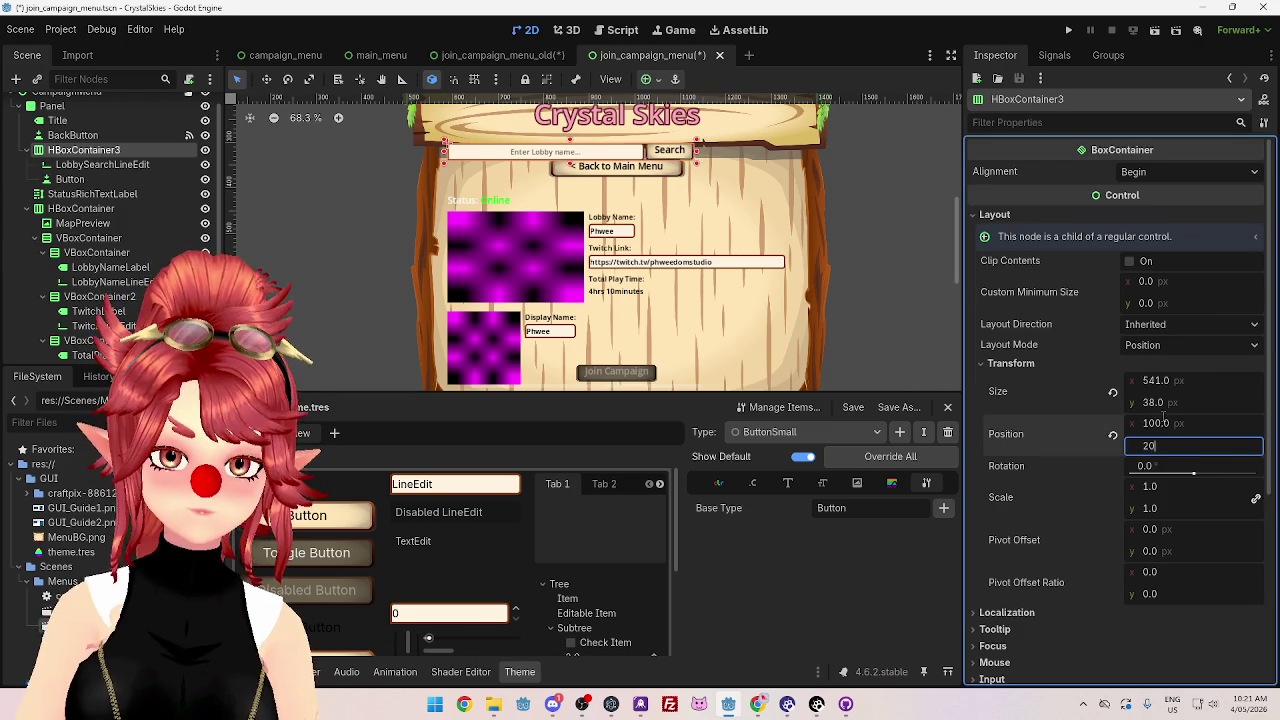
{"action": "key", "text": "Return"}
{"action": "left_click", "coordinate": [1148, 443]}
{"action": "type", "text": "300"}
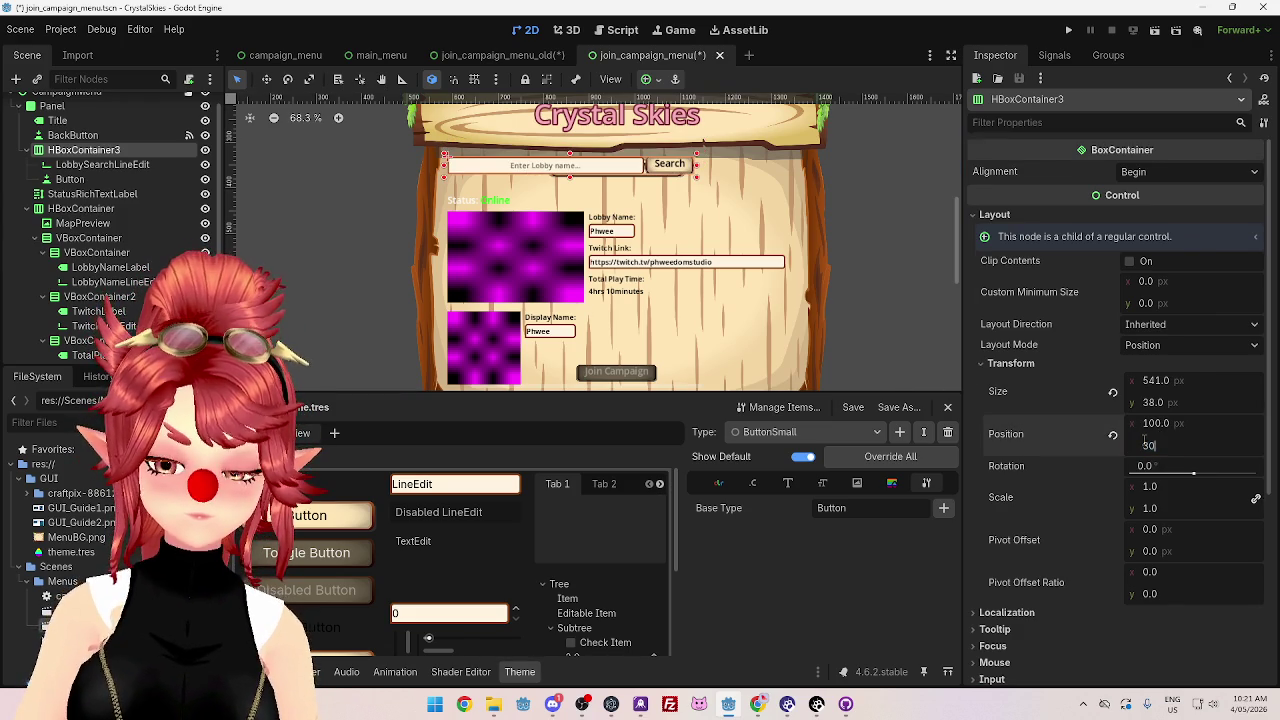
{"action": "key", "text": "Return"}
{"action": "left_click", "coordinate": [1150, 444]}
{"action": "type", "text": "250"}
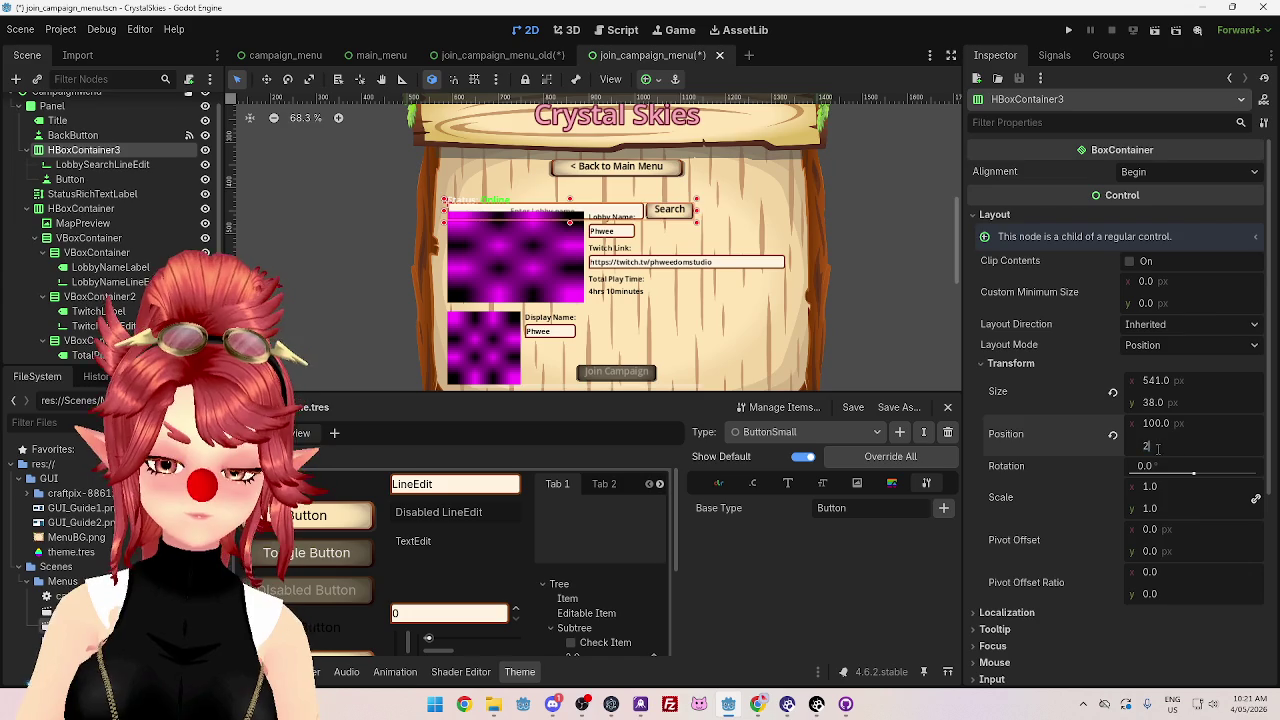
{"action": "key", "text": "Return"}
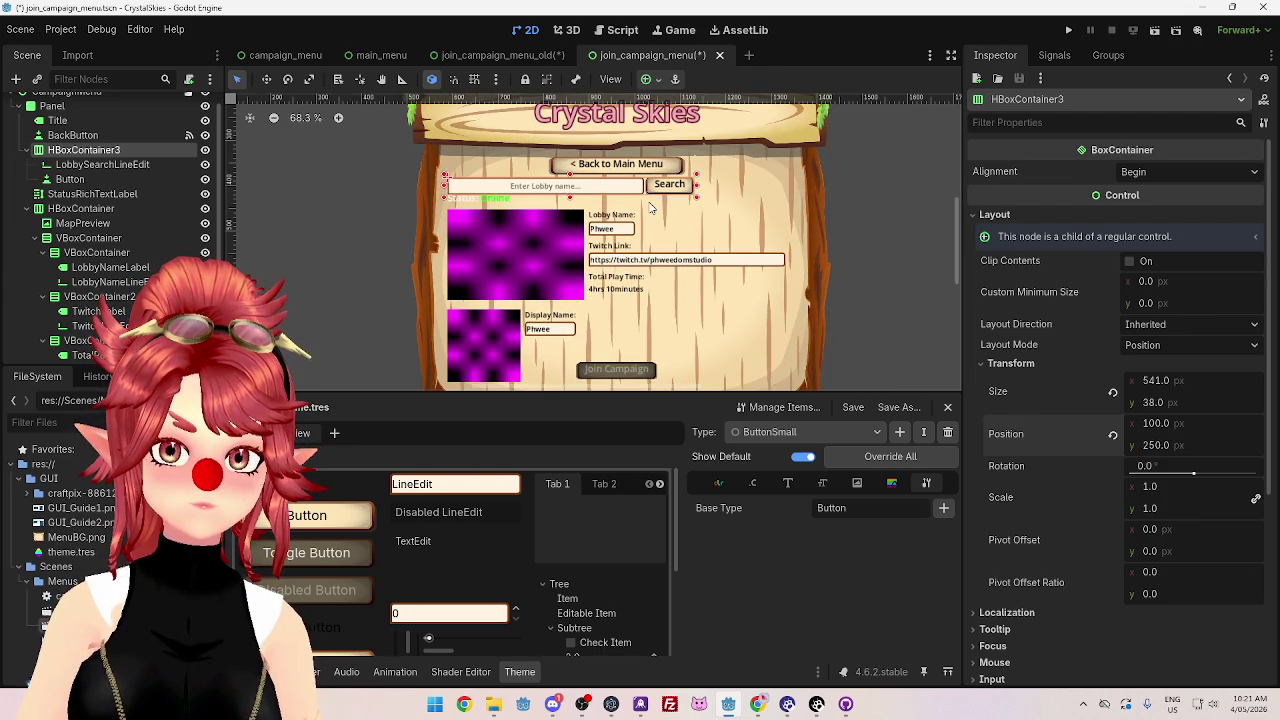
{"action": "left_click", "coordinate": [70, 180]}
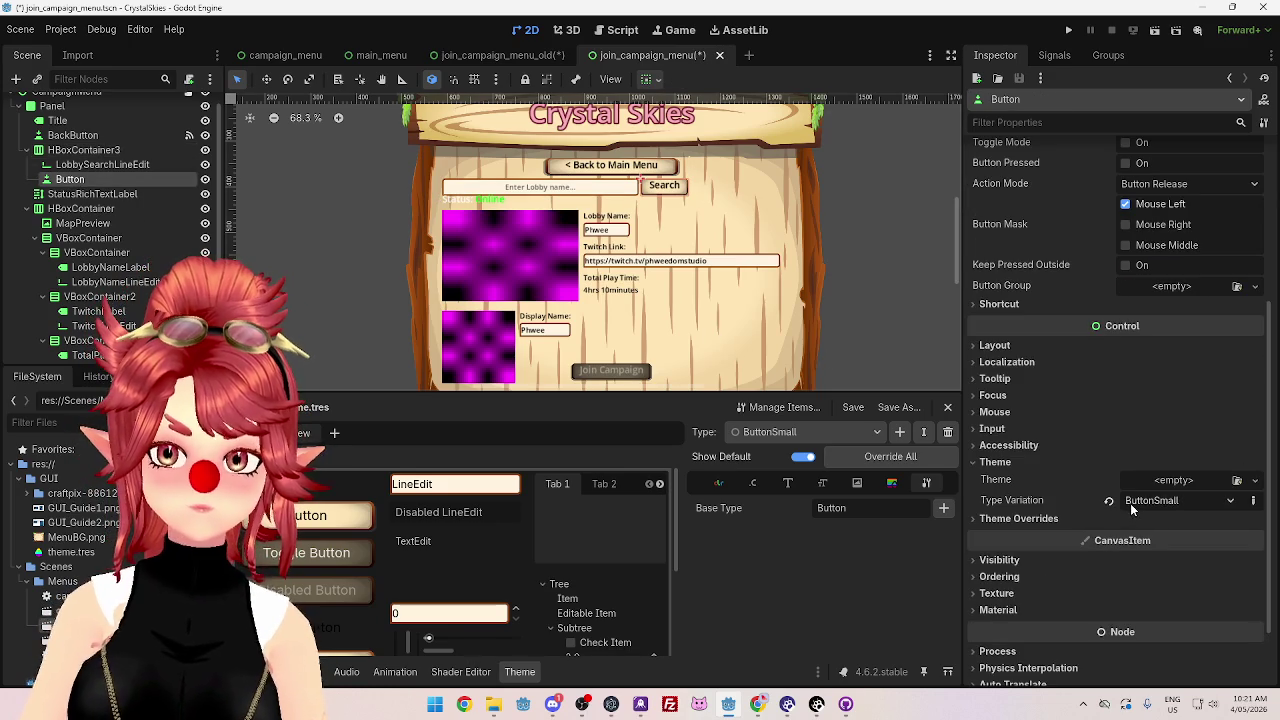
Add a font_size override of 12 to the ButtonSmall type.
{"action": "left_click", "coordinate": [823, 484]}
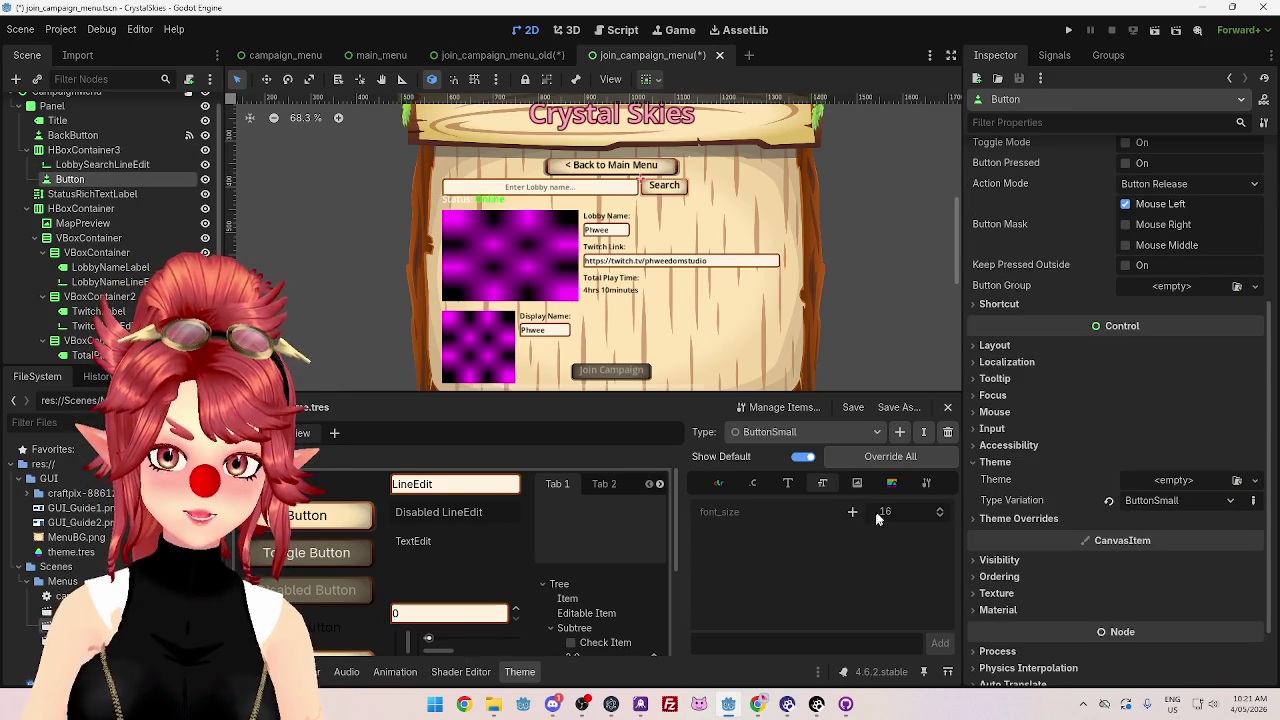
{"action": "left_click", "coordinate": [853, 513]}
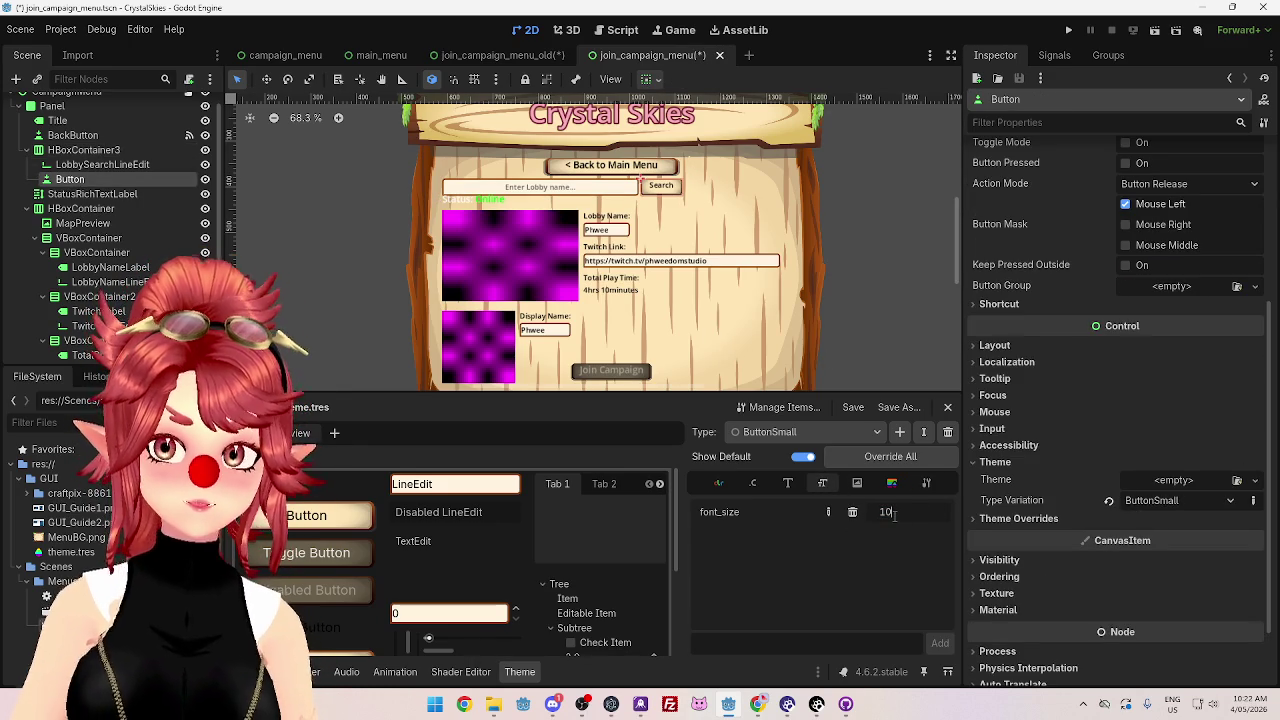
{"action": "type", "text": "1"}
{"action": "key", "text": "BackSpace"}
{"action": "type", "text": "2"}
{"action": "key", "text": "Return"}
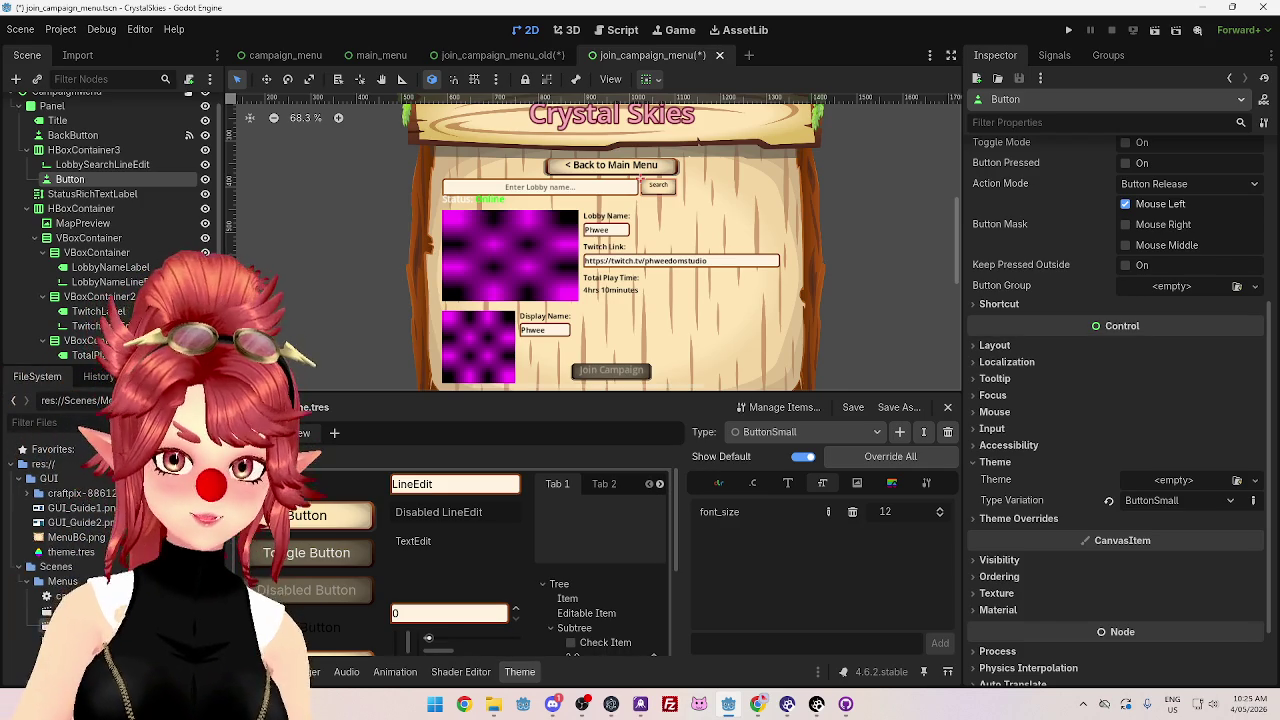
Switch from Godot to Chrome, which shows Google results for 'godot exit game'.
{"action": "left_click", "coordinate": [758, 704]}
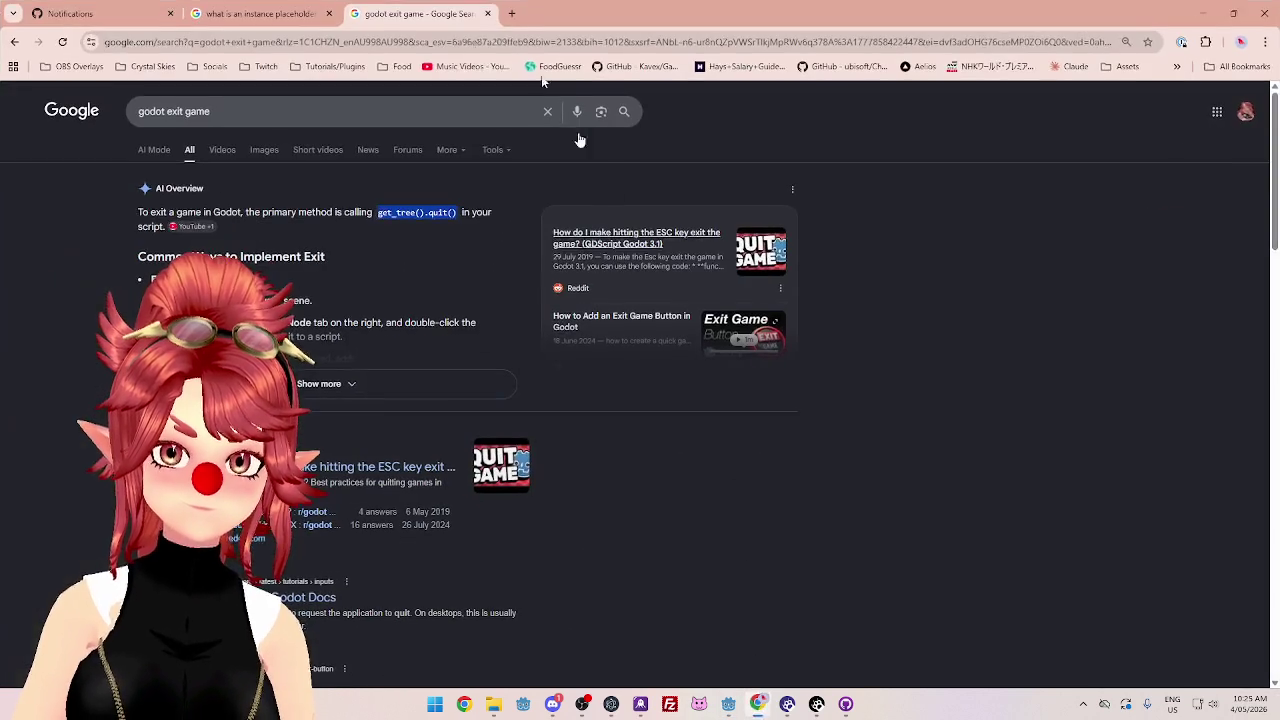
Load FoodGuessr from the bookmark in a new tab and start the Daily Challenge.
{"action": "left_click", "coordinate": [511, 13]}
{"action": "left_click", "coordinate": [550, 66]}
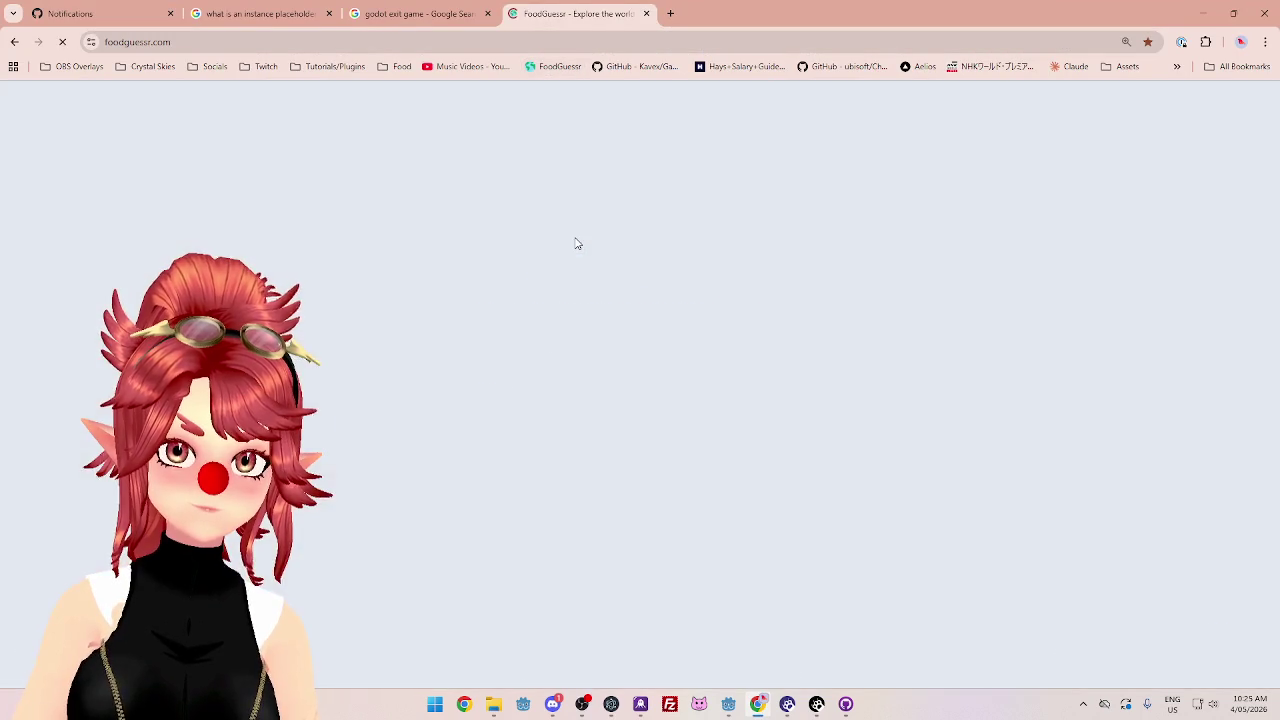
{"action": "left_click", "coordinate": [452, 455]}
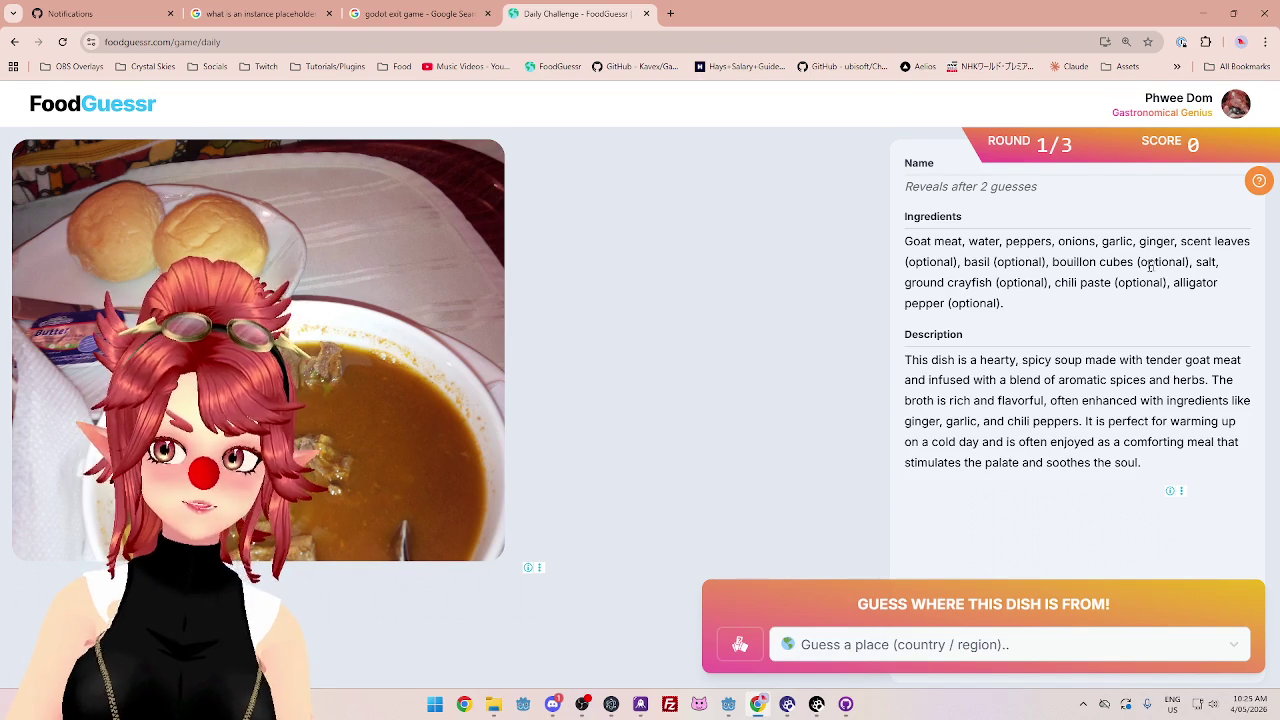
Study the soup's clues, such as the ground crayfish and the rich broth description, then open a fresh tab.
{"action": "left_click_drag", "start_coordinate": [953, 283], "coordinate": [971, 283]}
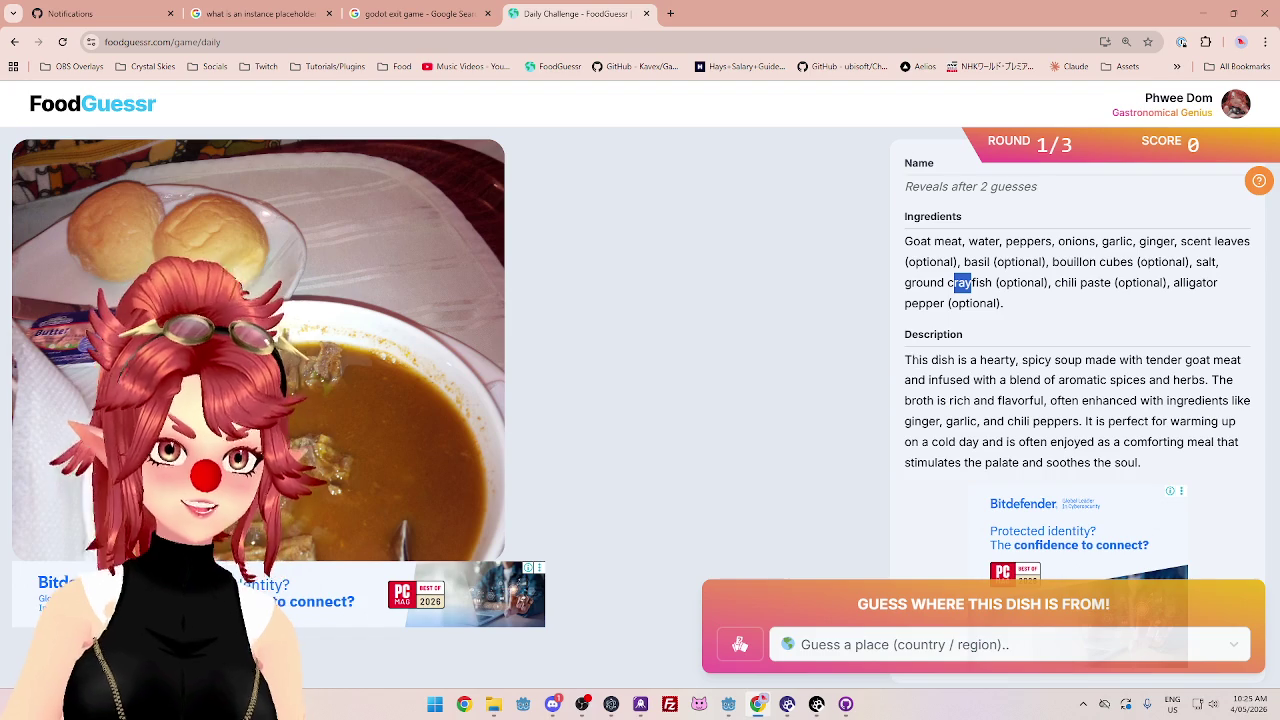
{"action": "left_click_drag", "start_coordinate": [981, 360], "coordinate": [1017, 360]}
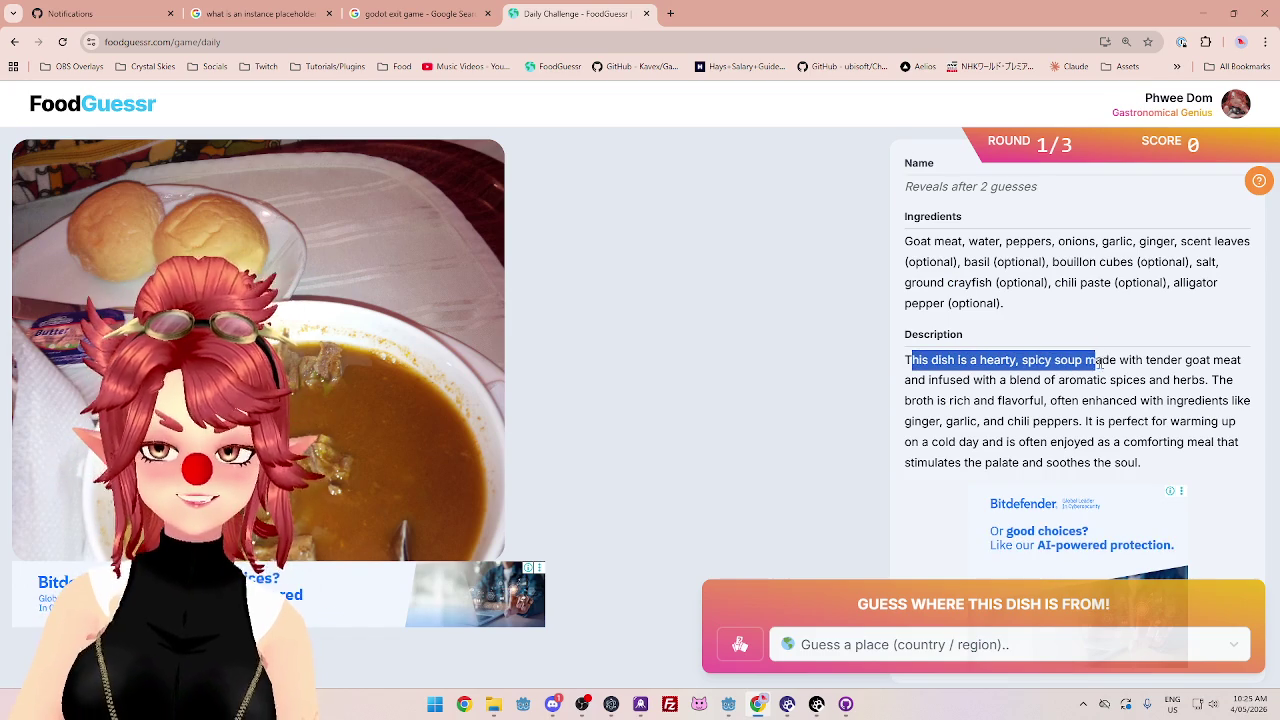
{"action": "left_click", "coordinate": [919, 378]}
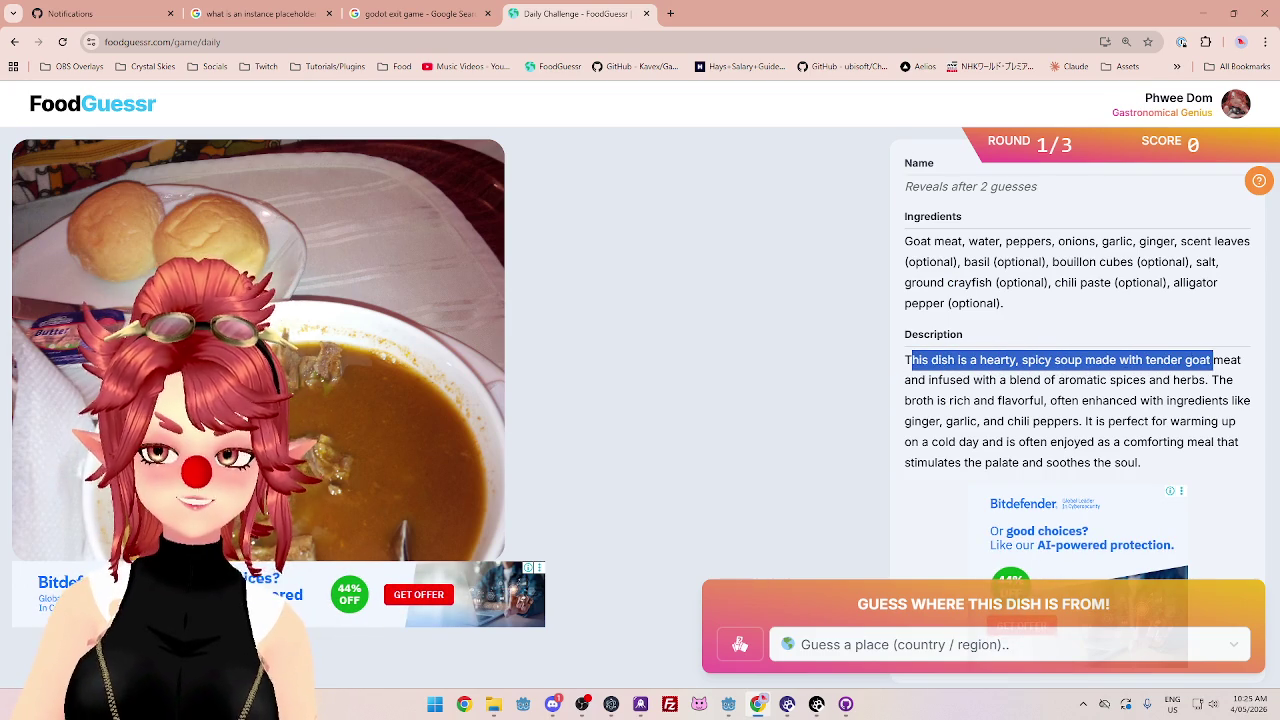
{"action": "mouse_move", "coordinate": [911, 360]}
{"action": "left_mouse_down"}
{"action": "mouse_move", "coordinate": [1183, 360]}
{"action": "mouse_move", "coordinate": [1208, 380]}
{"action": "left_mouse_up"}
{"action": "left_click", "coordinate": [1208, 380]}
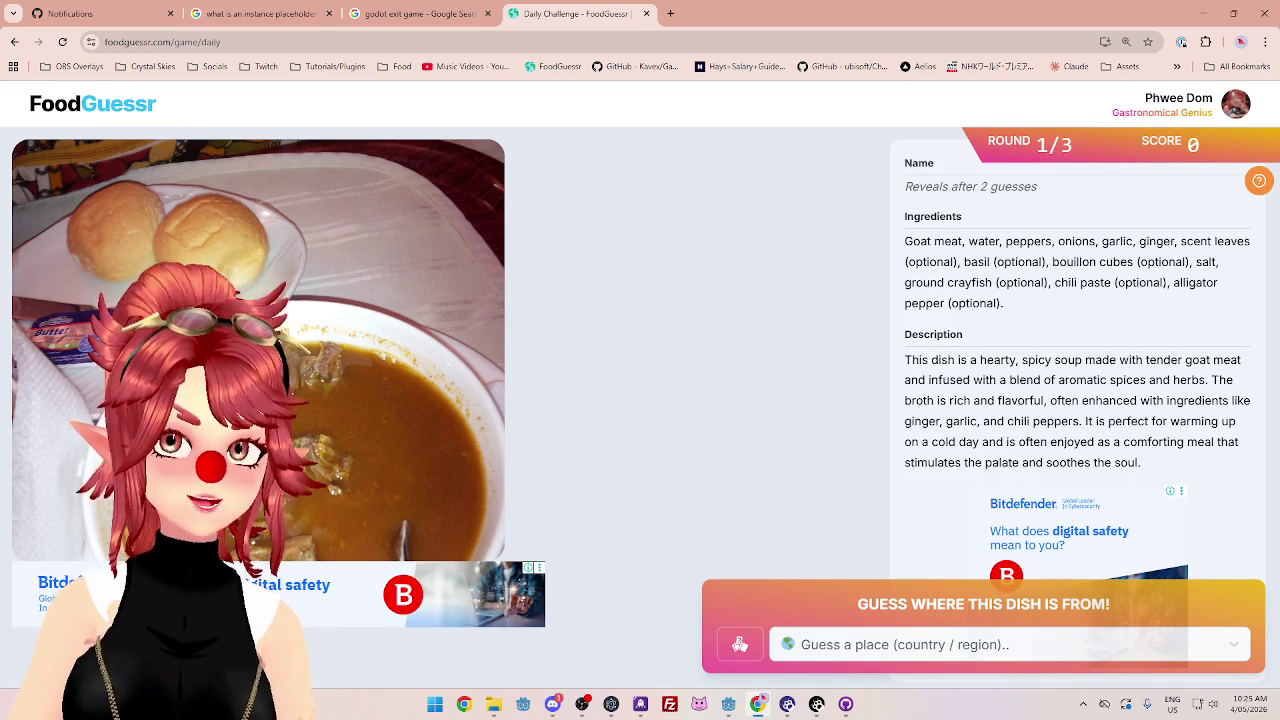
{"action": "left_click_drag", "start_coordinate": [911, 360], "coordinate": [1188, 384]}
{"action": "left_click", "coordinate": [1195, 383]}
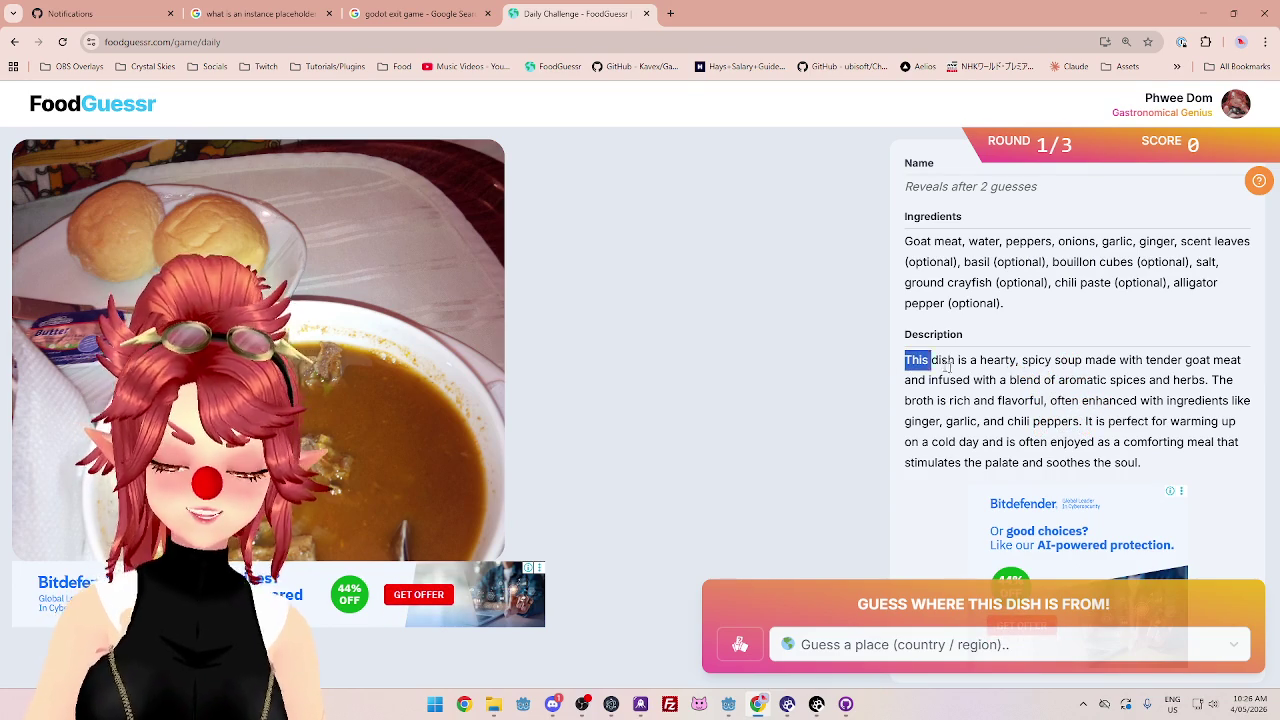
{"action": "left_click_drag", "start_coordinate": [948, 366], "coordinate": [1132, 385]}
{"action": "mouse_move", "coordinate": [922, 401]}
{"action": "left_mouse_down"}
{"action": "mouse_move", "coordinate": [1222, 401]}
{"action": "mouse_move", "coordinate": [1062, 401]}
{"action": "mouse_move", "coordinate": [1072, 421]}
{"action": "mouse_move", "coordinate": [1122, 441]}
{"action": "left_mouse_up"}
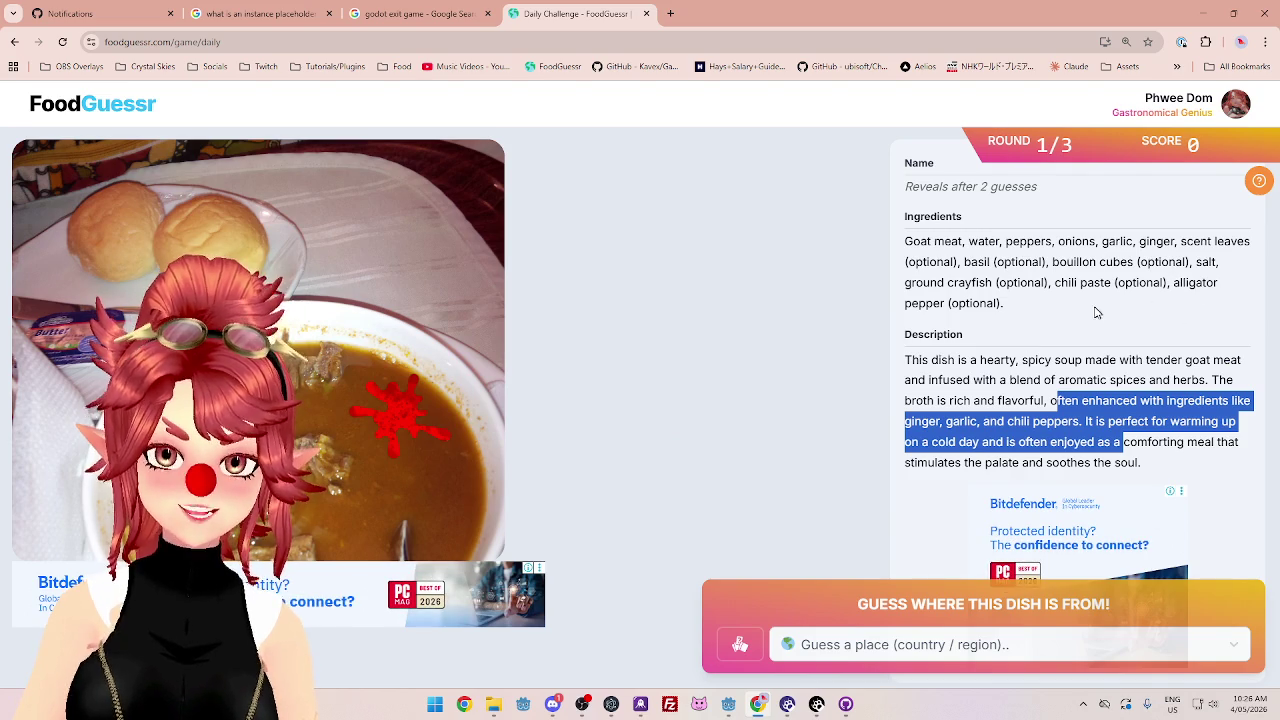
{"action": "left_click_drag", "start_coordinate": [911, 284], "coordinate": [1007, 284]}
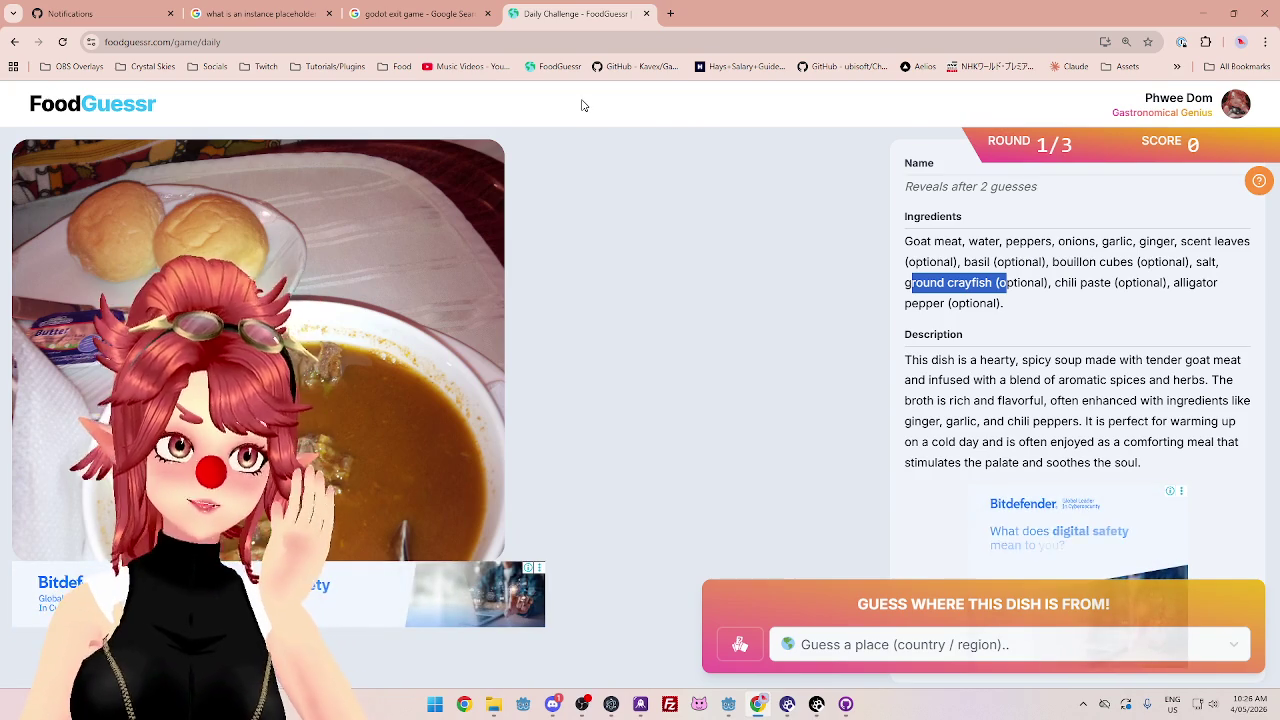
{"action": "key", "text": "ctrl+t"}
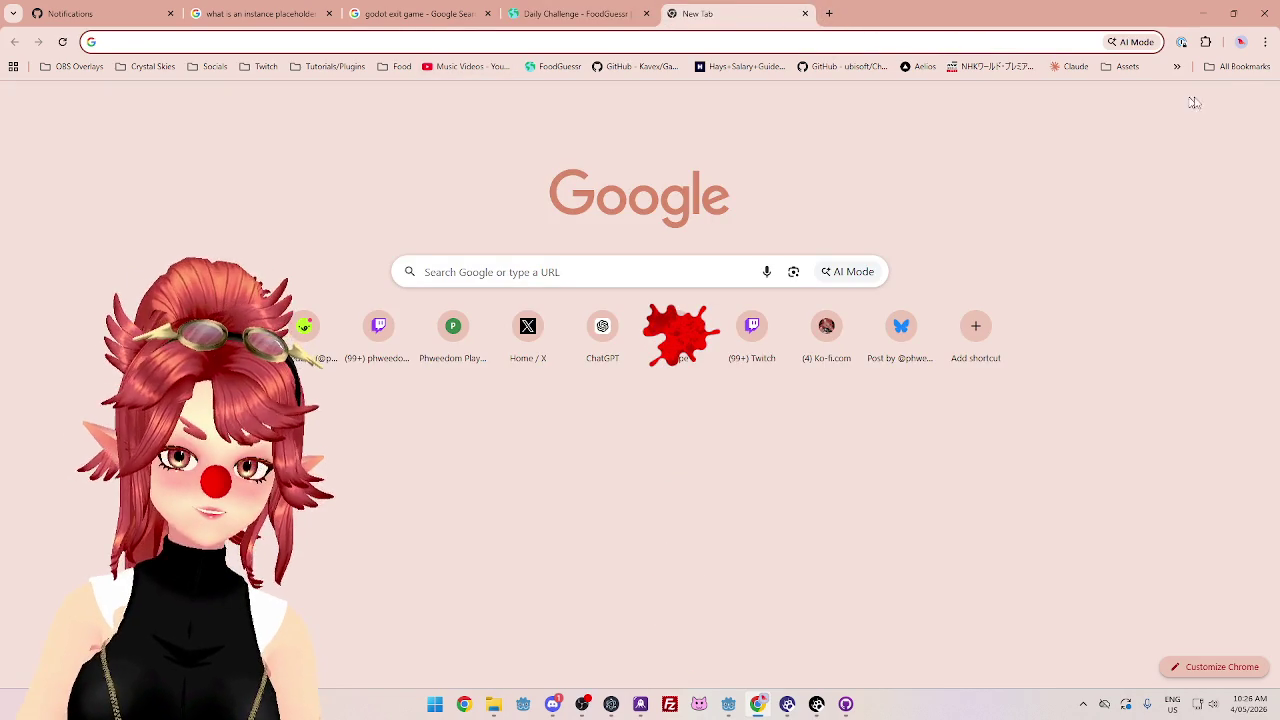
Launch Google Maps from the apps grid, pan the world map west to North America, then return to FoodGuessr.
{"action": "left_click", "coordinate": [1225, 102]}
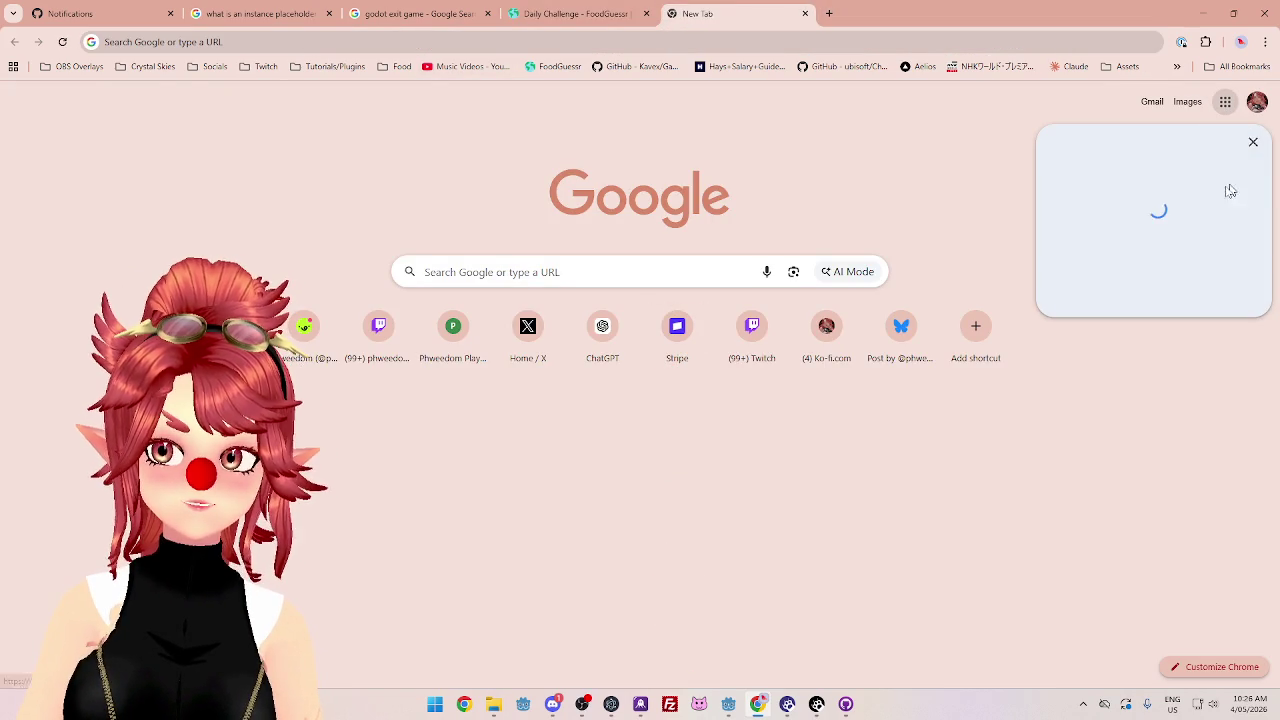
{"action": "left_click", "coordinate": [1225, 195]}
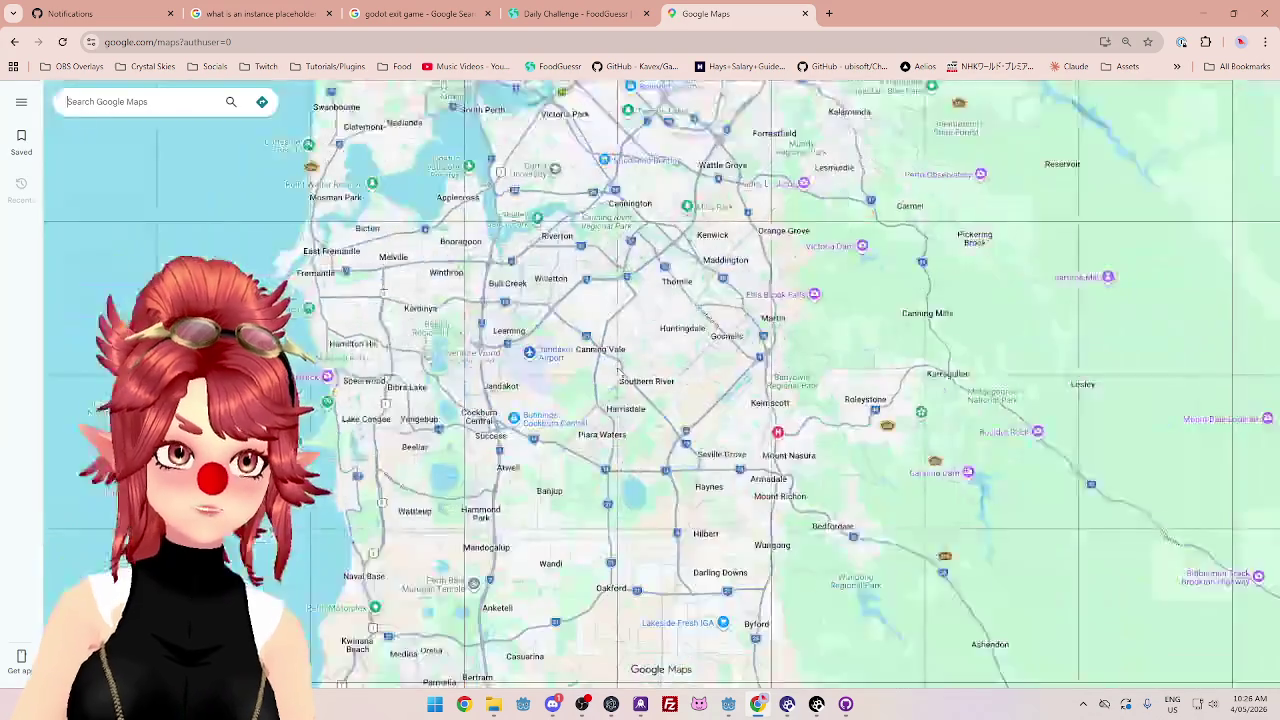
{"action": "scroll", "coordinate": [615, 398], "scroll_direction": "down", "scroll_amount": 5}
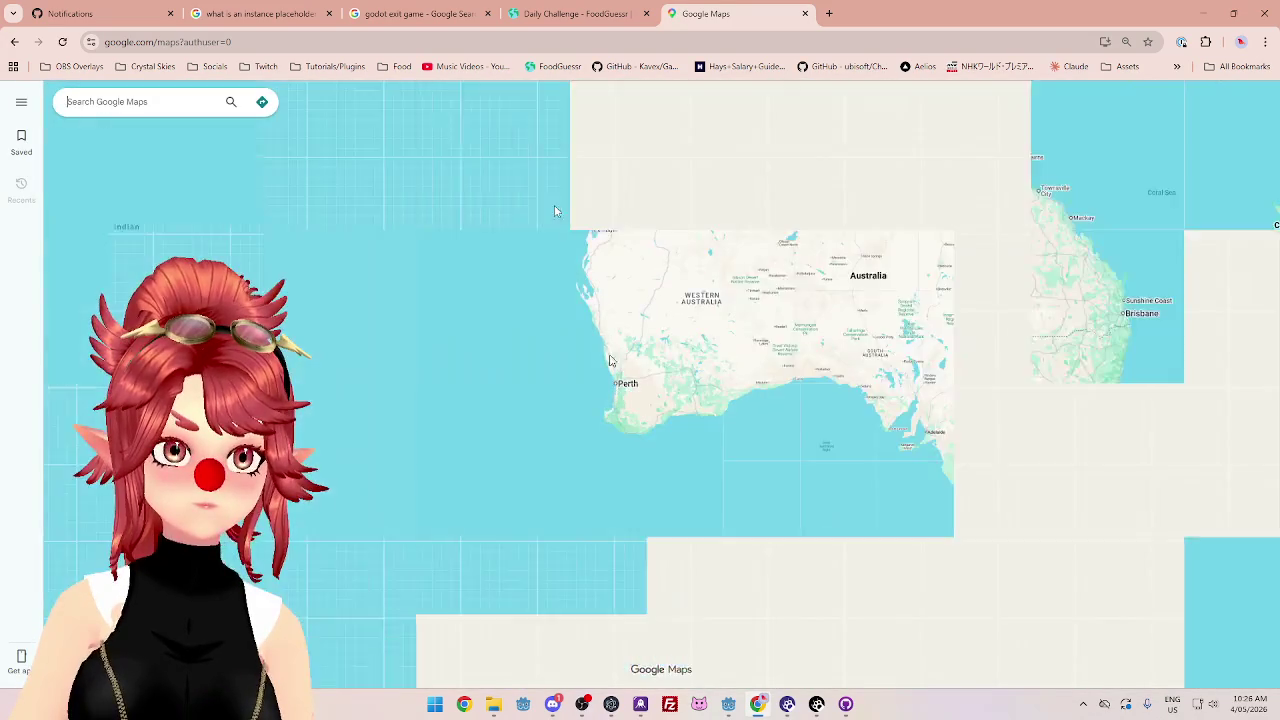
{"action": "left_click_drag", "start_coordinate": [470, 272], "coordinate": [769, 557]}
{"action": "scroll", "coordinate": [354, 320], "scroll_direction": "down", "scroll_amount": 2}
{"action": "left_click_drag", "start_coordinate": [354, 320], "coordinate": [872, 513]}
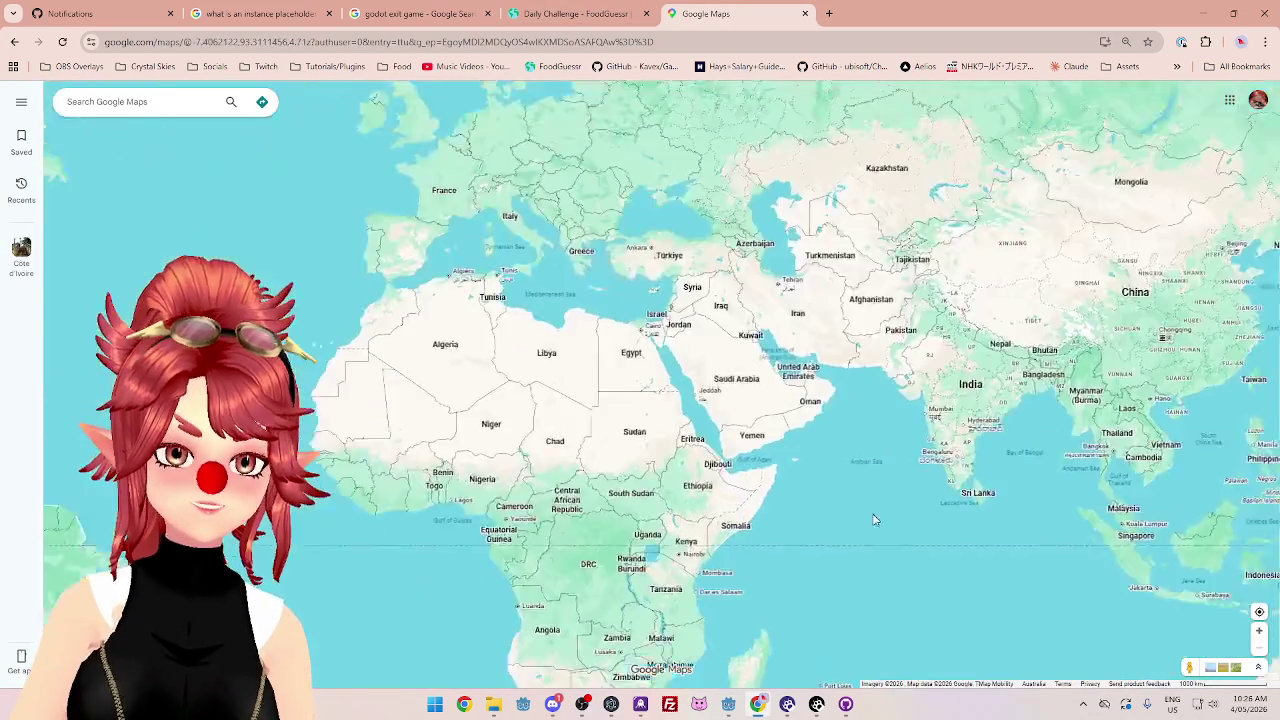
{"action": "left_click_drag", "start_coordinate": [474, 331], "coordinate": [983, 489]}
{"action": "scroll", "coordinate": [983, 489], "scroll_direction": "down", "scroll_amount": 2}
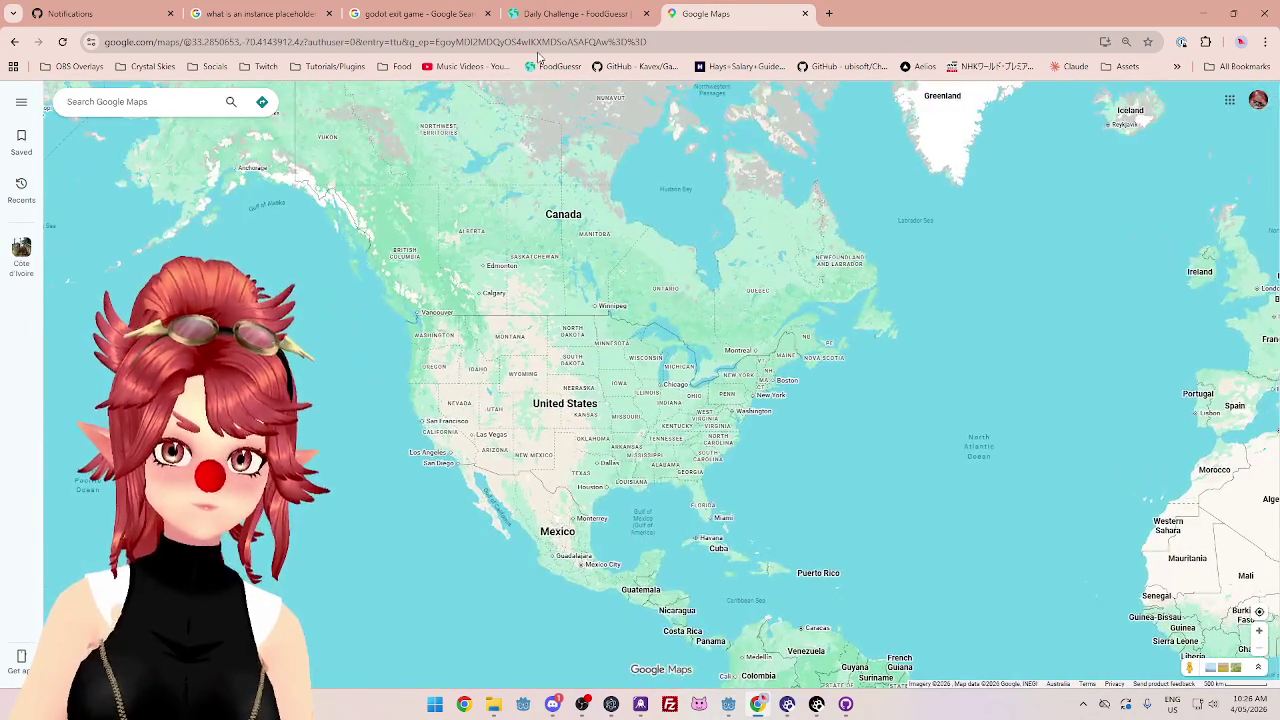
{"action": "left_click", "coordinate": [540, 14]}
{"action": "scroll", "coordinate": [73, 328], "scroll_direction": "up", "scroll_amount": 3}
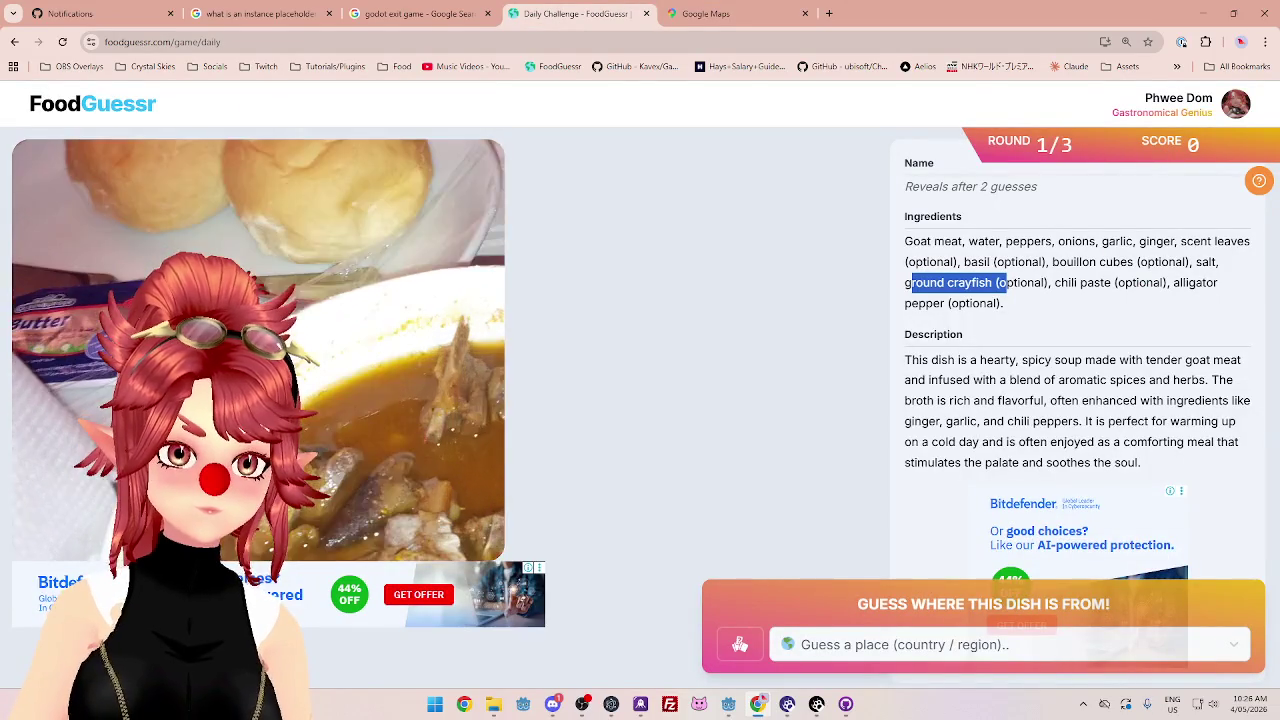
Zoom into the soup photo, then pan Google Maps from the Atlantic east across Europe to Asia.
{"action": "scroll", "coordinate": [258, 352], "scroll_direction": "up", "scroll_amount": 2}
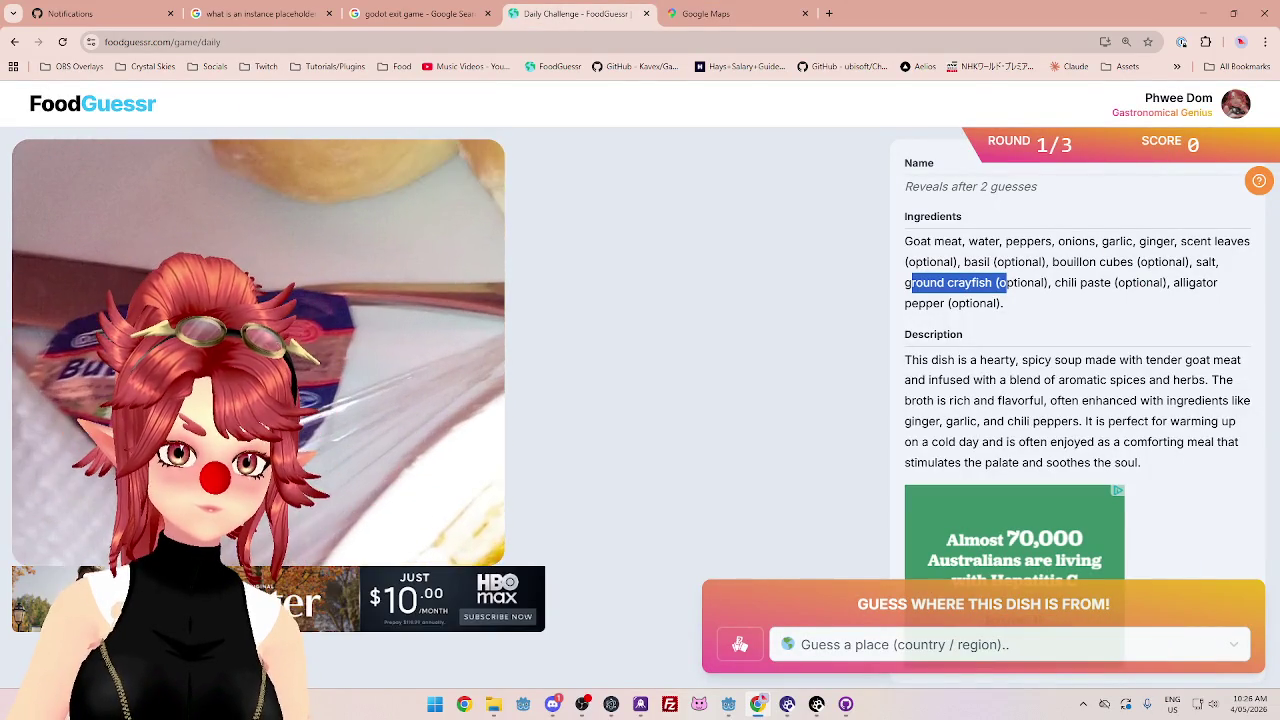
{"action": "scroll", "coordinate": [203, 265], "scroll_direction": "up", "scroll_amount": 2}
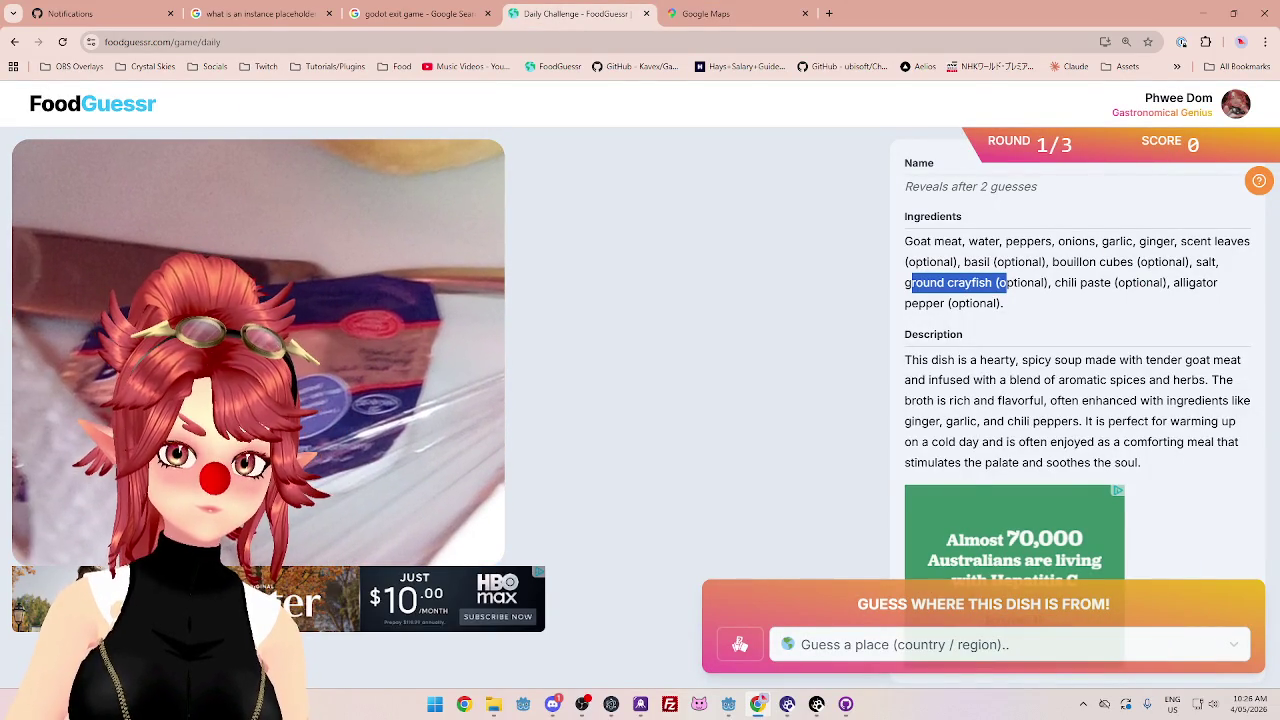
{"action": "scroll", "coordinate": [258, 352], "scroll_direction": "up", "scroll_amount": 1}
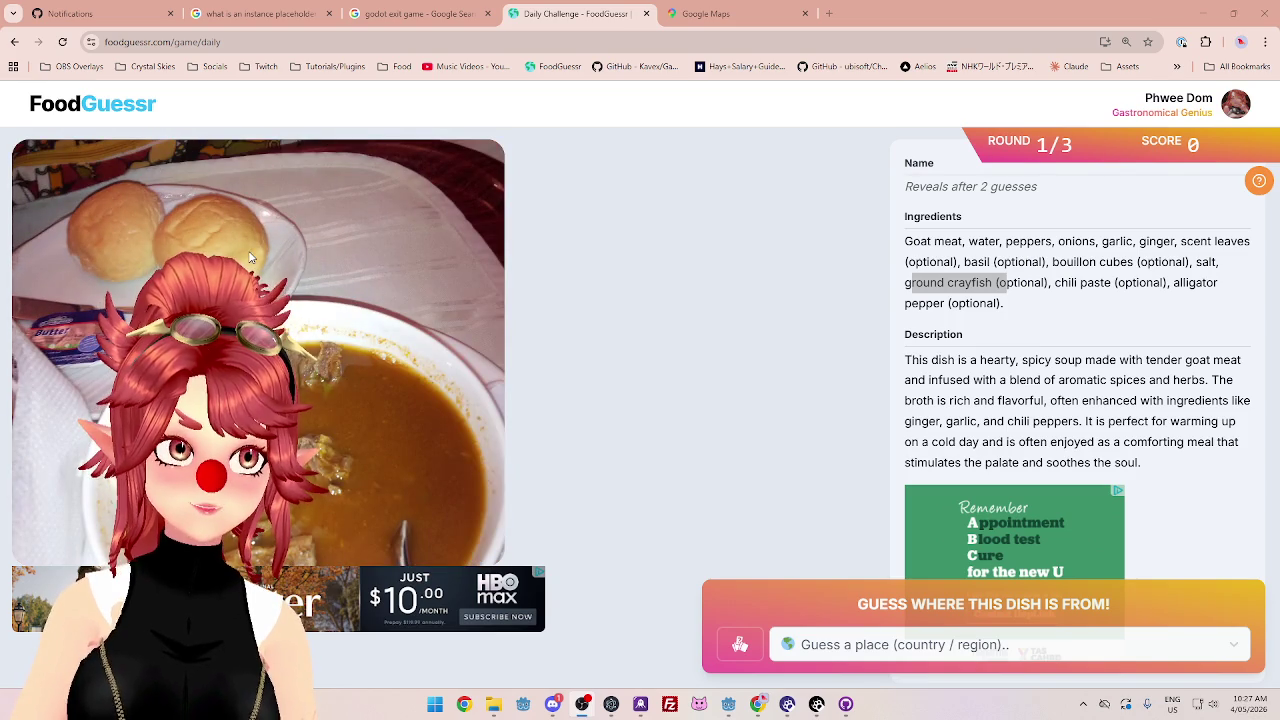
{"action": "key", "text": "ctrl+Tab"}
{"action": "mouse_move", "coordinate": [871, 443]}
{"action": "left_mouse_down"}
{"action": "mouse_move", "coordinate": [480, 271]}
{"action": "mouse_move", "coordinate": [180, 271]}
{"action": "left_mouse_up"}
{"action": "left_click_drag", "start_coordinate": [1060, 390], "coordinate": [771, 425]}
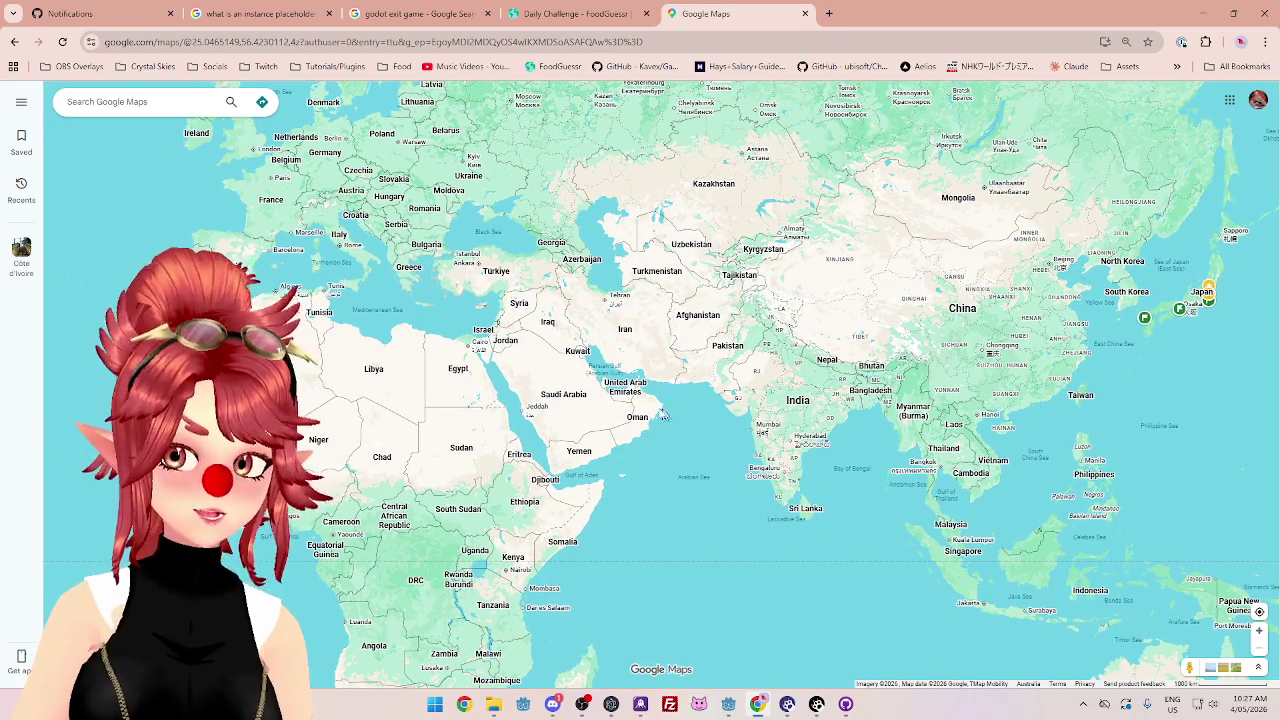
Recheck the ground crayfish ingredient in FoodGuessr, then go back to the world map.
{"action": "left_click", "coordinate": [575, 13]}
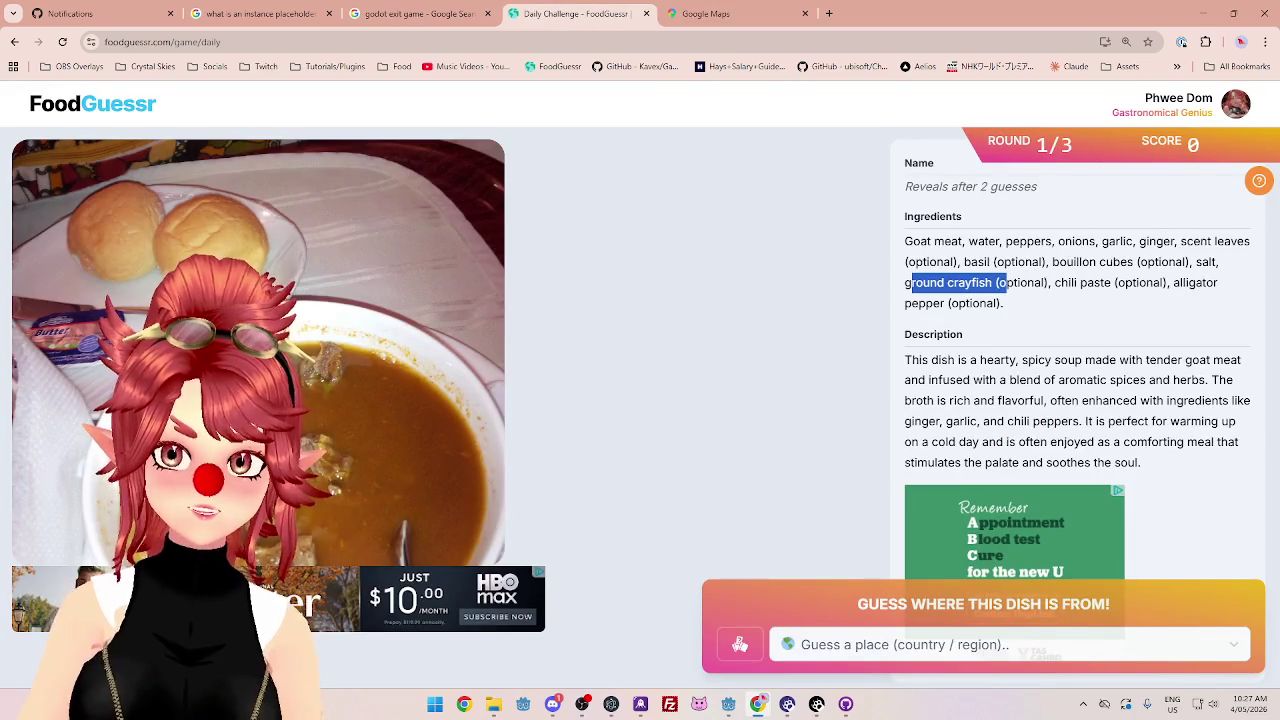
{"action": "left_click", "coordinate": [1020, 262]}
{"action": "left_click_drag", "start_coordinate": [922, 283], "coordinate": [997, 283]}
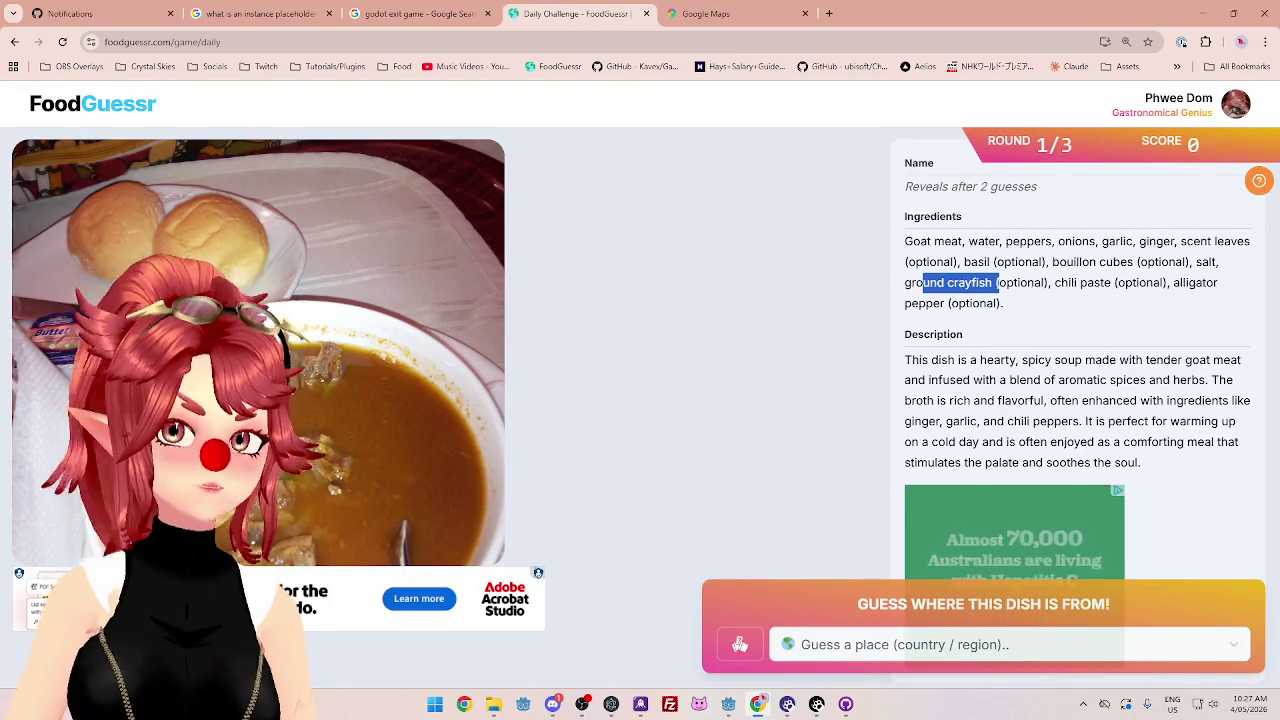
{"action": "left_click", "coordinate": [743, 17]}
{"action": "scroll", "coordinate": [699, 449], "scroll_direction": "up", "scroll_amount": 2}
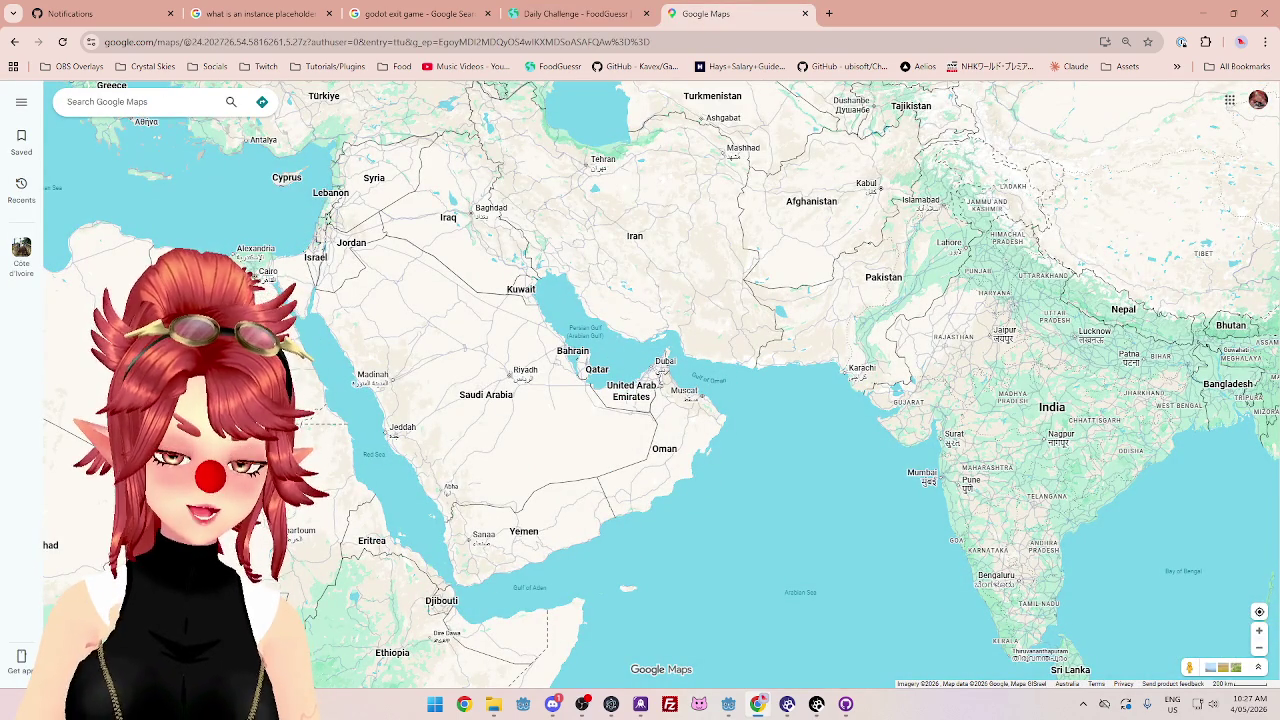
Glance at the dish clues again and zoom the map in and out to compare regions.
{"action": "left_click", "coordinate": [607, 19]}
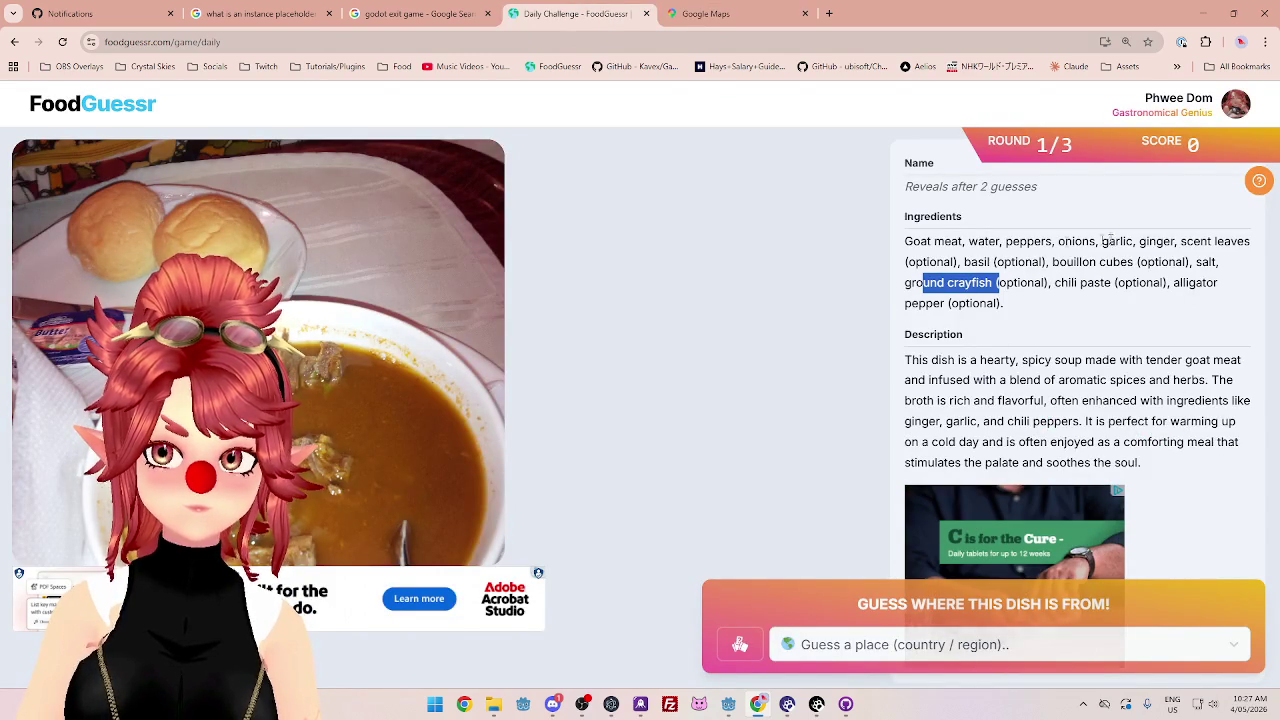
{"action": "left_click", "coordinate": [720, 13]}
{"action": "scroll", "coordinate": [660, 467], "scroll_direction": "down", "scroll_amount": 2}
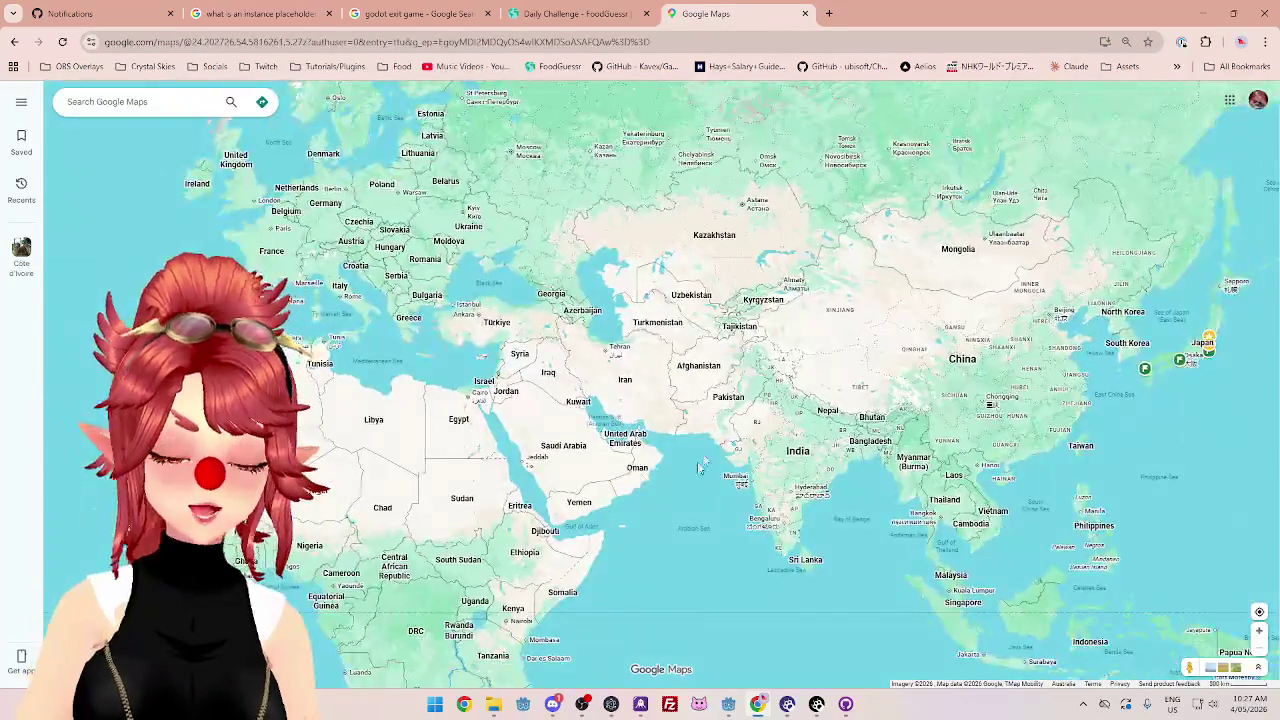
{"action": "scroll", "coordinate": [540, 500], "scroll_direction": "up", "scroll_amount": 2}
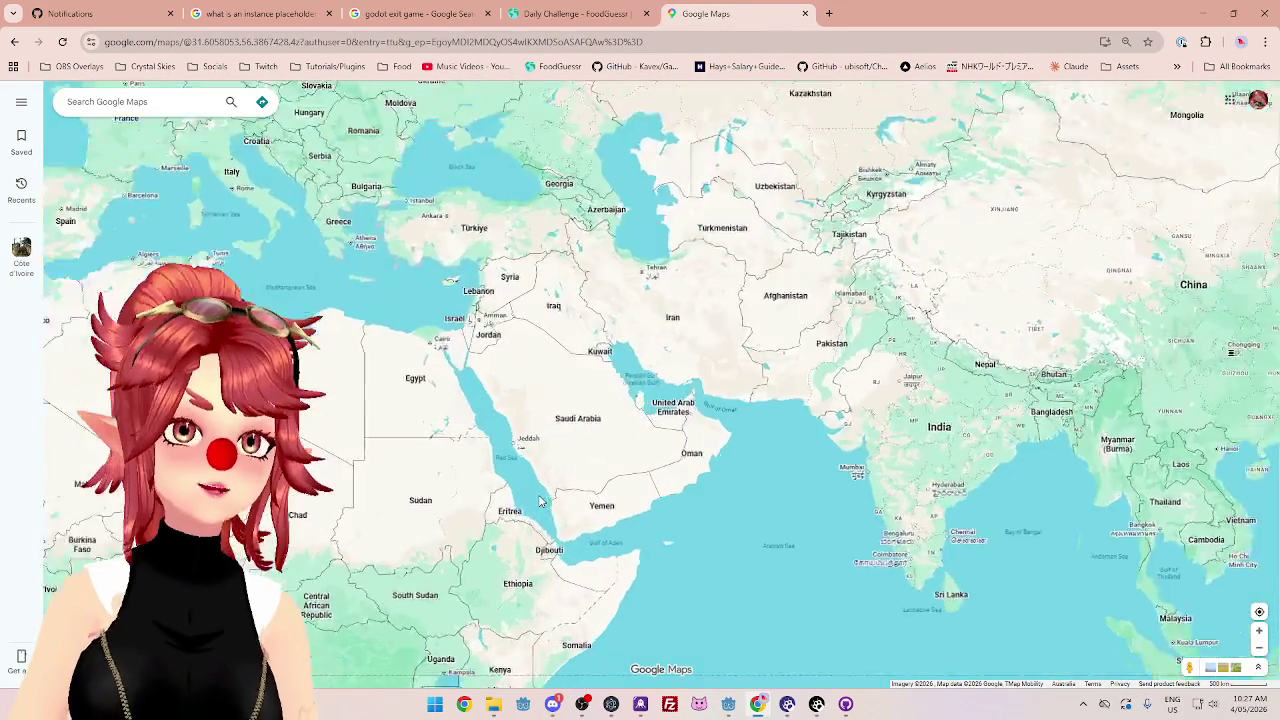
{"action": "scroll", "coordinate": [629, 437], "scroll_direction": "up", "scroll_amount": 1}
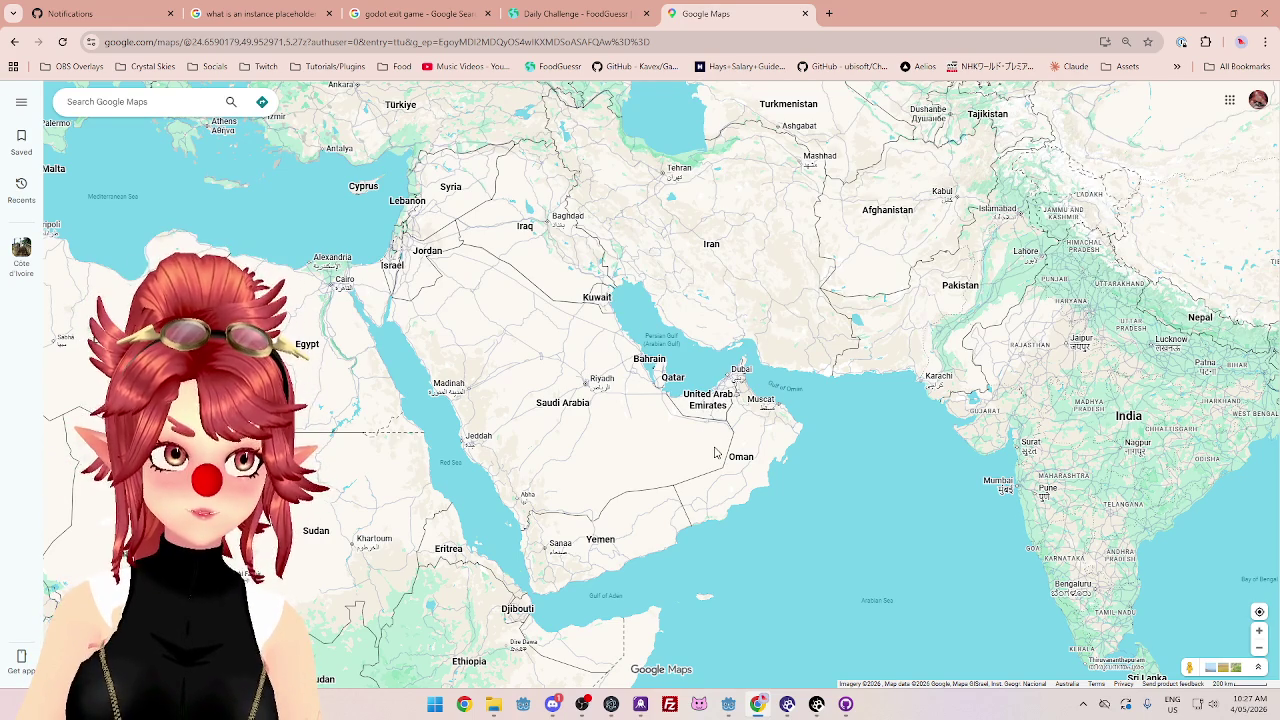
{"action": "scroll", "coordinate": [715, 453], "scroll_direction": "down", "scroll_amount": 2}
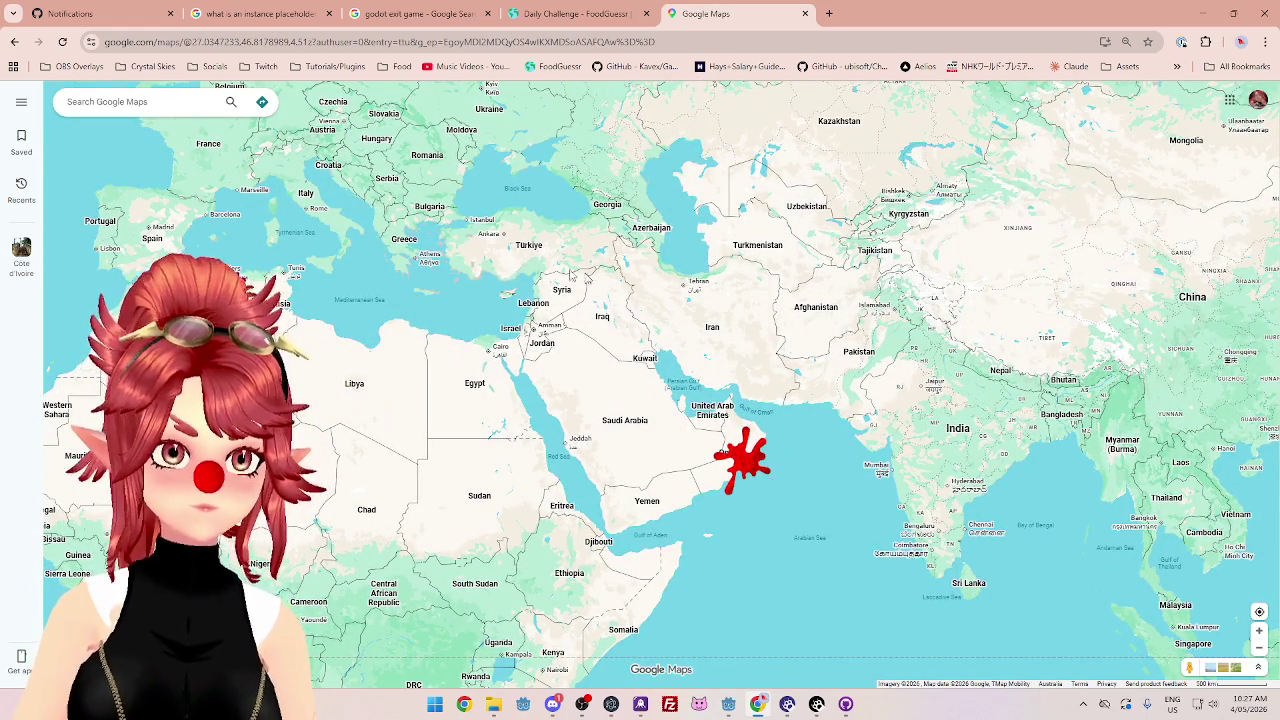
{"action": "scroll", "coordinate": [584, 327], "scroll_direction": "up", "scroll_amount": 1}
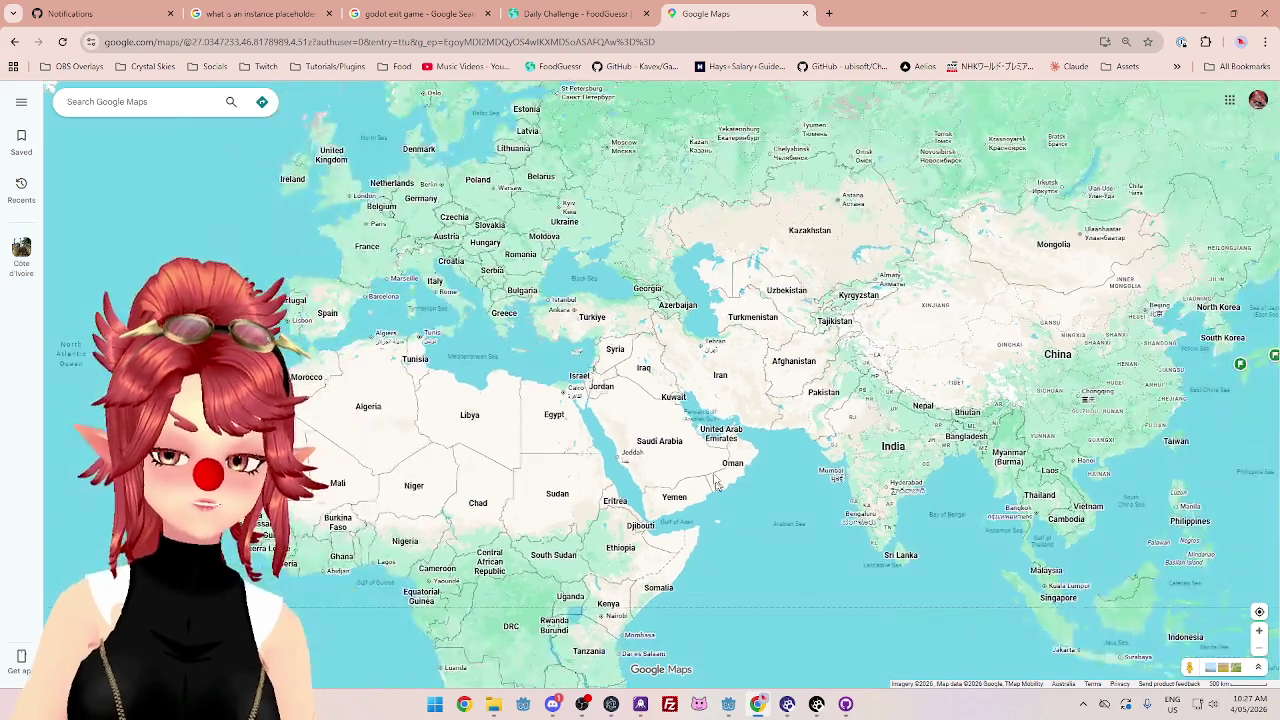
{"action": "scroll", "coordinate": [706, 474], "scroll_direction": "down", "scroll_amount": 2}
{"action": "scroll", "coordinate": [670, 475], "scroll_direction": "up", "scroll_amount": 1}
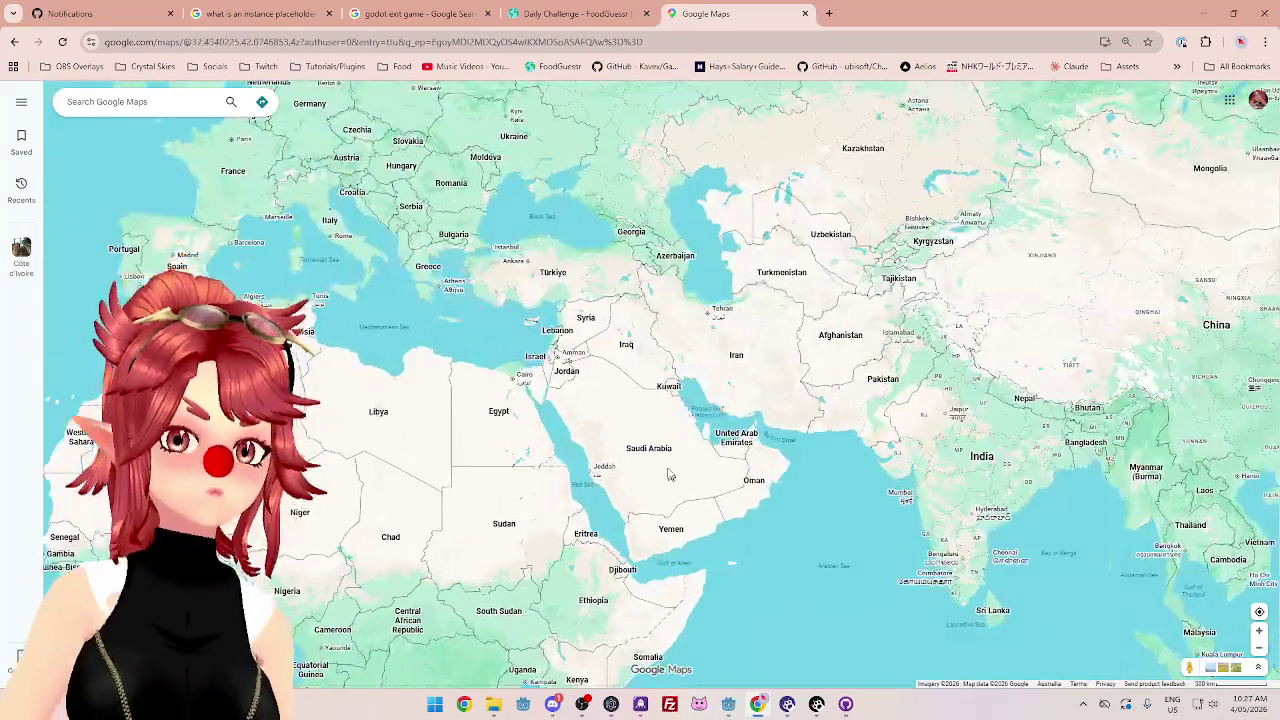
{"action": "scroll", "coordinate": [610, 427], "scroll_direction": "up", "scroll_amount": 1}
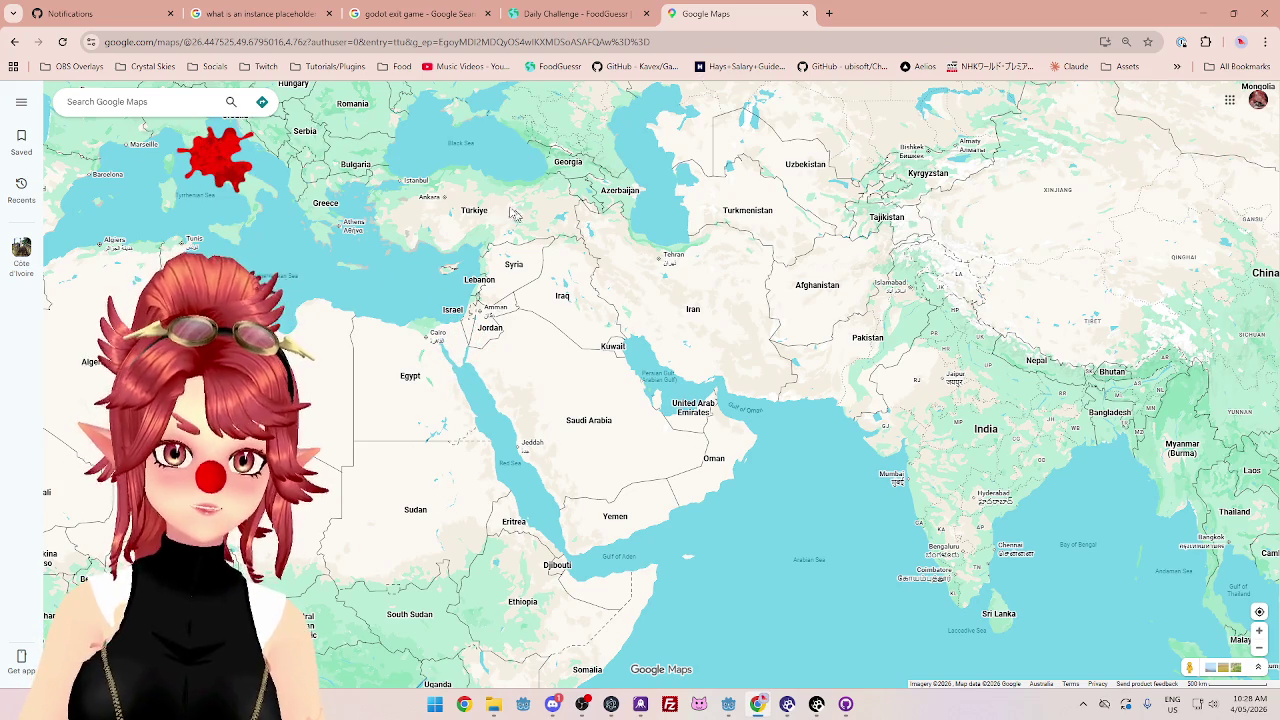
Pan and zoom the map to centre on Saudi Arabia, Oman and the Arabian Sea.
{"action": "mouse_move", "coordinate": [469, 269]}
{"action": "left_mouse_down"}
{"action": "mouse_move", "coordinate": [531, 223]}
{"action": "mouse_move", "coordinate": [646, 209]}
{"action": "mouse_move", "coordinate": [442, 251]}
{"action": "mouse_move", "coordinate": [395, 225]}
{"action": "mouse_move", "coordinate": [452, 236]}
{"action": "mouse_move", "coordinate": [432, 208]}
{"action": "mouse_move", "coordinate": [455, 216]}
{"action": "mouse_move", "coordinate": [465, 185]}
{"action": "mouse_move", "coordinate": [481, 228]}
{"action": "mouse_move", "coordinate": [499, 181]}
{"action": "left_mouse_up"}
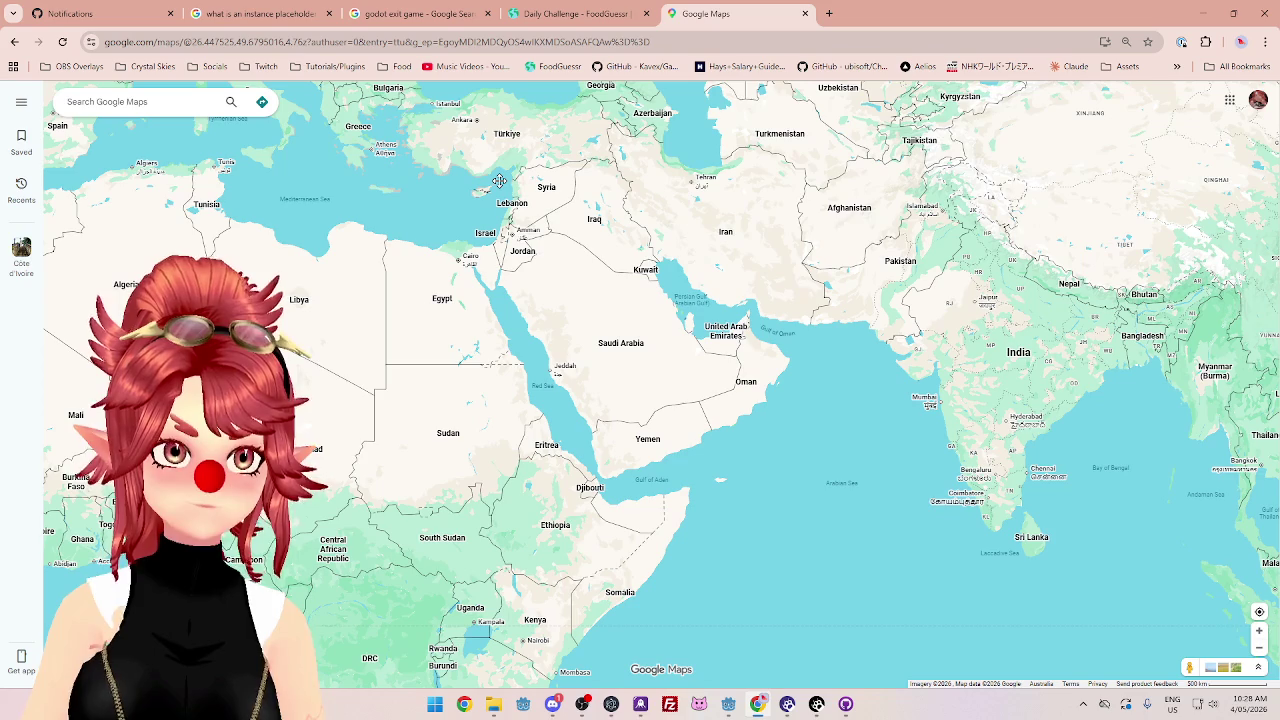
{"action": "left_click_drag", "start_coordinate": [499, 181], "coordinate": [502, 191]}
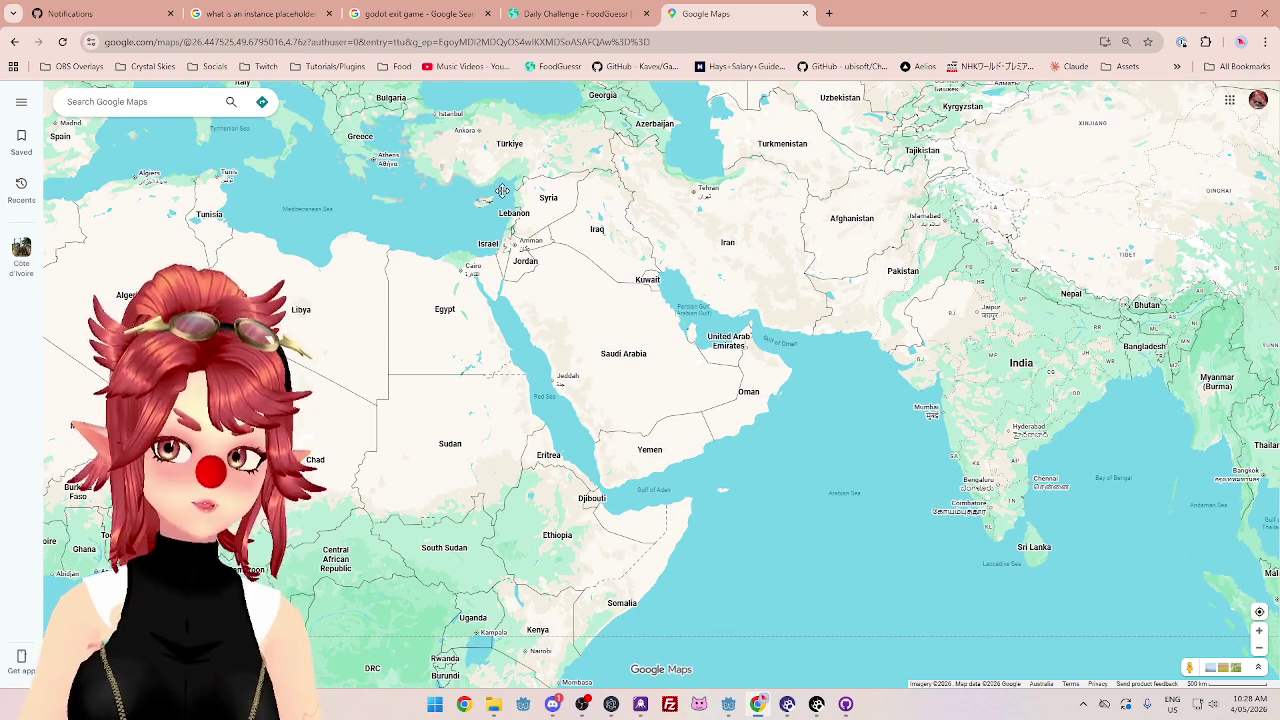
{"action": "mouse_move", "coordinate": [502, 191]}
{"action": "left_mouse_down"}
{"action": "mouse_move", "coordinate": [512, 214]}
{"action": "mouse_move", "coordinate": [543, 206]}
{"action": "left_mouse_up"}
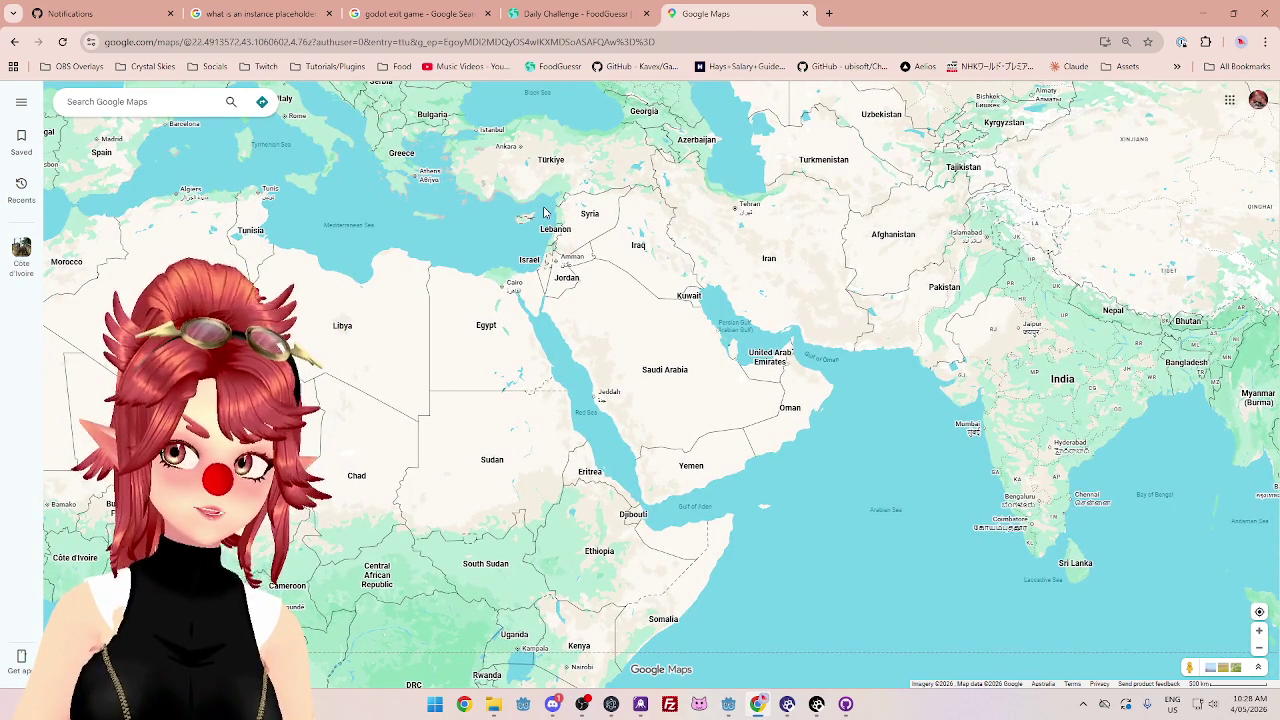
{"action": "left_click_drag", "start_coordinate": [665, 295], "coordinate": [622, 261]}
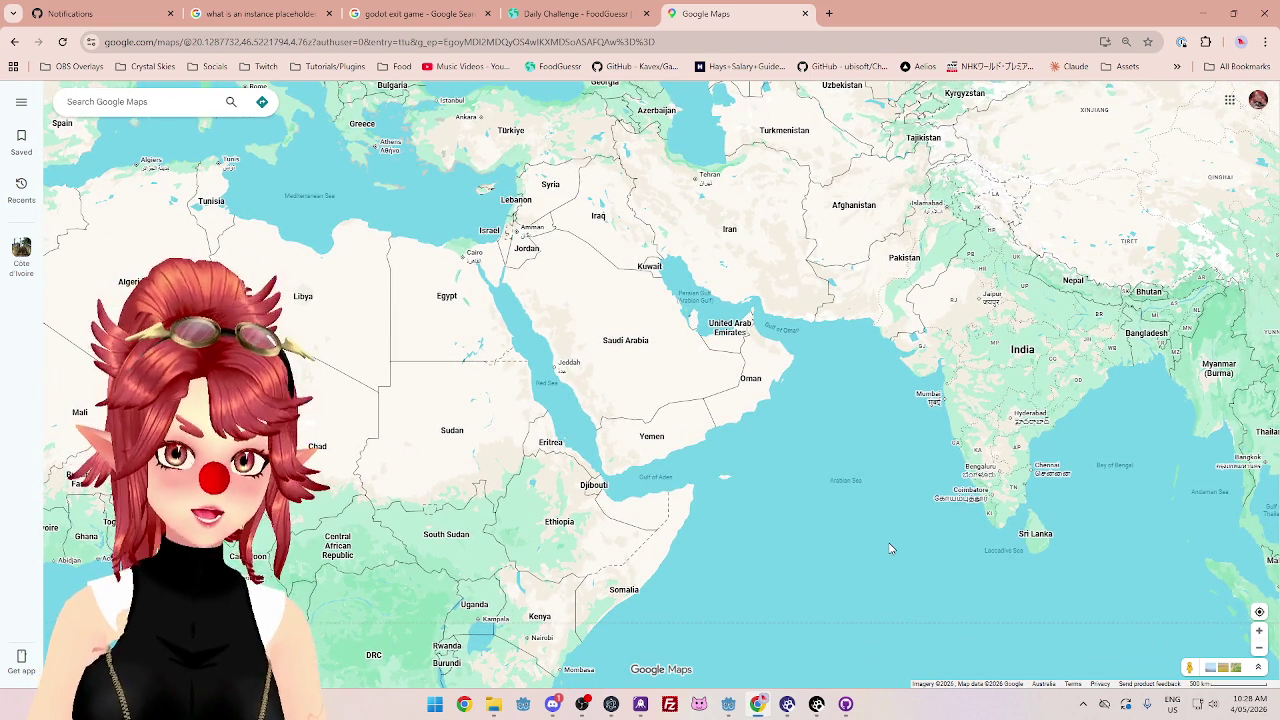
{"action": "scroll", "coordinate": [800, 408], "scroll_direction": "up", "scroll_amount": 3}
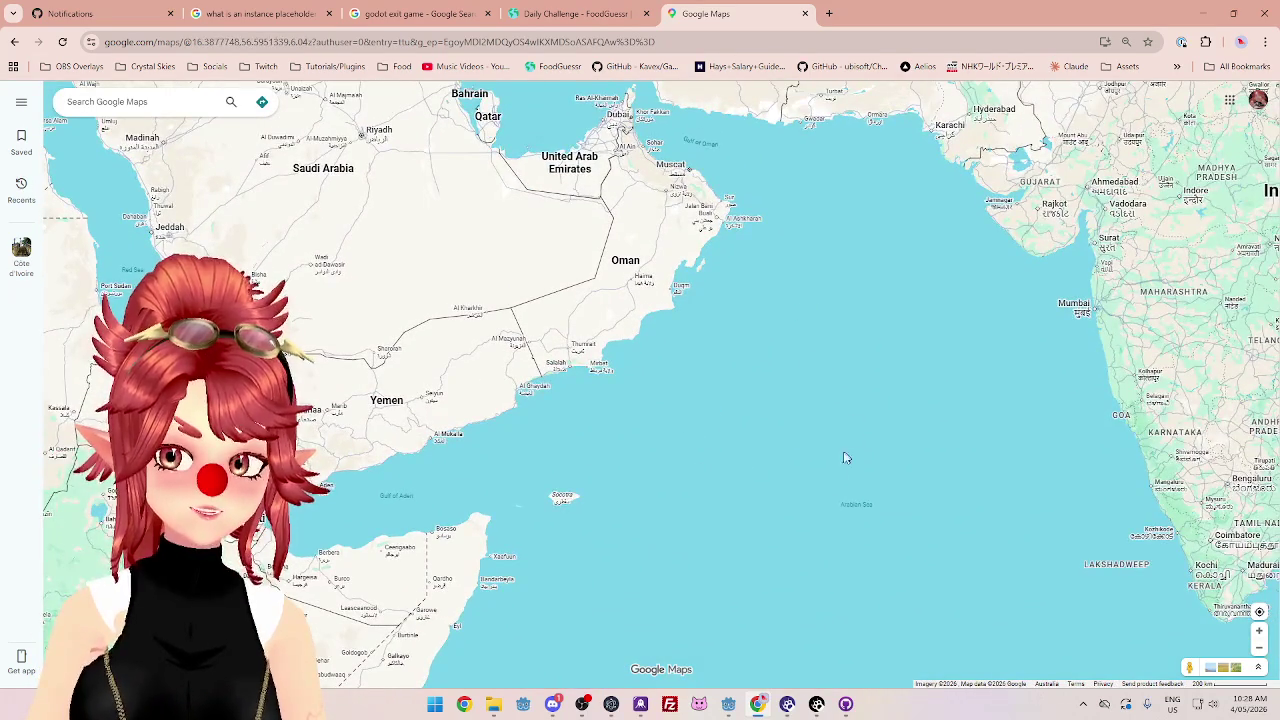
{"action": "scroll", "coordinate": [845, 458], "scroll_direction": "down", "scroll_amount": 3}
{"action": "mouse_move", "coordinate": [771, 551]}
{"action": "left_mouse_down"}
{"action": "mouse_move", "coordinate": [720, 271]}
{"action": "mouse_move", "coordinate": [631, 249]}
{"action": "mouse_move", "coordinate": [632, 493]}
{"action": "left_mouse_up"}
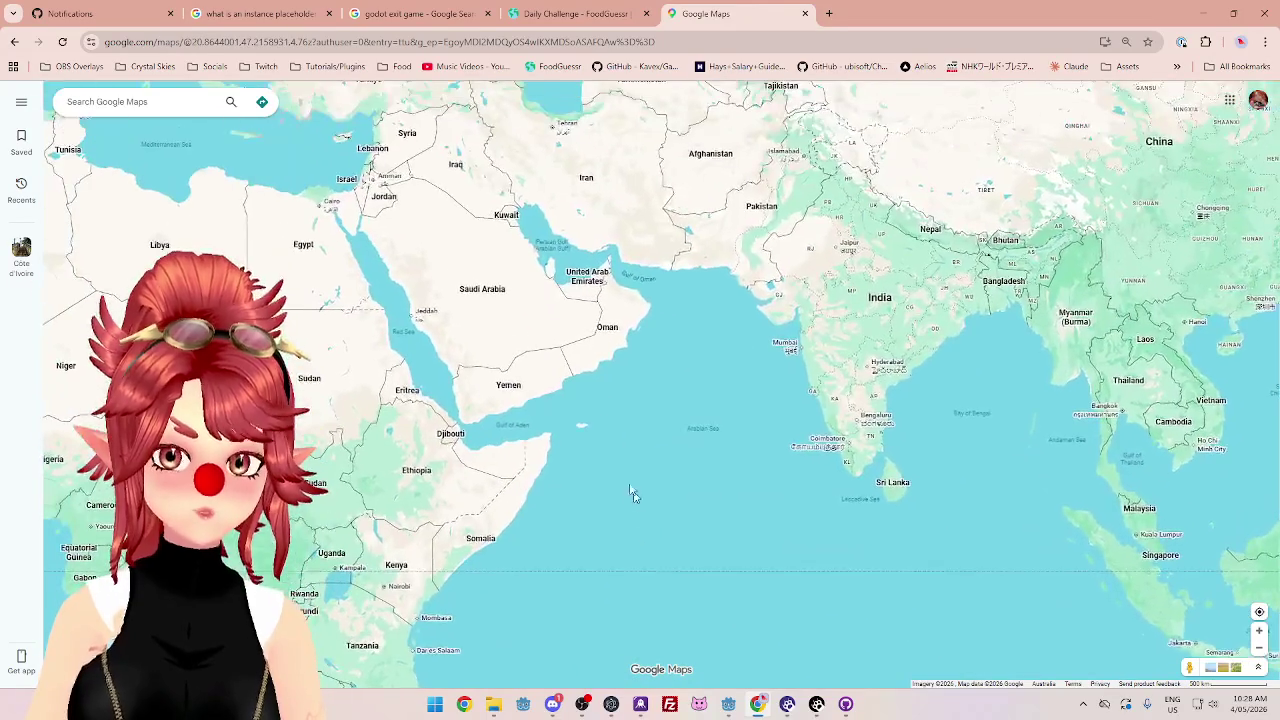
{"action": "scroll", "coordinate": [502, 346], "scroll_direction": "up", "scroll_amount": 2}
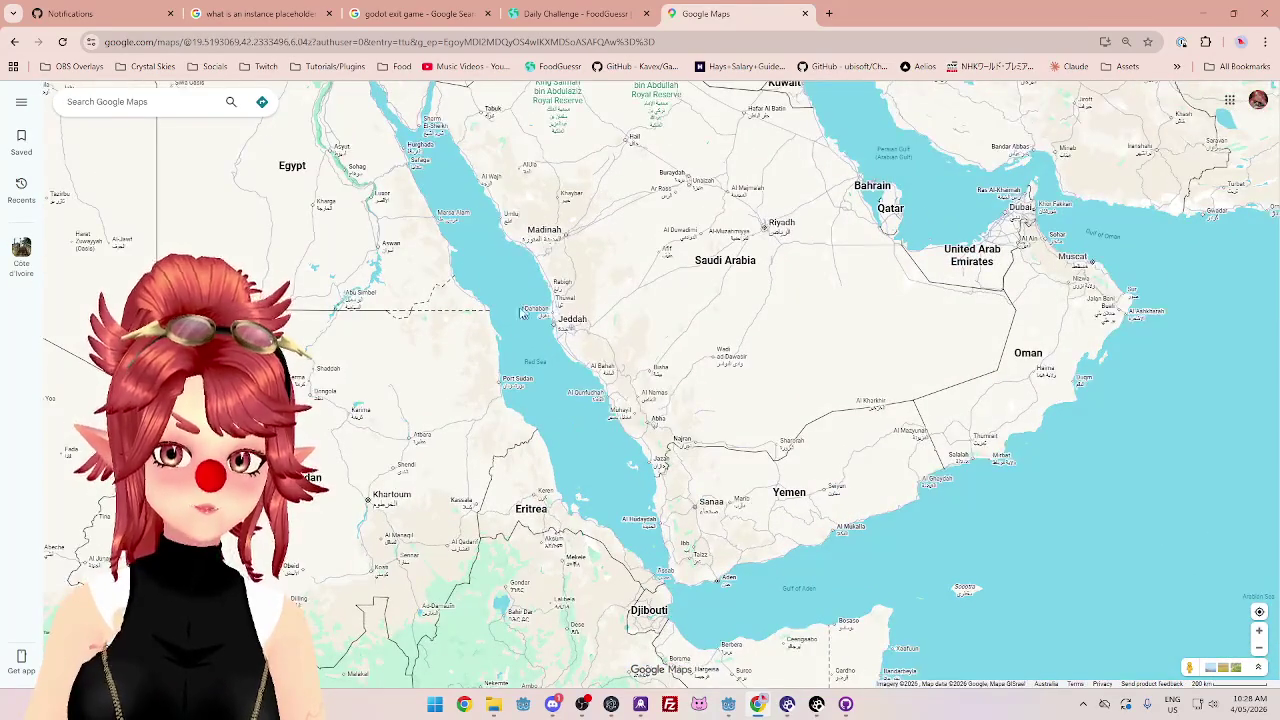
{"action": "scroll", "coordinate": [537, 398], "scroll_direction": "up", "scroll_amount": 2}
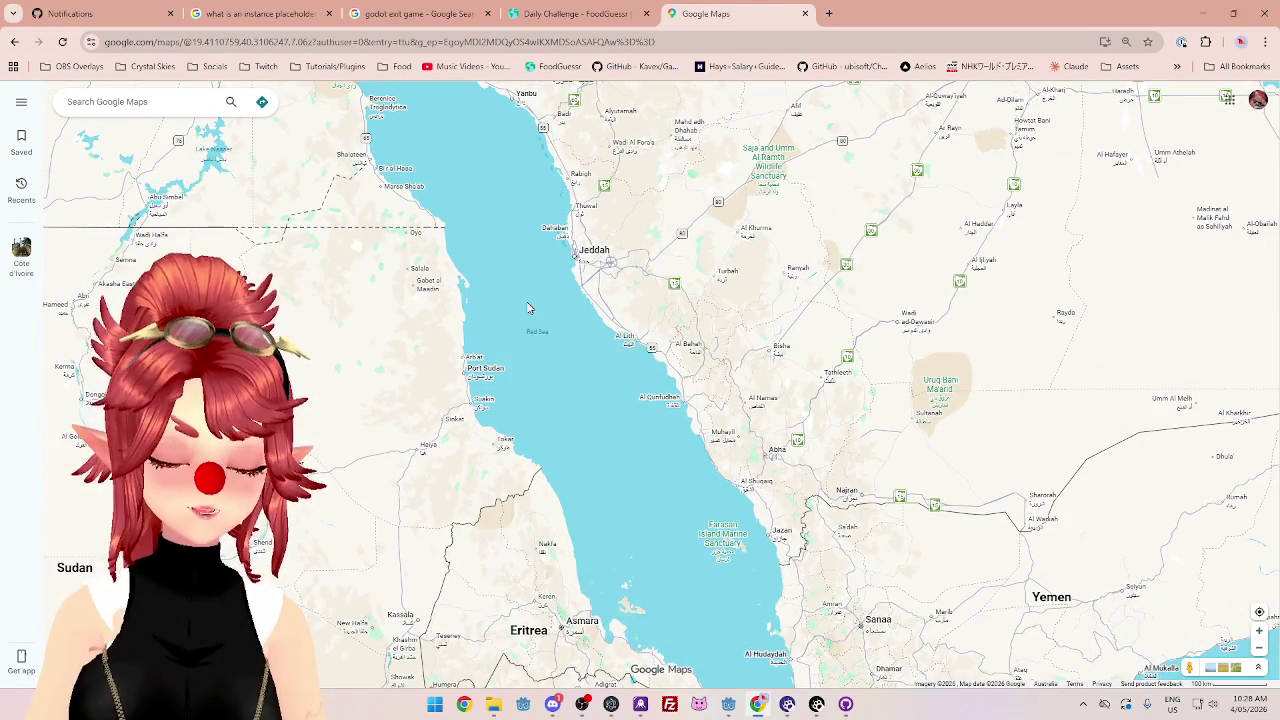
{"action": "scroll", "coordinate": [522, 335], "scroll_direction": "down", "scroll_amount": 5}
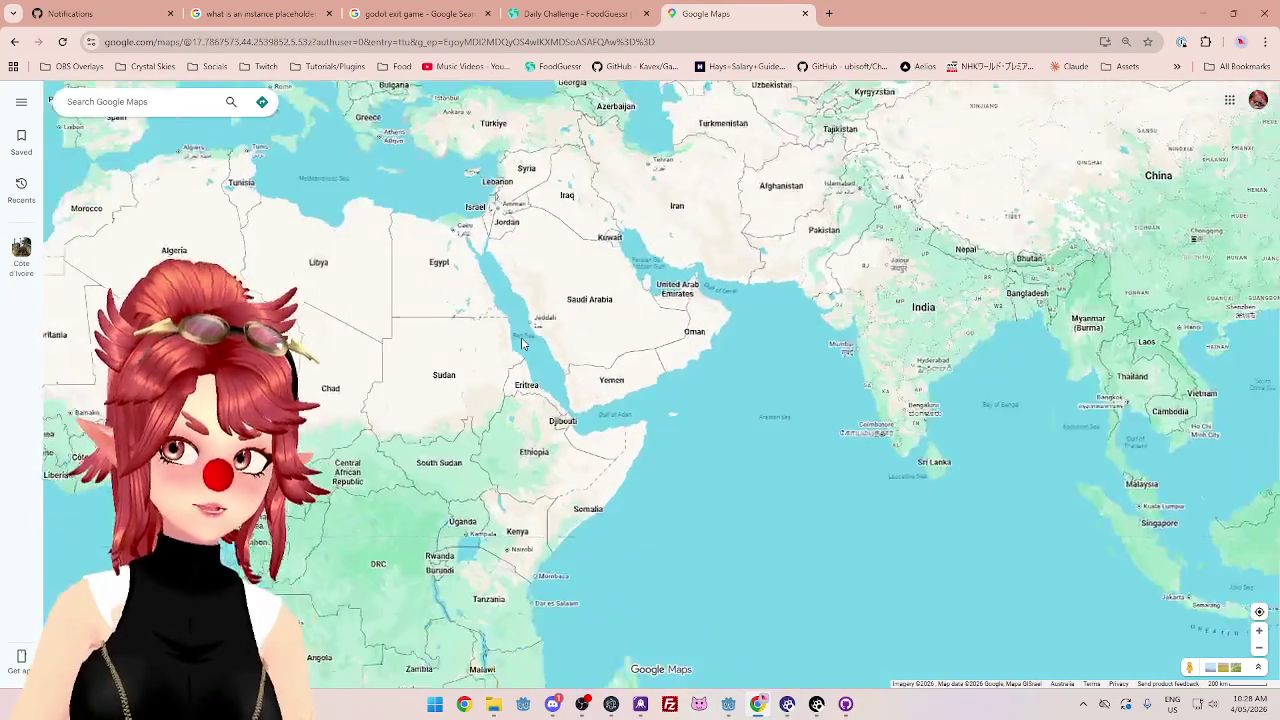
{"action": "left_click_drag", "start_coordinate": [657, 344], "coordinate": [607, 321]}
{"action": "scroll", "coordinate": [607, 321], "scroll_direction": "up", "scroll_amount": 2}
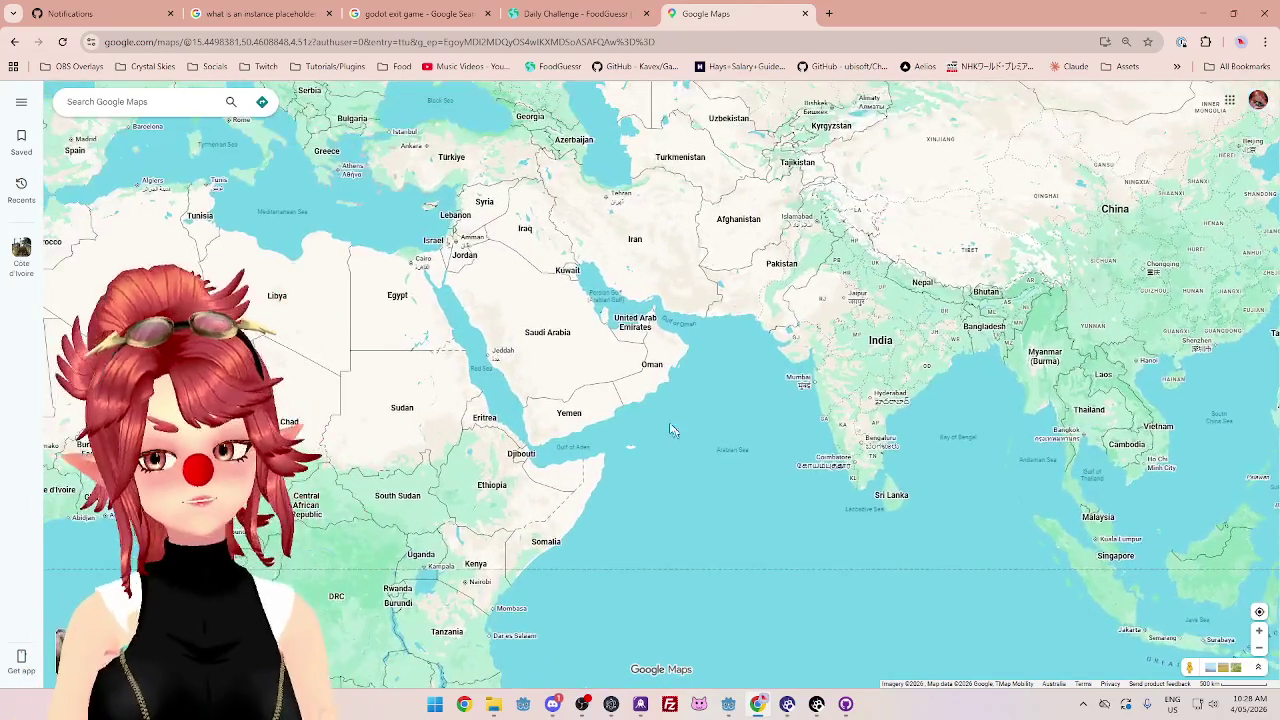
Review the full ingredient list, from water and ginger to basil, bouillon, crayfish and chili paste, plus the description.
{"action": "left_click", "coordinate": [585, 14]}
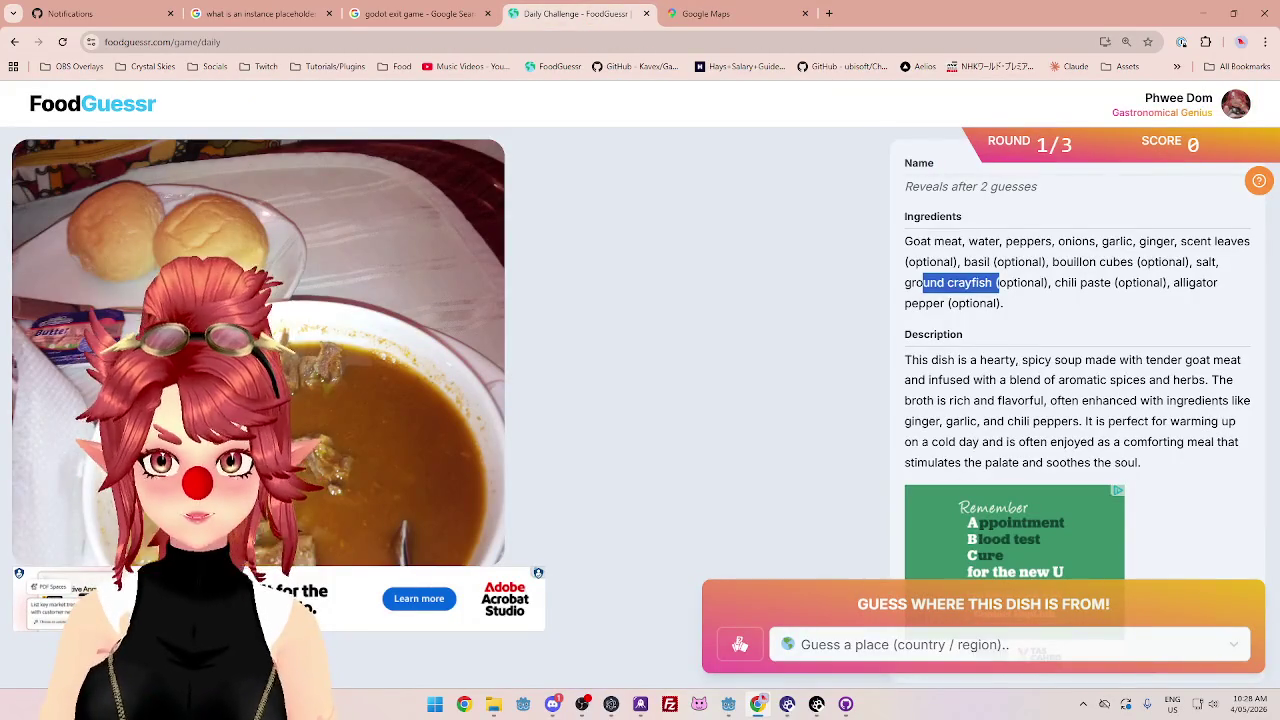
{"action": "left_click_drag", "start_coordinate": [977, 241], "coordinate": [1181, 241]}
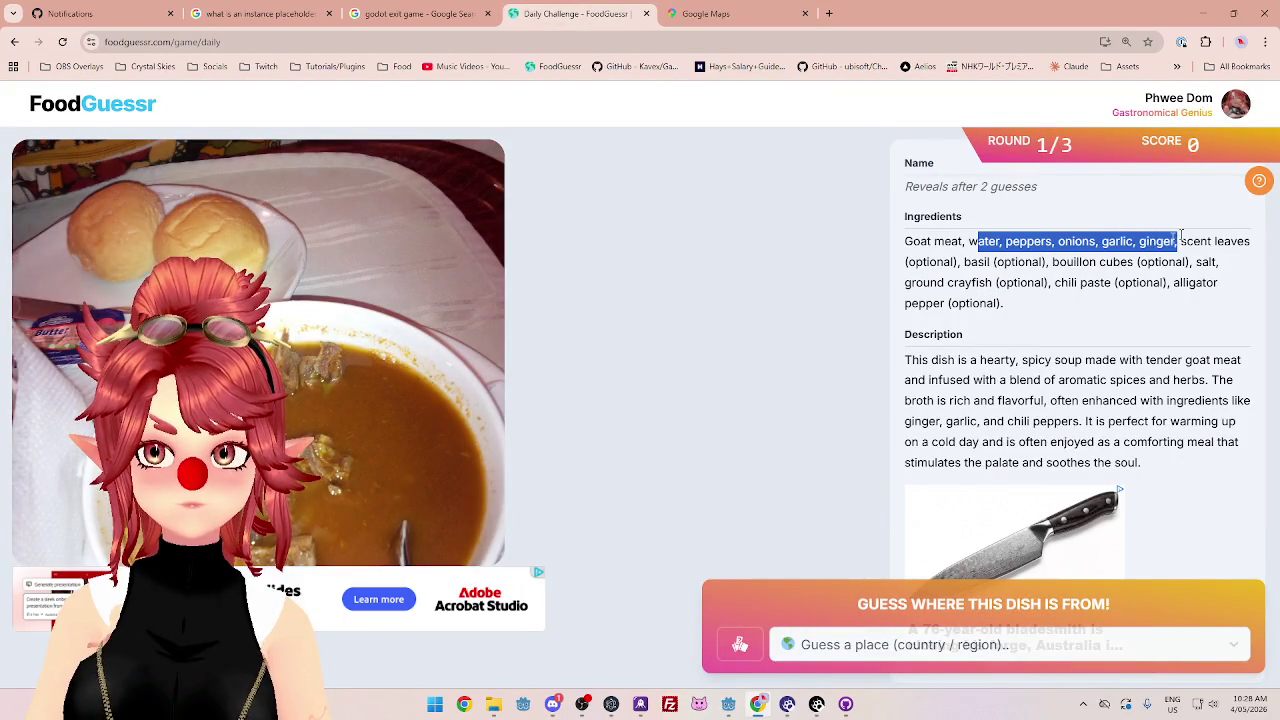
{"action": "left_click_drag", "start_coordinate": [971, 262], "coordinate": [1156, 259]}
{"action": "left_click_drag", "start_coordinate": [937, 283], "coordinate": [1105, 283]}
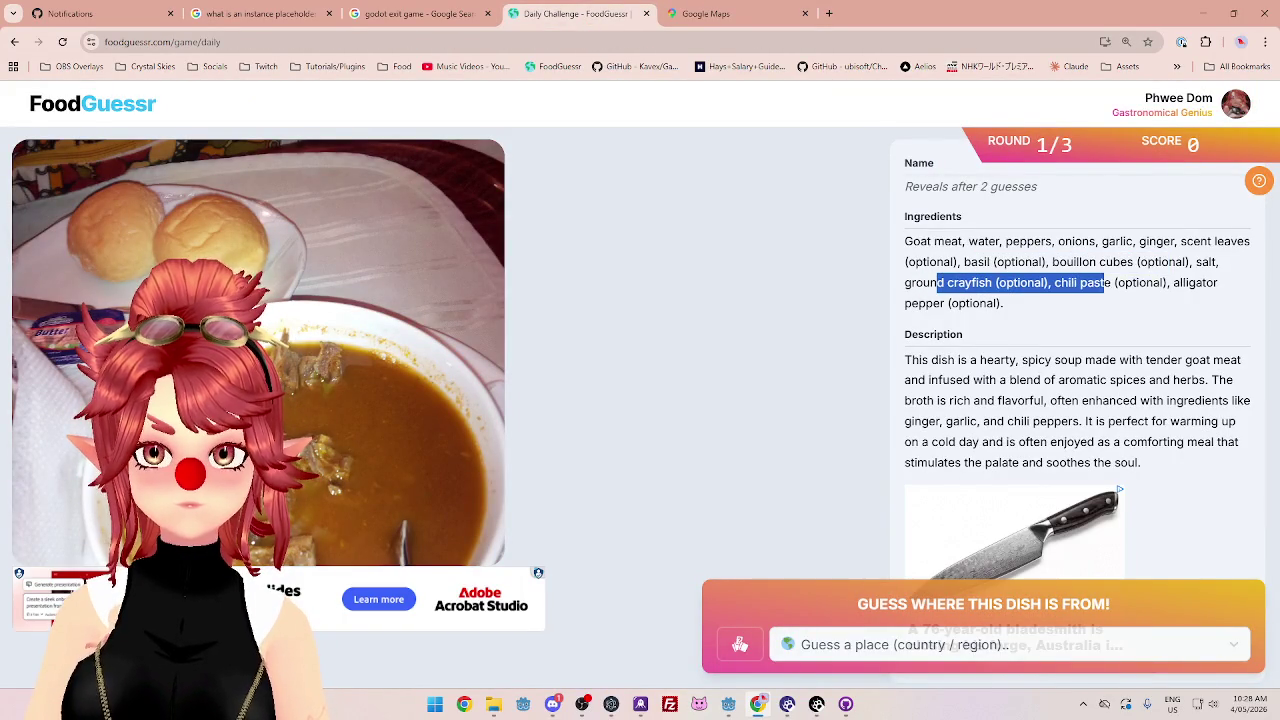
{"action": "mouse_move", "coordinate": [921, 362]}
{"action": "left_mouse_down"}
{"action": "mouse_move", "coordinate": [1016, 362]}
{"action": "mouse_move", "coordinate": [1137, 400]}
{"action": "mouse_move", "coordinate": [1113, 438]}
{"action": "left_mouse_up"}
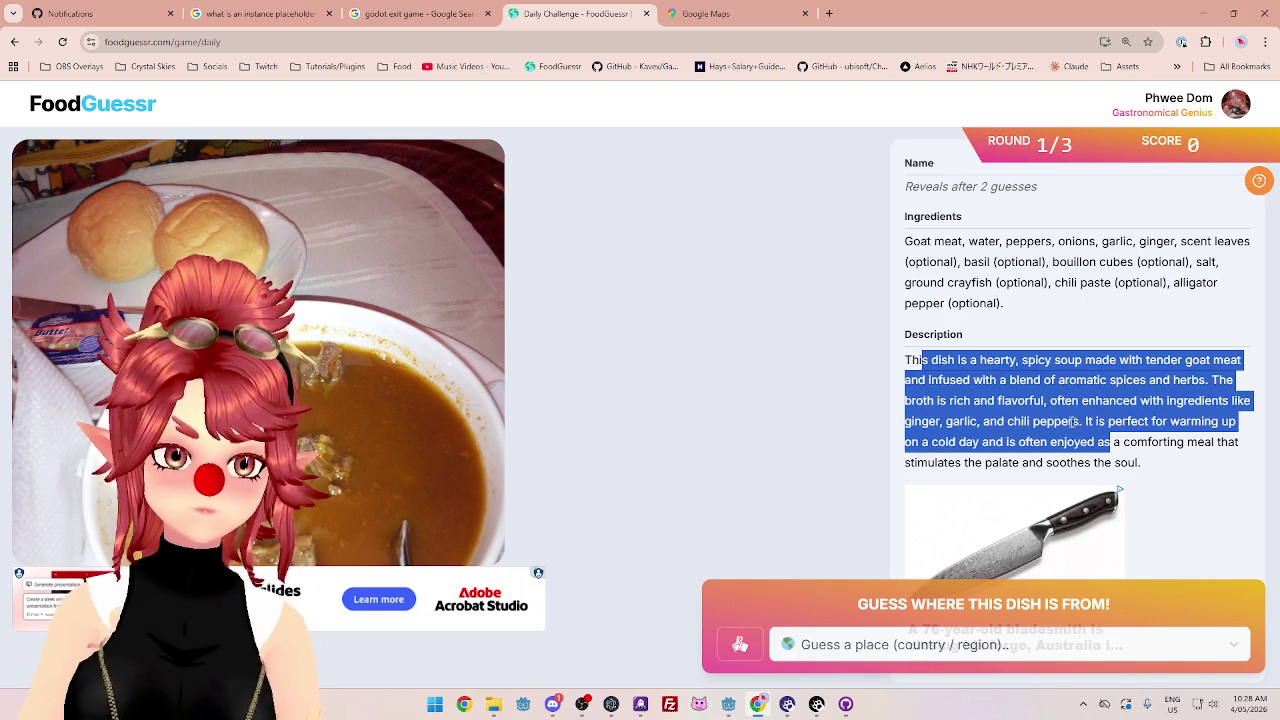
Pan the map across the Atlantic, Americas and Africa, then back to a closer Middle East view.
{"action": "left_click", "coordinate": [741, 20]}
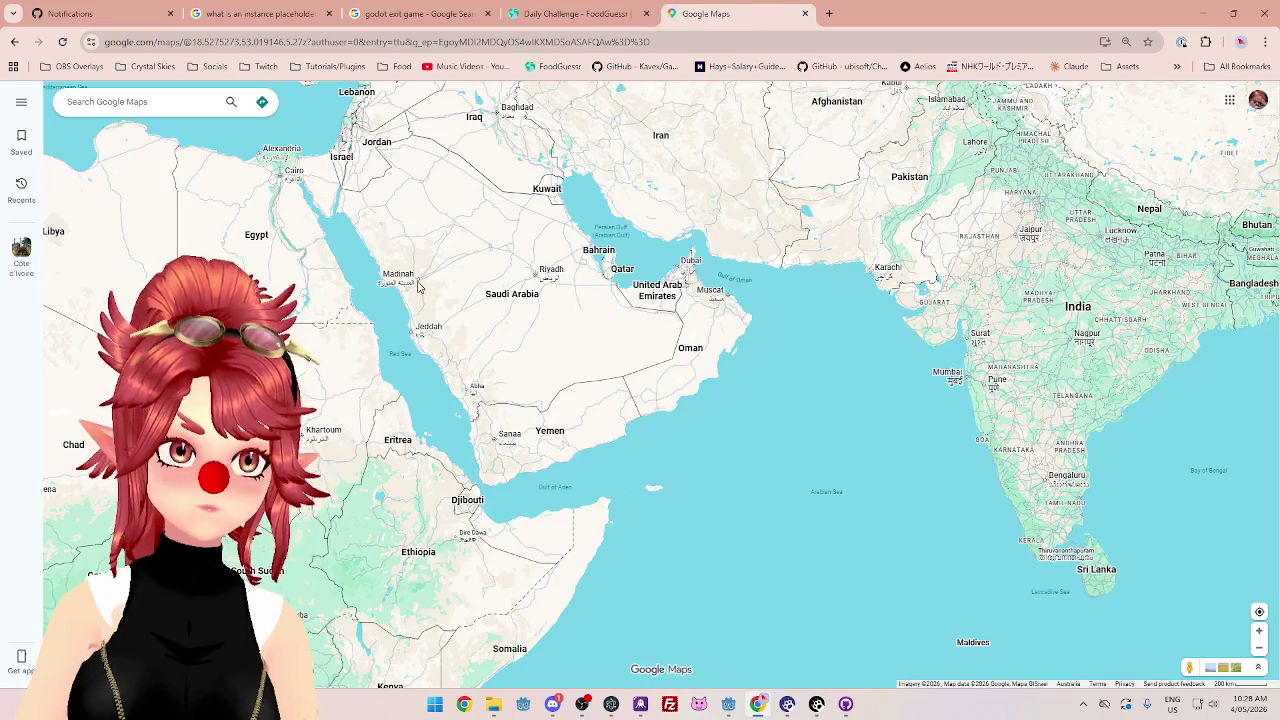
{"action": "scroll", "coordinate": [637, 335], "scroll_direction": "down", "scroll_amount": 3}
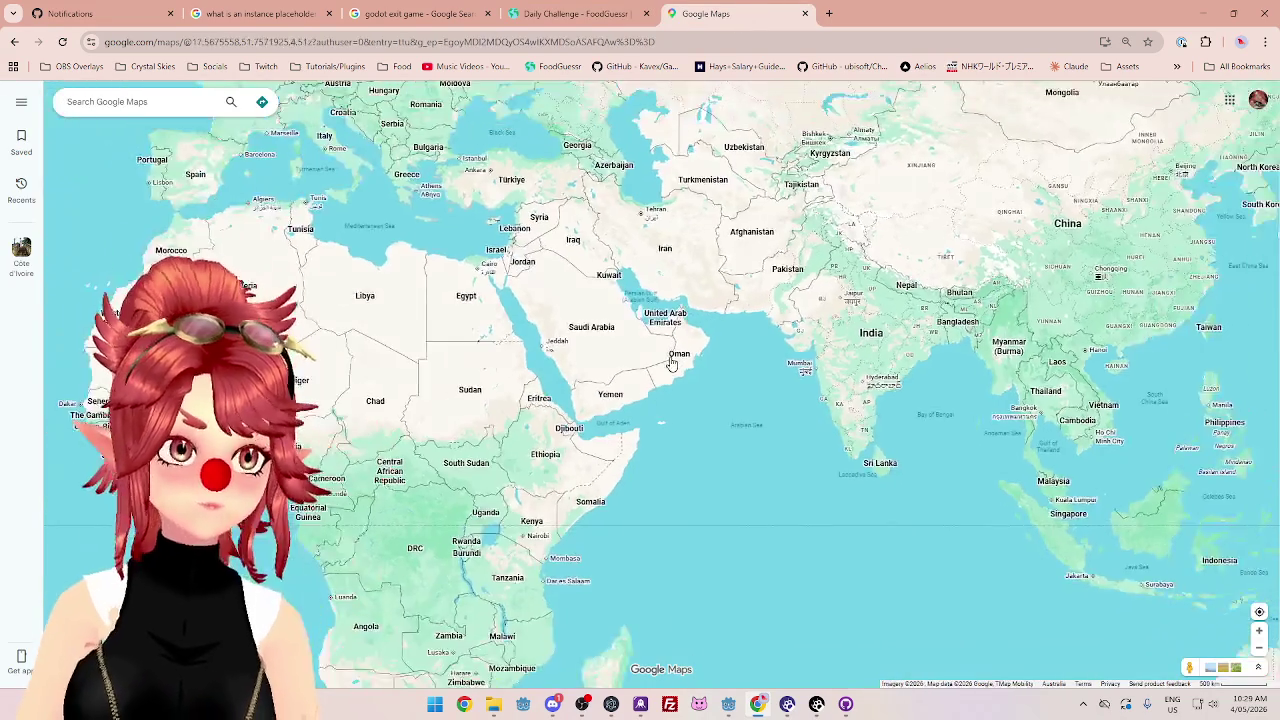
{"action": "scroll", "coordinate": [649, 350], "scroll_direction": "up", "scroll_amount": 3}
{"action": "scroll", "coordinate": [649, 350], "scroll_direction": "down", "scroll_amount": 5}
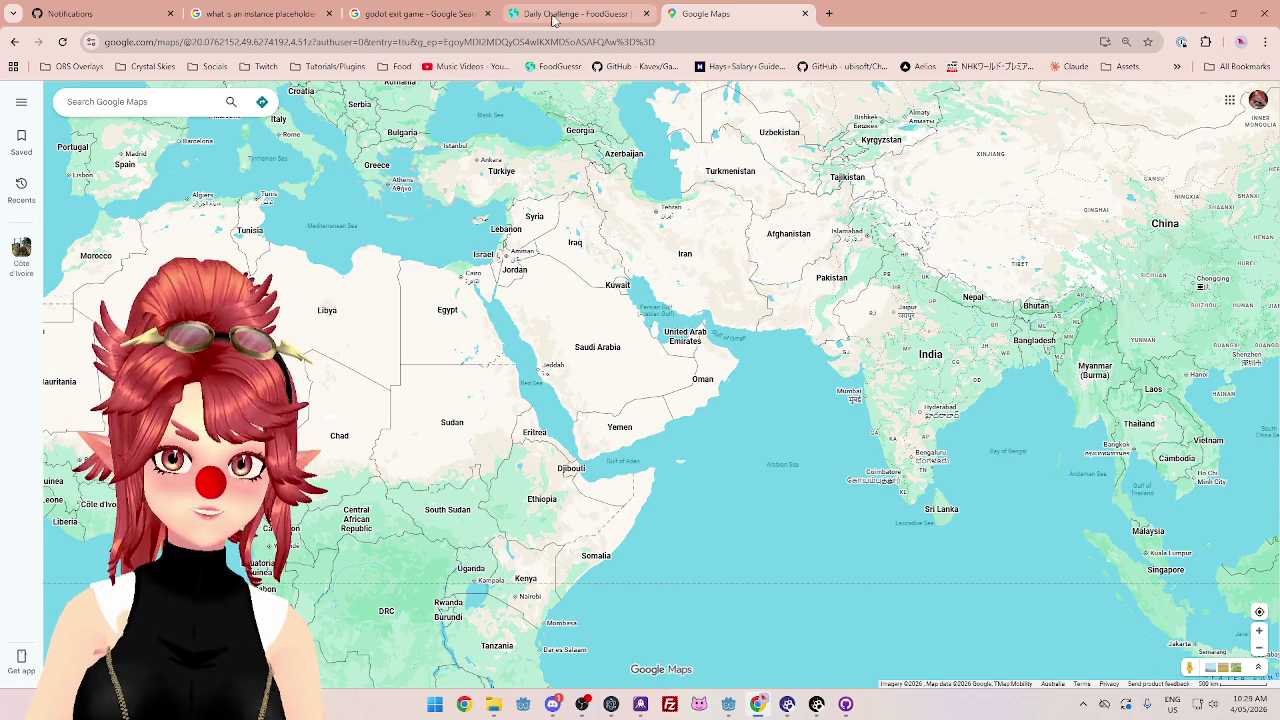
{"action": "scroll", "coordinate": [500, 183], "scroll_direction": "down", "scroll_amount": 2}
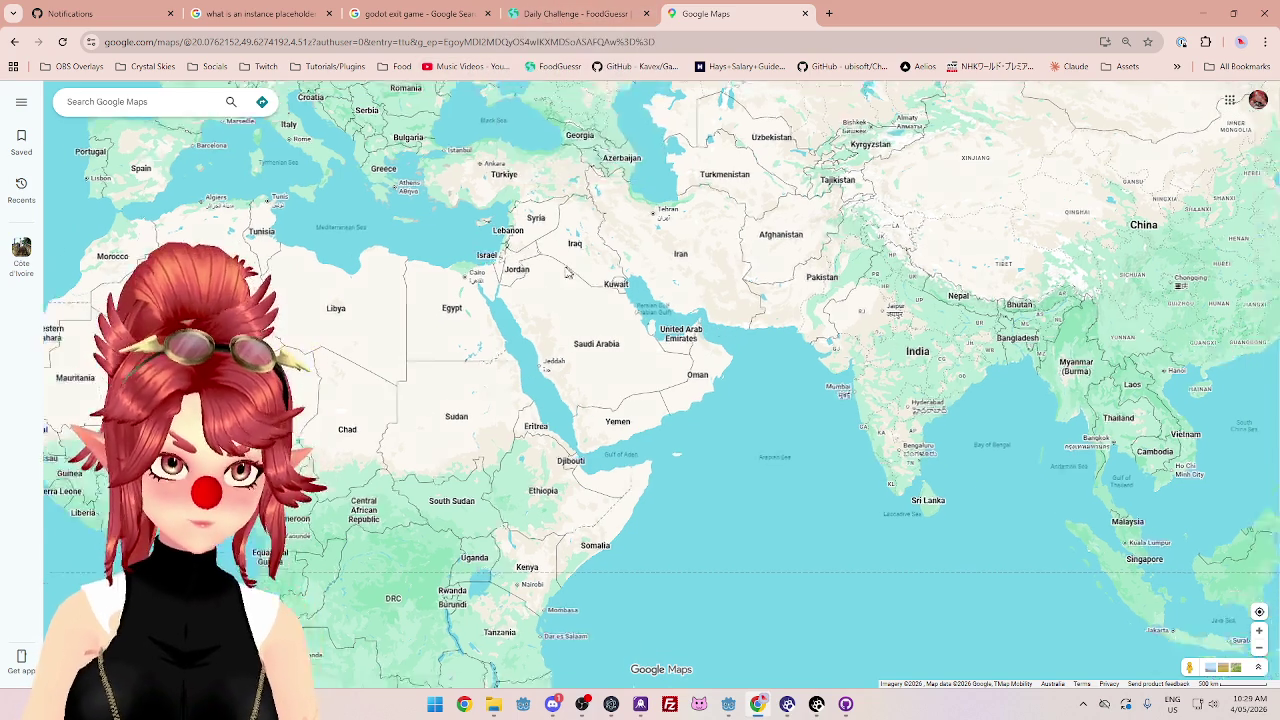
{"action": "mouse_move", "coordinate": [500, 183]}
{"action": "left_mouse_down"}
{"action": "mouse_move", "coordinate": [880, 190]}
{"action": "mouse_move", "coordinate": [465, 243]}
{"action": "left_mouse_up"}
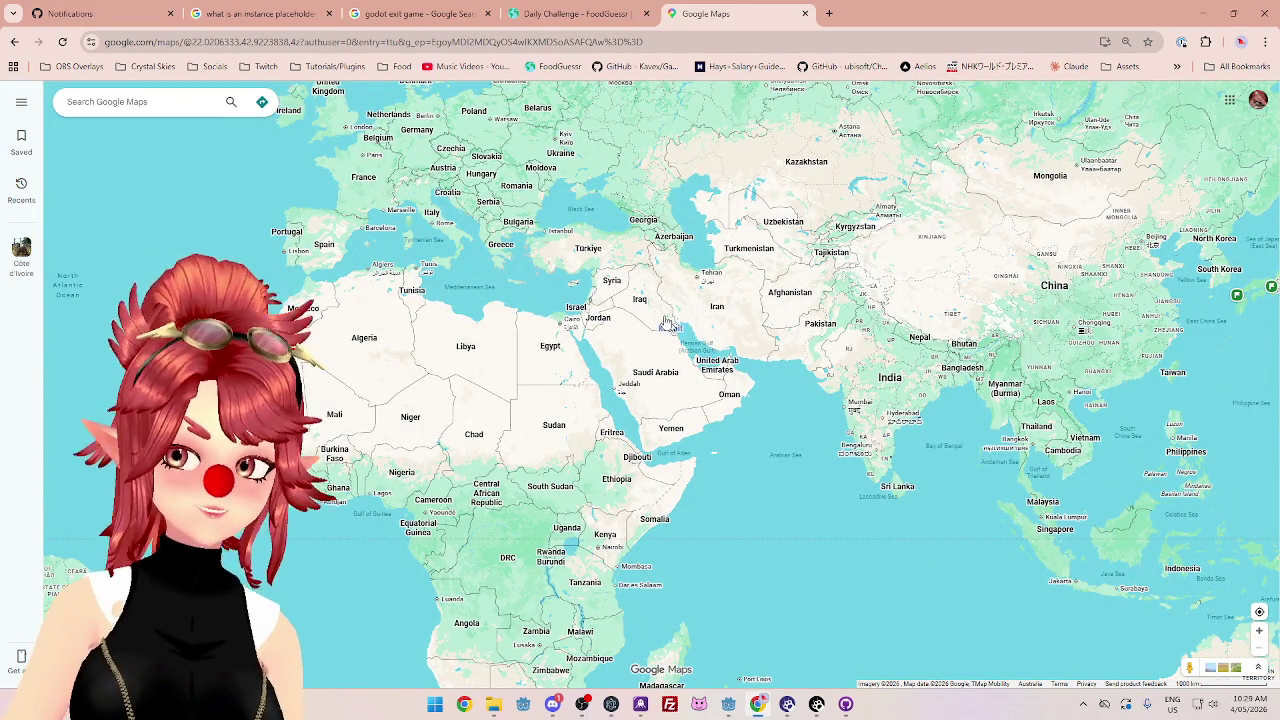
{"action": "left_click_drag", "start_coordinate": [556, 412], "coordinate": [860, 330]}
{"action": "left_click_drag", "start_coordinate": [480, 420], "coordinate": [673, 369]}
{"action": "mouse_move", "coordinate": [357, 253]}
{"action": "left_mouse_down"}
{"action": "mouse_move", "coordinate": [422, 296]}
{"action": "mouse_move", "coordinate": [427, 323]}
{"action": "left_mouse_up"}
{"action": "left_click_drag", "start_coordinate": [580, 390], "coordinate": [215, 376]}
{"action": "left_click_drag", "start_coordinate": [840, 430], "coordinate": [670, 438]}
{"action": "scroll", "coordinate": [670, 438], "scroll_direction": "up", "scroll_amount": 2}
{"action": "scroll", "coordinate": [670, 438], "scroll_direction": "up", "scroll_amount": 1}
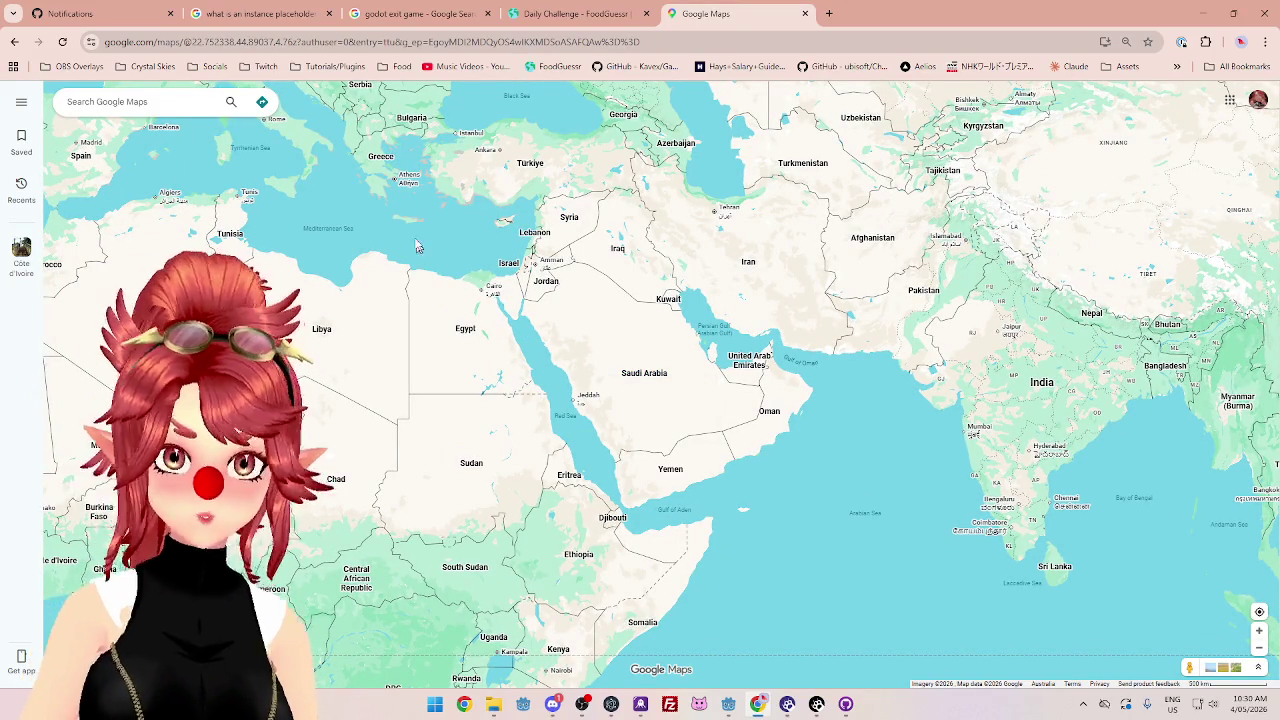
Enter 'saudi' in the FoodGuessr guess box to submit Saudi Arabia as the first guess.
{"action": "left_click", "coordinate": [565, 18]}
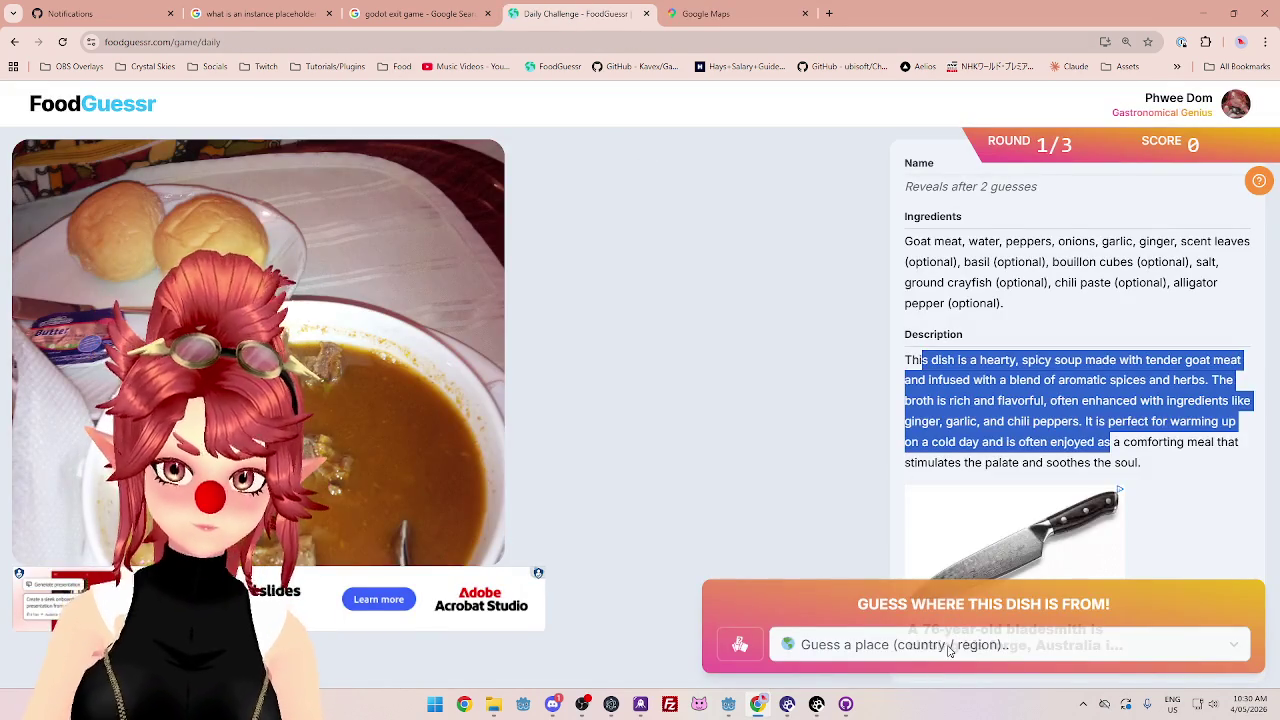
{"action": "left_click", "coordinate": [950, 645]}
{"action": "type", "text": "saudi"}
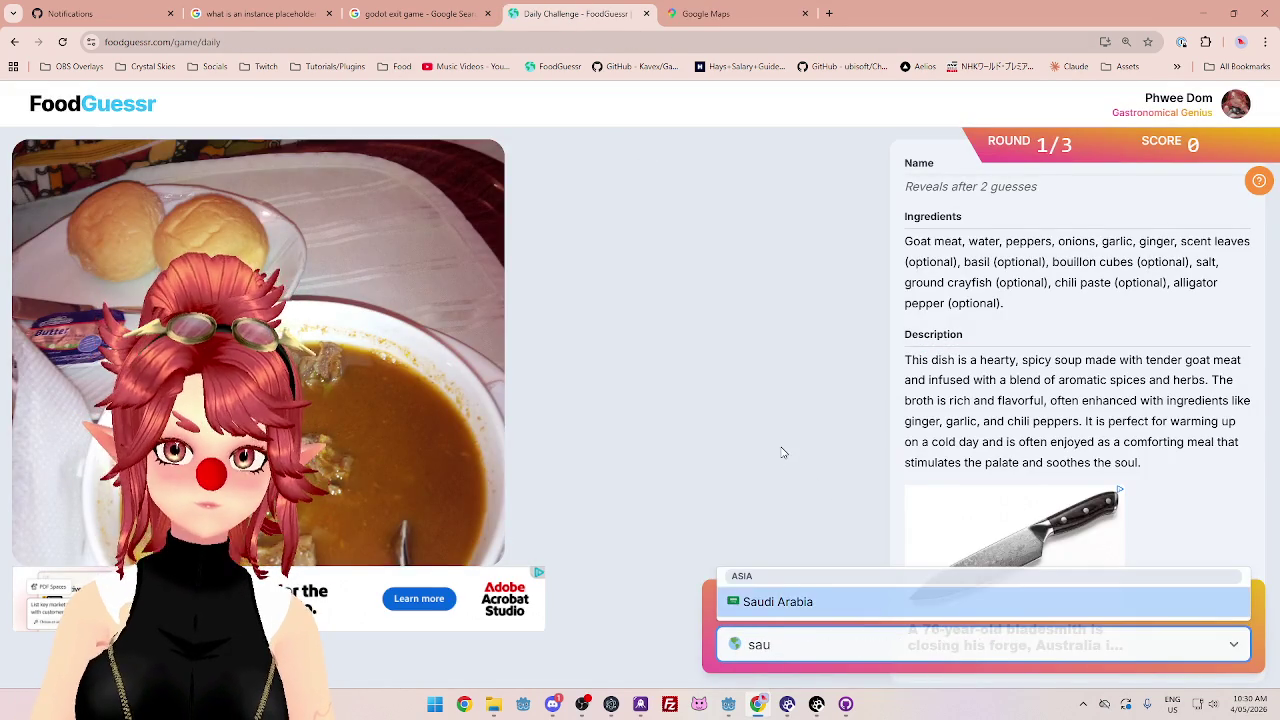
{"action": "key", "text": "Return"}
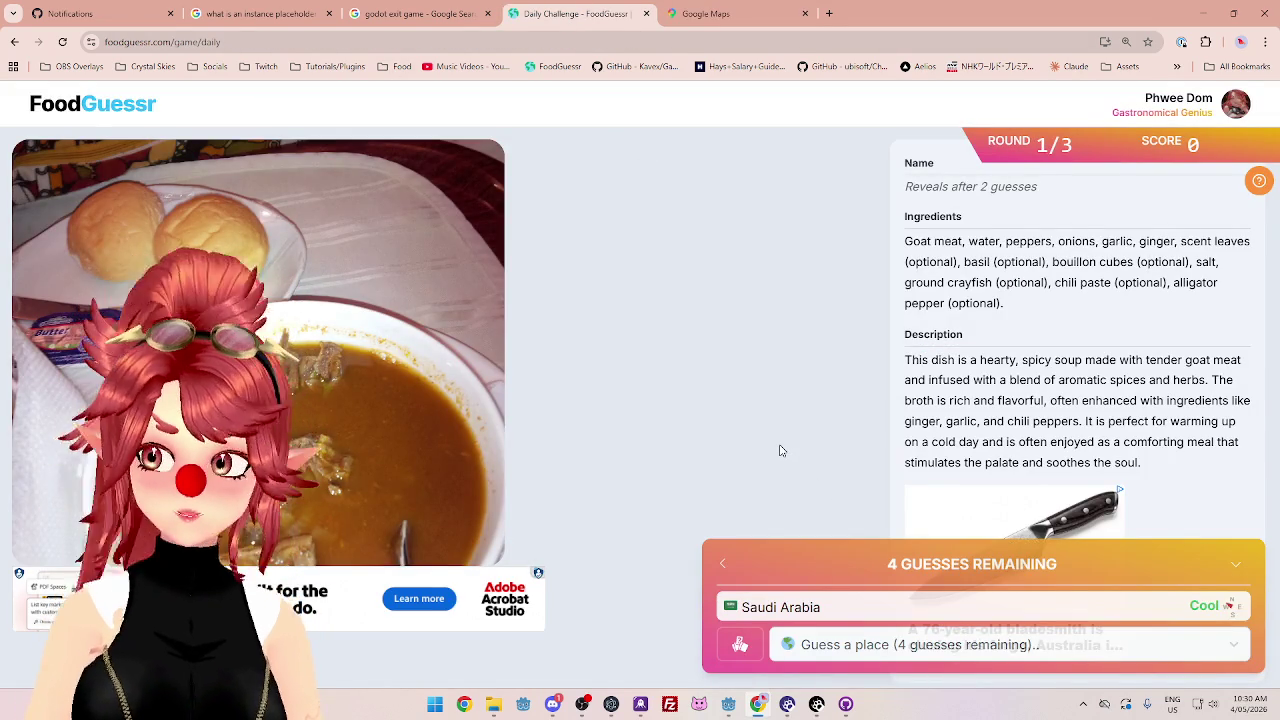
Compare North Africa, the Mediterranean and West Africa on the map, then return to FoodGuessr.
{"action": "left_click", "coordinate": [713, 22]}
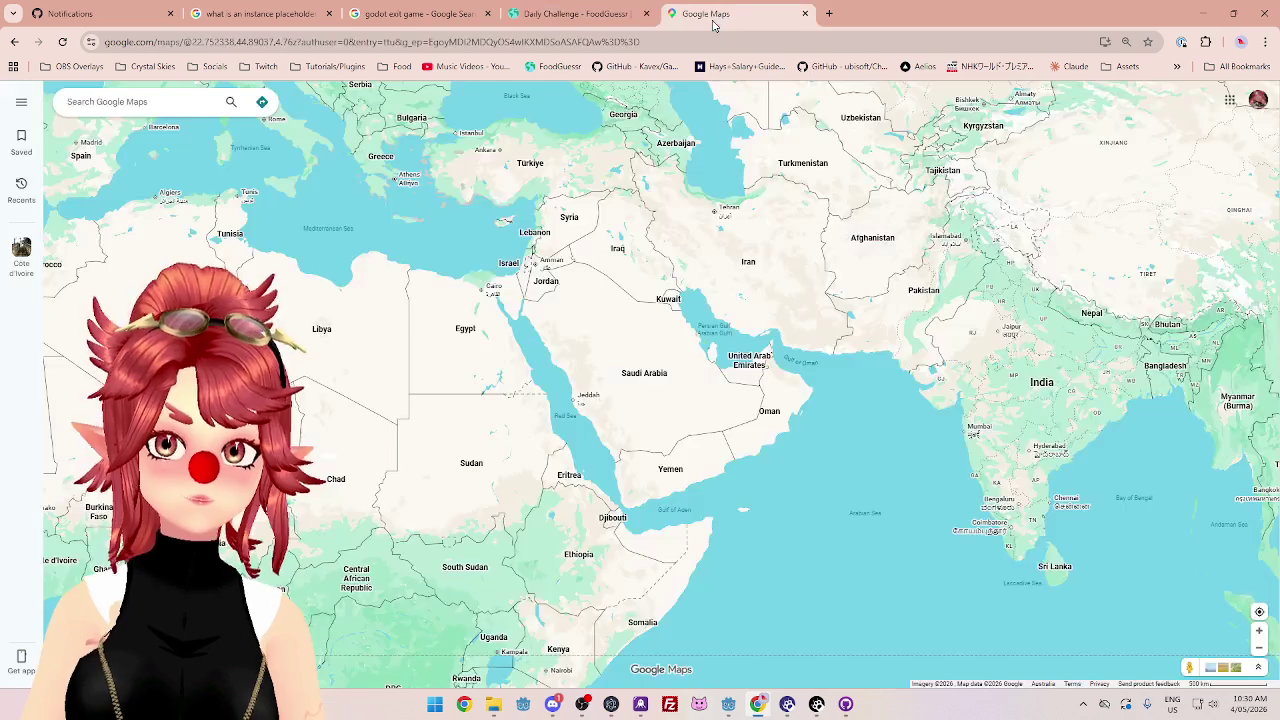
{"action": "left_click_drag", "start_coordinate": [593, 388], "coordinate": [881, 424]}
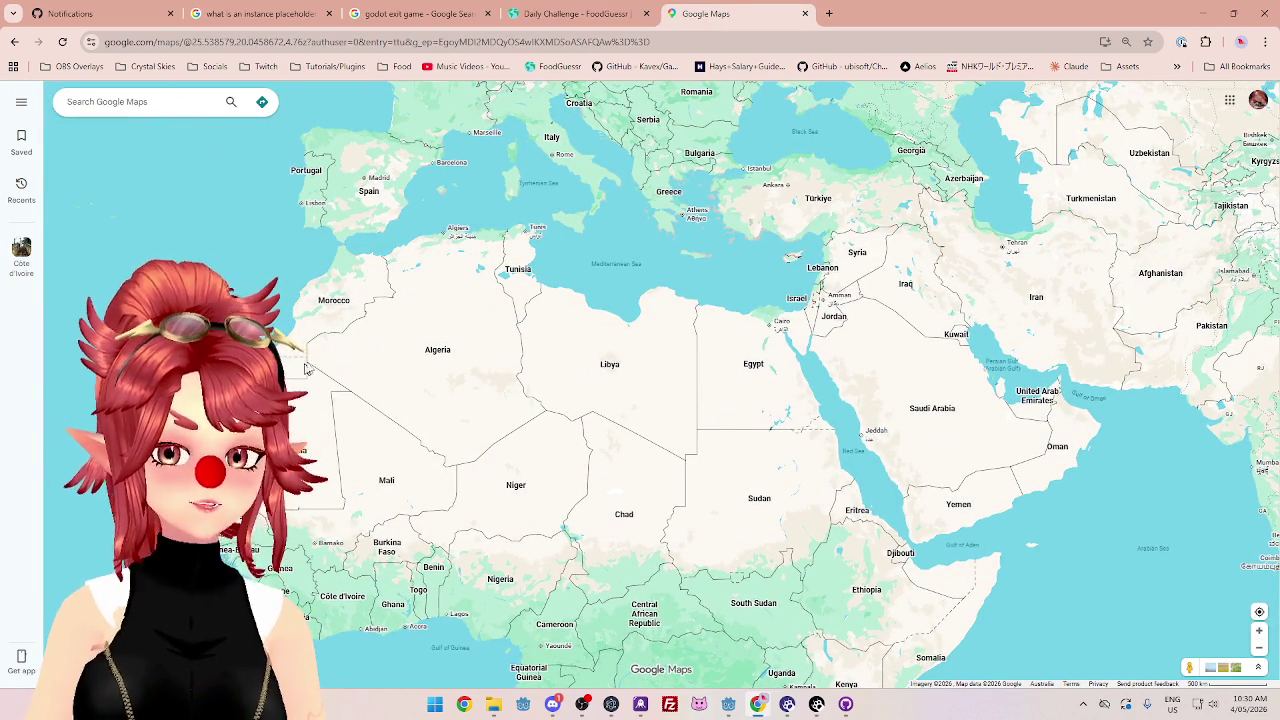
{"action": "left_click_drag", "start_coordinate": [305, 368], "coordinate": [483, 358]}
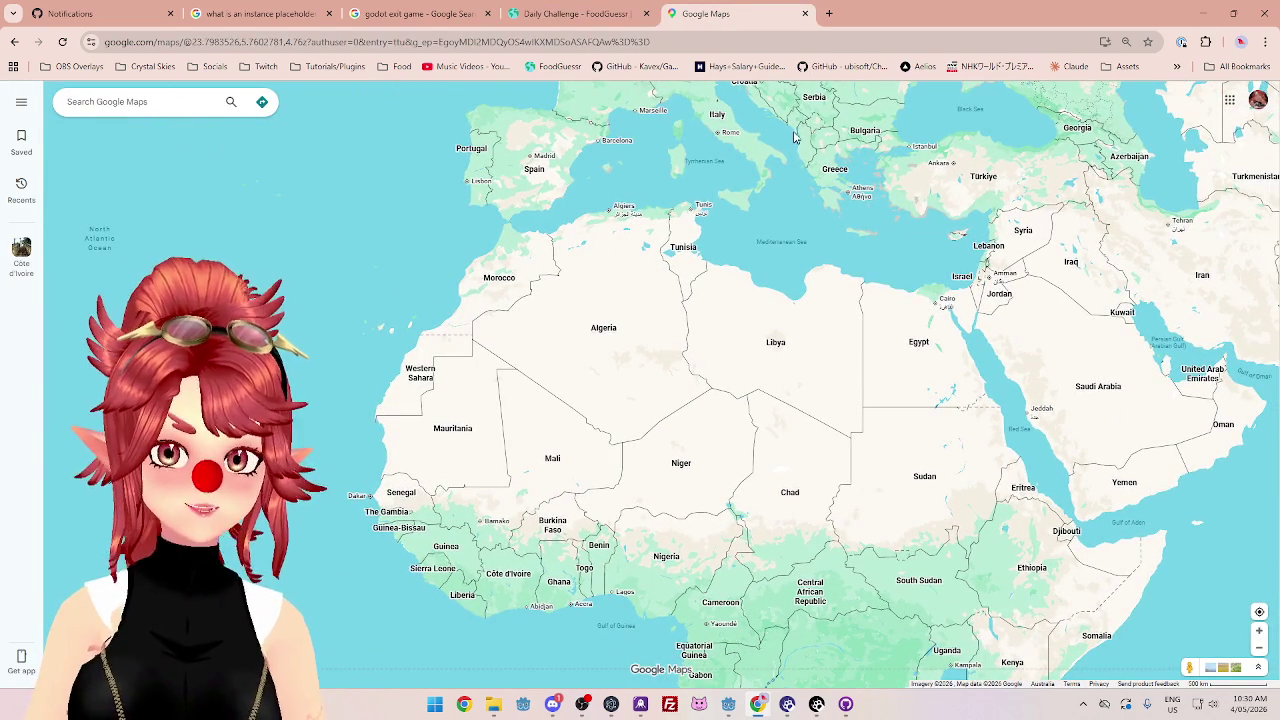
{"action": "left_click", "coordinate": [580, 18]}
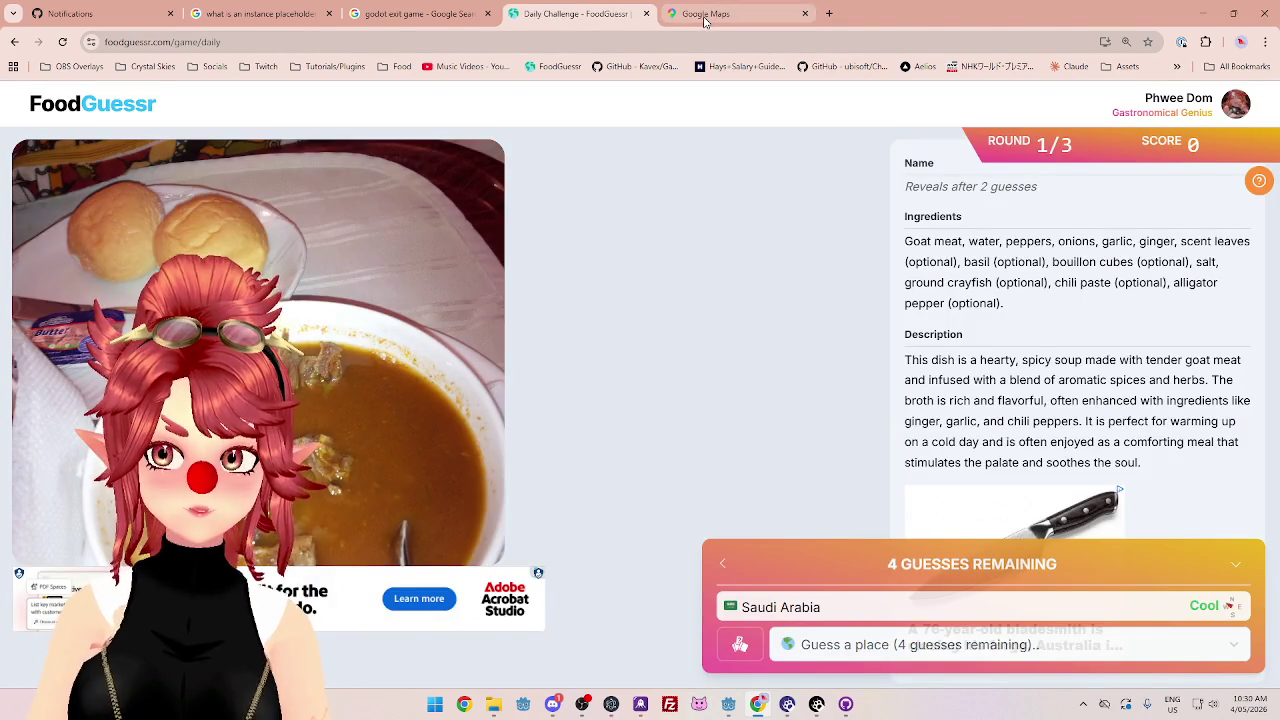
{"action": "left_click", "coordinate": [705, 18]}
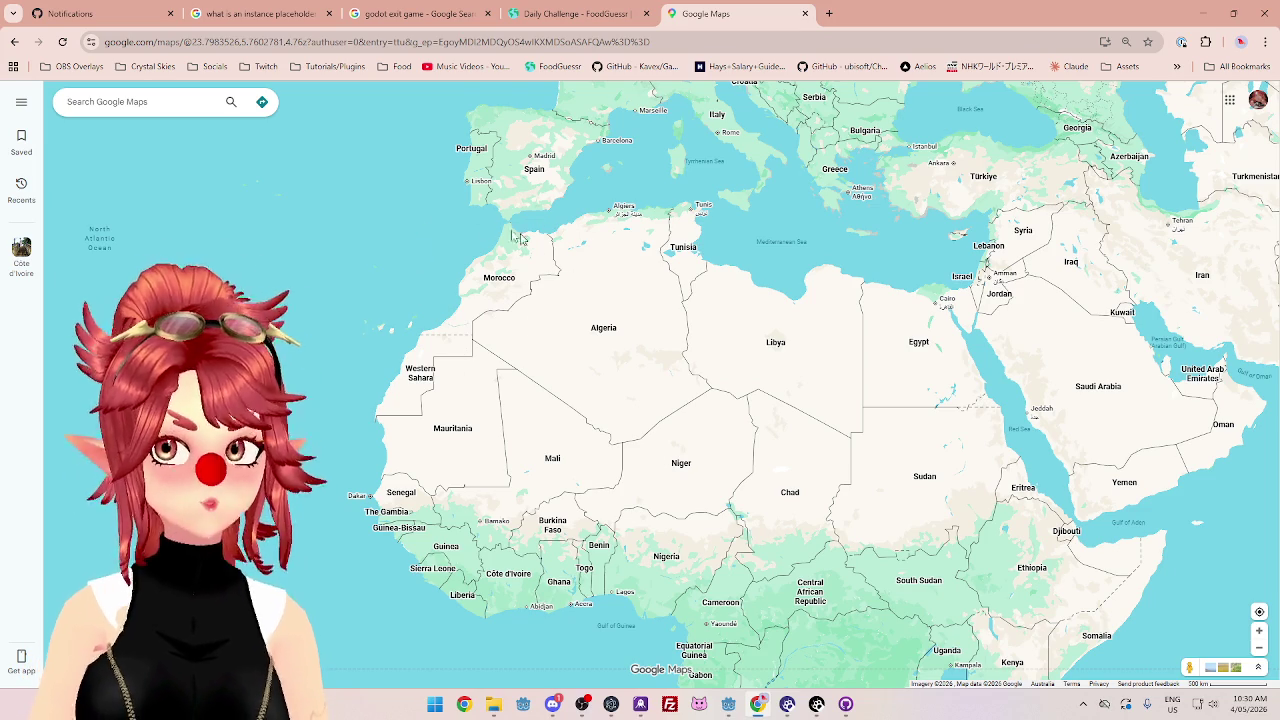
{"action": "left_click", "coordinate": [575, 14]}
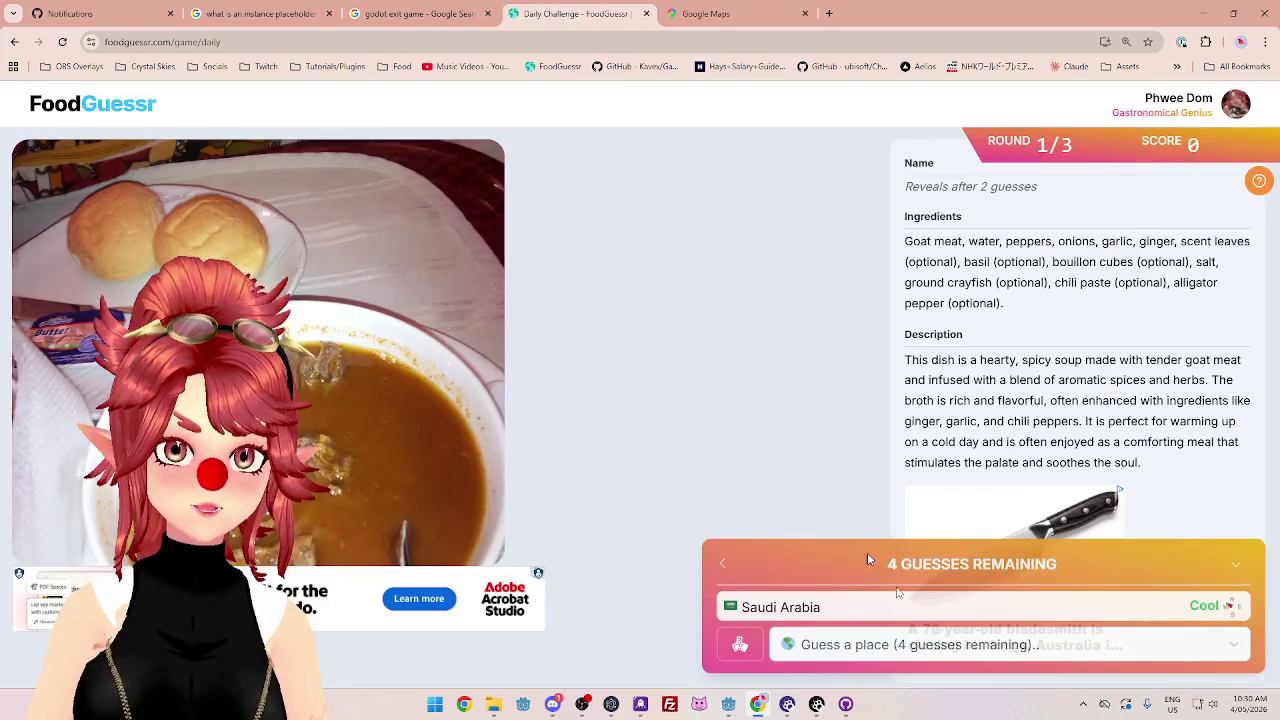
Type 'mor' and pick Morocco as the second guess.
{"action": "left_click", "coordinate": [951, 657]}
{"action": "type", "text": "mor"}
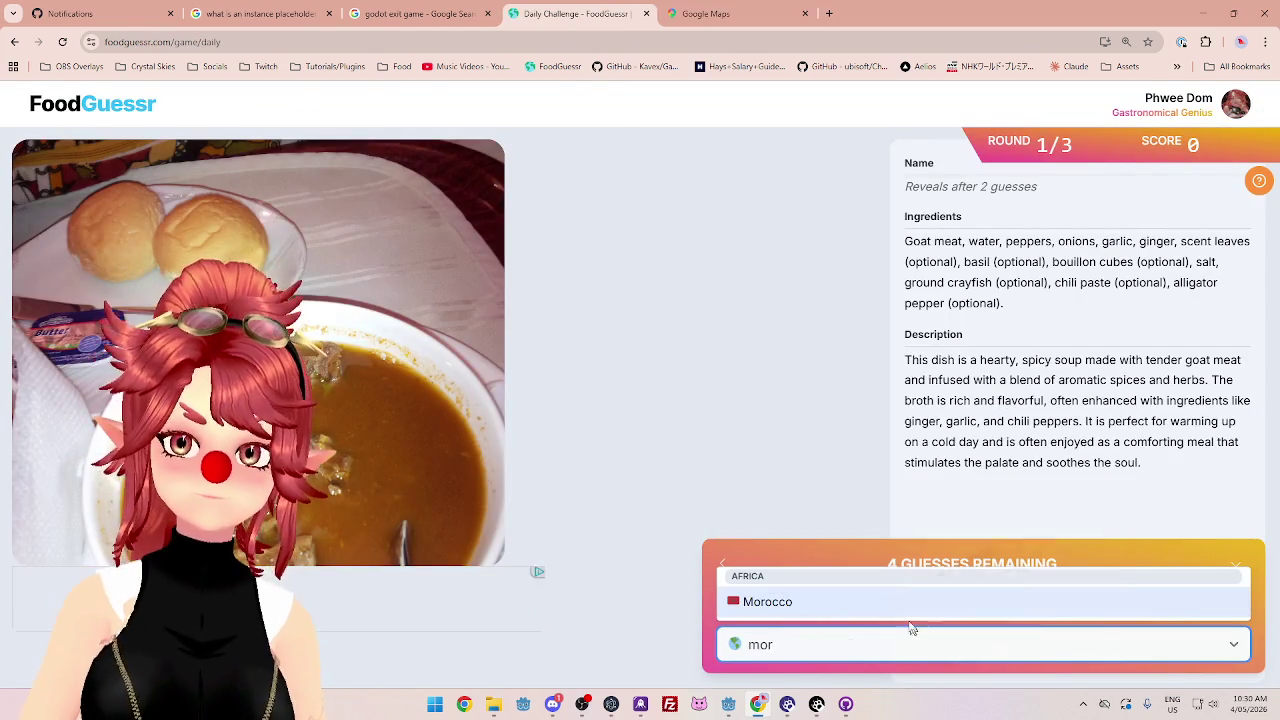
{"action": "left_click", "coordinate": [900, 603]}
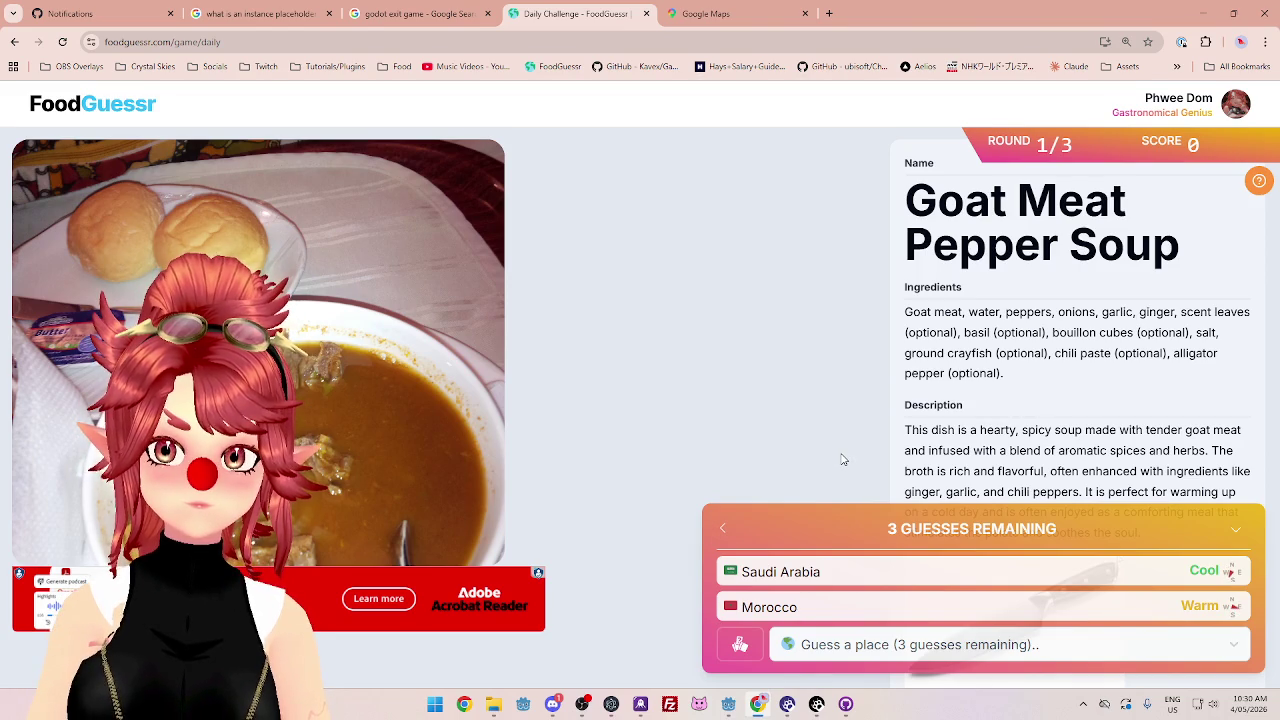
Inspect central Africa on the map, switching back and forth with the FoodGuessr tab.
{"action": "left_click", "coordinate": [715, 22]}
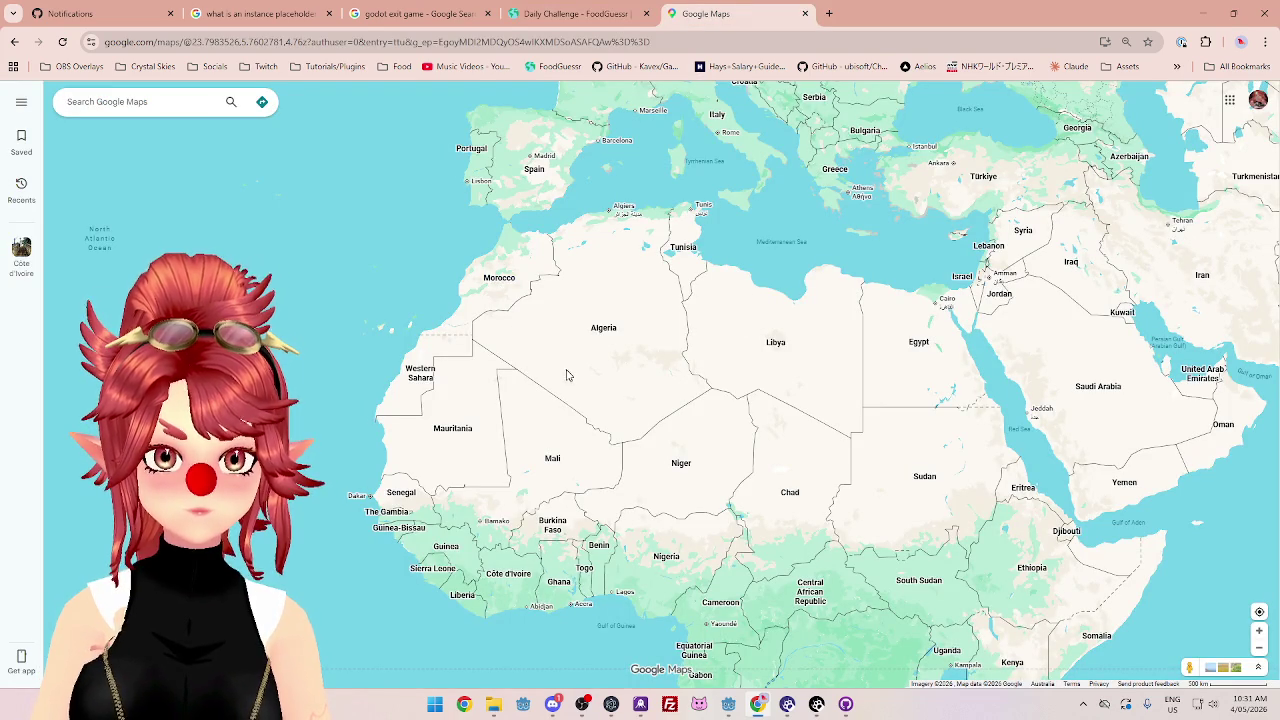
{"action": "left_click", "coordinate": [588, 22]}
{"action": "left_click", "coordinate": [715, 22]}
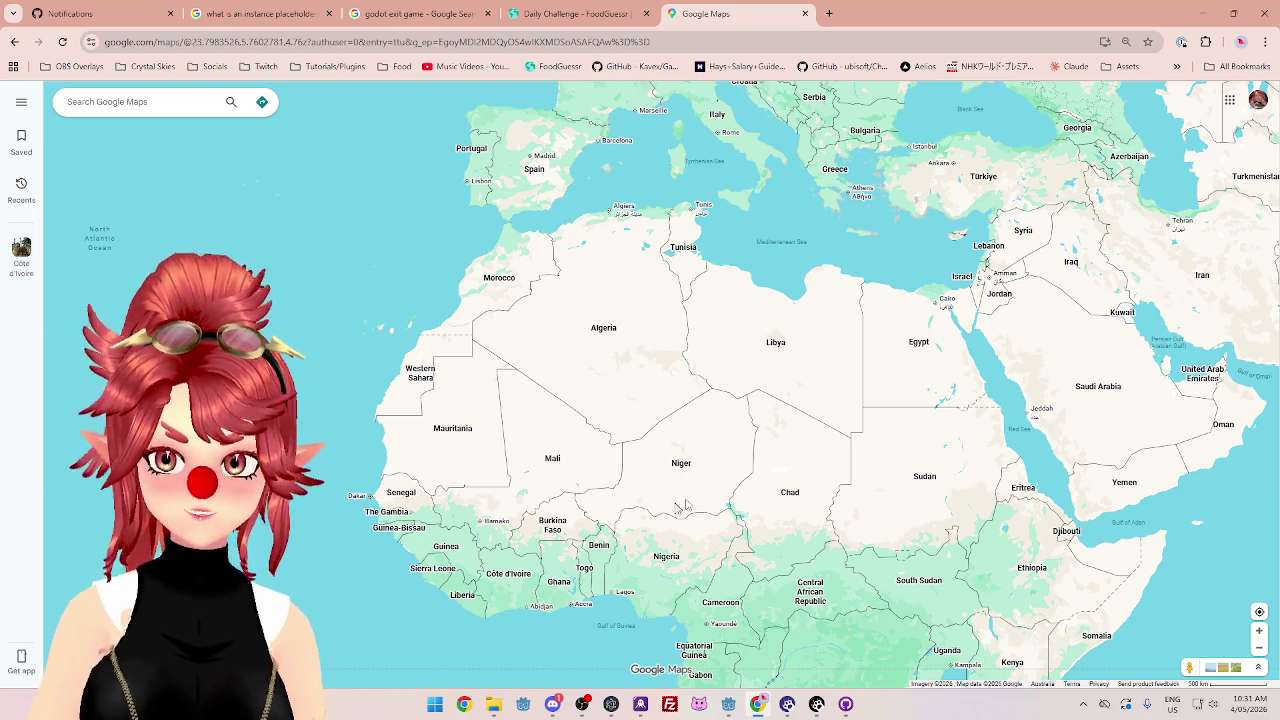
{"action": "left_click_drag", "start_coordinate": [705, 488], "coordinate": [622, 342]}
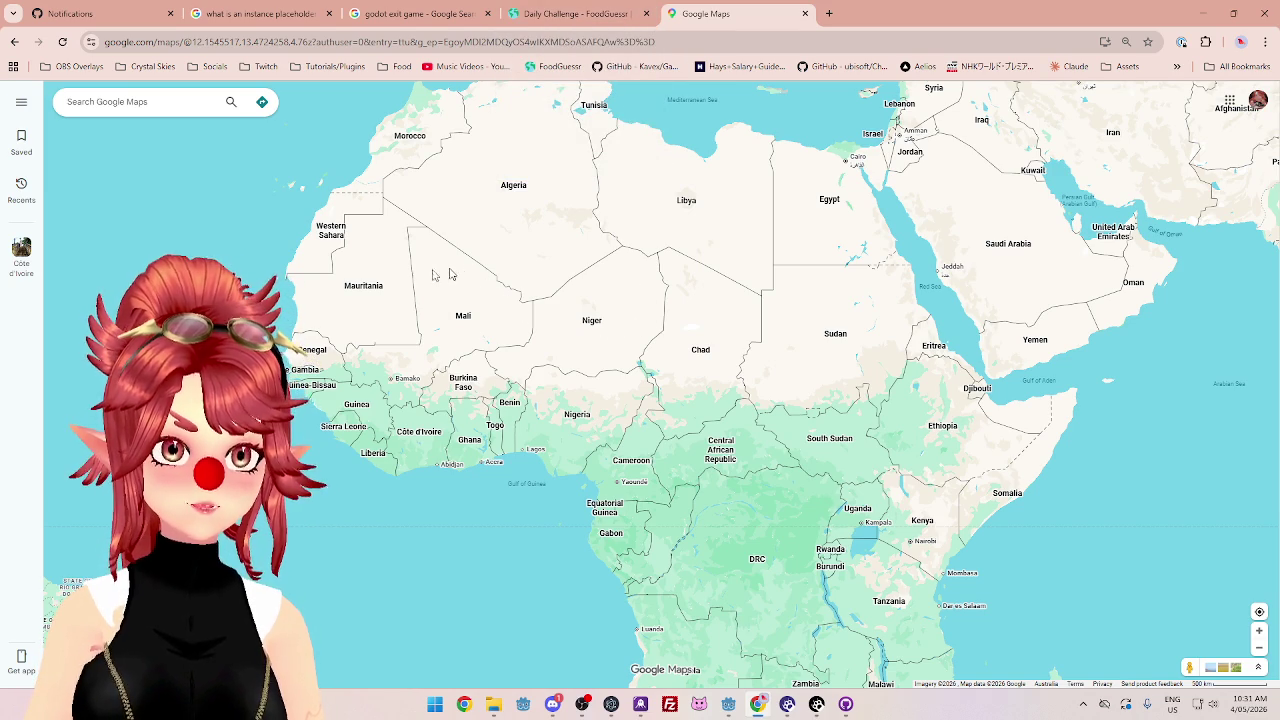
{"action": "scroll", "coordinate": [383, 305], "scroll_direction": "up", "scroll_amount": 1}
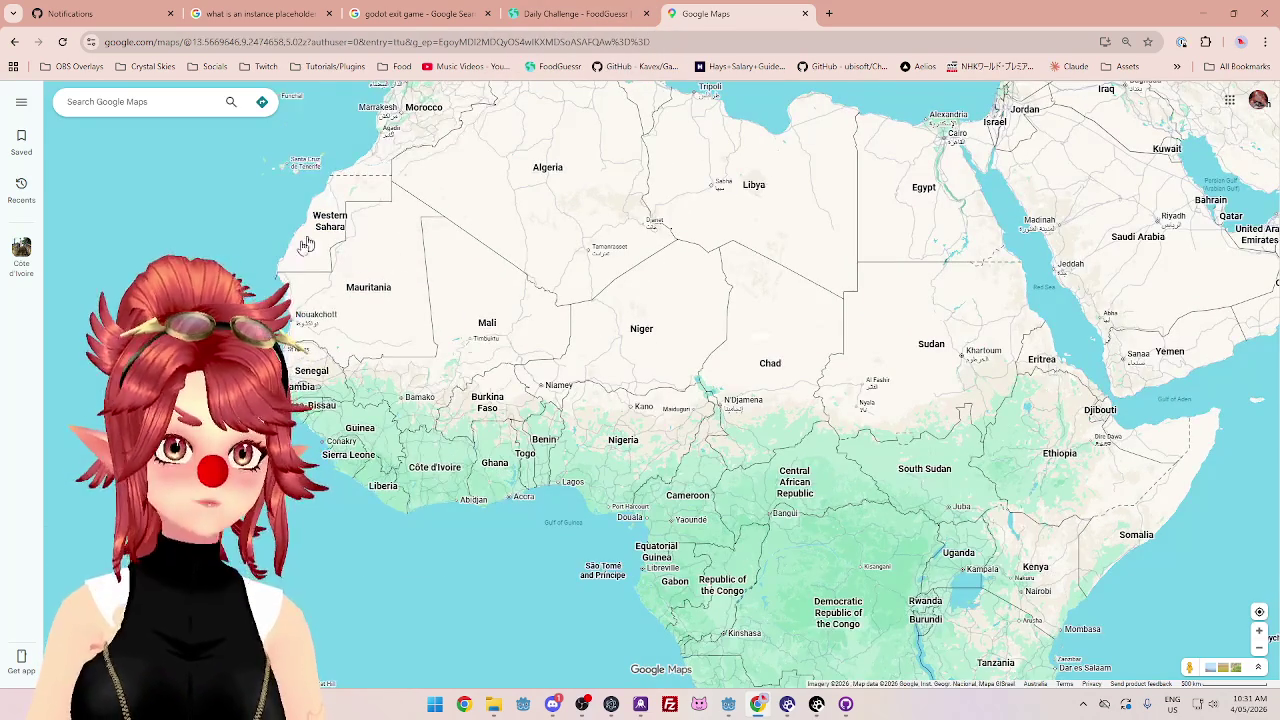
{"action": "scroll", "coordinate": [316, 301], "scroll_direction": "down", "scroll_amount": 1}
{"action": "scroll", "coordinate": [316, 301], "scroll_direction": "up", "scroll_amount": 1}
{"action": "left_click", "coordinate": [618, 18]}
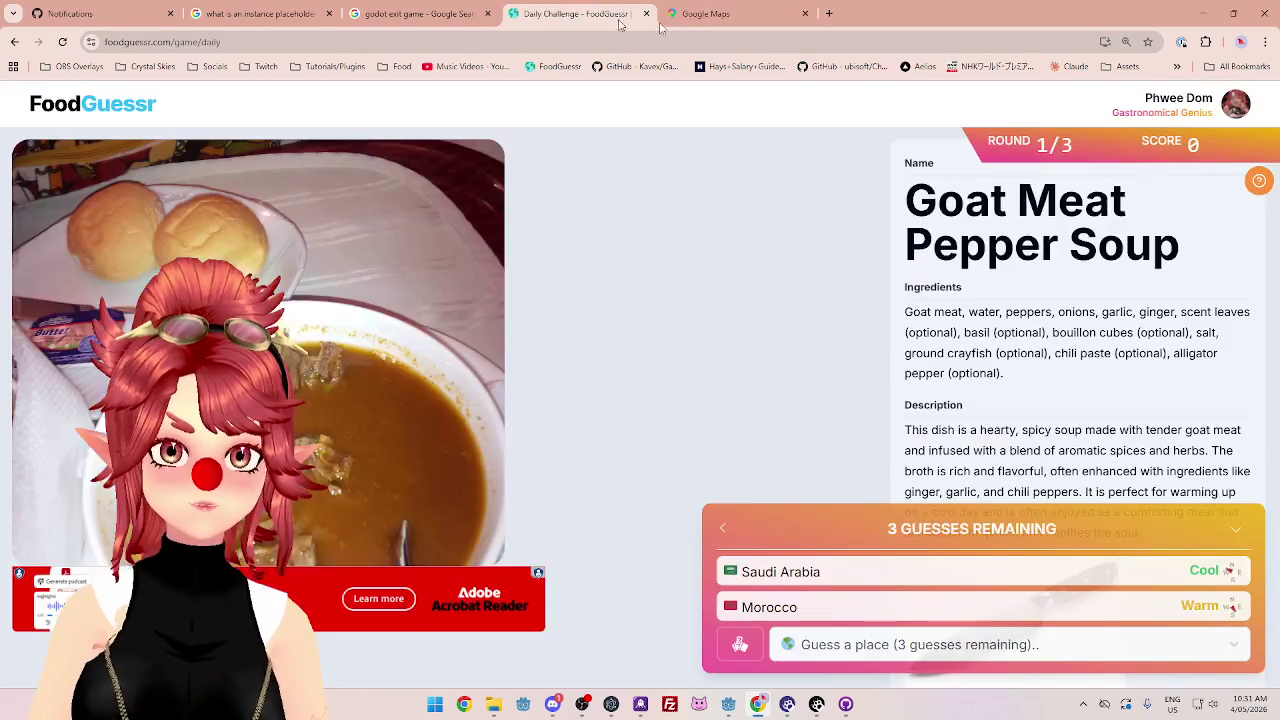
{"action": "left_click", "coordinate": [739, 18]}
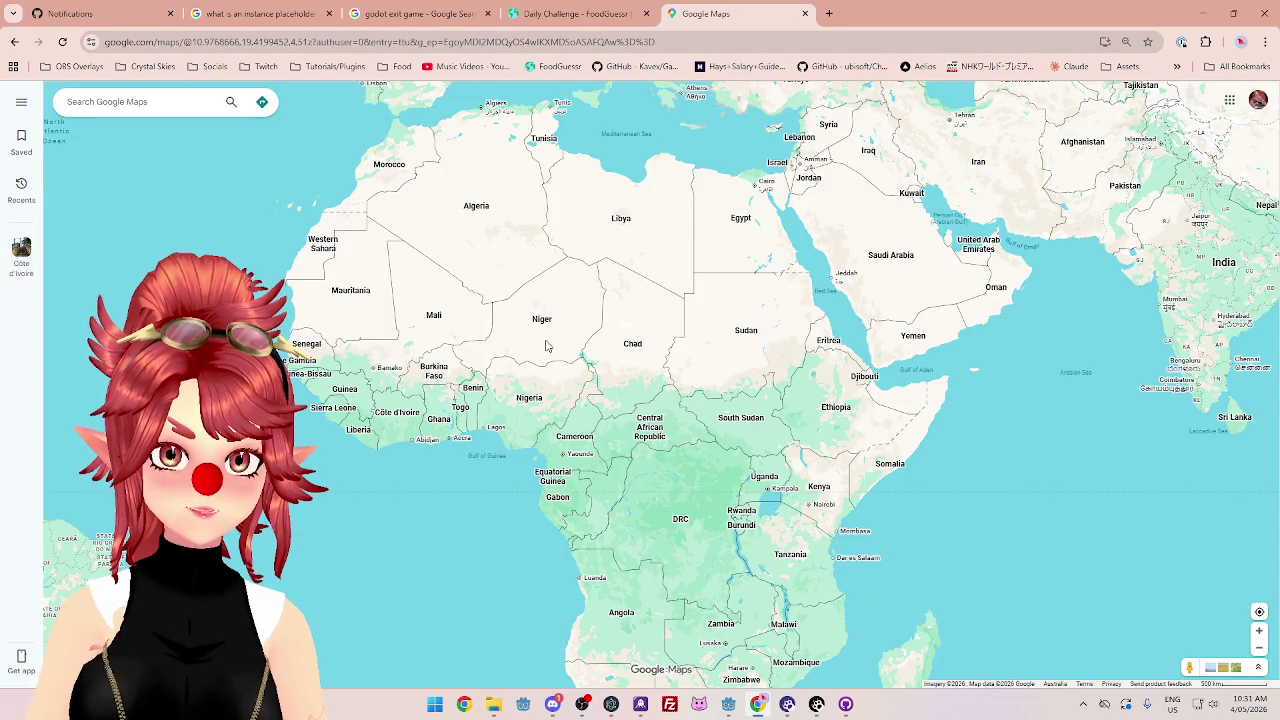
{"action": "left_click", "coordinate": [590, 18]}
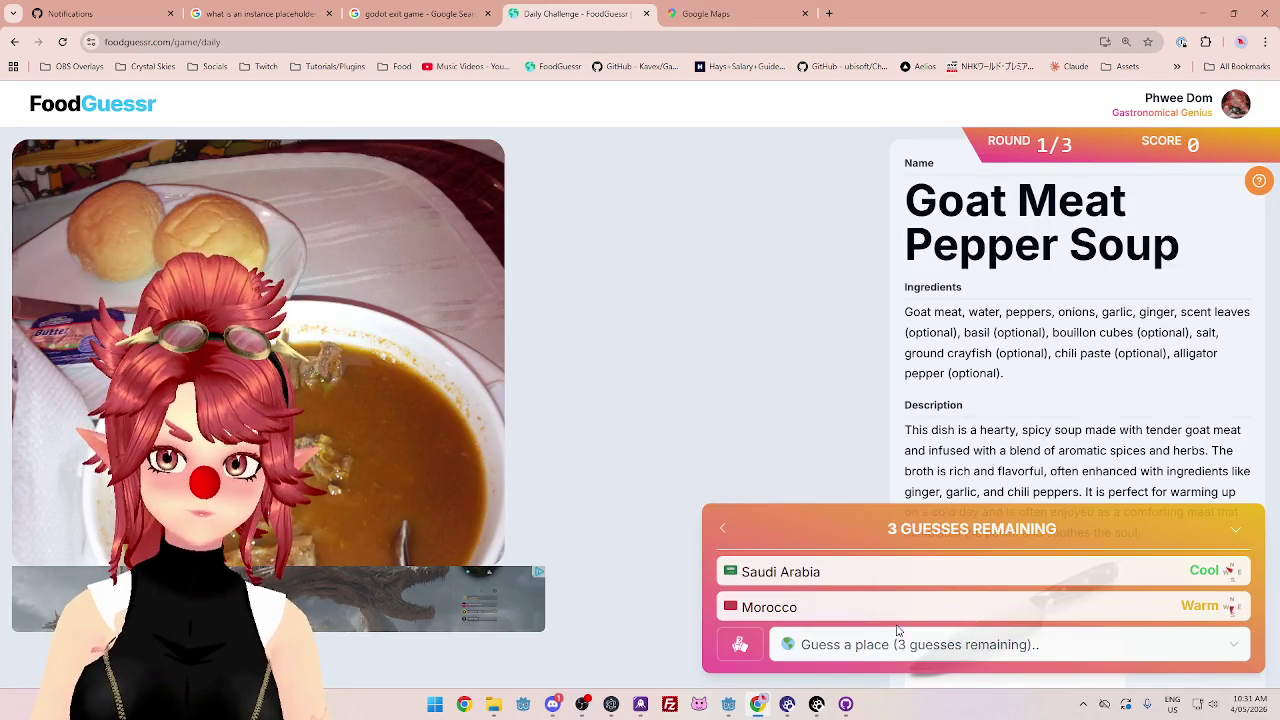
Guess Nigeria via 'nig' for 4,000 points, rate the soup Yum, and advance to round 2/3.
{"action": "left_click", "coordinate": [898, 634]}
{"action": "type", "text": "miger"}
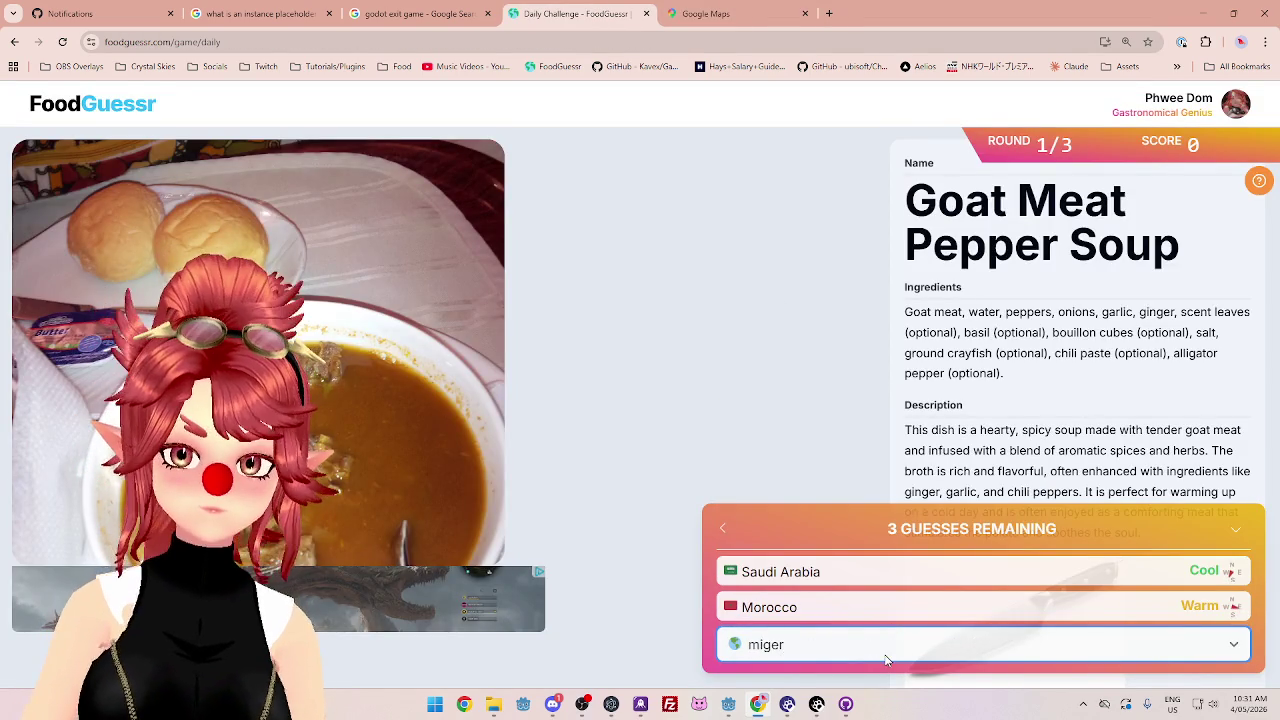
{"action": "key", "text": "BackSpace"}
{"action": "key", "text": "BackSpace"}
{"action": "key", "text": "BackSpace"}
{"action": "type", "text": "nig"}
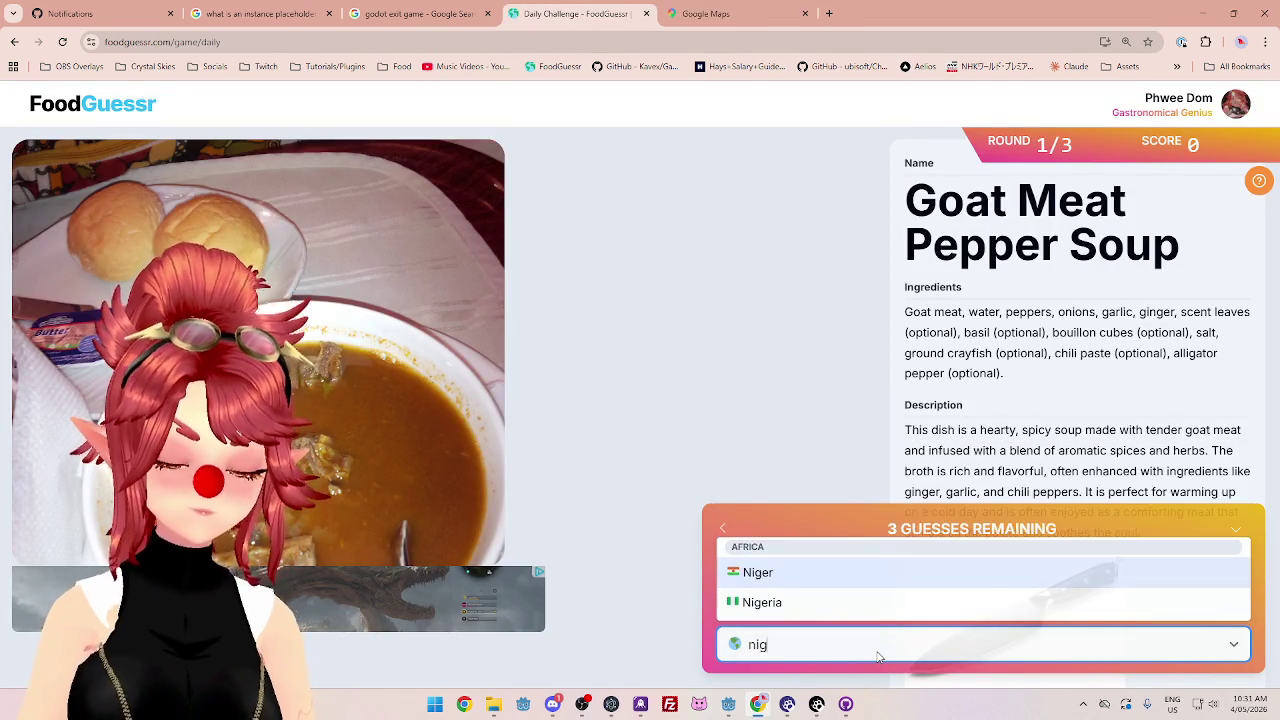
{"action": "left_click", "coordinate": [824, 604]}
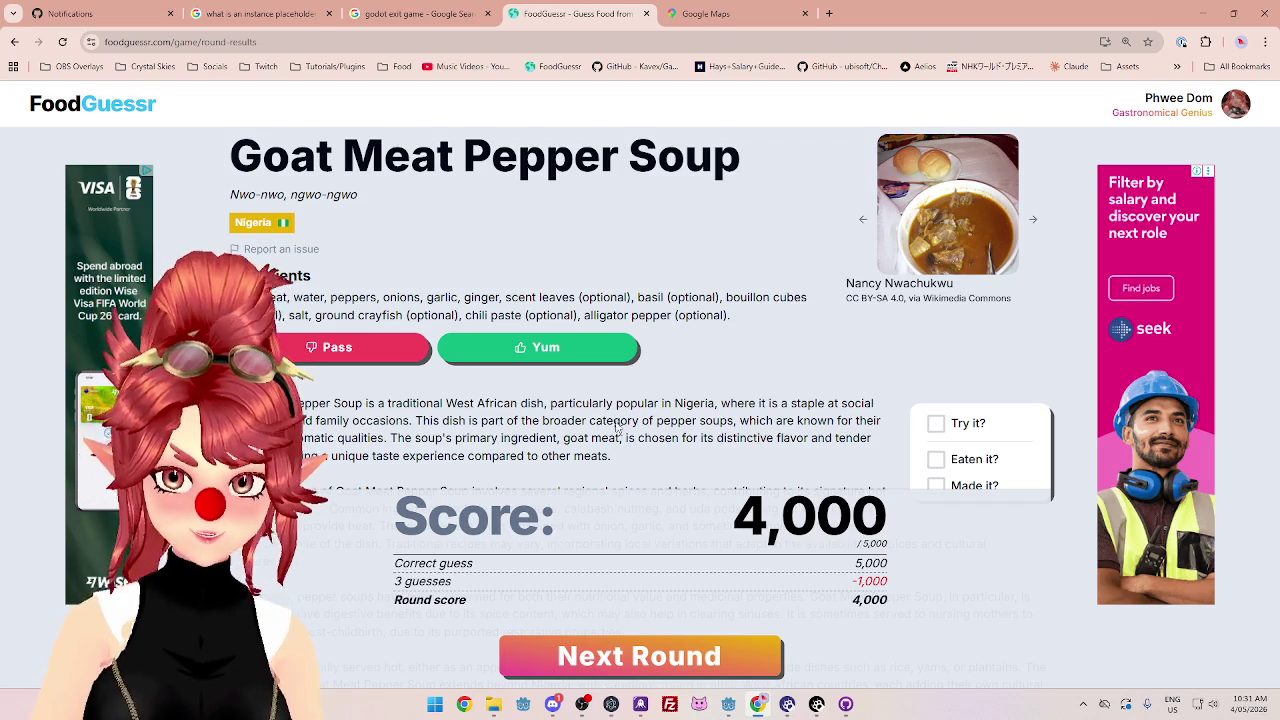
{"action": "left_click", "coordinate": [590, 350]}
{"action": "left_click", "coordinate": [689, 651]}
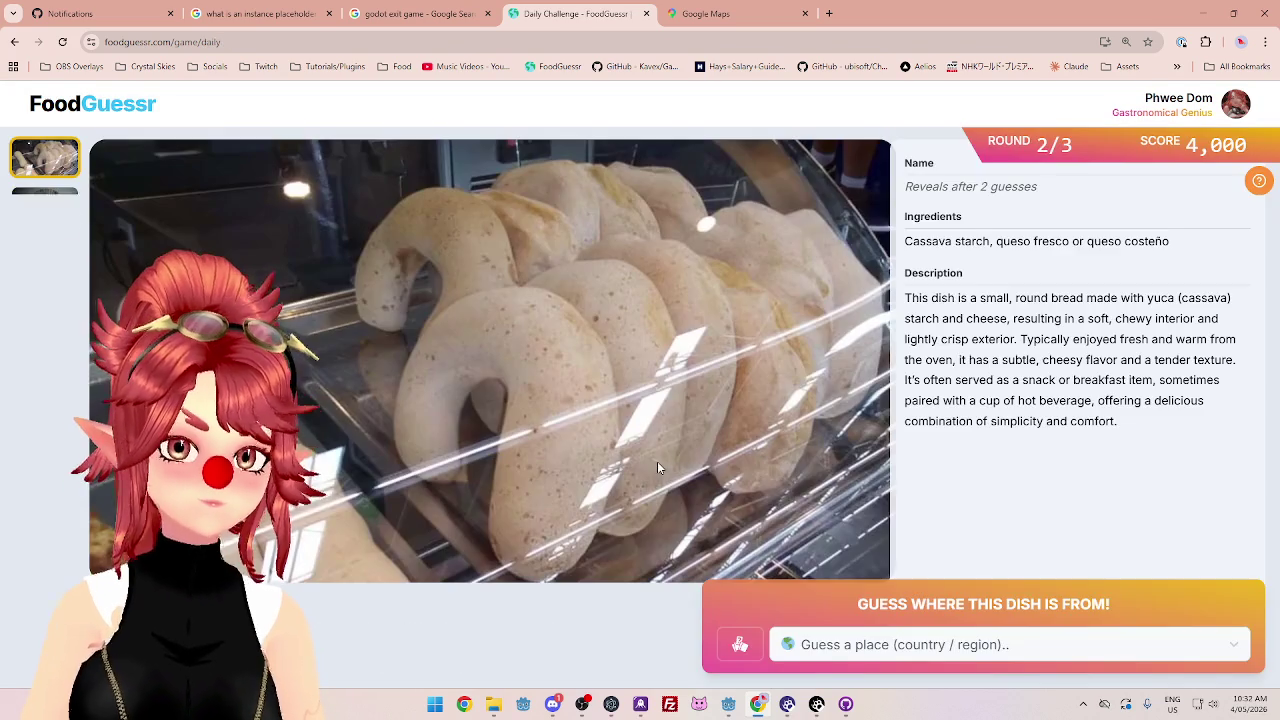
Flip through the bread photos, including rolls in a display case and bread on a fan, and mark the cheese ingredients.
{"action": "left_click", "coordinate": [31, 216]}
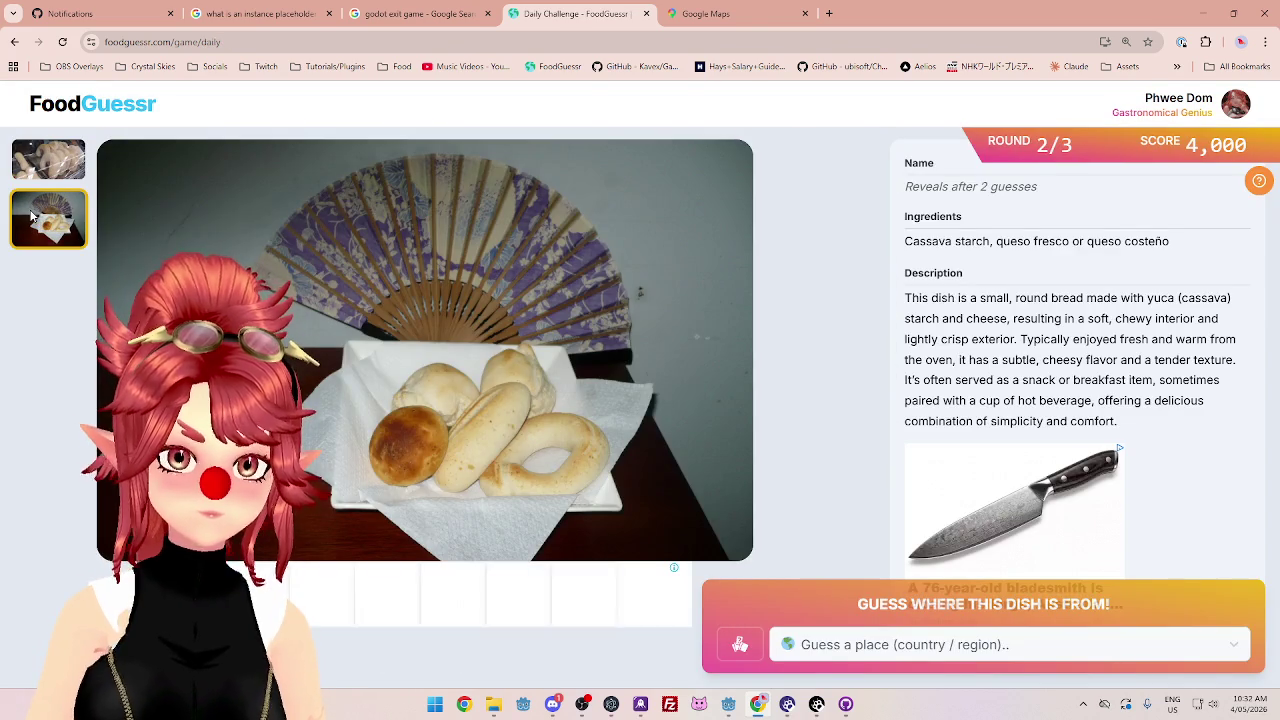
{"action": "left_click", "coordinate": [33, 163]}
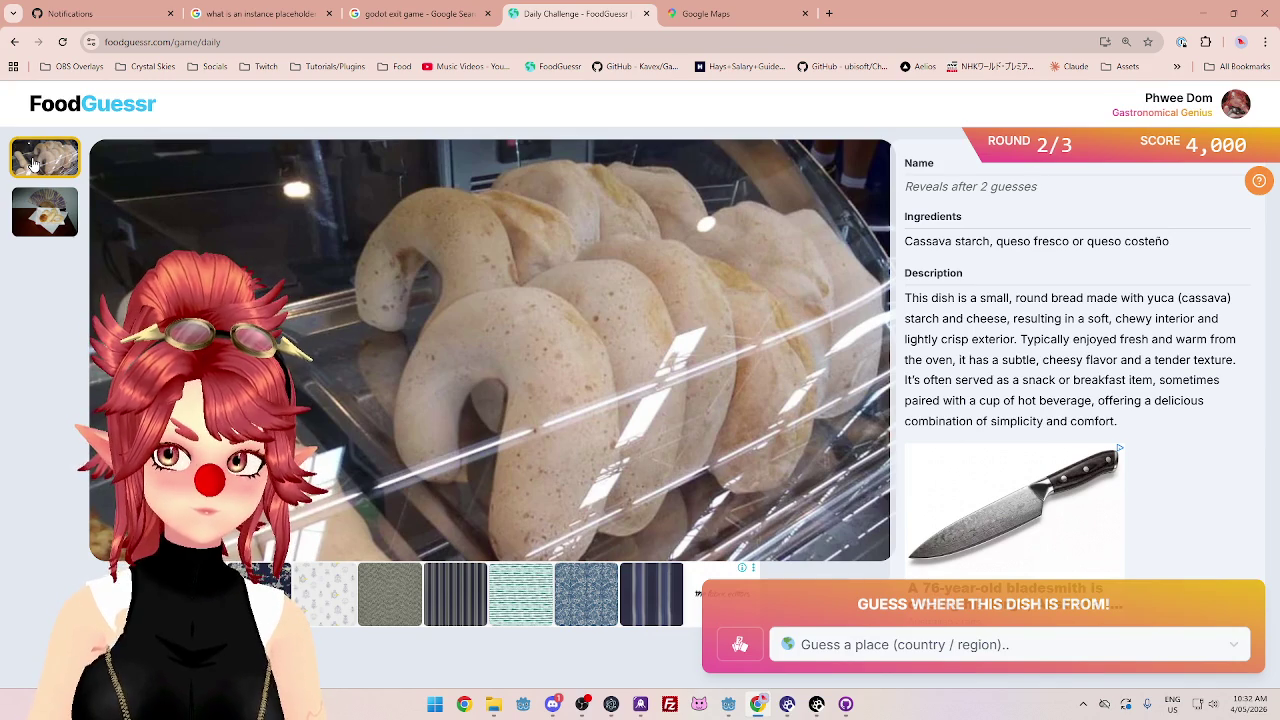
{"action": "left_click", "coordinate": [35, 203]}
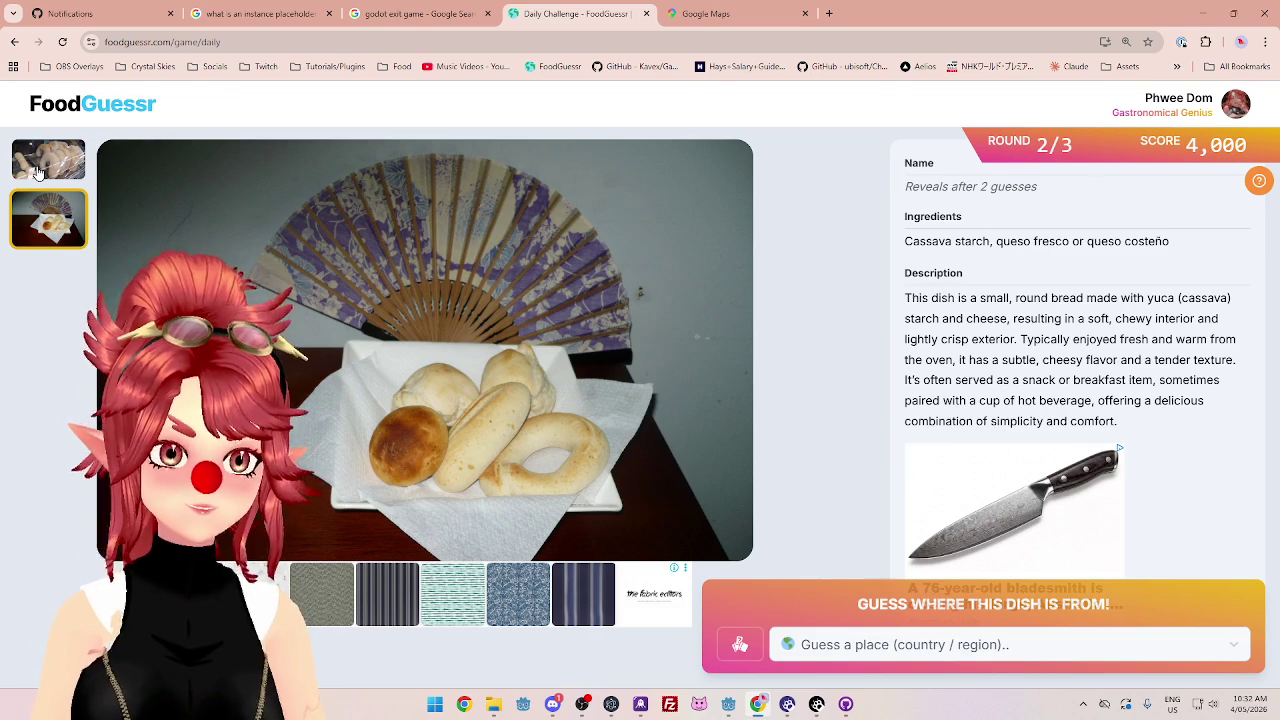
{"action": "left_click", "coordinate": [38, 173]}
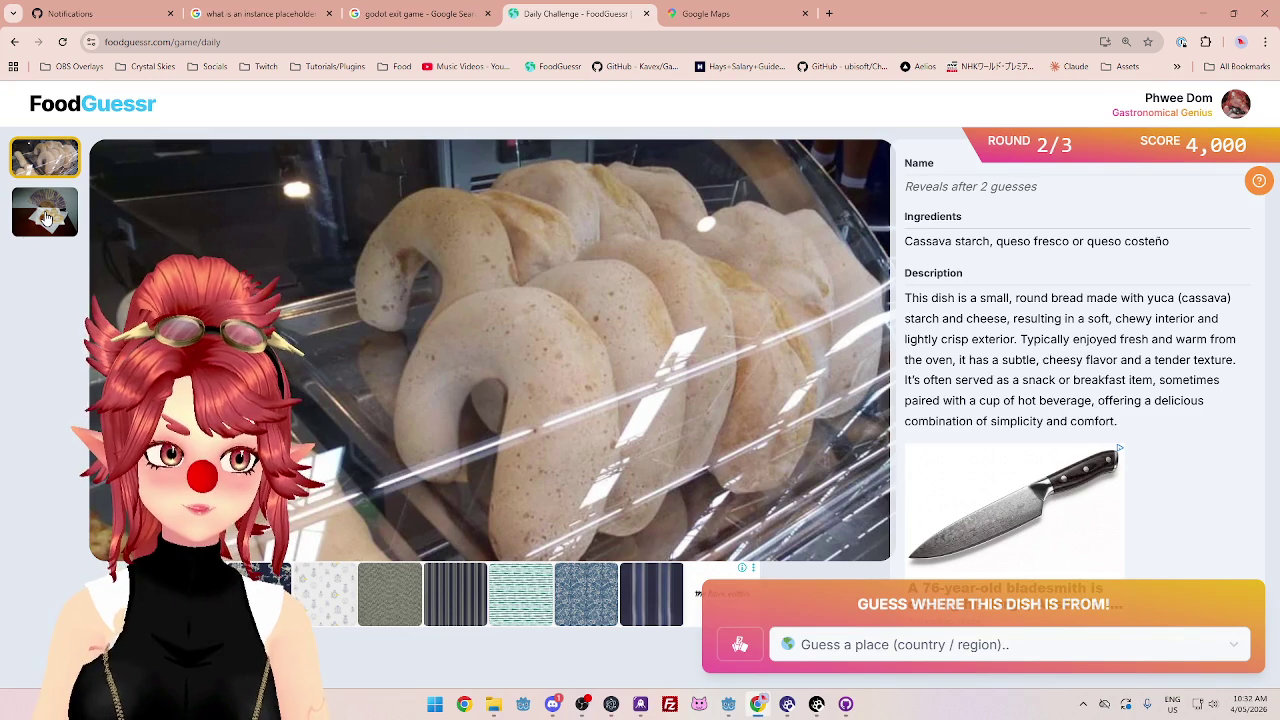
{"action": "left_click", "coordinate": [45, 218]}
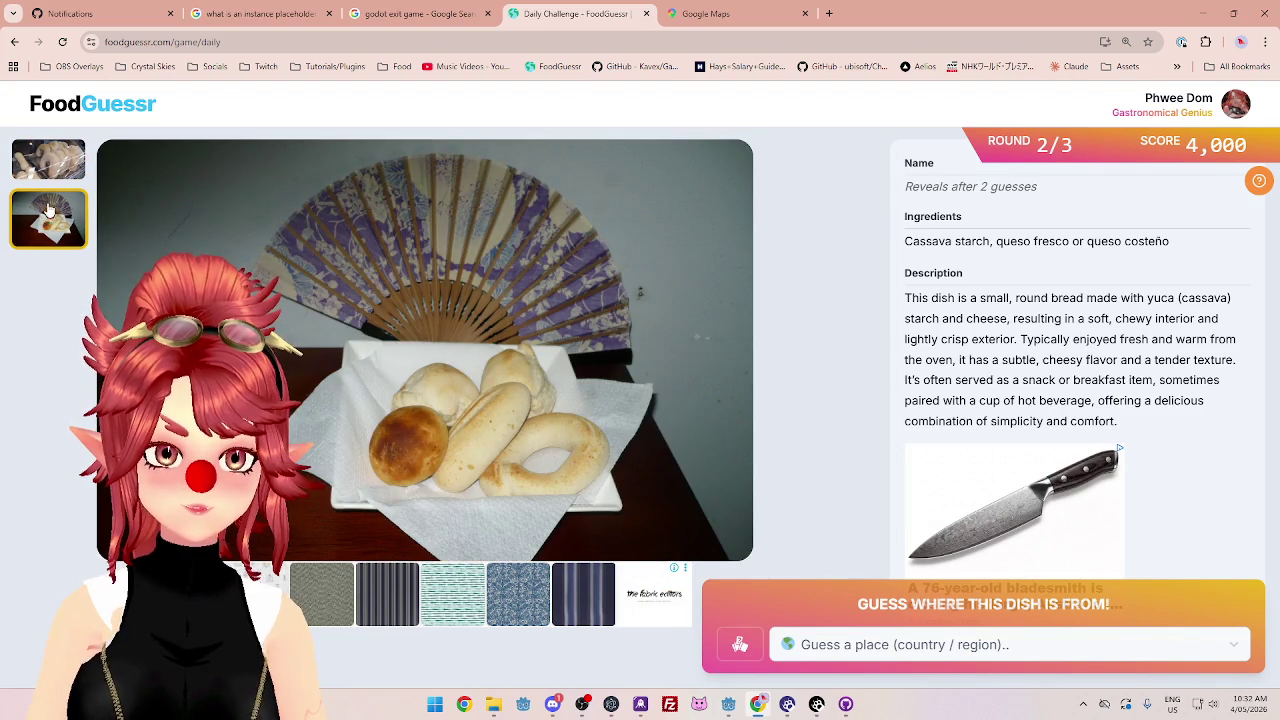
{"action": "left_click", "coordinate": [55, 172]}
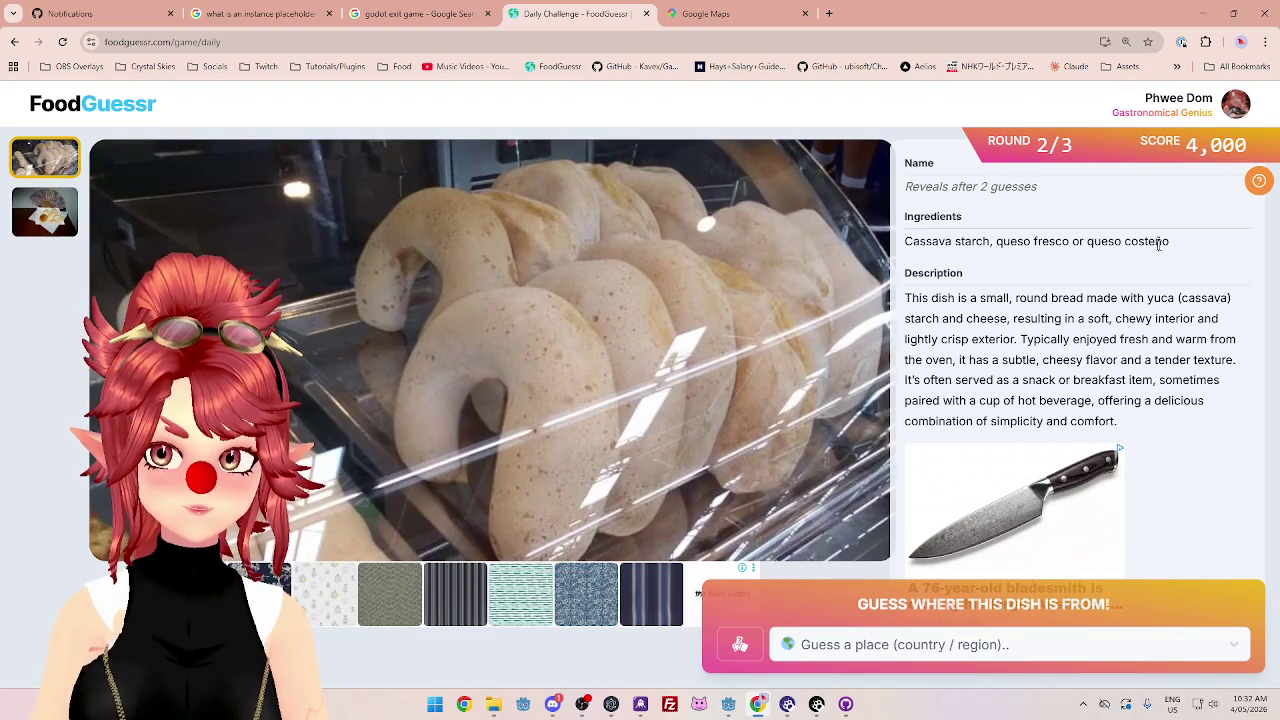
{"action": "left_click_drag", "start_coordinate": [990, 242], "coordinate": [1094, 243]}
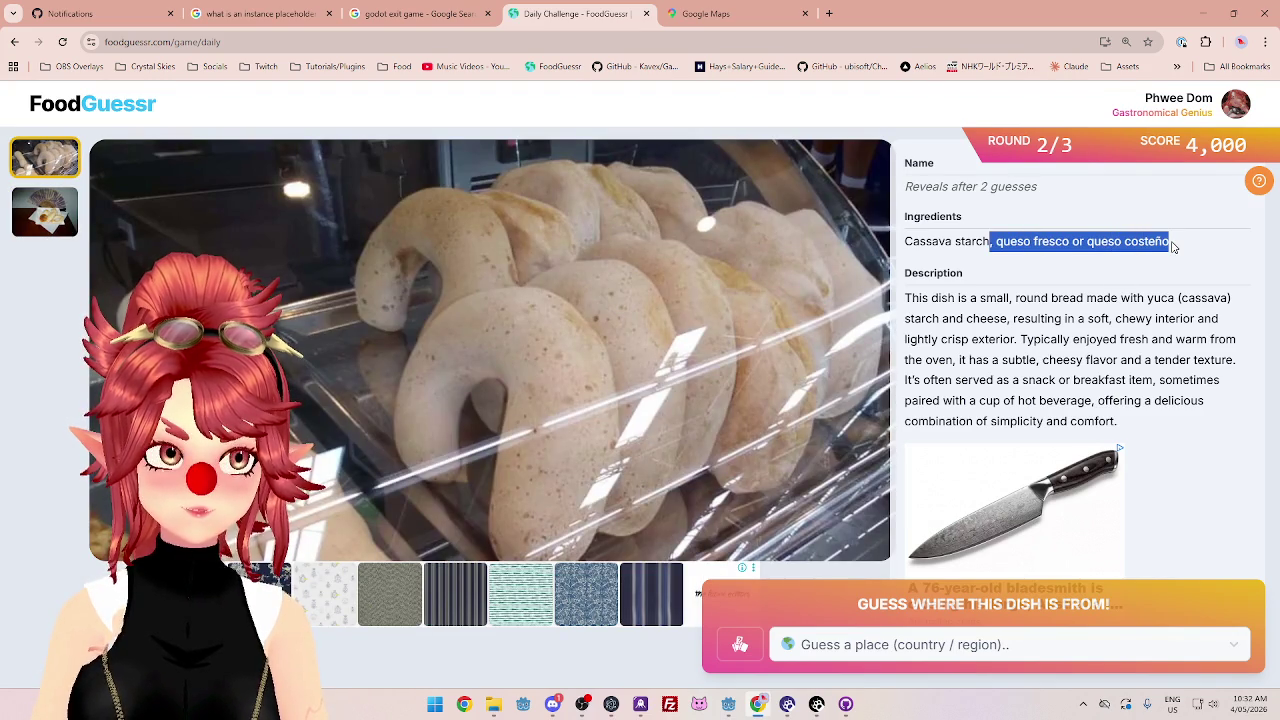
{"action": "left_click", "coordinate": [1012, 254]}
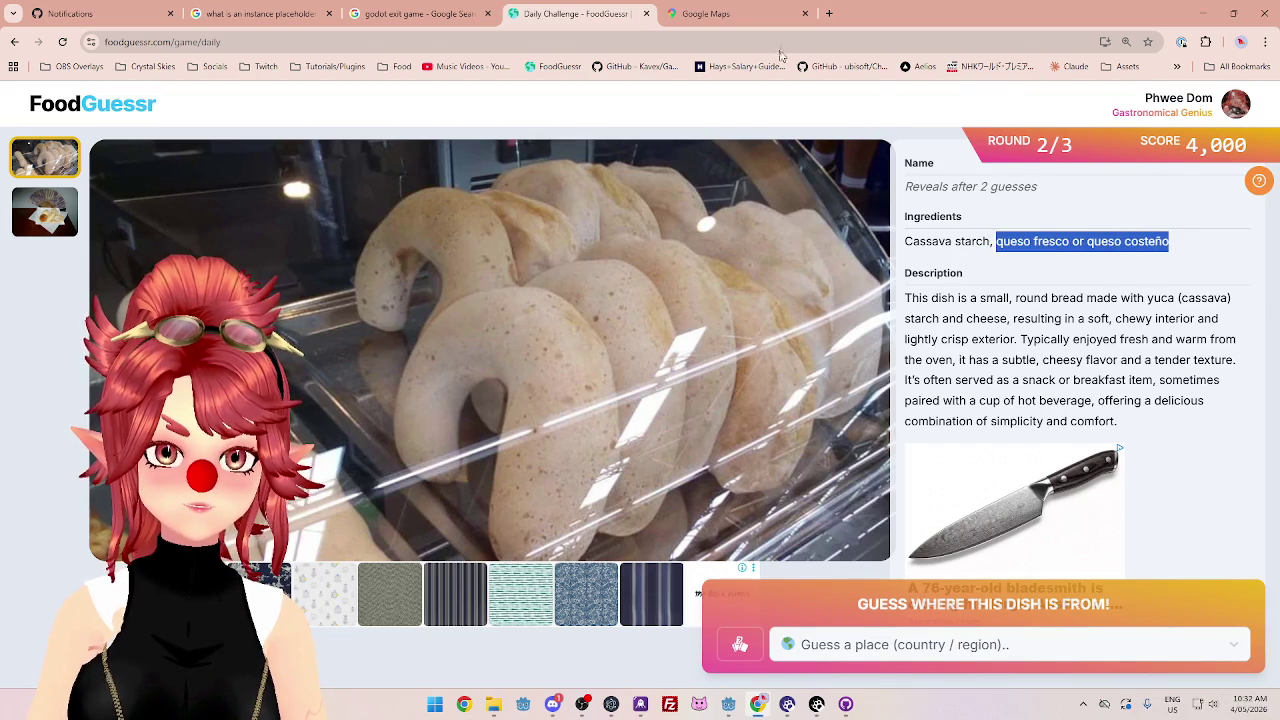
Pan the map over the Americas, then recheck the queso fresco ingredient.
{"action": "left_click", "coordinate": [770, 14]}
{"action": "left_click_drag", "start_coordinate": [267, 275], "coordinate": [620, 300]}
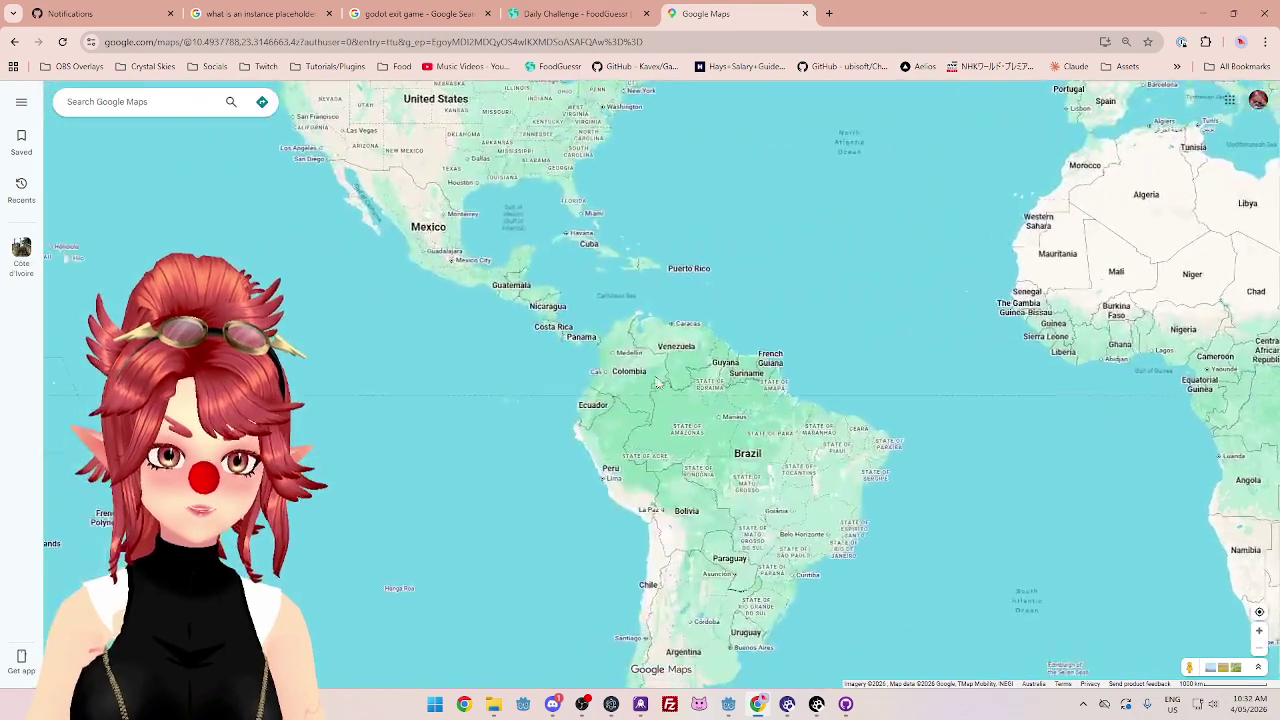
{"action": "scroll", "coordinate": [468, 240], "scroll_direction": "up", "scroll_amount": 3}
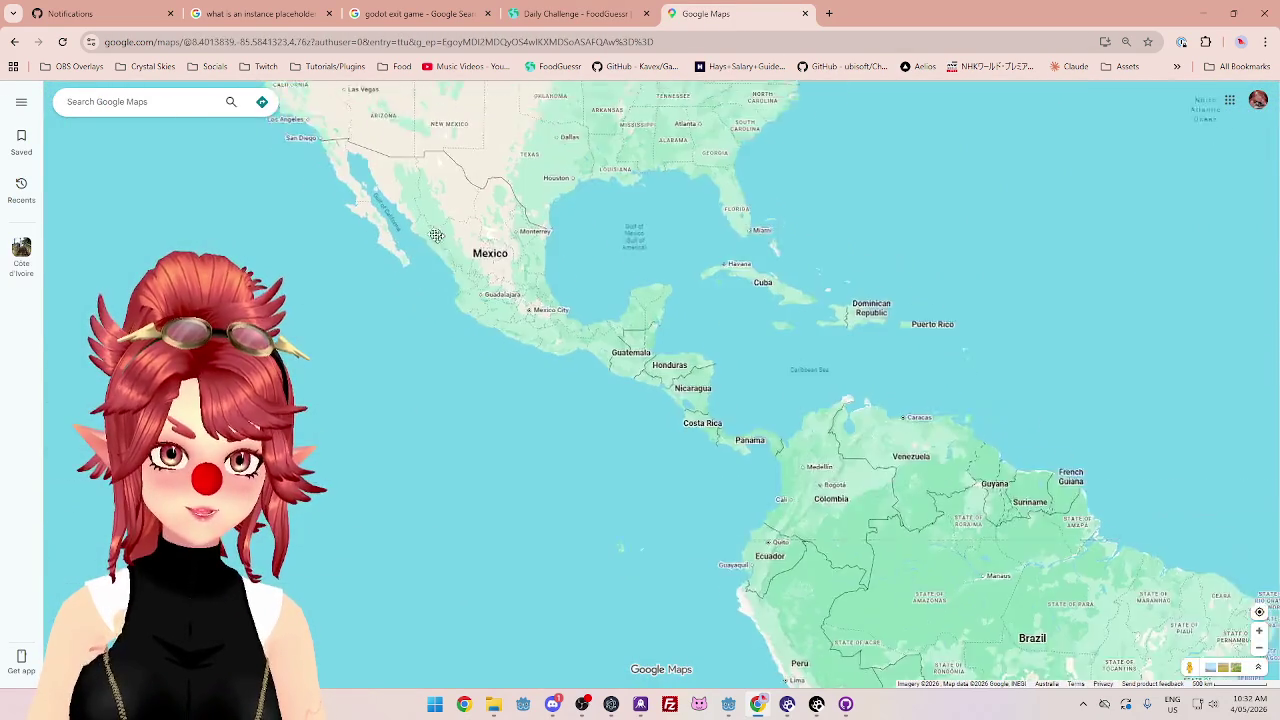
{"action": "scroll", "coordinate": [768, 383], "scroll_direction": "down", "scroll_amount": 2}
{"action": "scroll", "coordinate": [655, 107], "scroll_direction": "up", "scroll_amount": 2}
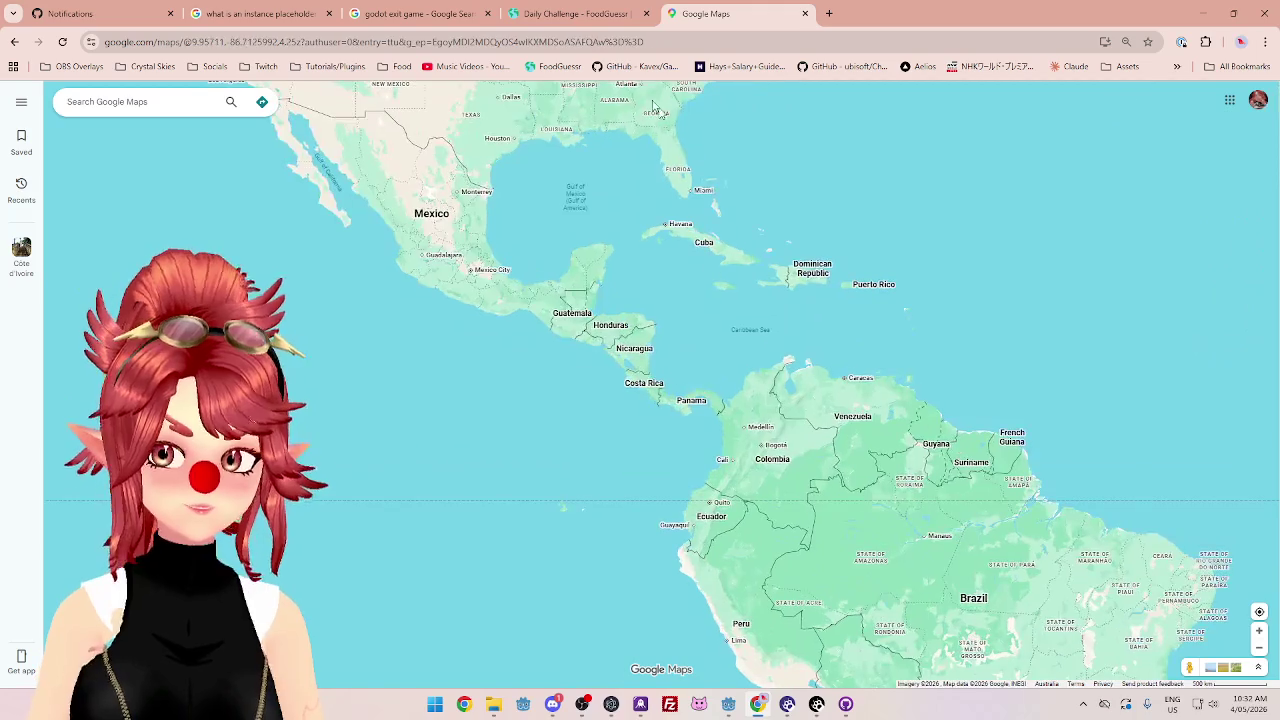
{"action": "left_click", "coordinate": [592, 16]}
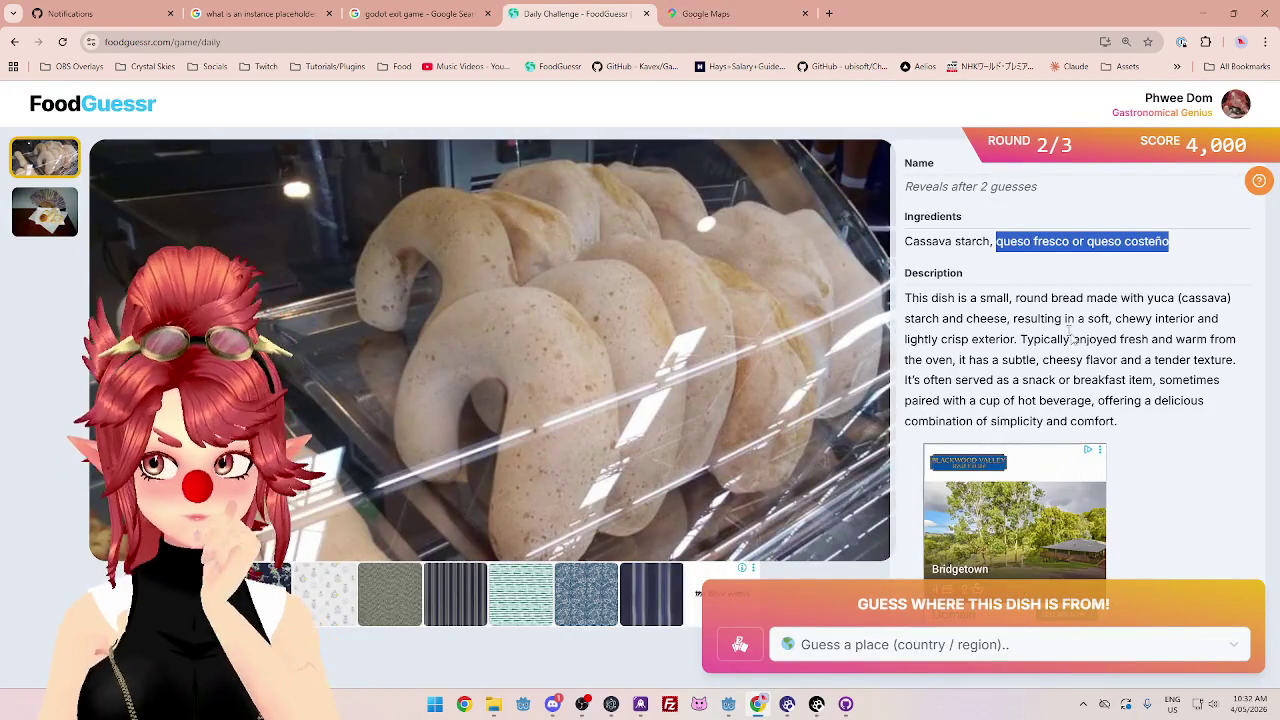
{"action": "left_click", "coordinate": [1009, 255]}
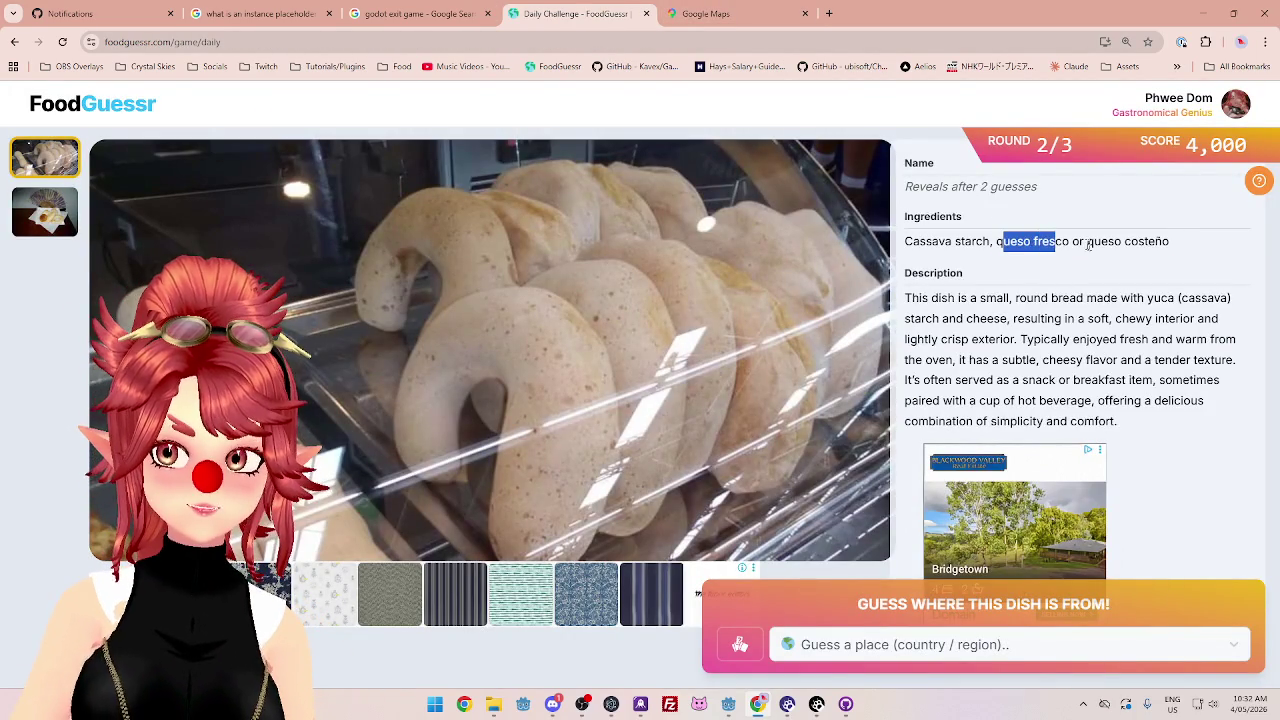
Shift the map to bring South America into the centre.
{"action": "left_click", "coordinate": [745, 14]}
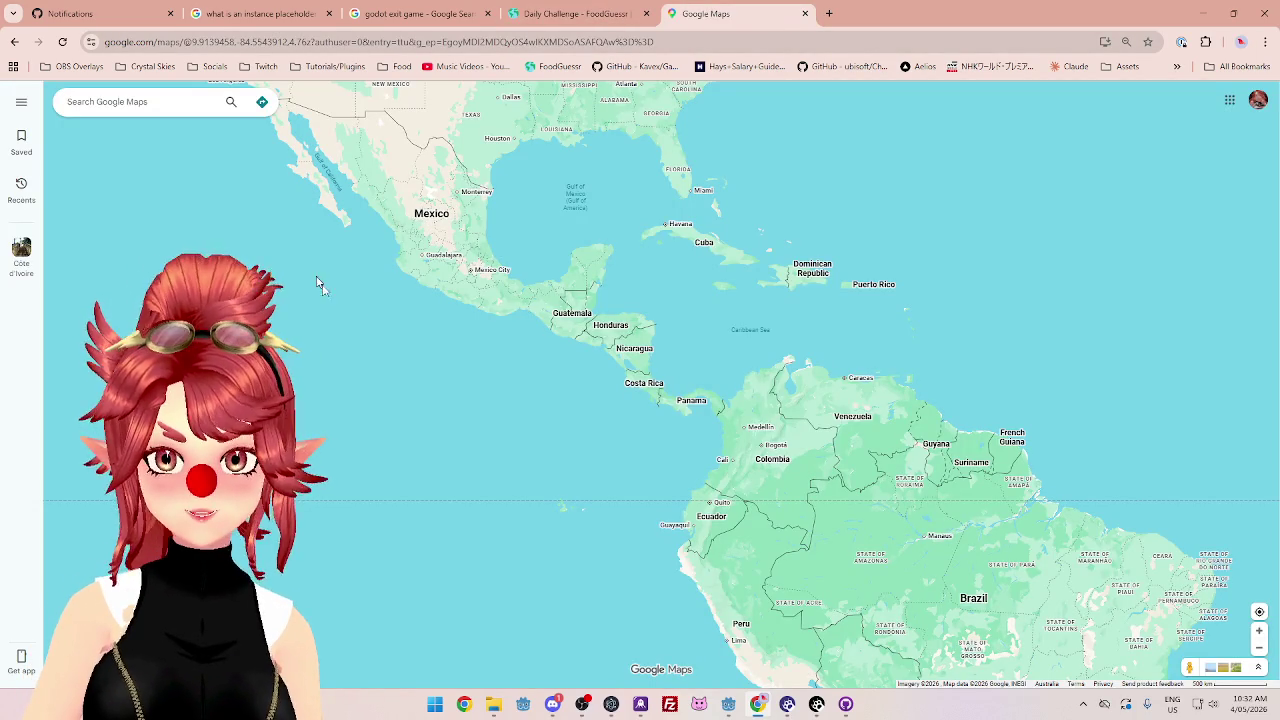
{"action": "mouse_move", "coordinate": [452, 337]}
{"action": "left_mouse_down"}
{"action": "mouse_move", "coordinate": [449, 447]}
{"action": "mouse_move", "coordinate": [381, 326]}
{"action": "left_mouse_up"}
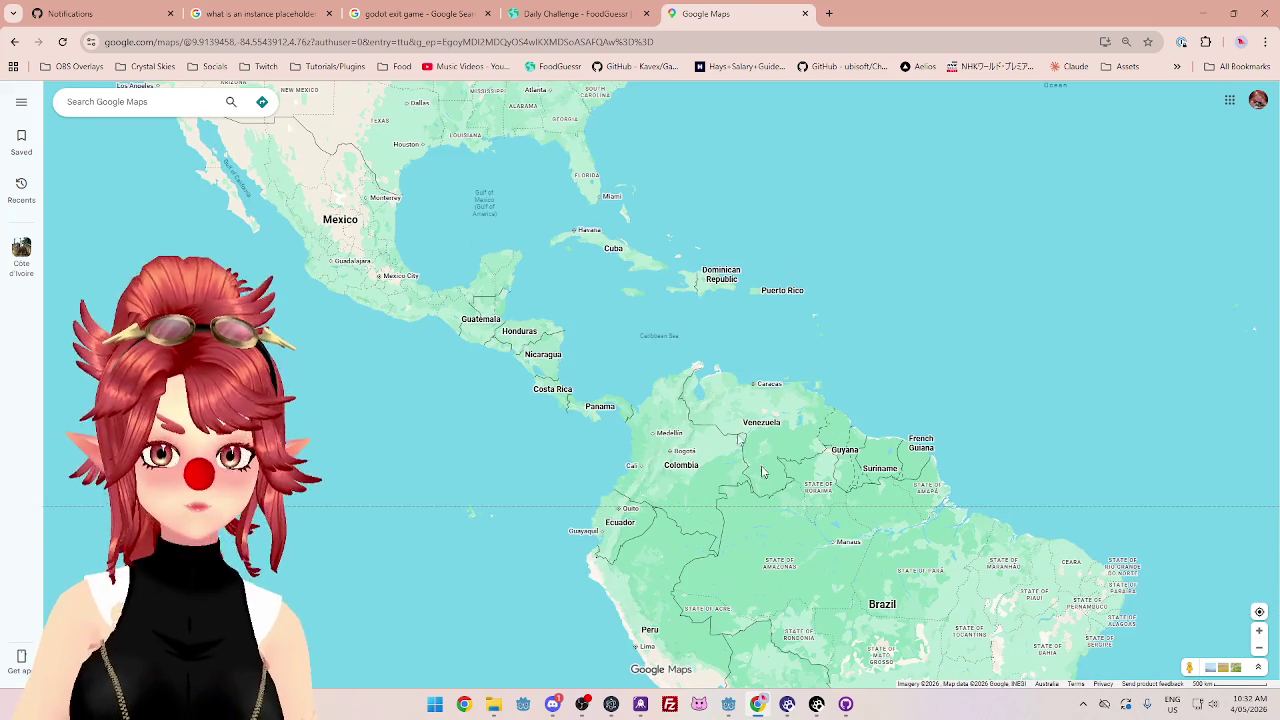
{"action": "left_click_drag", "start_coordinate": [462, 294], "coordinate": [500, 335]}
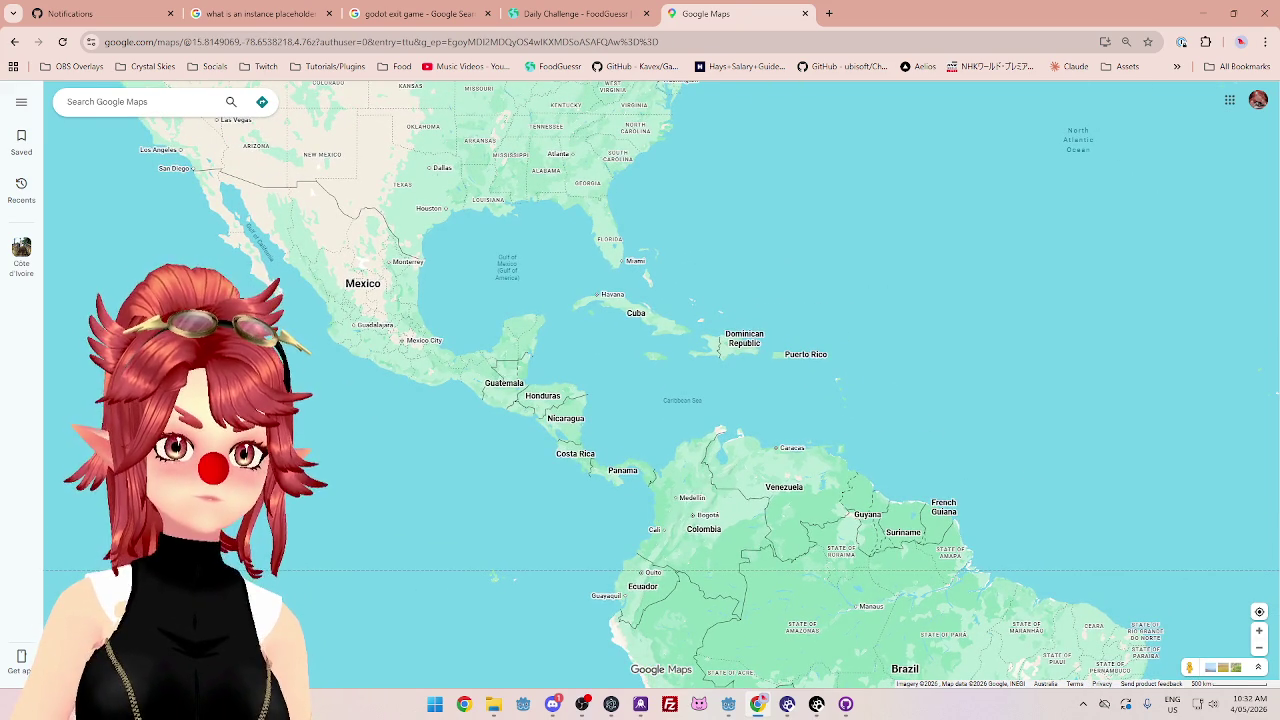
{"action": "mouse_move", "coordinate": [818, 414]}
{"action": "left_mouse_down"}
{"action": "mouse_move", "coordinate": [654, 234]}
{"action": "mouse_move", "coordinate": [649, 200]}
{"action": "mouse_move", "coordinate": [663, 196]}
{"action": "left_mouse_up"}
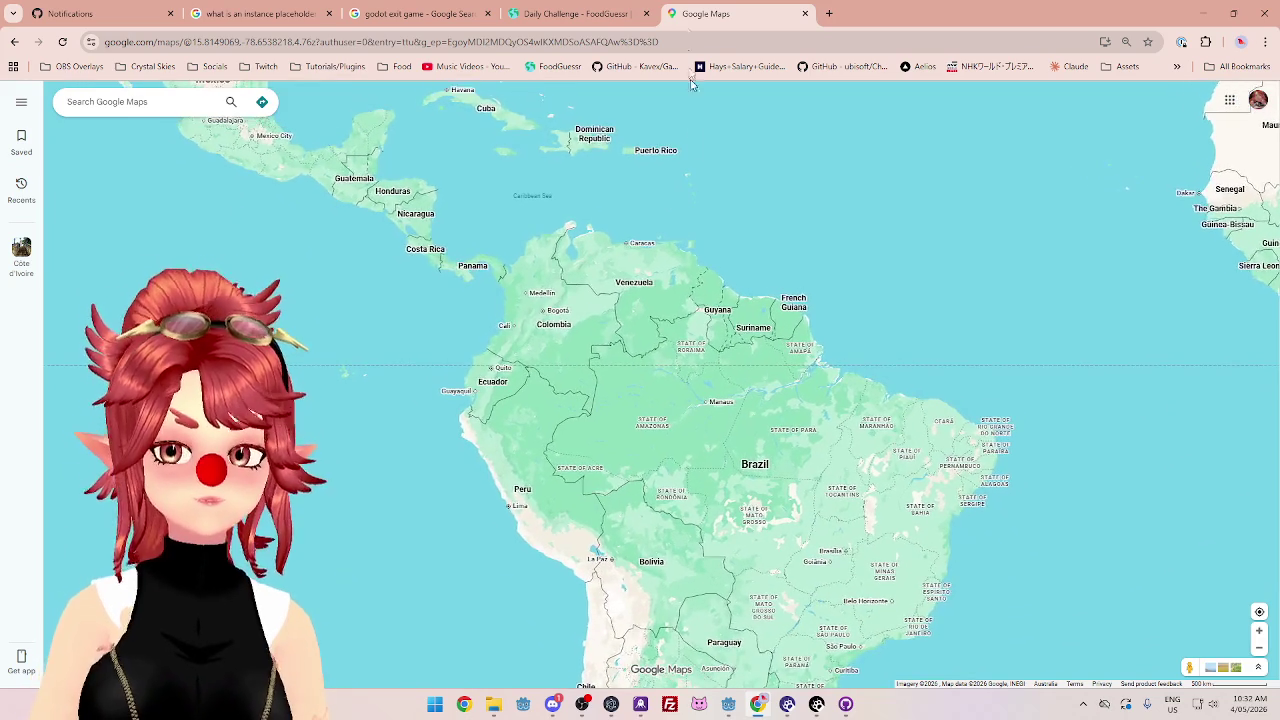
Compare the two bread photos again and open the country list for a guess.
{"action": "left_click", "coordinate": [575, 13]}
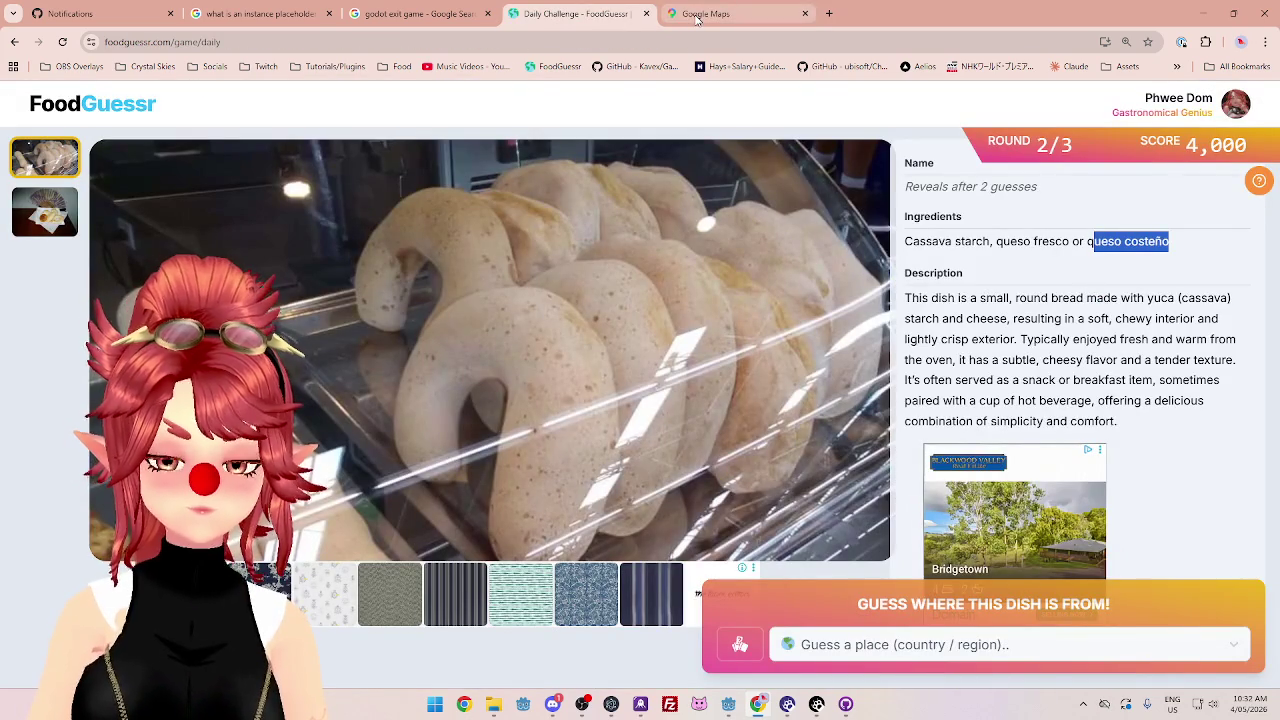
{"action": "left_click", "coordinate": [44, 211]}
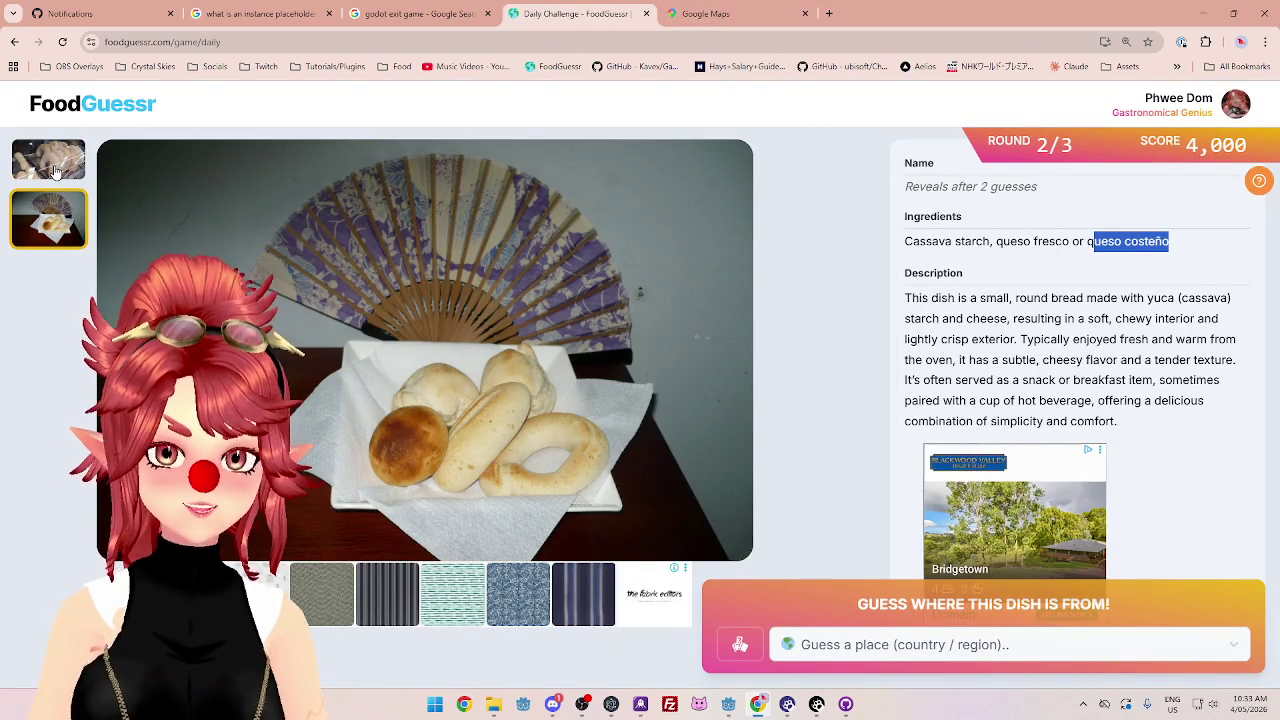
{"action": "left_click", "coordinate": [55, 172]}
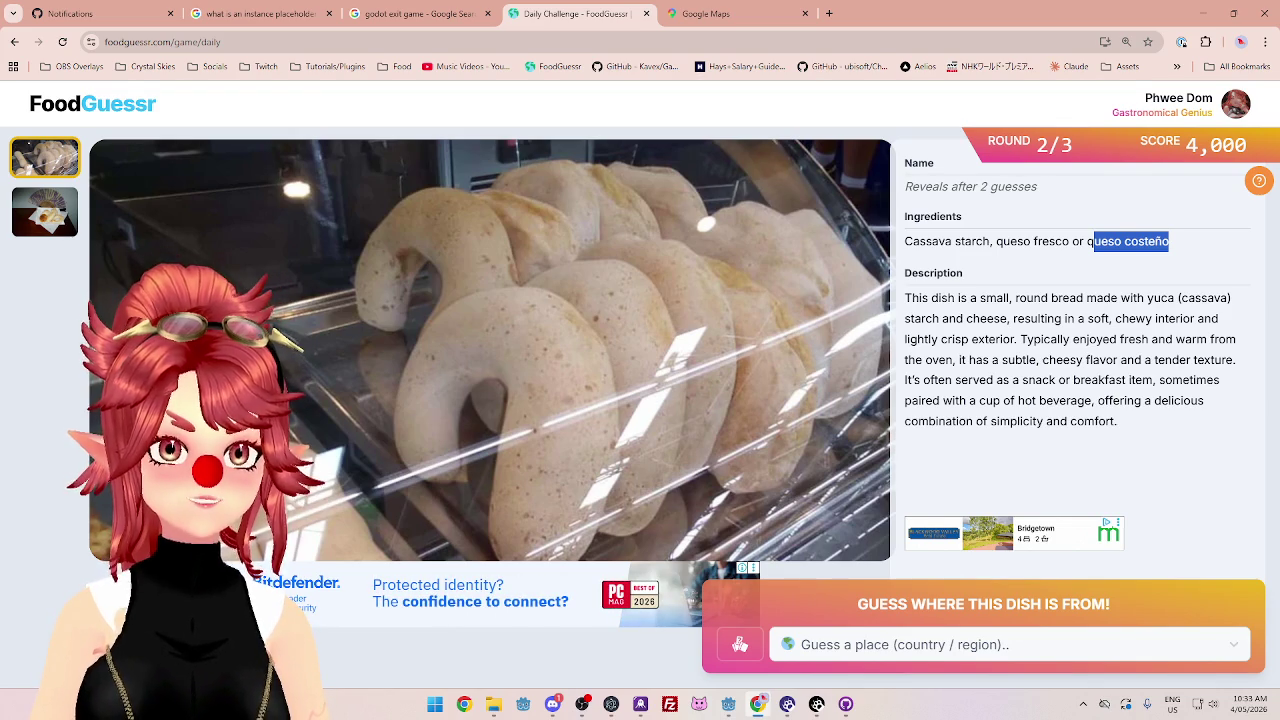
{"action": "left_click", "coordinate": [43, 206]}
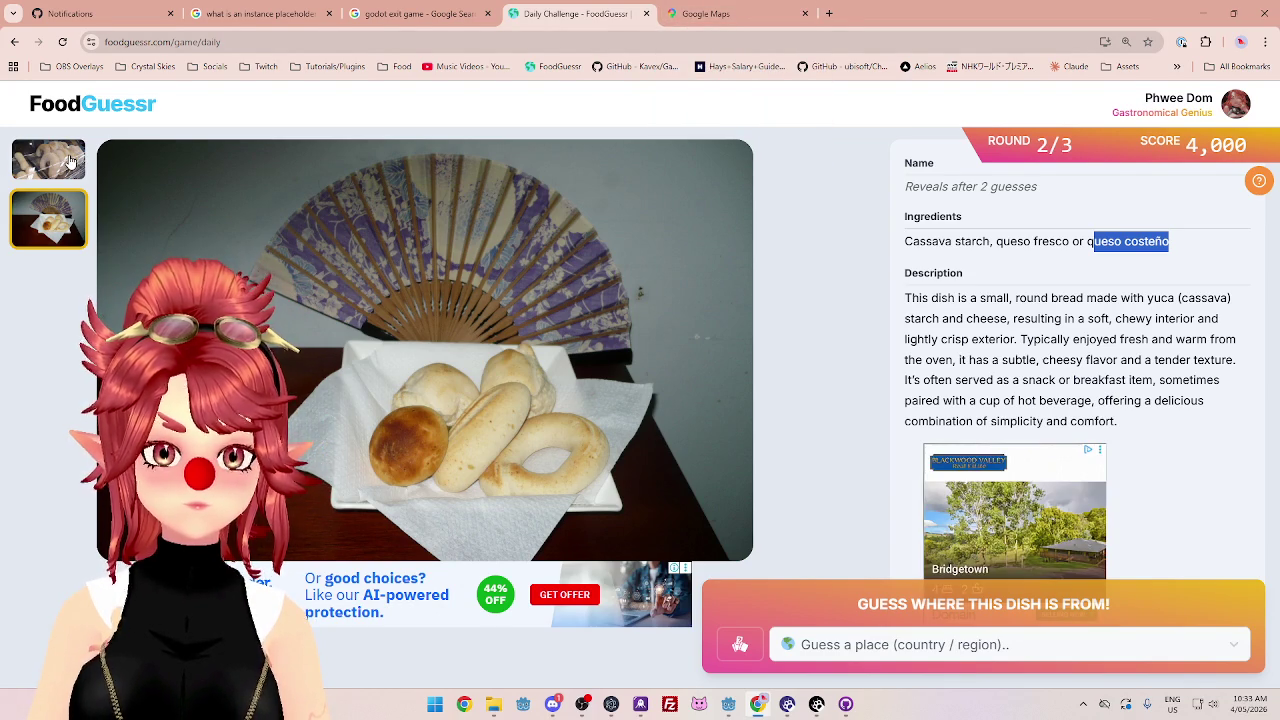
{"action": "left_click", "coordinate": [70, 160]}
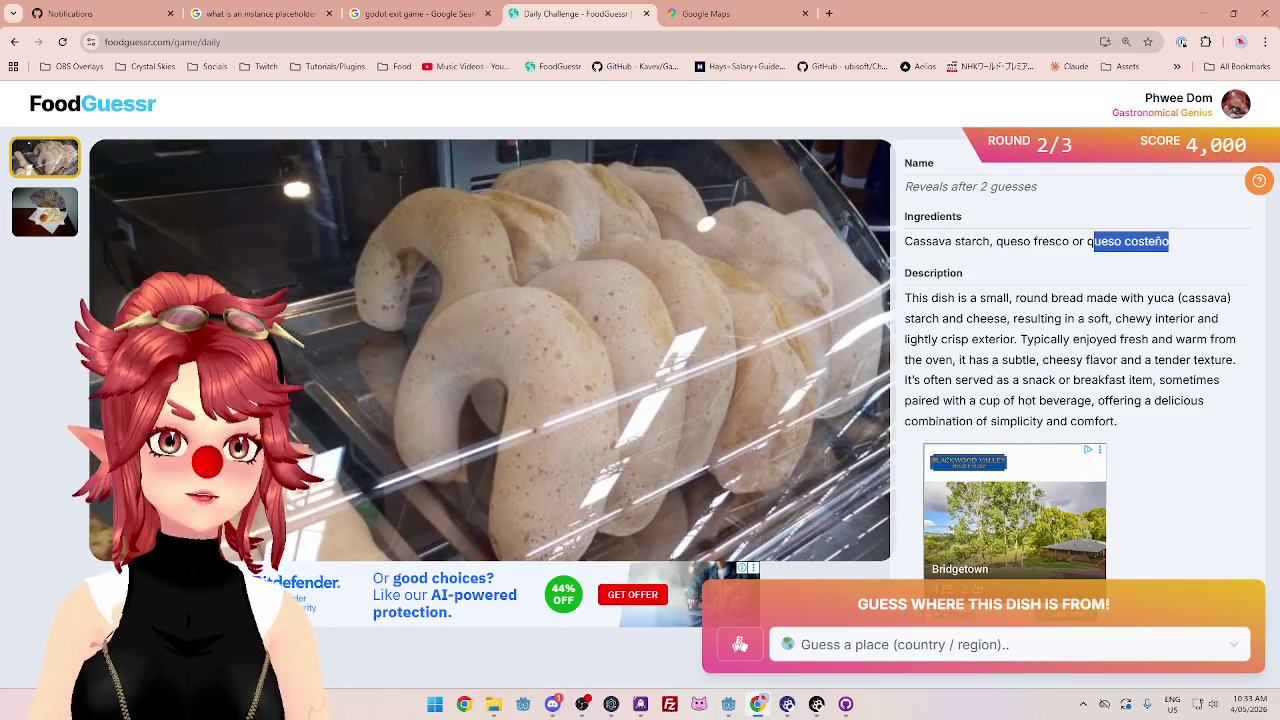
{"action": "left_click", "coordinate": [1019, 650]}
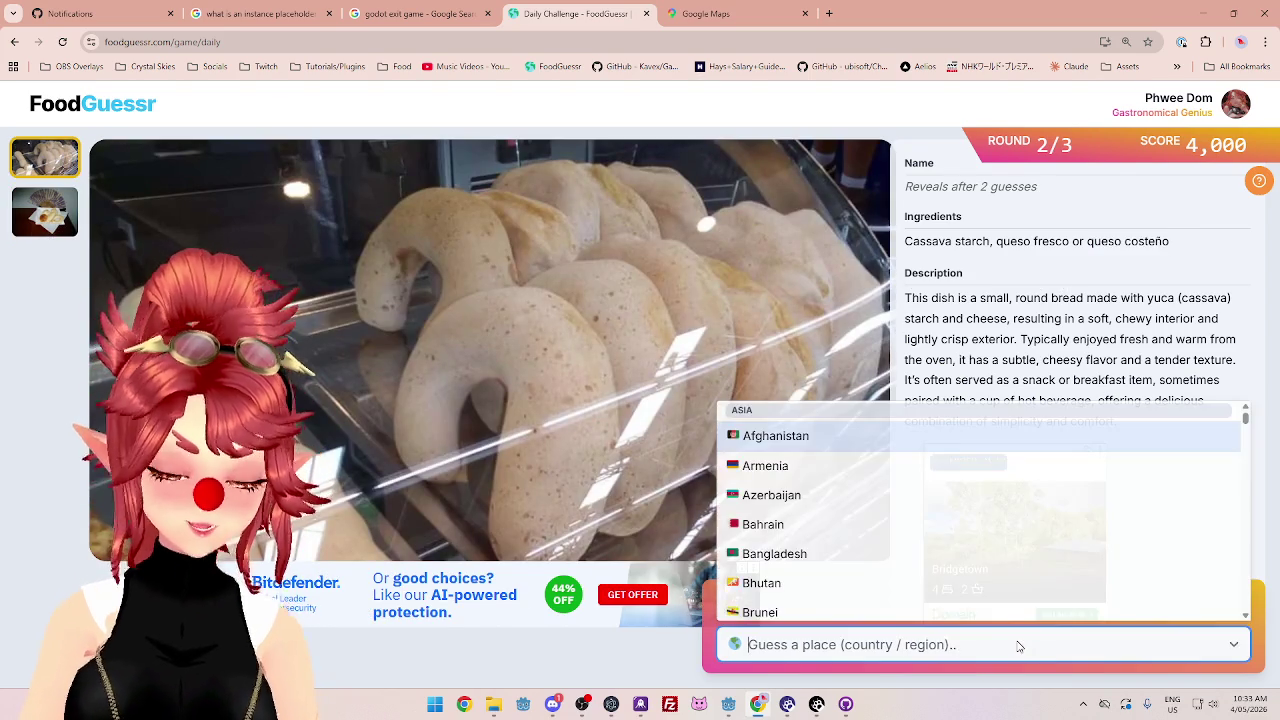
Guess Brazil for the cassava-cheese bread, then glance at the South America map.
{"action": "type", "text": "br"}
{"action": "left_click", "coordinate": [858, 528]}
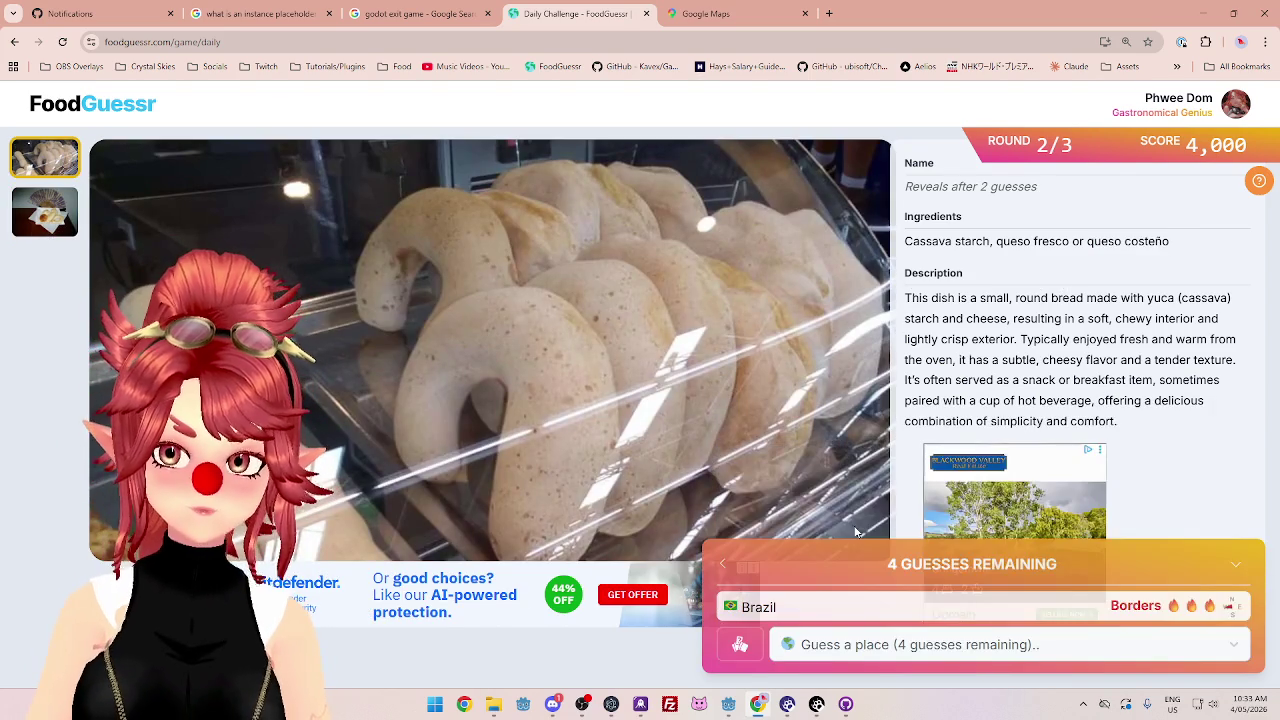
{"action": "left_click", "coordinate": [689, 28]}
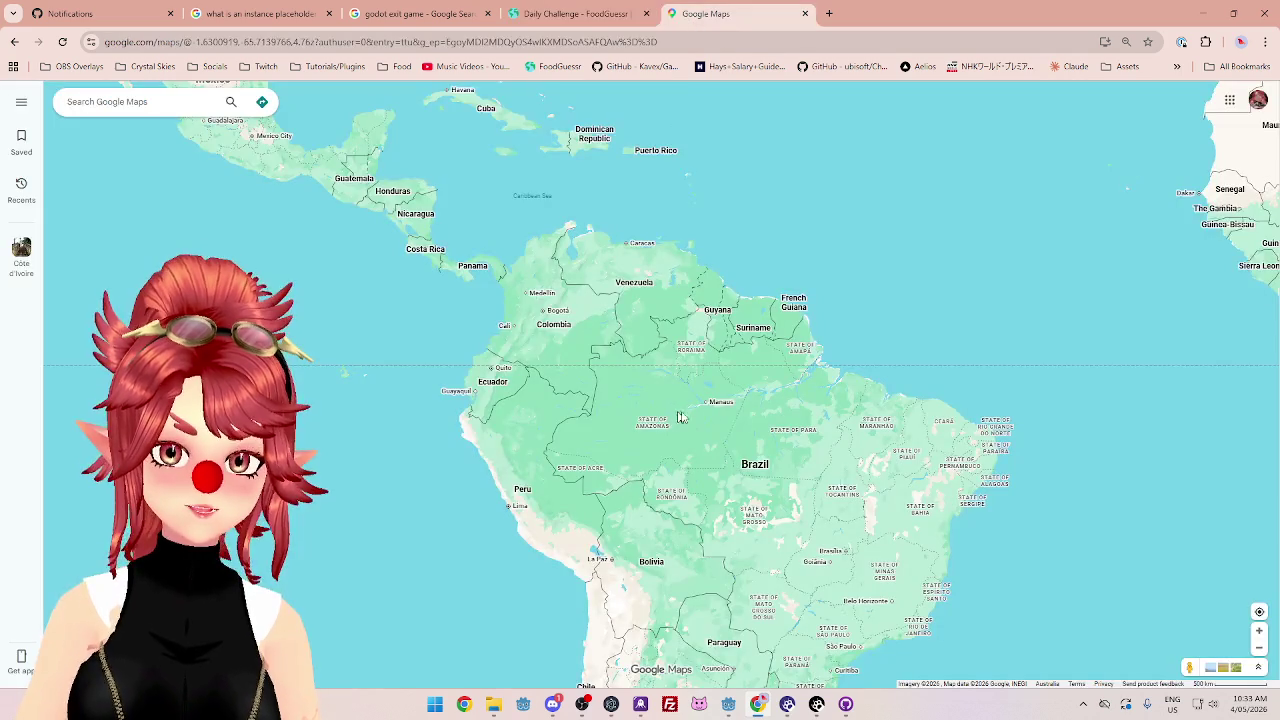
{"action": "scroll", "coordinate": [622, 342], "scroll_direction": "up", "scroll_amount": 2}
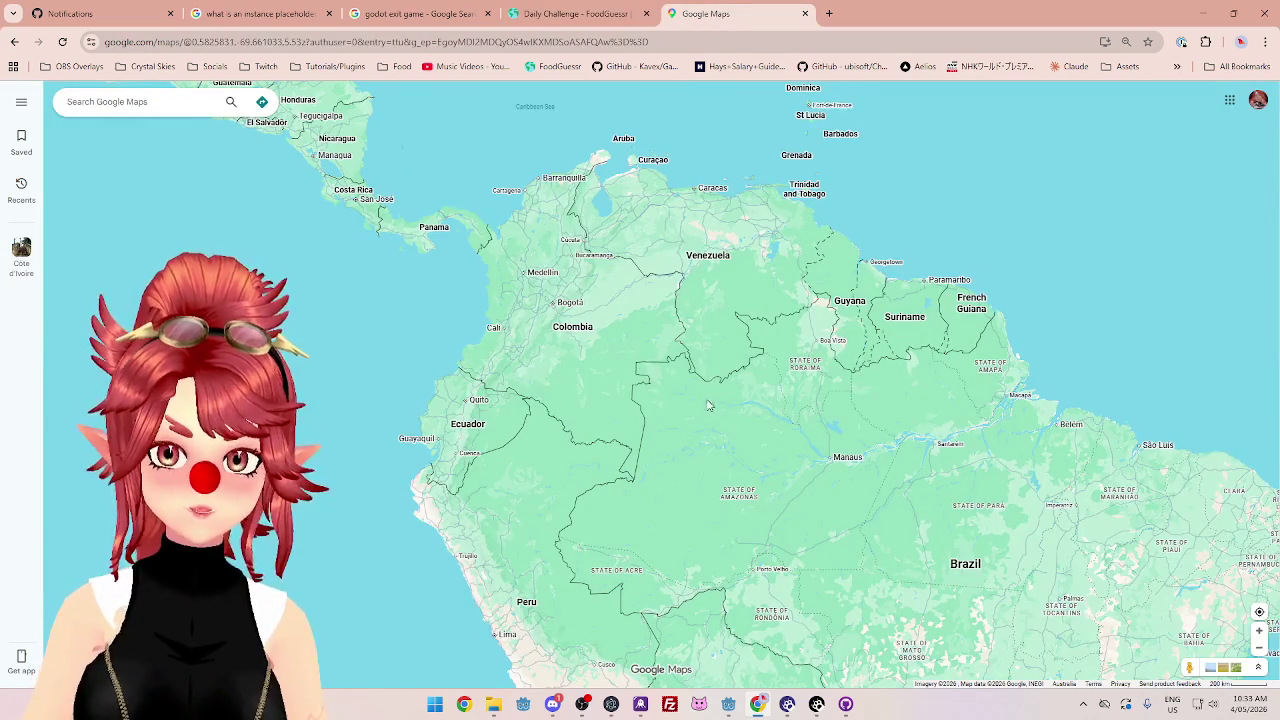
{"action": "left_click", "coordinate": [600, 18]}
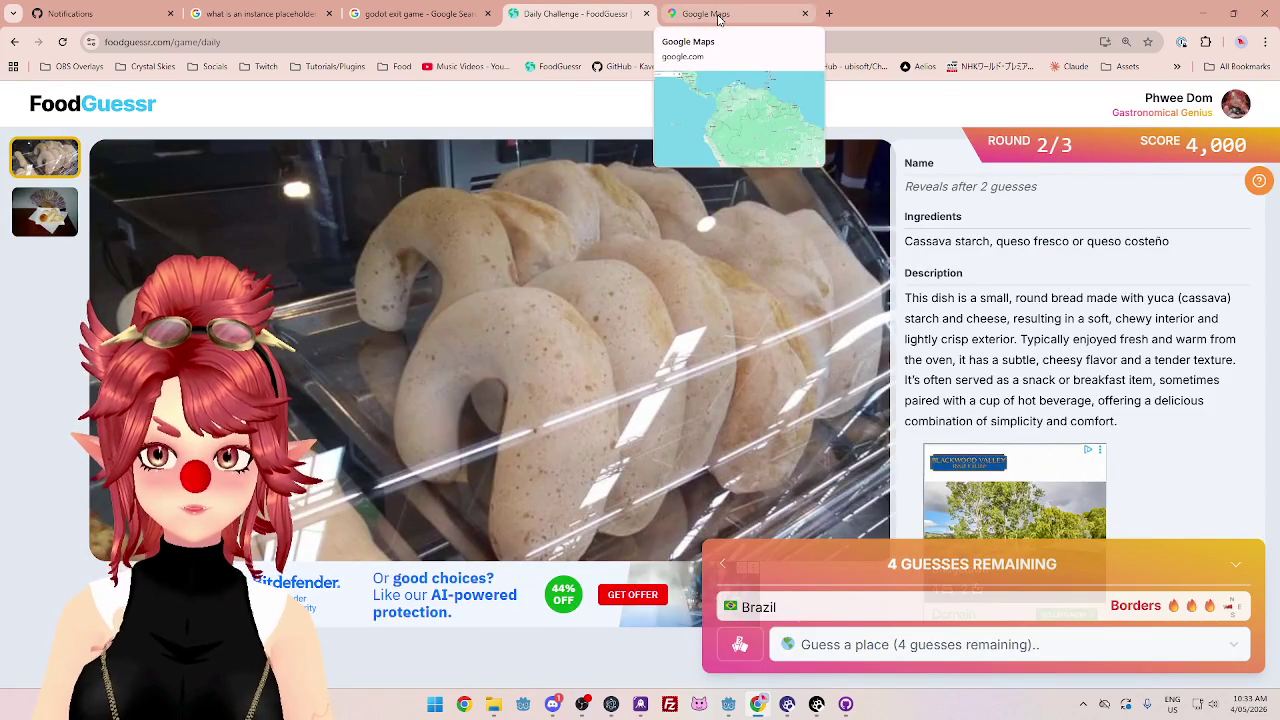
Zoom the map in on Colombia and back out to show northern South America.
{"action": "left_click", "coordinate": [718, 19]}
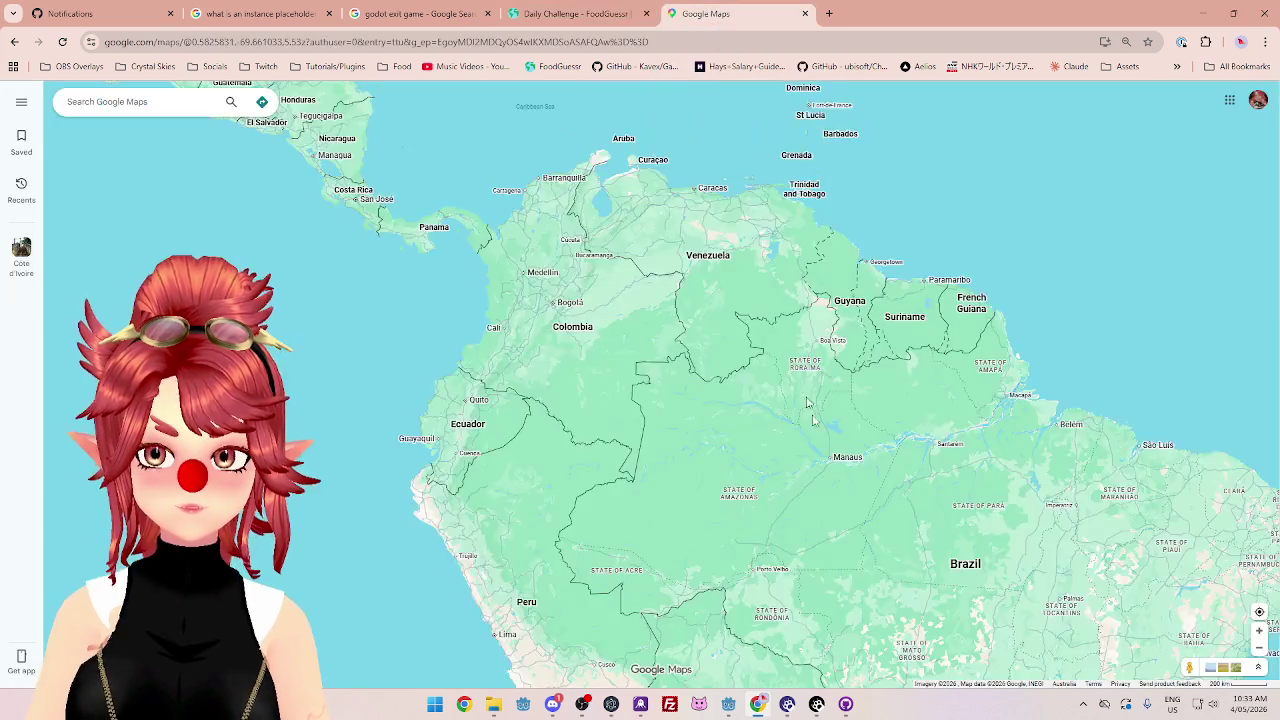
{"action": "scroll", "coordinate": [808, 430], "scroll_direction": "down", "scroll_amount": 4}
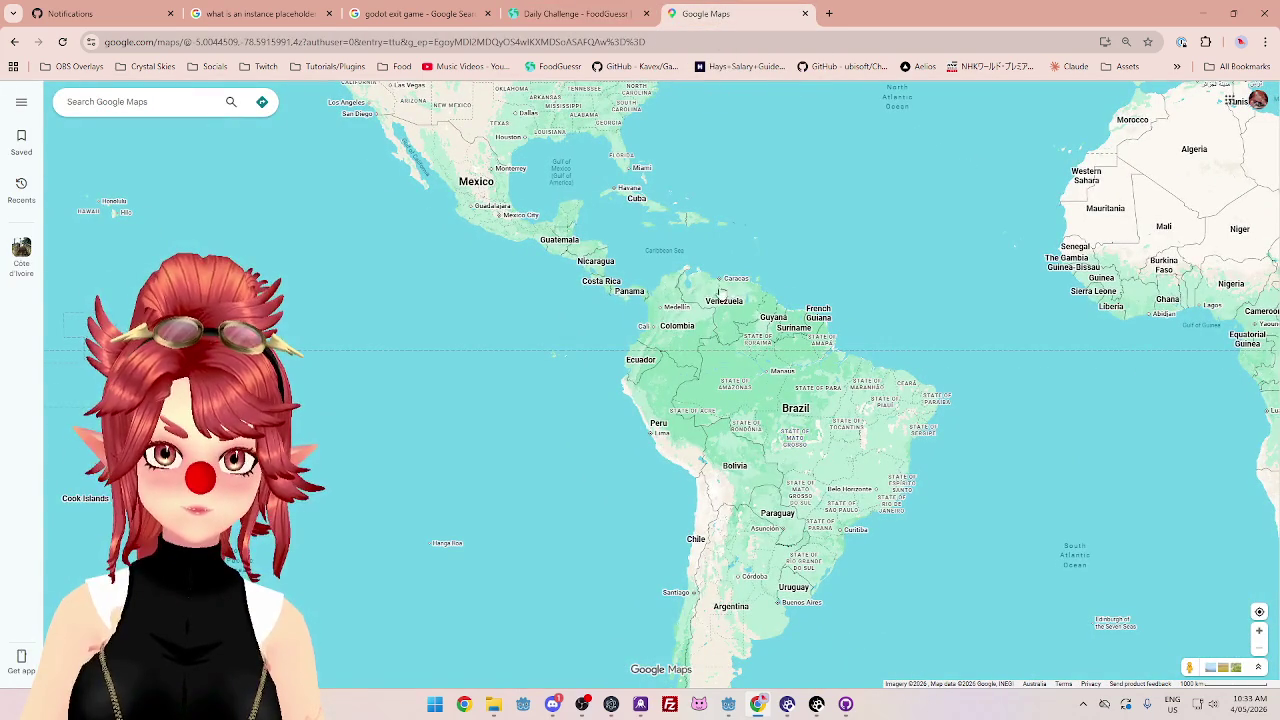
{"action": "scroll", "coordinate": [911, 234], "scroll_direction": "up", "scroll_amount": 2}
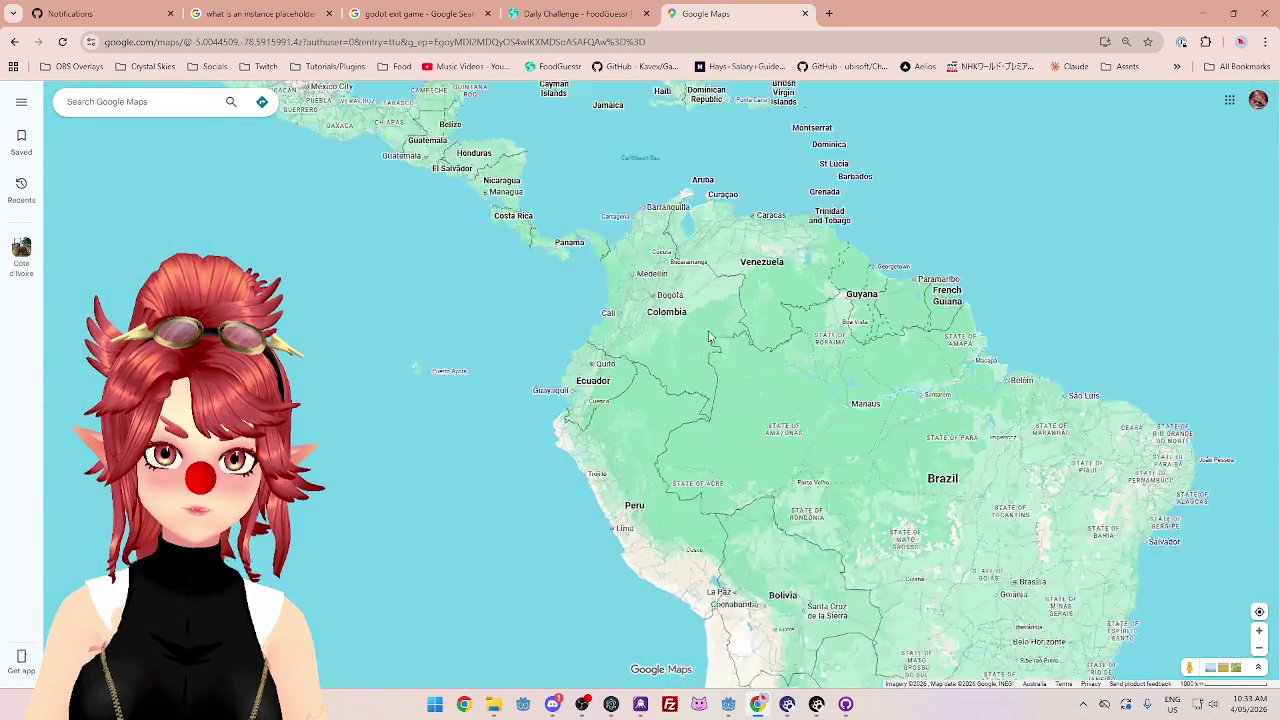
{"action": "scroll", "coordinate": [830, 280], "scroll_direction": "up", "scroll_amount": 2}
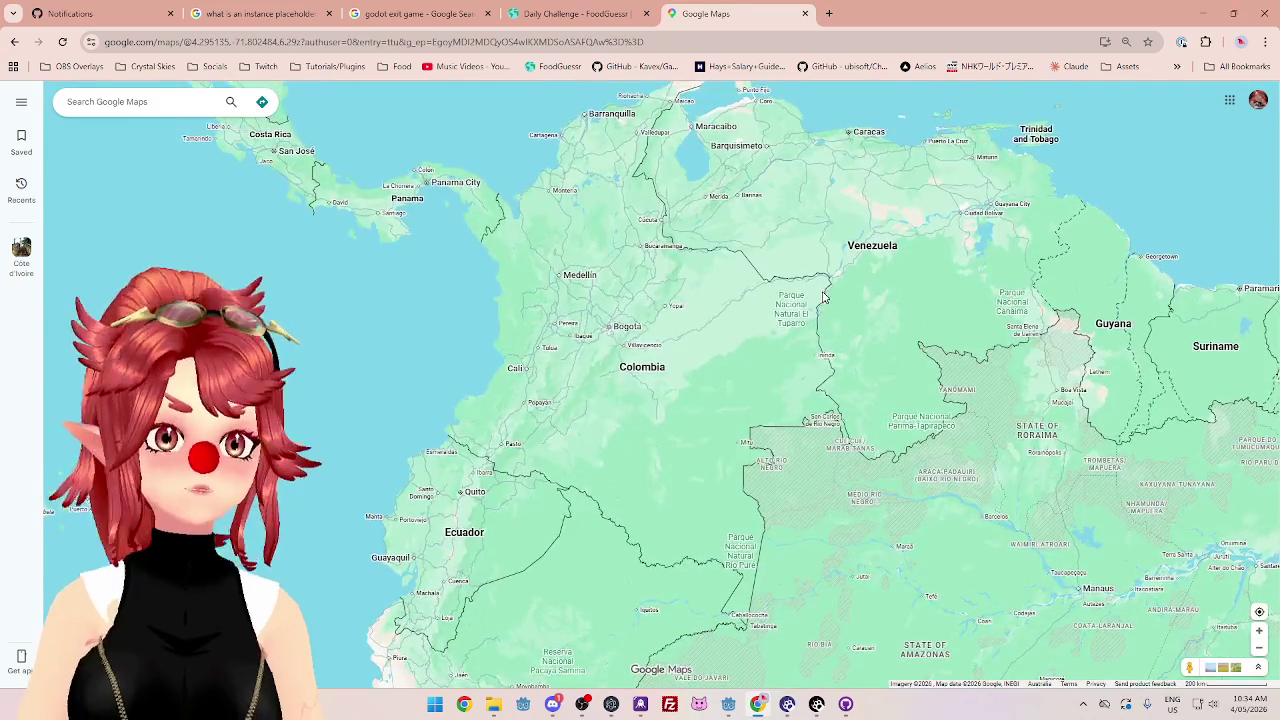
{"action": "scroll", "coordinate": [838, 303], "scroll_direction": "down", "scroll_amount": 2}
{"action": "scroll", "coordinate": [824, 240], "scroll_direction": "up", "scroll_amount": 2}
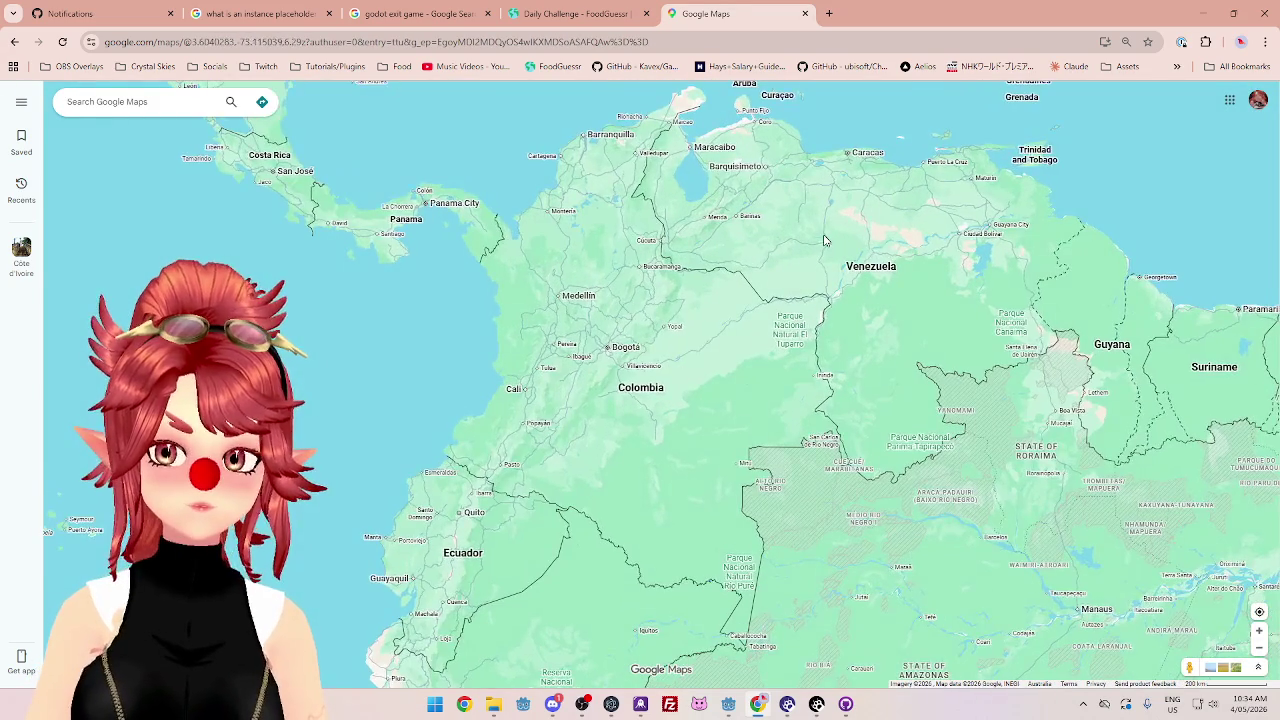
{"action": "scroll", "coordinate": [824, 240], "scroll_direction": "down", "scroll_amount": 2}
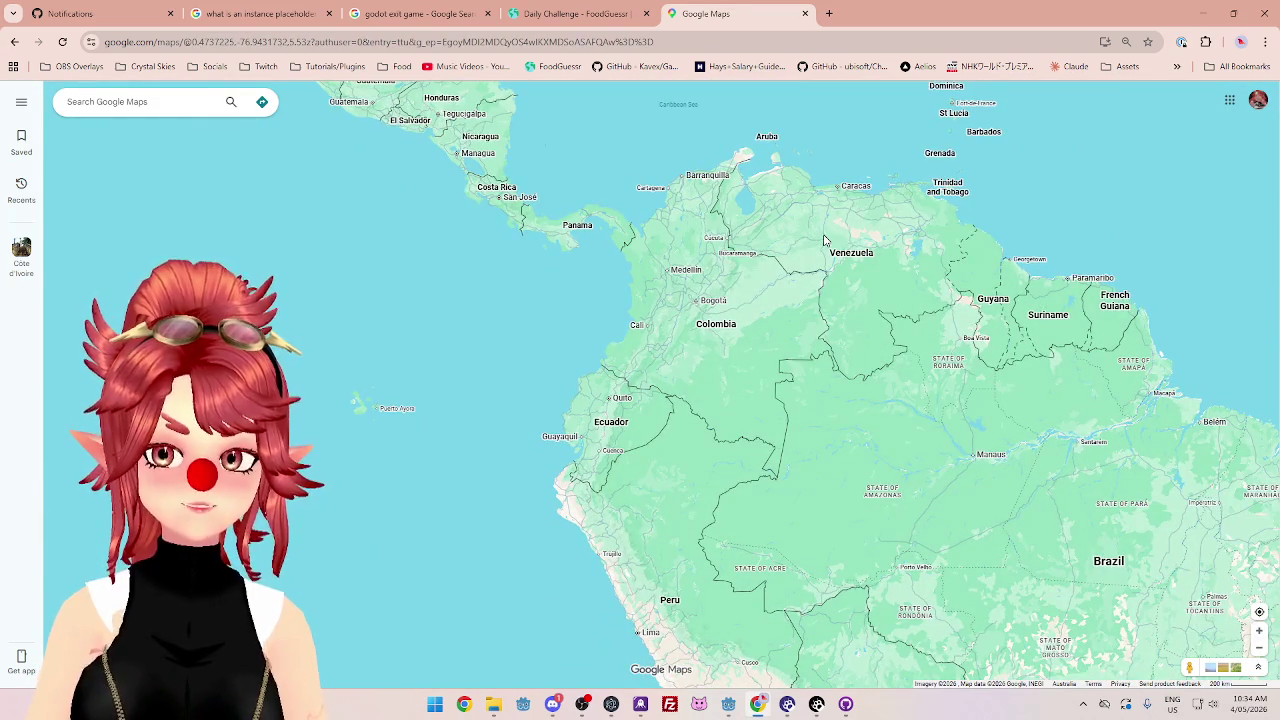
{"action": "scroll", "coordinate": [824, 240], "scroll_direction": "up", "scroll_amount": 2}
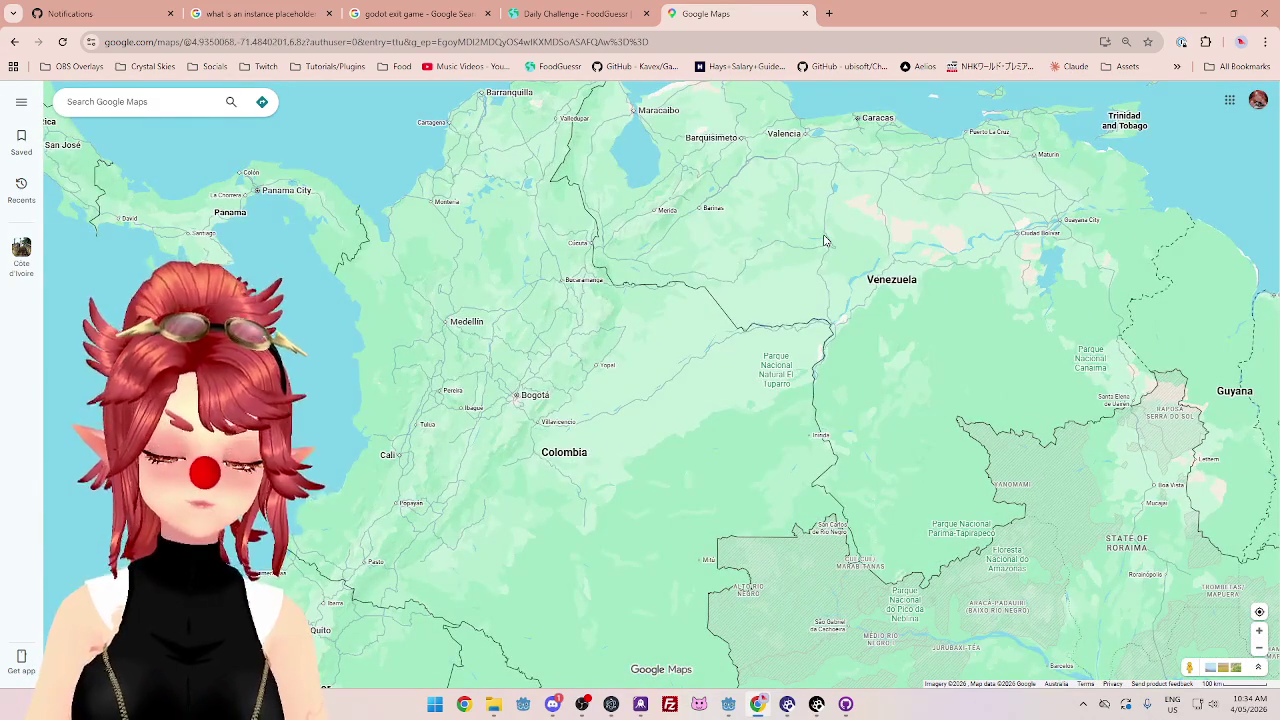
{"action": "scroll", "coordinate": [824, 240], "scroll_direction": "down", "scroll_amount": 2}
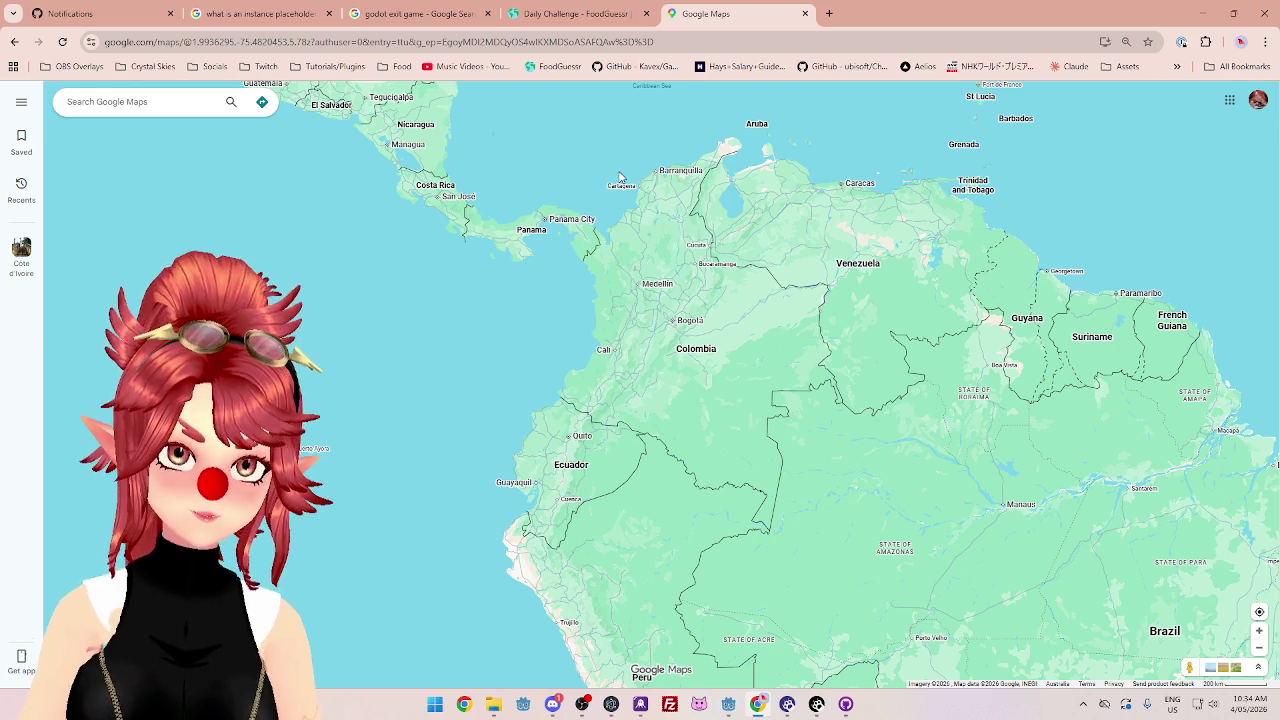
{"action": "left_click", "coordinate": [576, 20]}
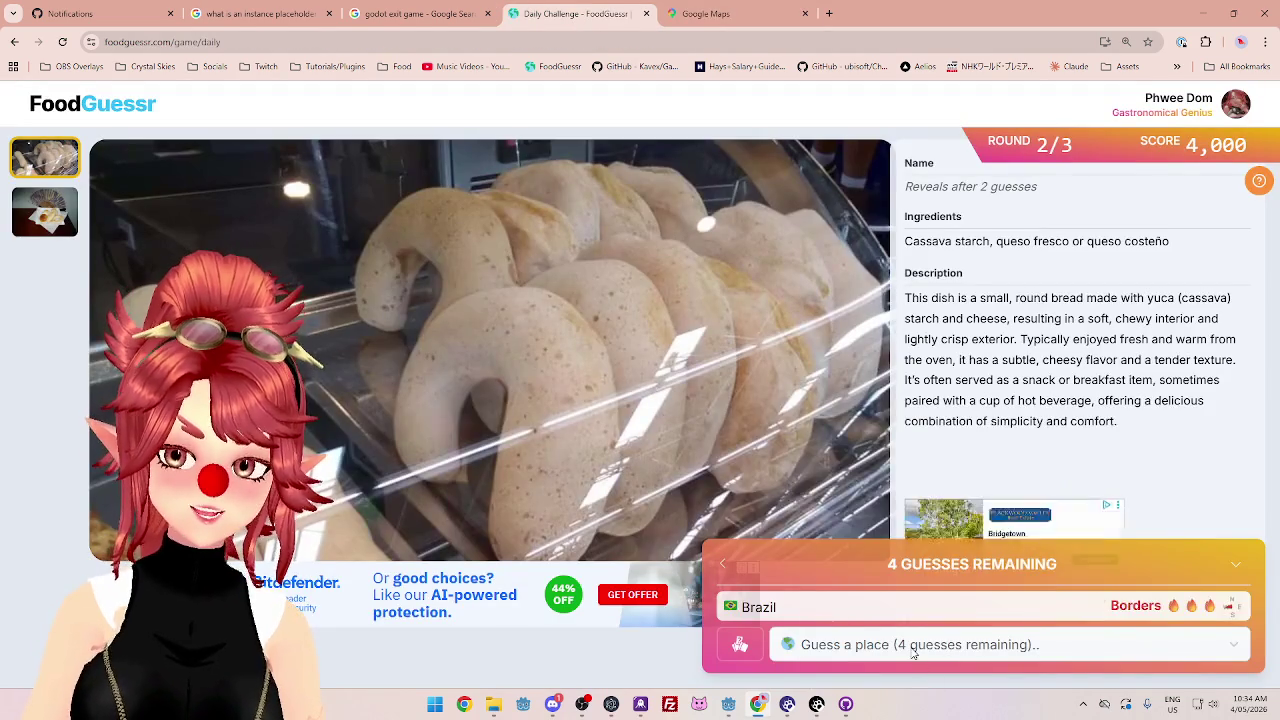
Guess Colombia for the cassava-cheese bread, earning 4,500 for Pan De Yuca, and continue.
{"action": "left_click", "coordinate": [886, 644]}
{"action": "type", "text": "col"}
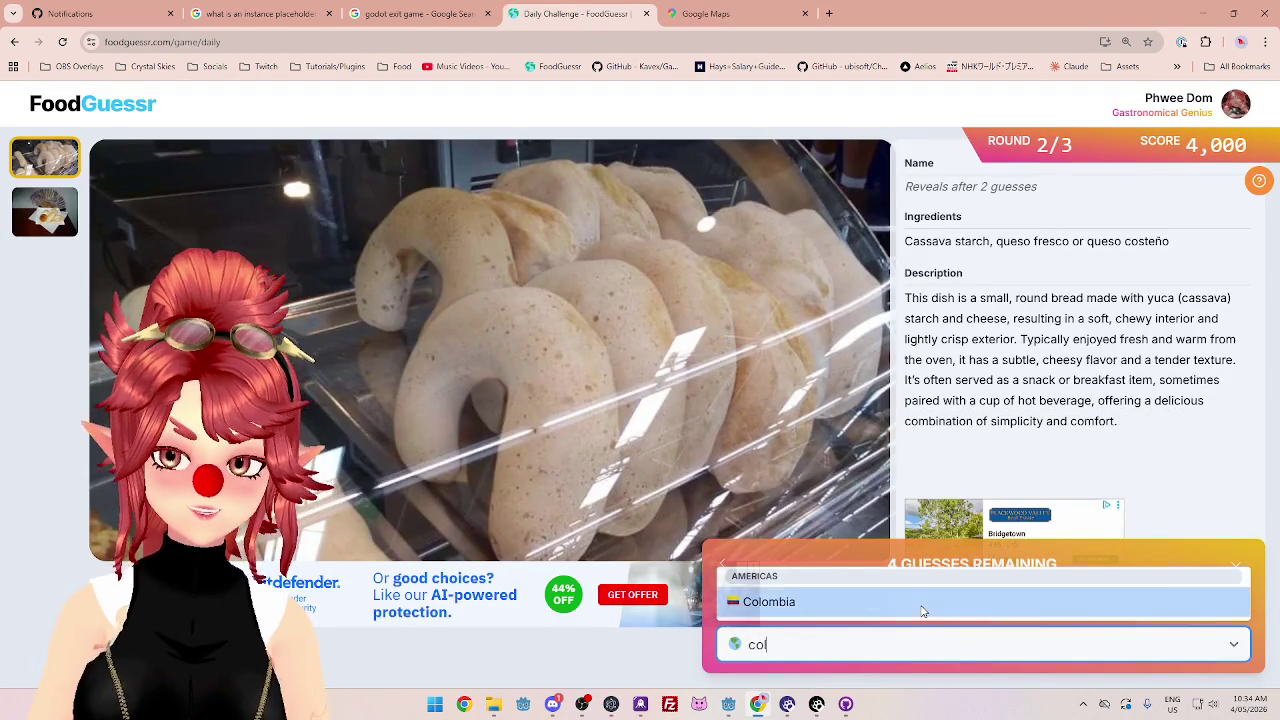
{"action": "left_click", "coordinate": [920, 605]}
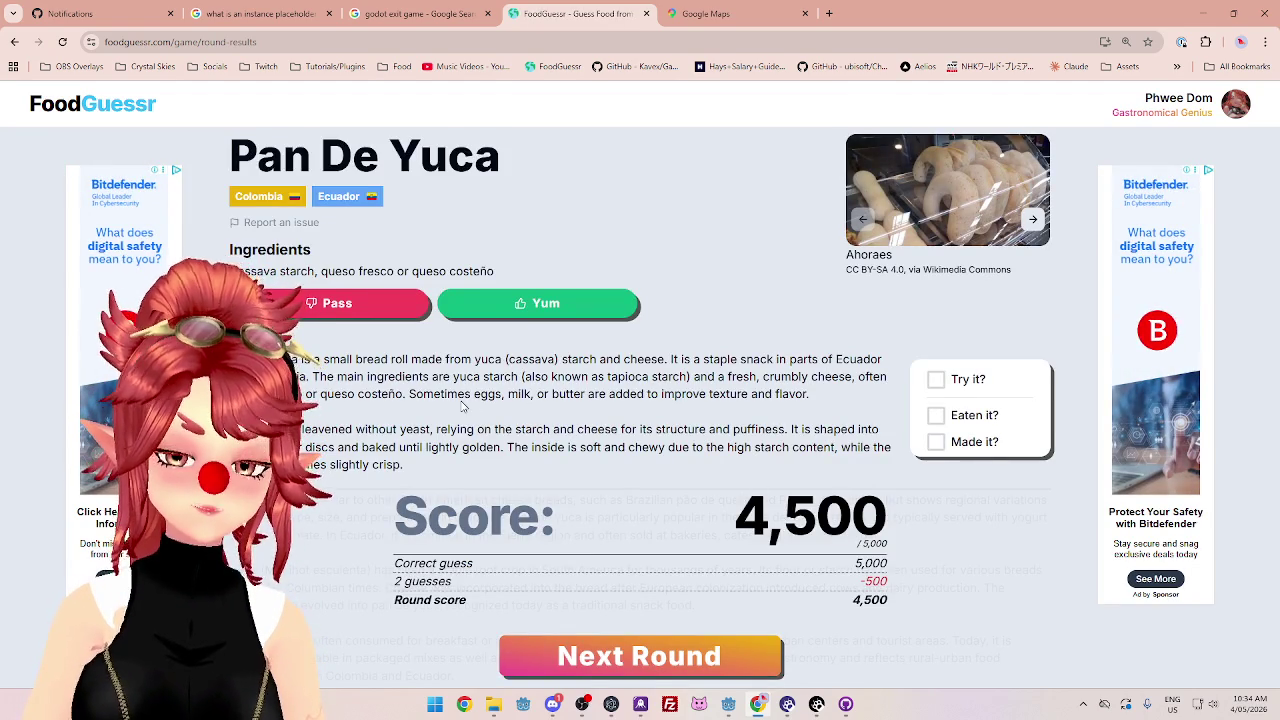
{"action": "scroll", "coordinate": [553, 555], "scroll_direction": "down", "scroll_amount": 2}
{"action": "left_click", "coordinate": [625, 654]}
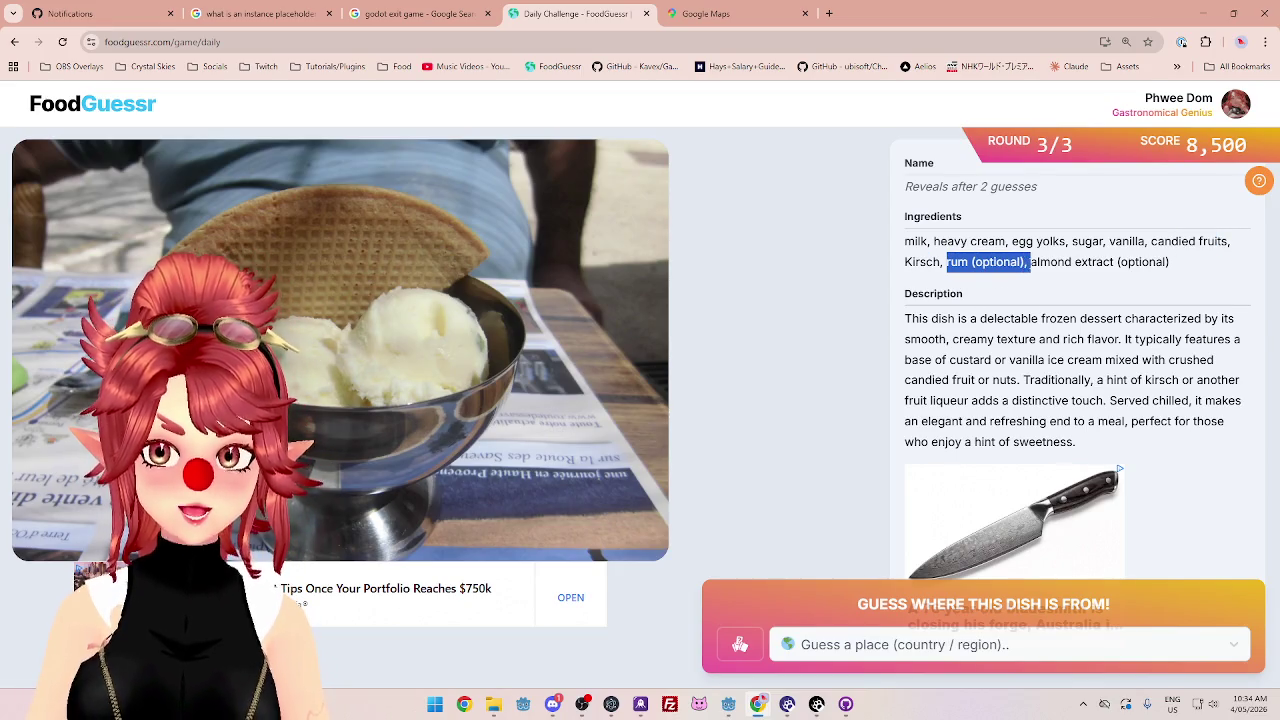
Highlight the dessert's ingredients and its creamy texture, custard base and candied fruit description.
{"action": "left_click_drag", "start_coordinate": [1165, 262], "coordinate": [1075, 255]}
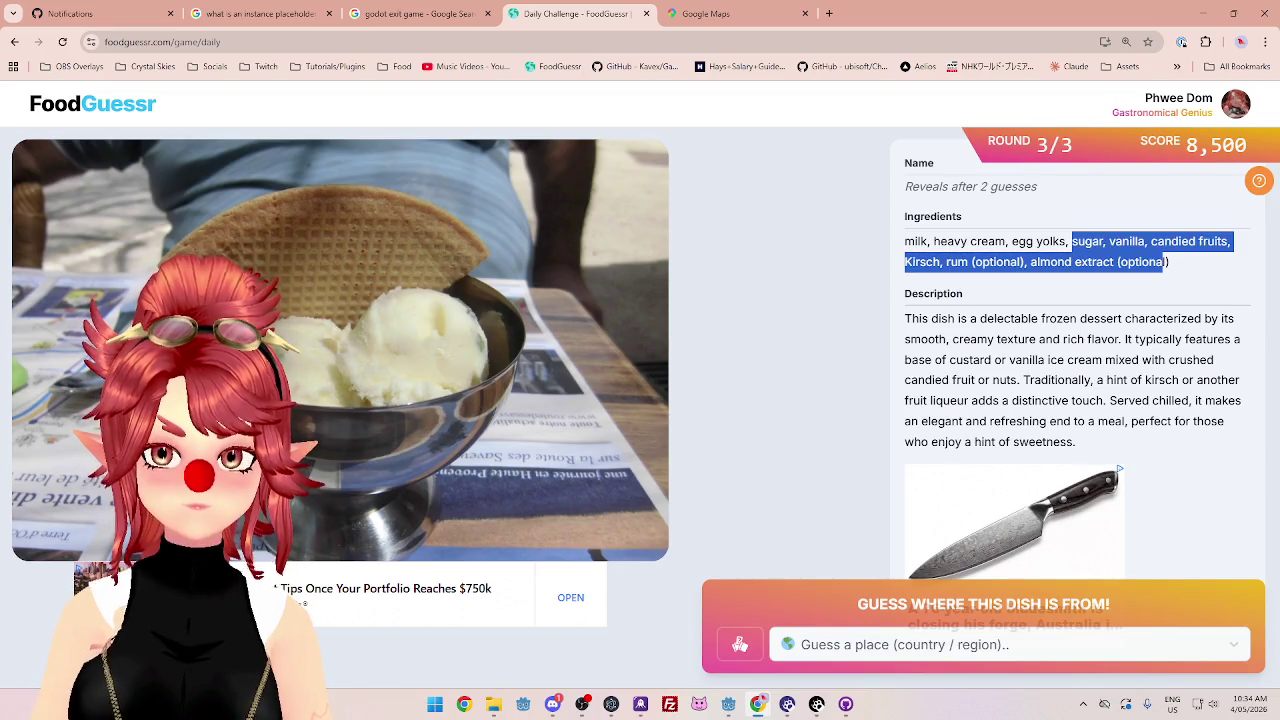
{"action": "left_click_drag", "start_coordinate": [1041, 318], "coordinate": [1166, 318]}
{"action": "left_click_drag", "start_coordinate": [921, 339], "coordinate": [991, 341]}
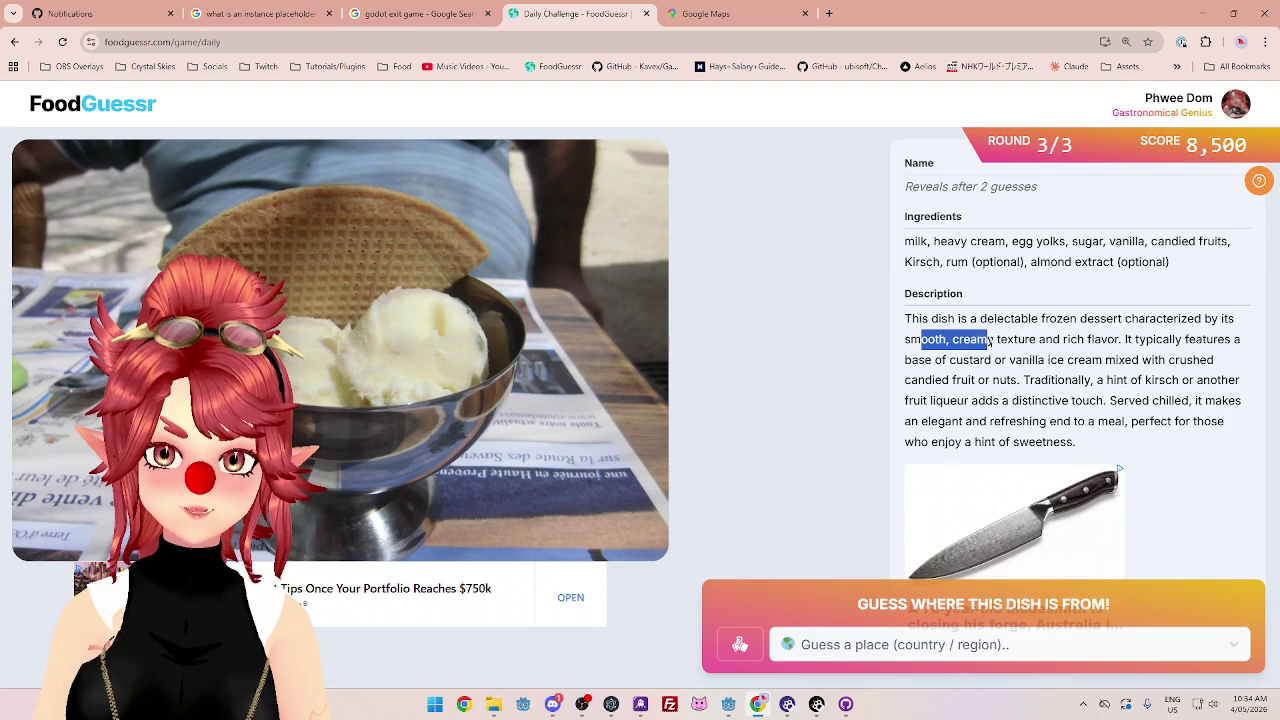
{"action": "mouse_move", "coordinate": [1125, 339]}
{"action": "left_mouse_down"}
{"action": "mouse_move", "coordinate": [942, 360]}
{"action": "mouse_move", "coordinate": [1152, 361]}
{"action": "left_mouse_up"}
{"action": "left_click_drag", "start_coordinate": [925, 380], "coordinate": [991, 384]}
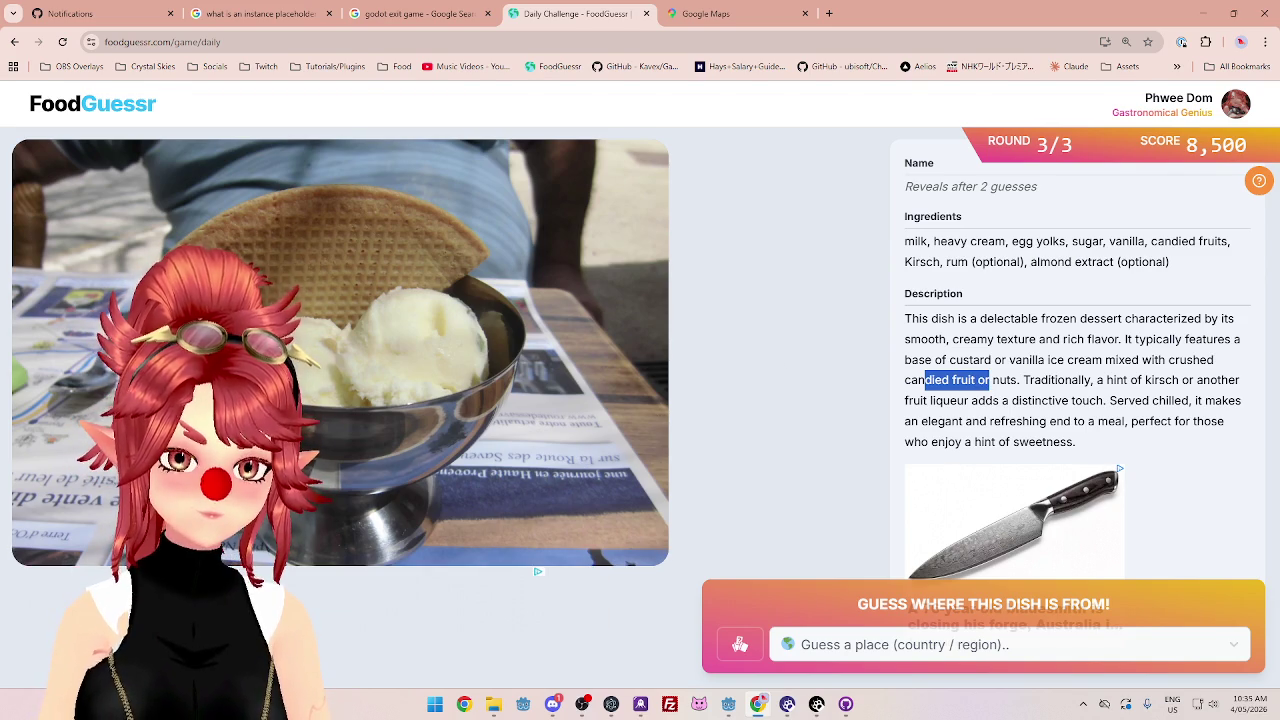
Zoom and pan the food photo around the ice-cream bowl and newspaper text.
{"action": "scroll", "coordinate": [340, 352], "scroll_direction": "up", "scroll_amount": 2}
{"action": "scroll", "coordinate": [398, 380], "scroll_direction": "up", "scroll_amount": 5}
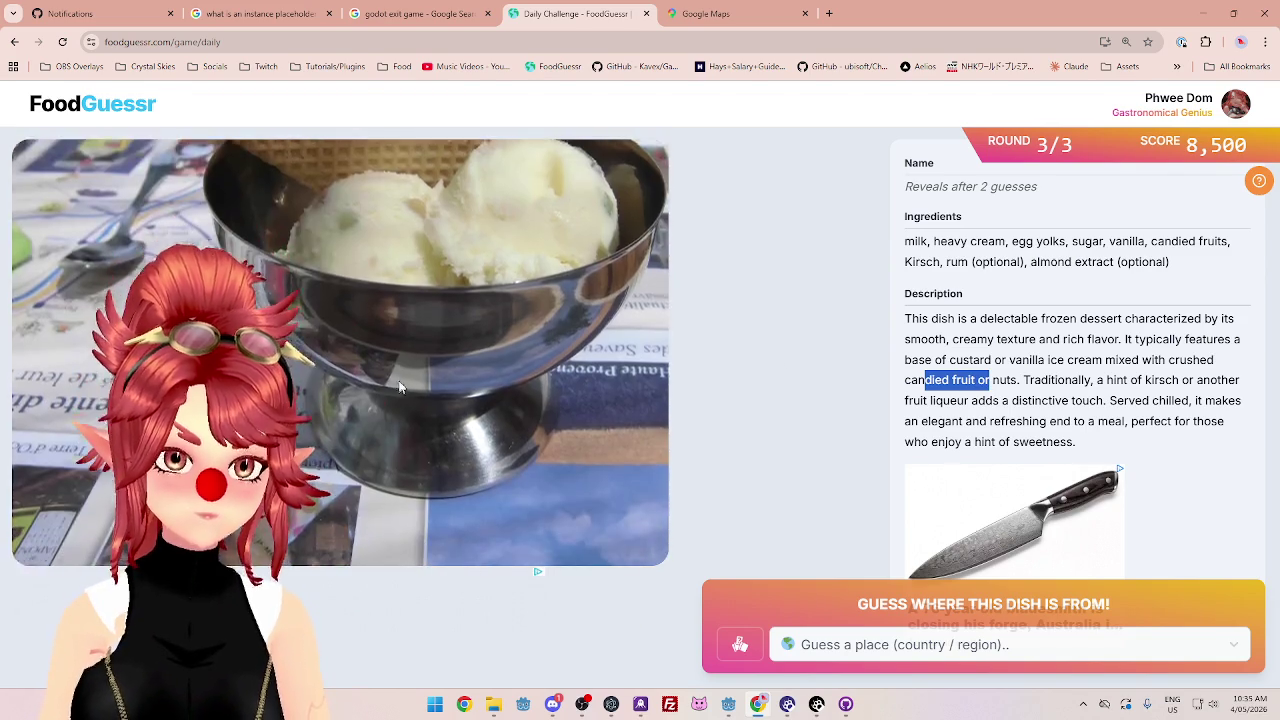
{"action": "scroll", "coordinate": [398, 380], "scroll_direction": "up", "scroll_amount": 5}
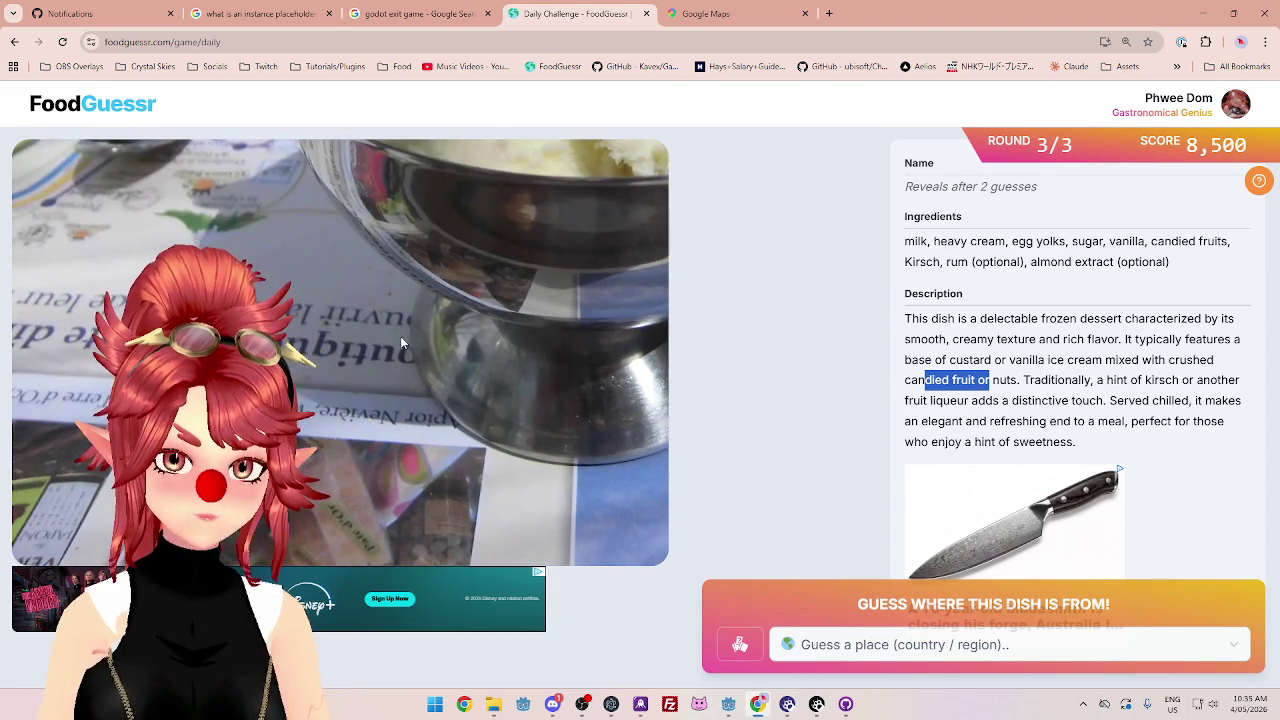
{"action": "left_click_drag", "start_coordinate": [329, 335], "coordinate": [353, 305]}
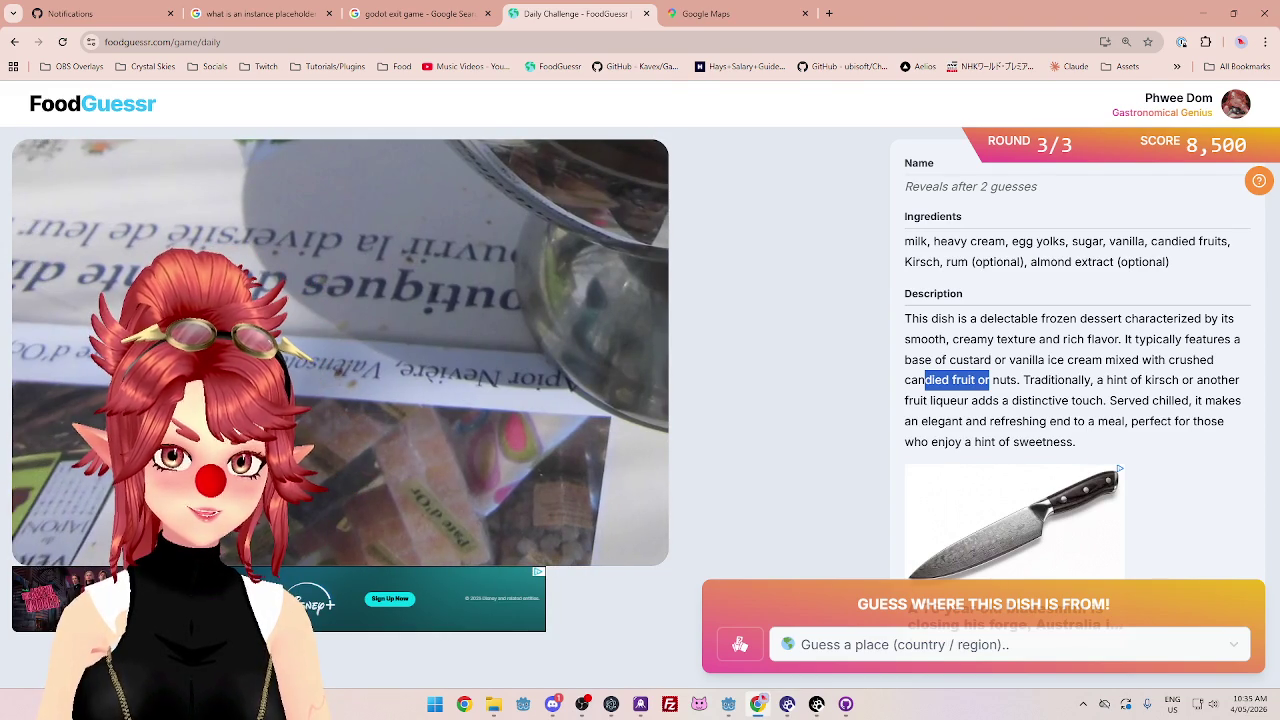
{"action": "mouse_move", "coordinate": [400, 227]}
{"action": "left_mouse_down"}
{"action": "mouse_move", "coordinate": [421, 288]}
{"action": "mouse_move", "coordinate": [407, 359]}
{"action": "left_mouse_up"}
{"action": "scroll", "coordinate": [398, 405], "scroll_direction": "down", "scroll_amount": 5}
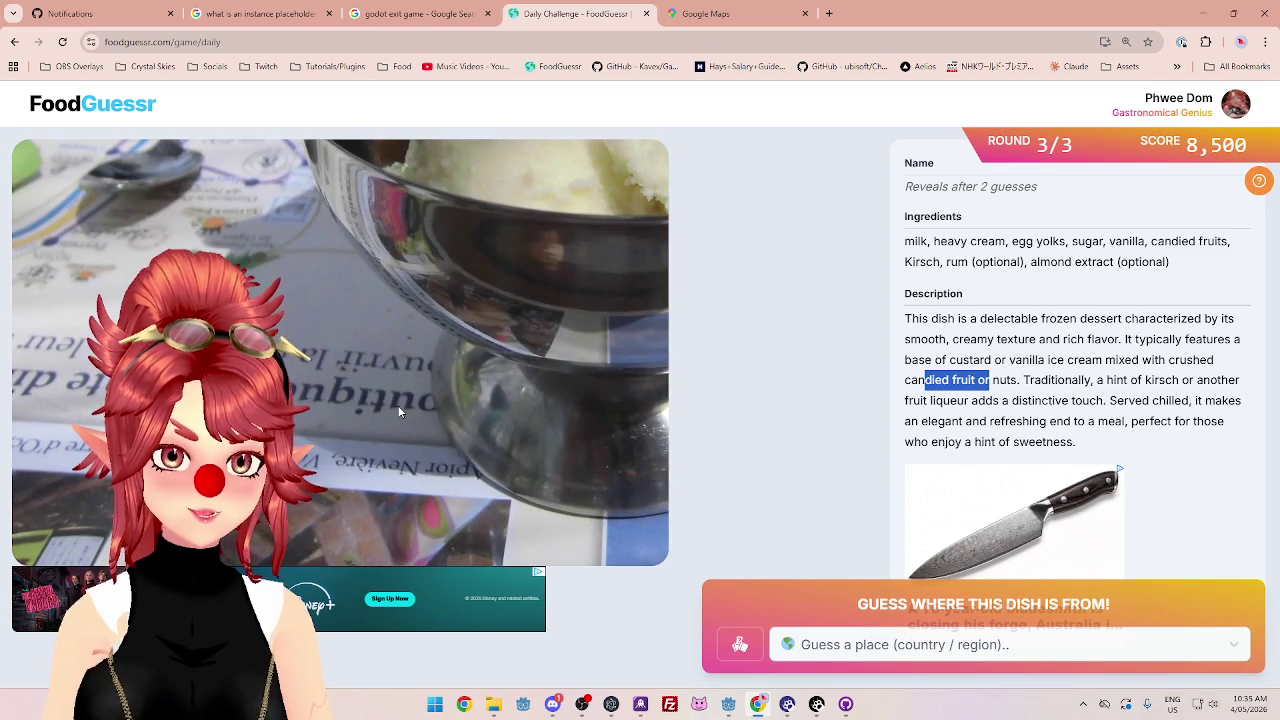
{"action": "scroll", "coordinate": [491, 449], "scroll_direction": "down", "scroll_amount": 2}
{"action": "mouse_move", "coordinate": [491, 520]}
{"action": "left_mouse_down"}
{"action": "mouse_move", "coordinate": [491, 449]}
{"action": "mouse_move", "coordinate": [470, 400]}
{"action": "left_mouse_up"}
{"action": "scroll", "coordinate": [569, 437], "scroll_direction": "up", "scroll_amount": 2}
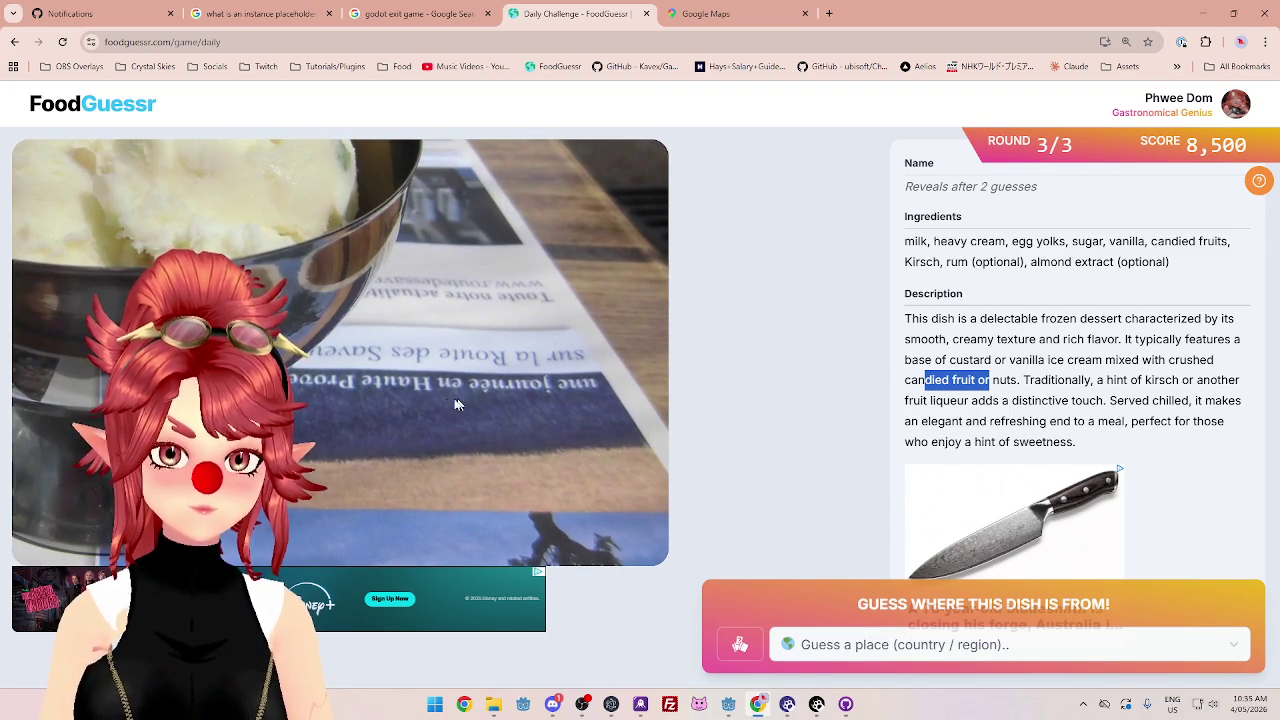
{"action": "scroll", "coordinate": [540, 404], "scroll_direction": "up", "scroll_amount": 1}
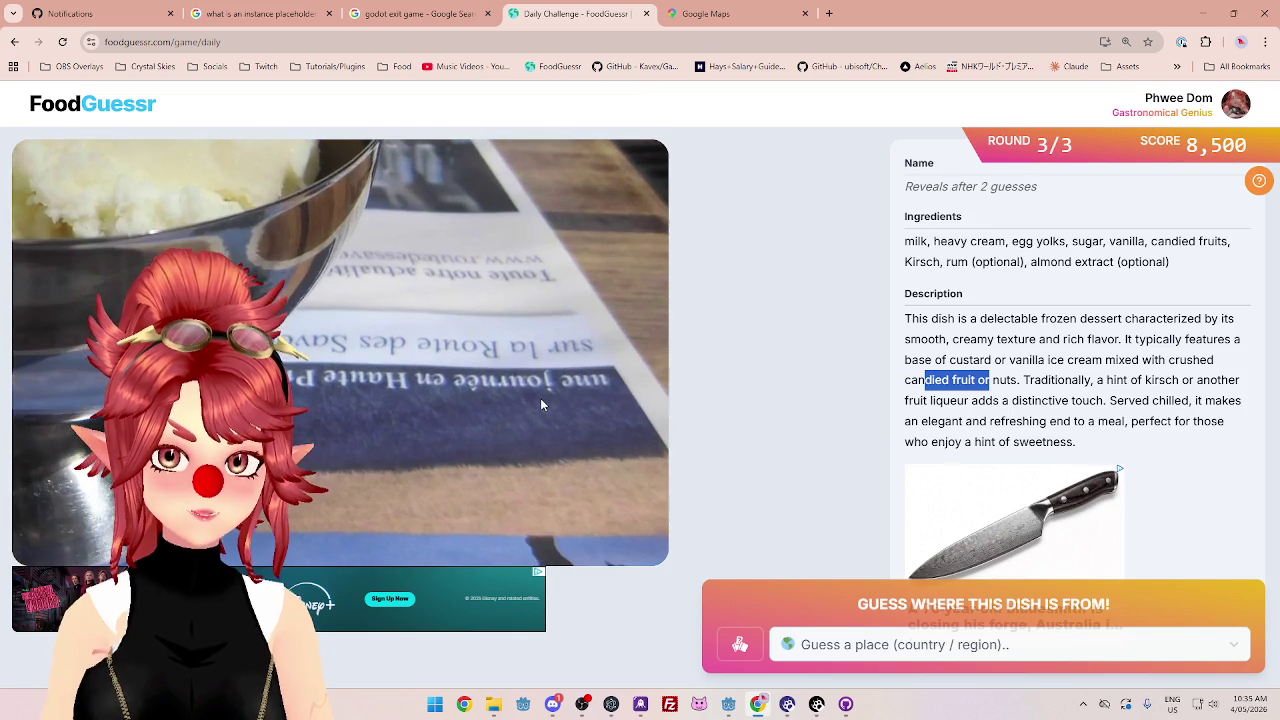
{"action": "scroll", "coordinate": [541, 404], "scroll_direction": "down", "scroll_amount": 2}
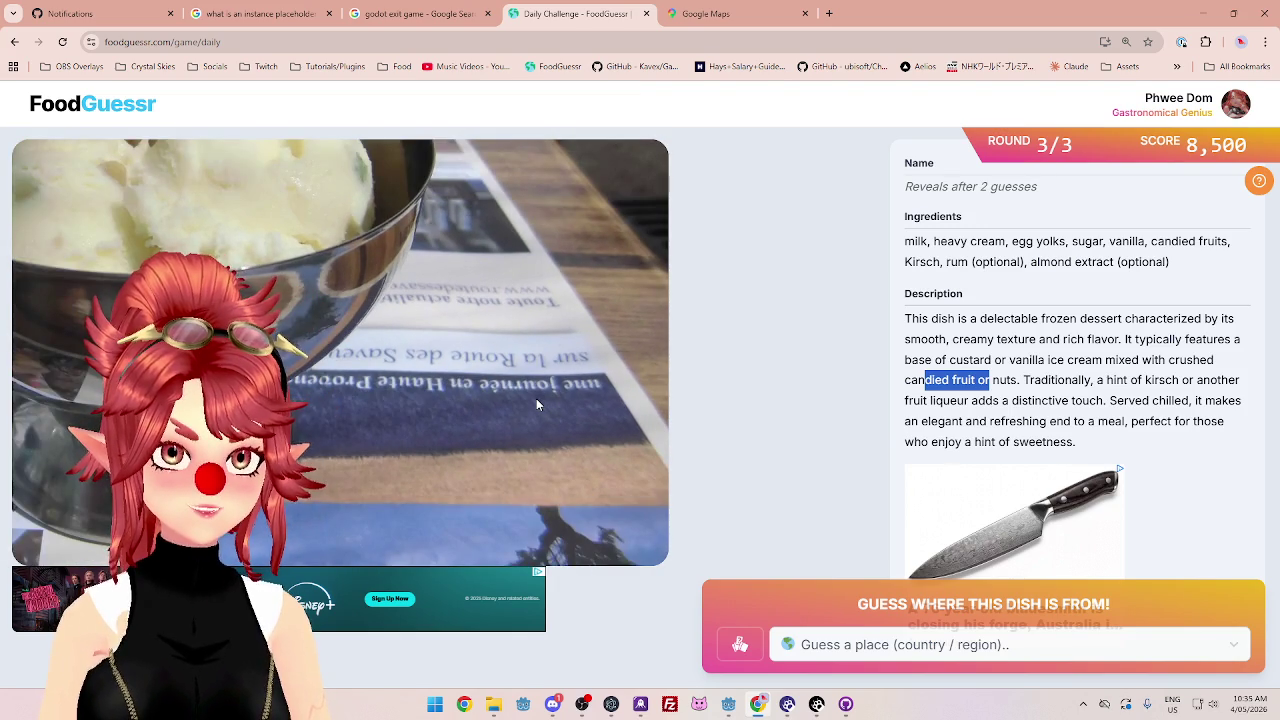
{"action": "scroll", "coordinate": [532, 405], "scroll_direction": "up", "scroll_amount": 2}
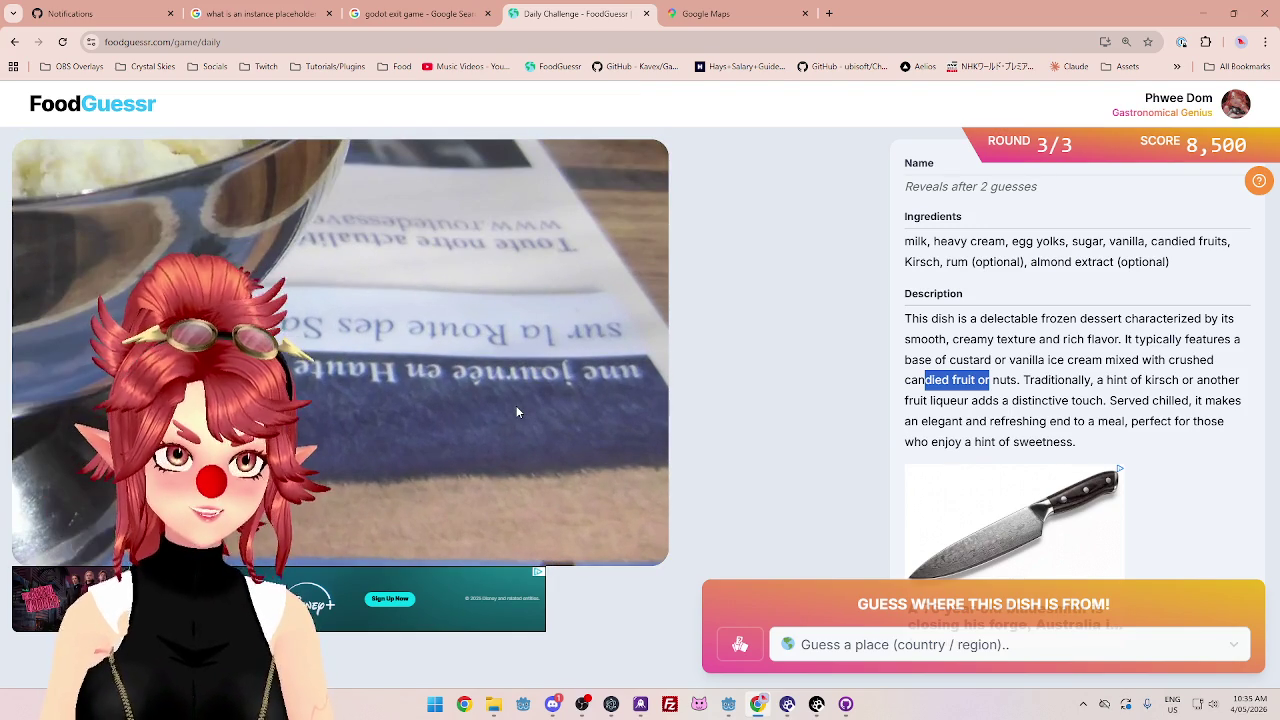
{"action": "scroll", "coordinate": [515, 410], "scroll_direction": "up", "scroll_amount": 1}
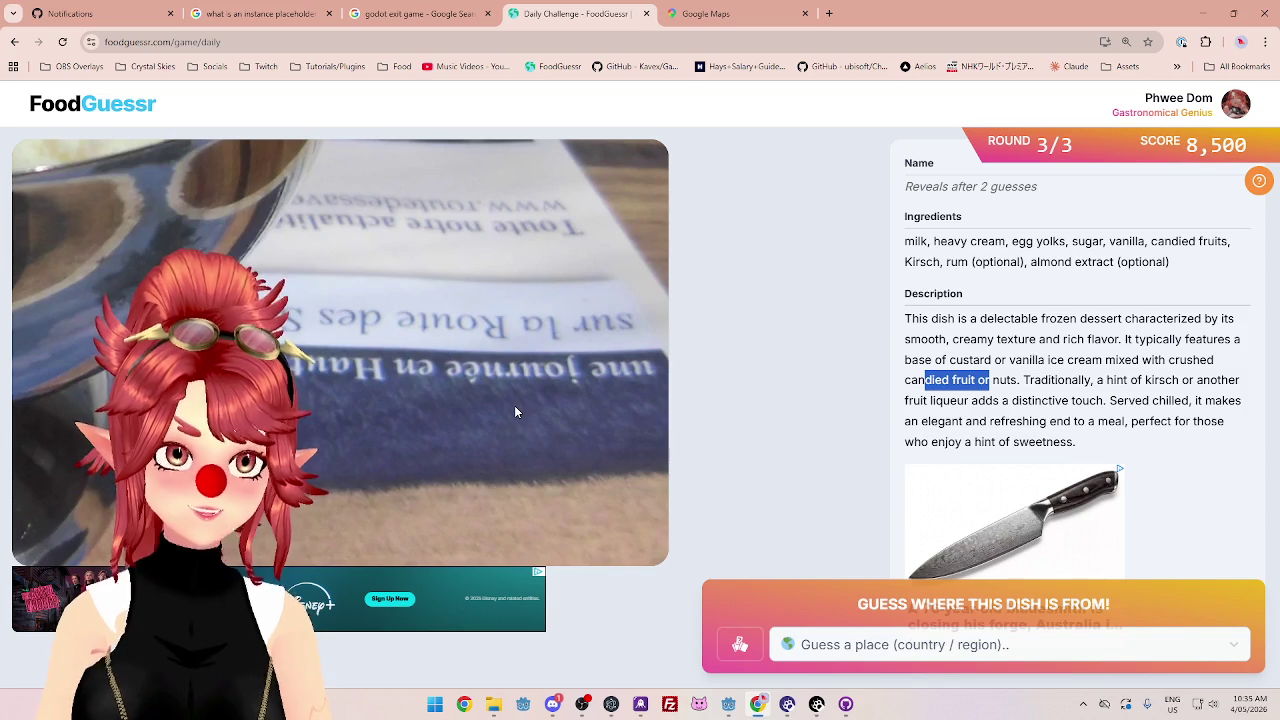
{"action": "mouse_move", "coordinate": [517, 409]}
{"action": "left_mouse_down"}
{"action": "mouse_move", "coordinate": [428, 417]}
{"action": "mouse_move", "coordinate": [500, 423]}
{"action": "mouse_move", "coordinate": [507, 446]}
{"action": "left_mouse_up"}
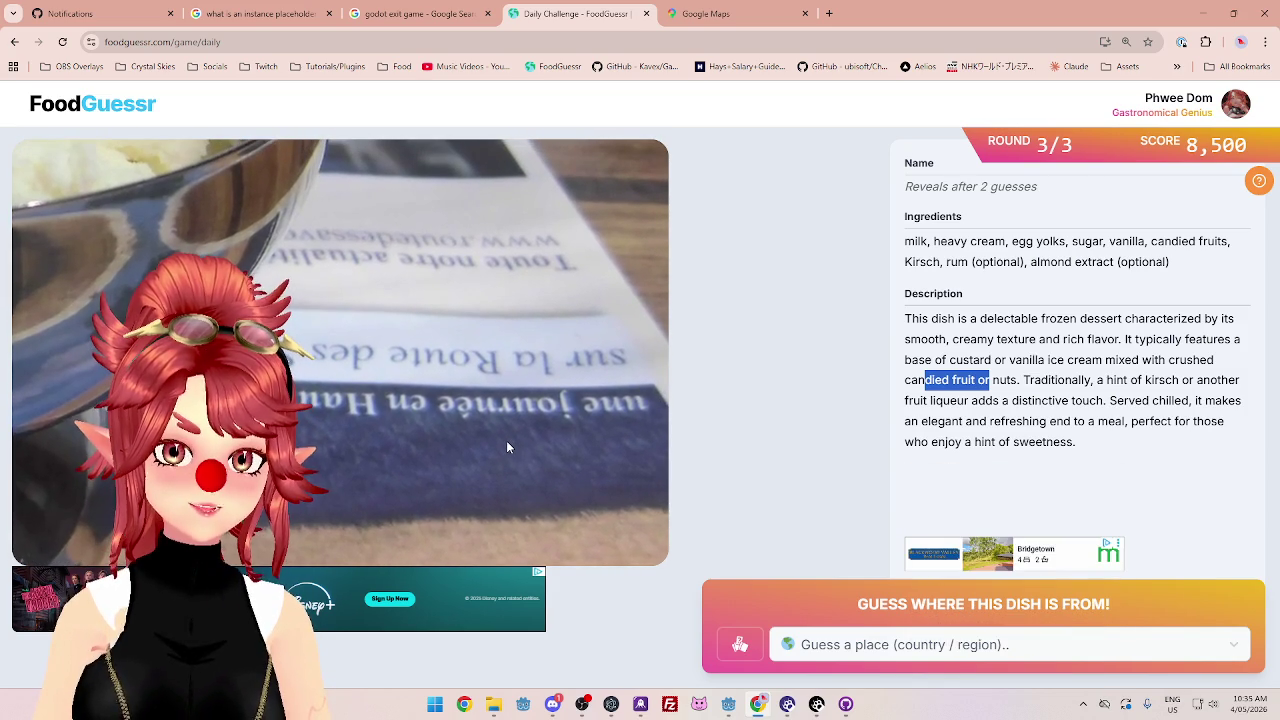
{"action": "scroll", "coordinate": [496, 385], "scroll_direction": "down", "scroll_amount": 1}
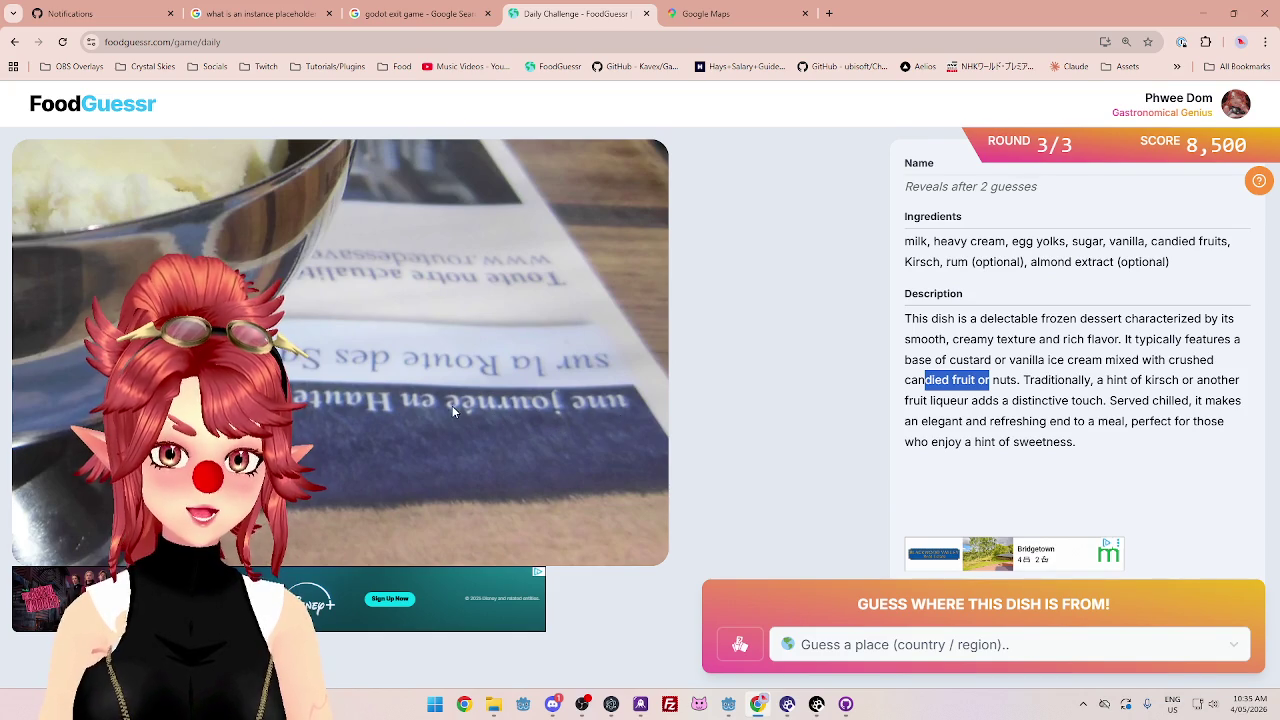
{"action": "scroll", "coordinate": [352, 414], "scroll_direction": "down", "scroll_amount": 3}
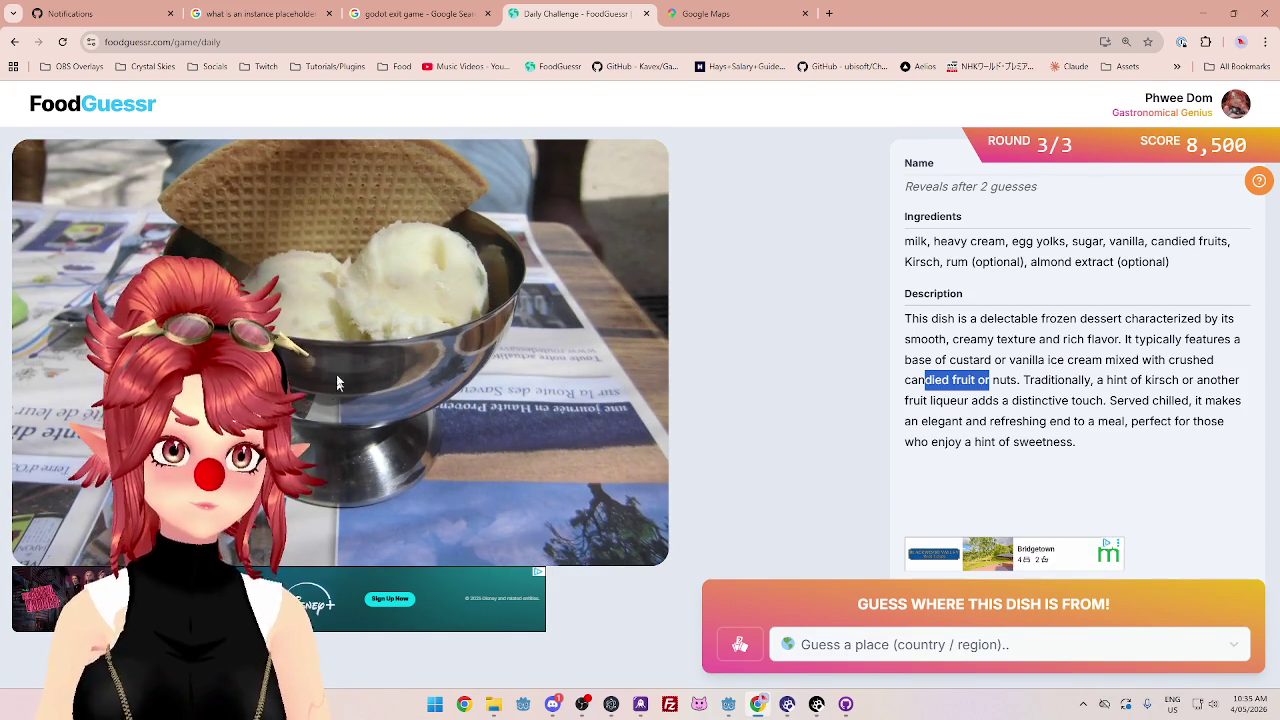
Guess France for Plombières and view the final recap totalling 13,500 of 15,000.
{"action": "left_click", "coordinate": [891, 645]}
{"action": "type", "text": "fr"}
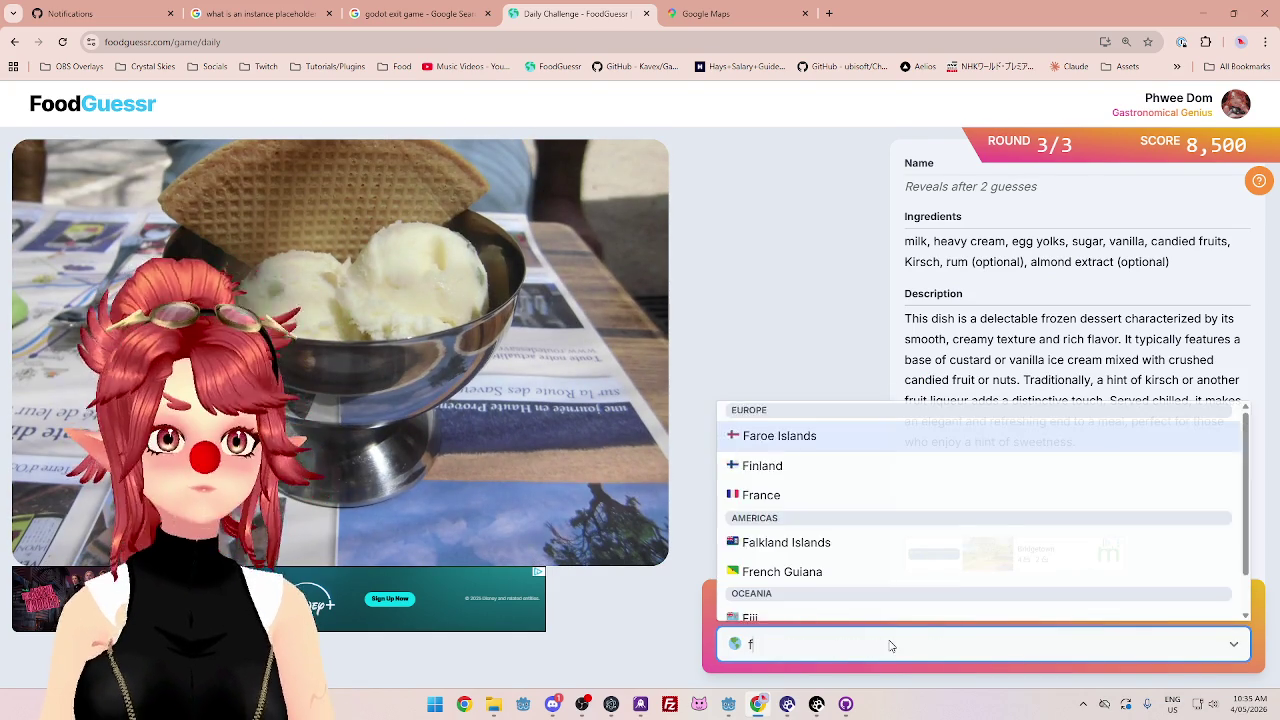
{"action": "key", "text": "Return"}
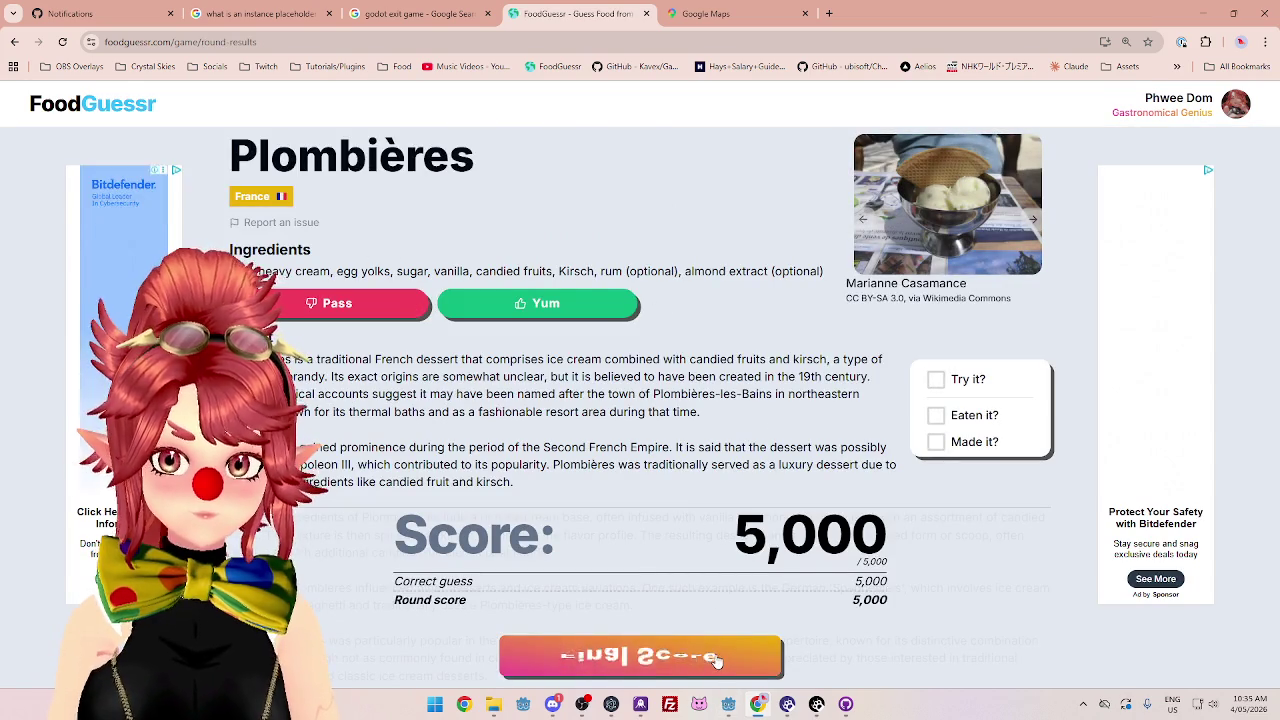
{"action": "left_click", "coordinate": [717, 659]}
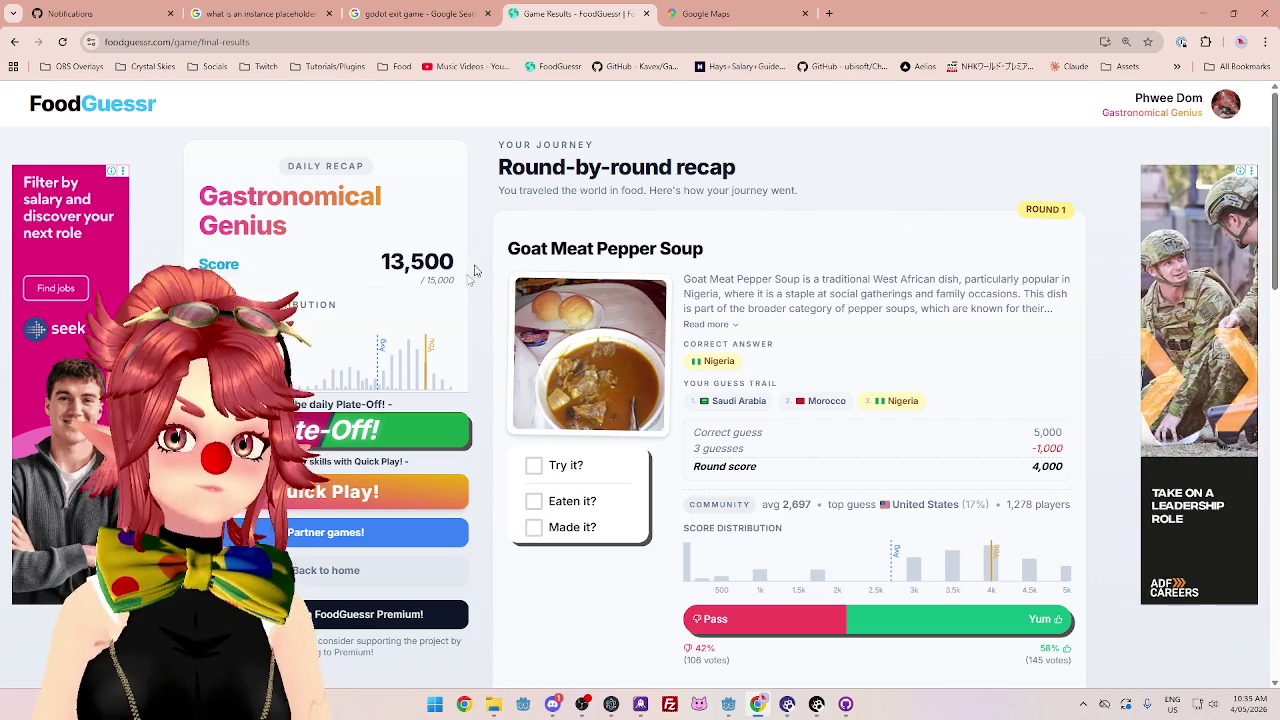
{"action": "mouse_move", "coordinate": [376, 377]}
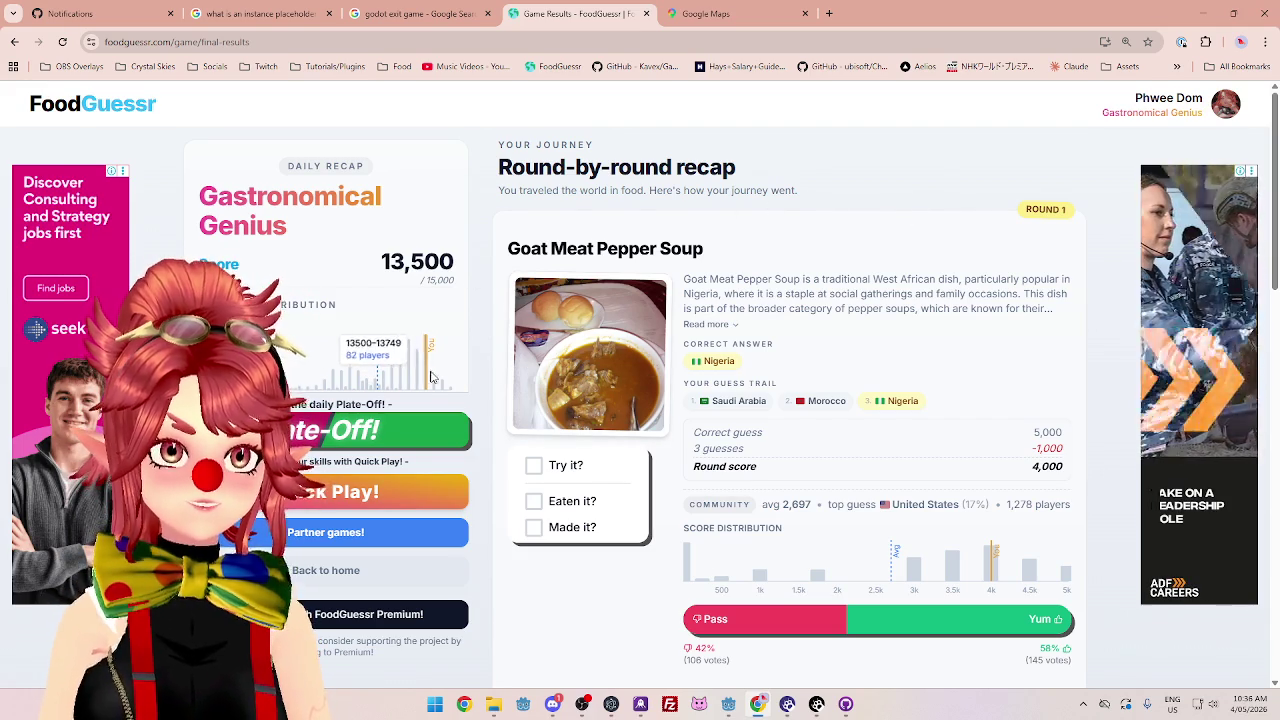
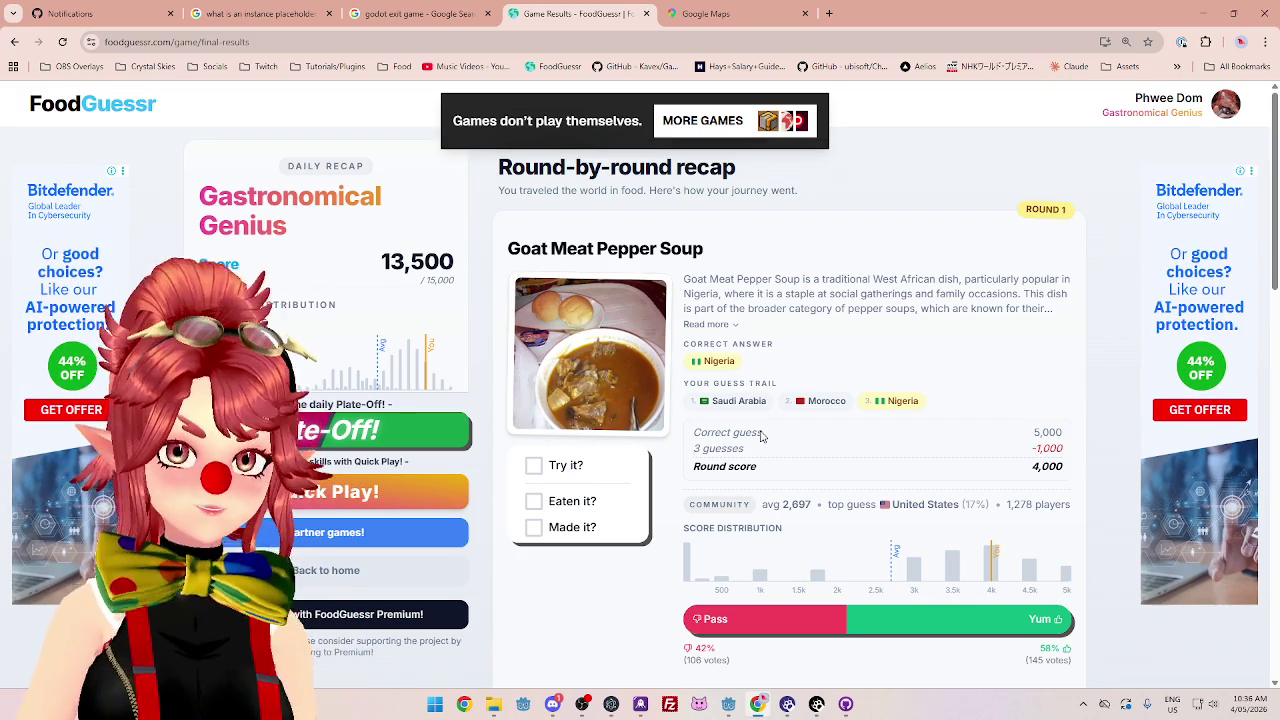
Close the FoodGuessr and Google Maps tabs and minimize Chrome to reveal Godot.
{"action": "left_click", "coordinate": [645, 15]}
{"action": "left_click", "coordinate": [645, 15]}
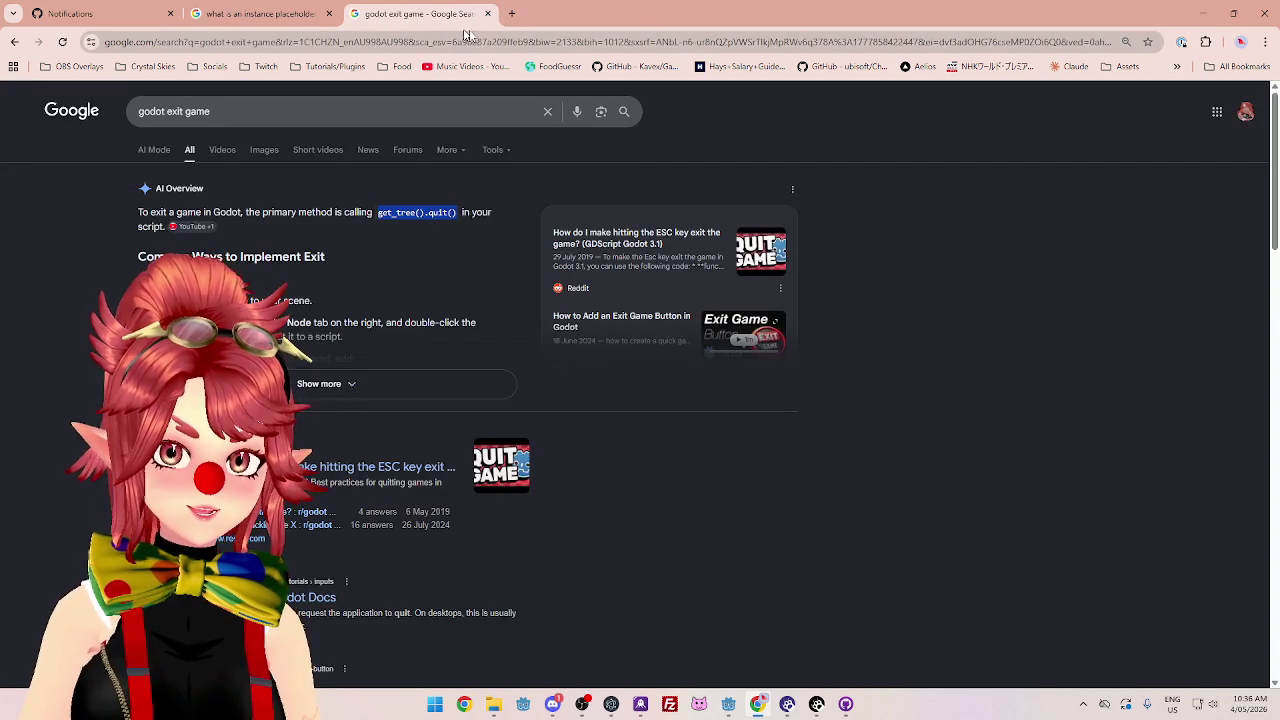
{"action": "left_click", "coordinate": [1202, 14]}
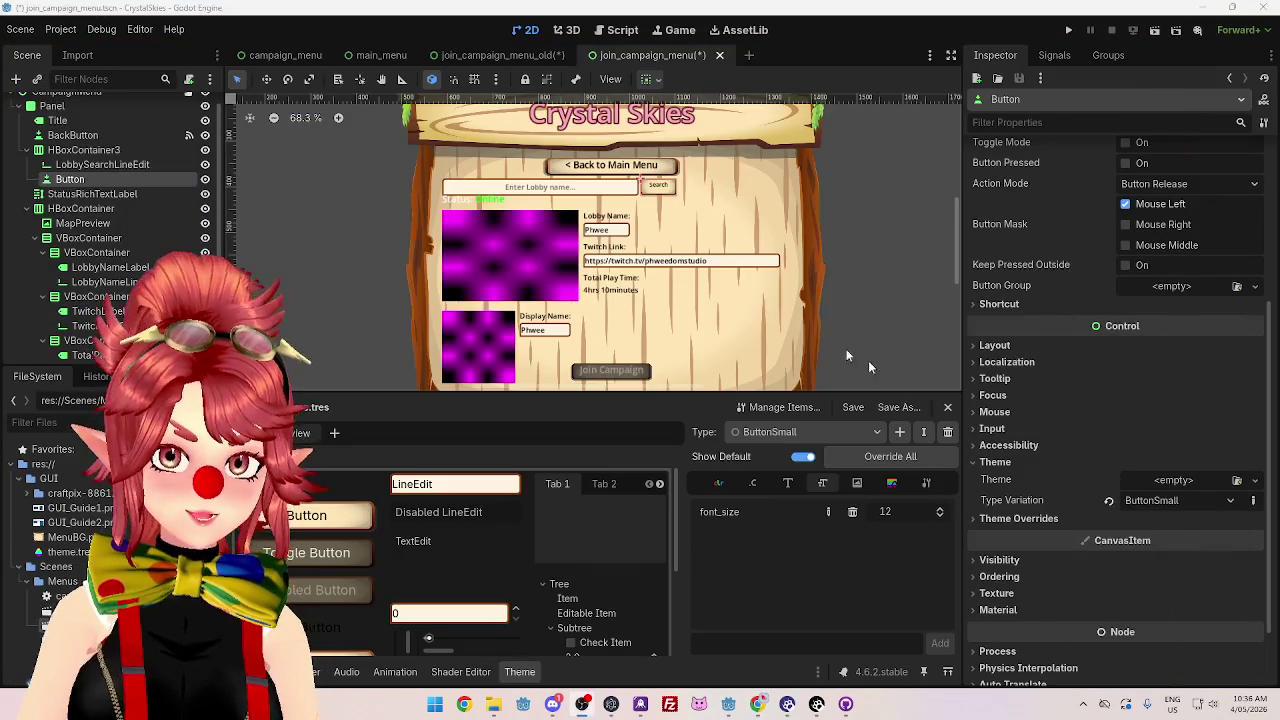
Inspect the lobby search field's layout, then narrow HBoxContainer3 from 541 to 515 px.
{"action": "scroll", "coordinate": [563, 187], "scroll_direction": "down", "scroll_amount": 1}
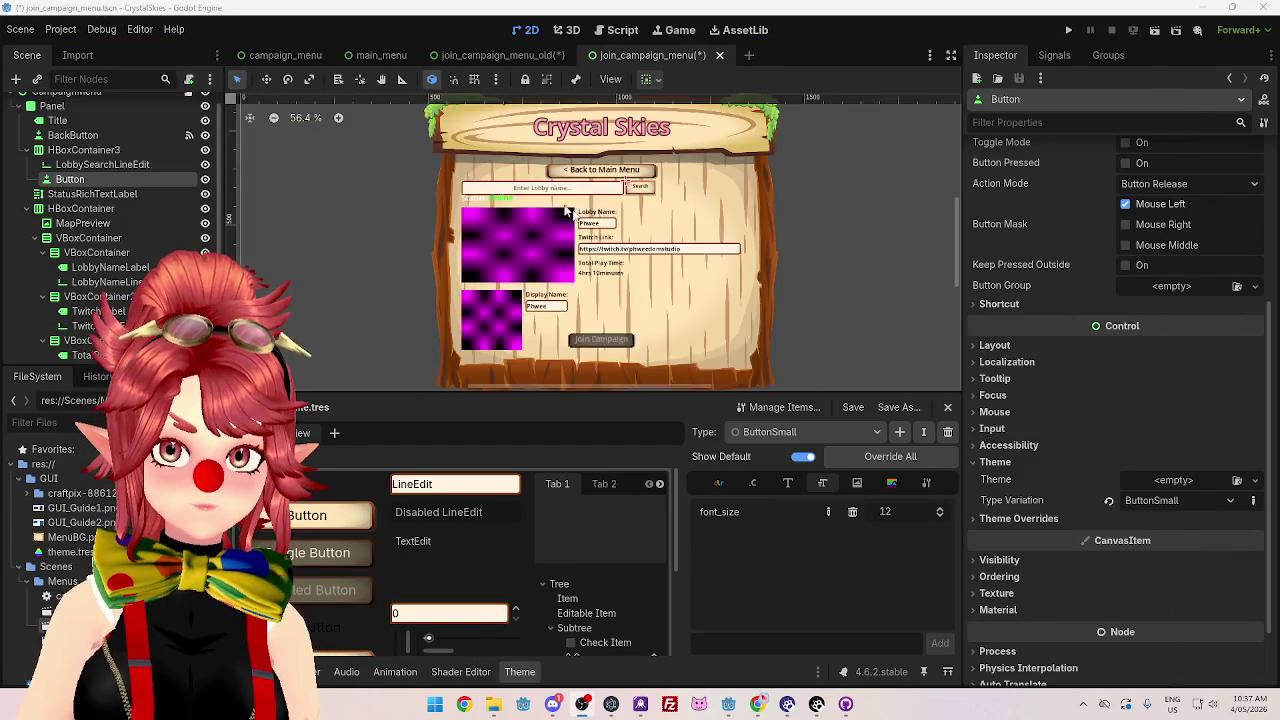
{"action": "scroll", "coordinate": [520, 206], "scroll_direction": "down", "scroll_amount": 1}
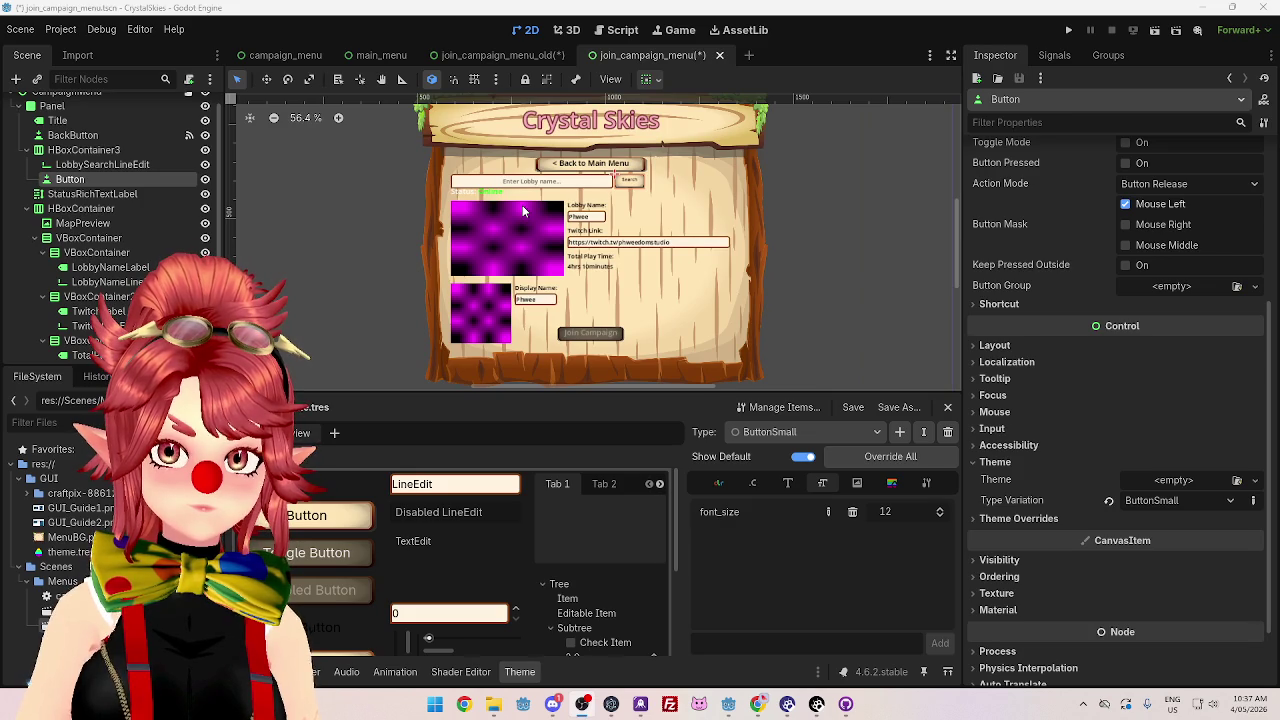
{"action": "scroll", "coordinate": [522, 205], "scroll_direction": "up", "scroll_amount": 8}
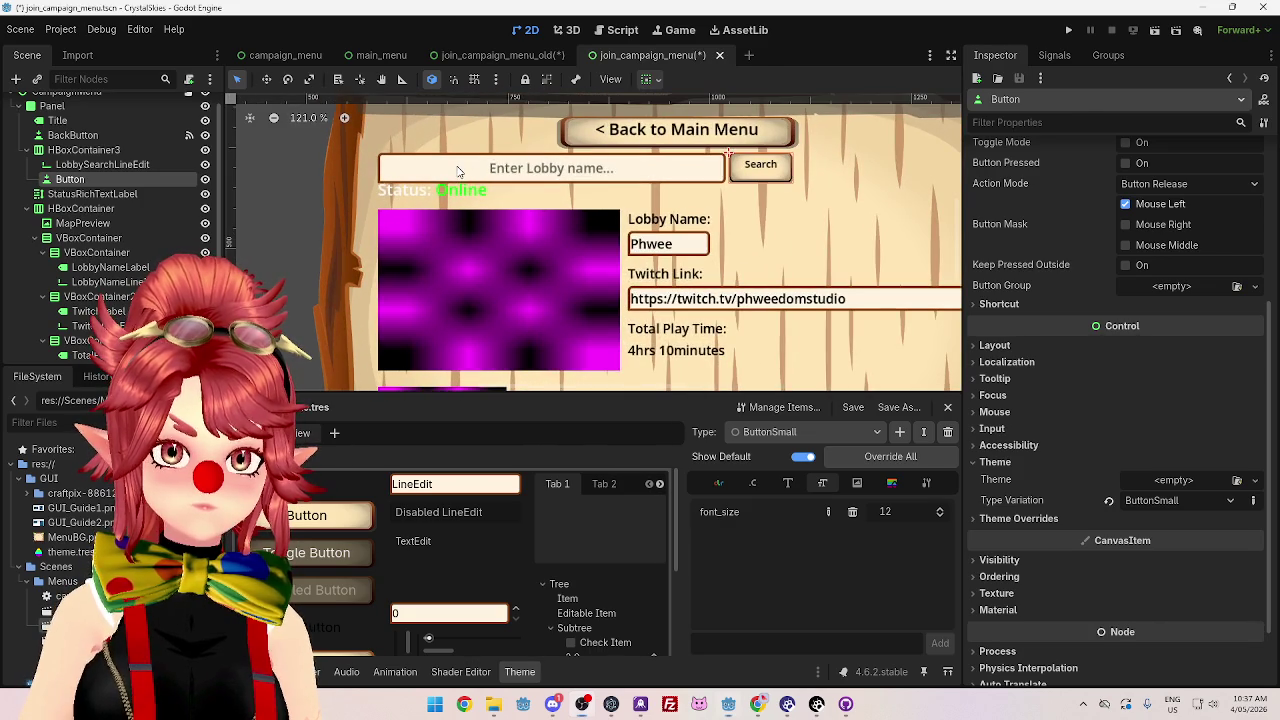
{"action": "left_click", "coordinate": [460, 170]}
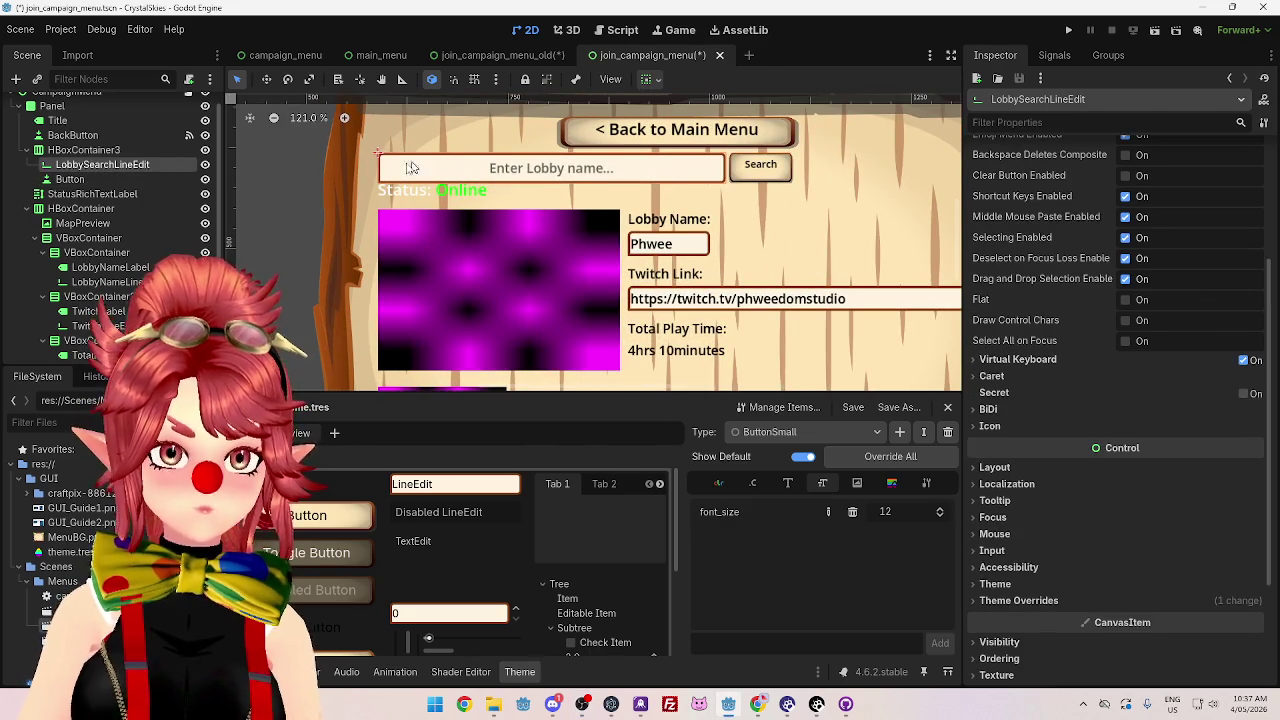
{"action": "left_click", "coordinate": [992, 468]}
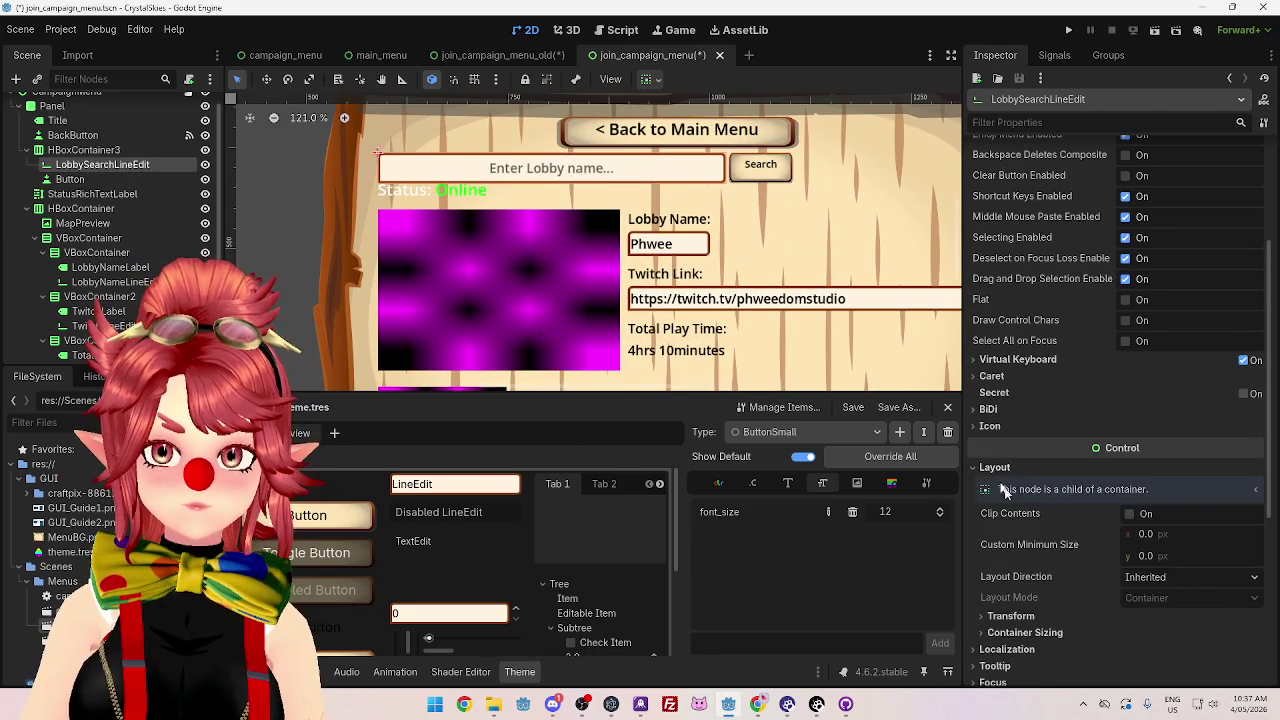
{"action": "left_click", "coordinate": [1010, 616]}
{"action": "scroll", "coordinate": [1037, 494], "scroll_direction": "down", "scroll_amount": 5}
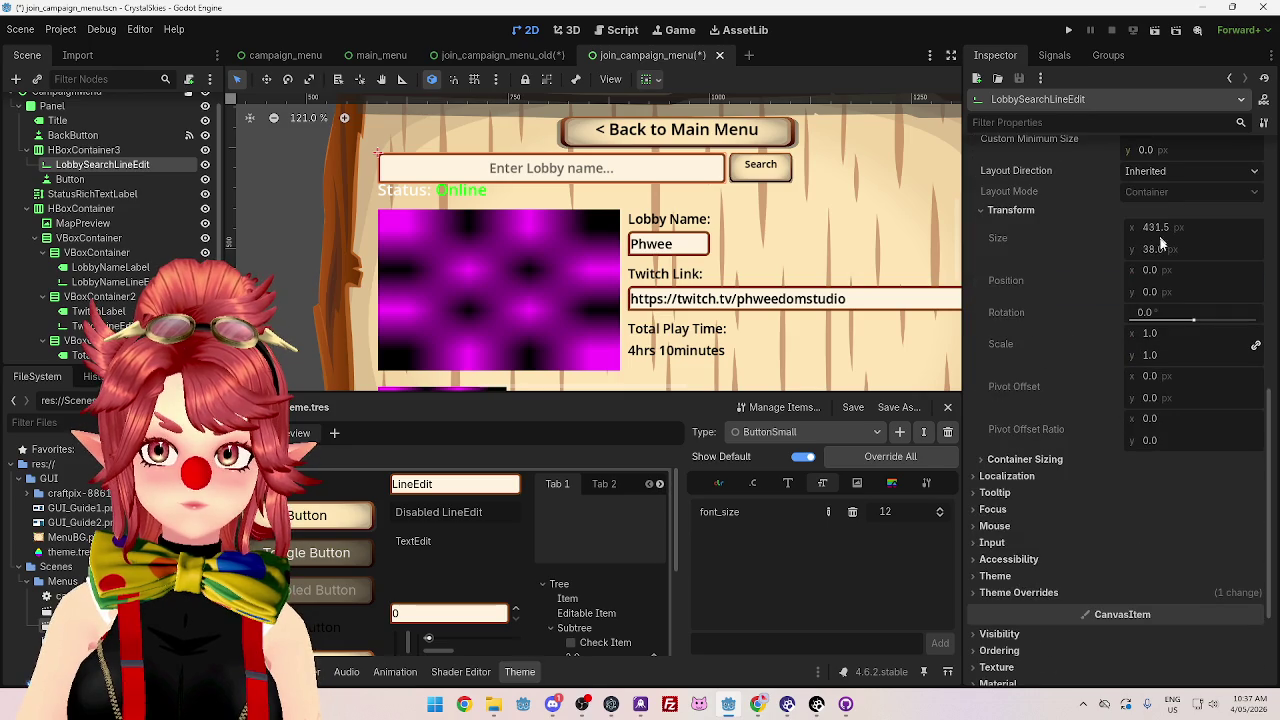
{"action": "key", "text": "ctrl+minus"}
{"action": "key", "text": "ctrl+minus"}
{"action": "key", "text": "ctrl+minus"}
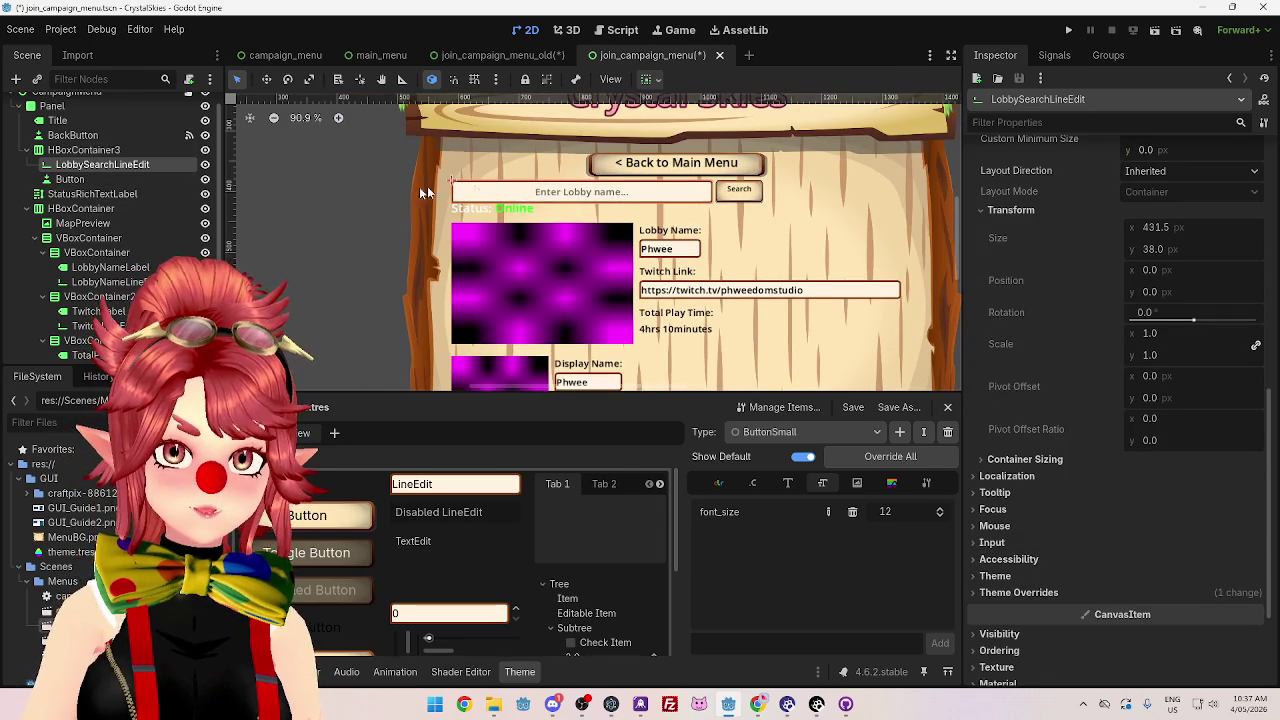
{"action": "left_click", "coordinate": [78, 151]}
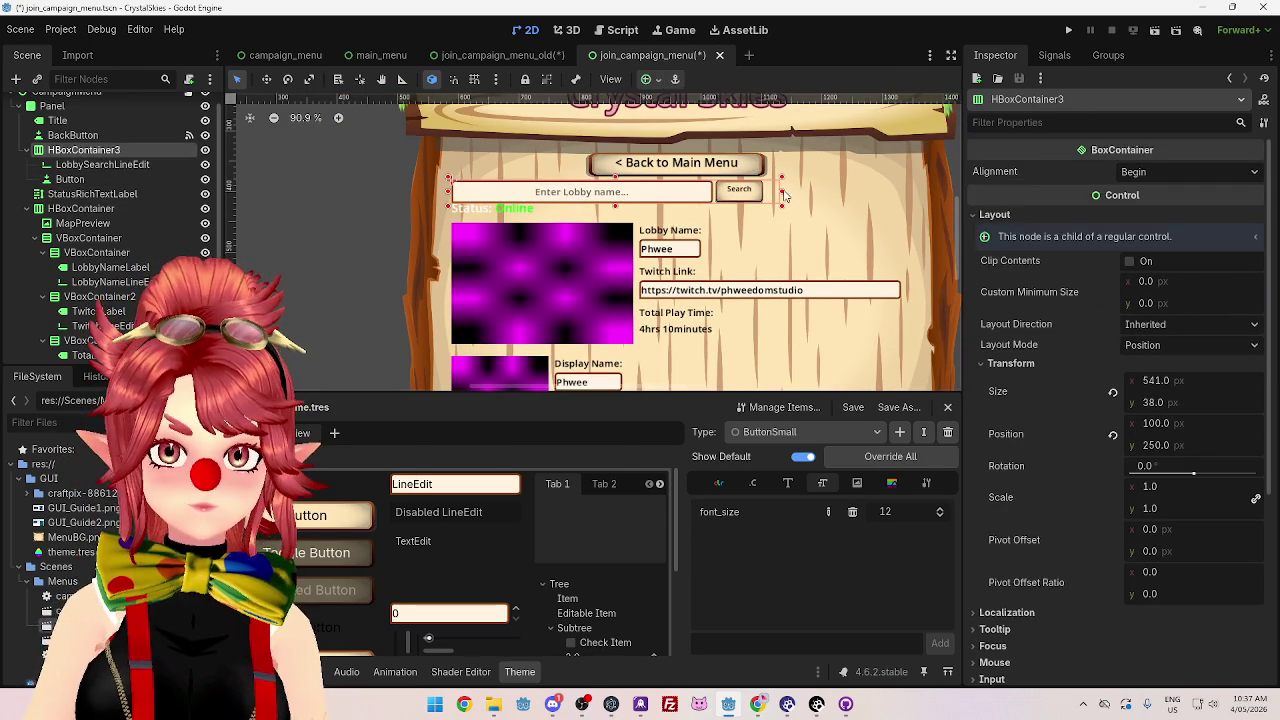
{"action": "left_click_drag", "start_coordinate": [783, 196], "coordinate": [692, 182]}
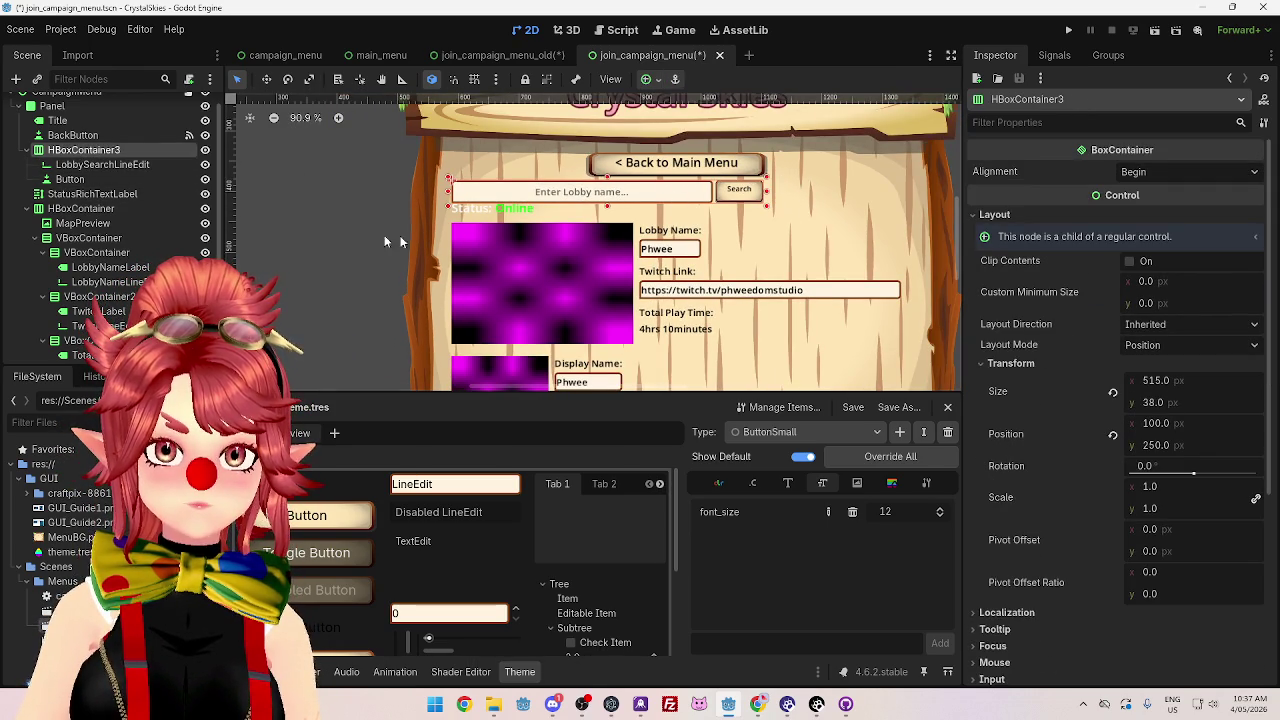
Reselect LobbySearchLineEdit and expand its Theme Overrides > Constants in the Inspector.
{"action": "left_click", "coordinate": [100, 164]}
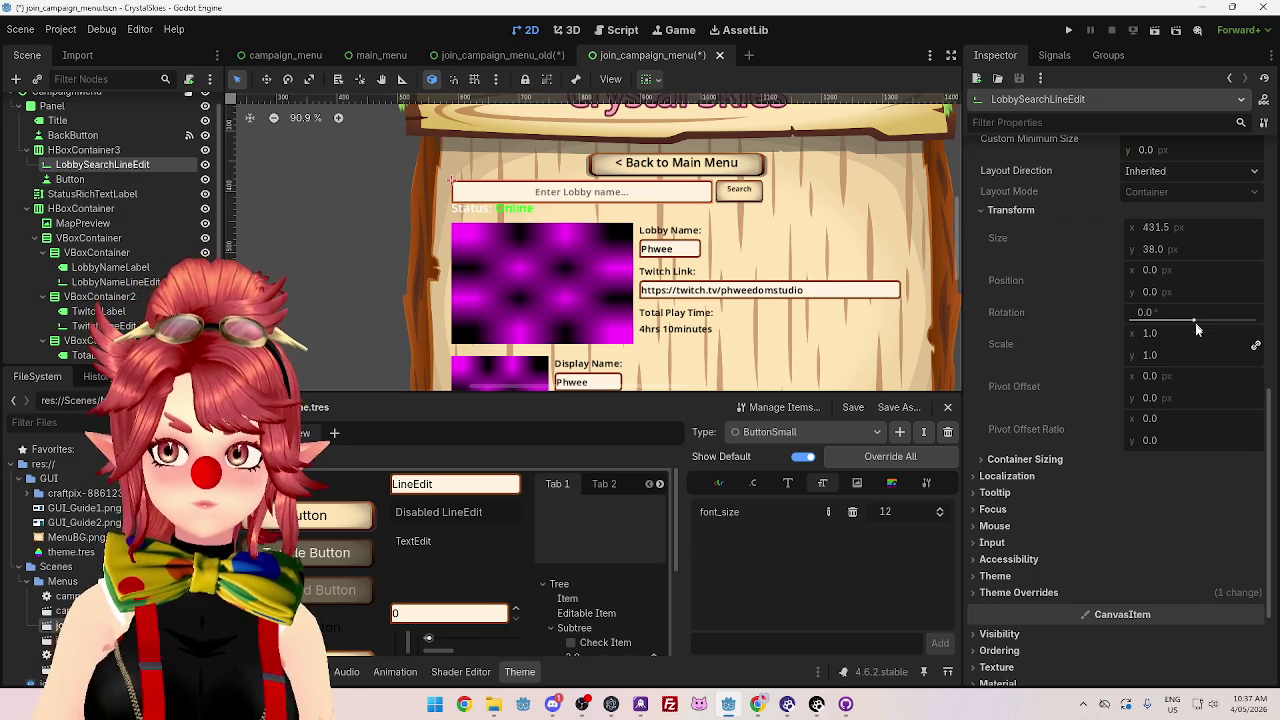
{"action": "scroll", "coordinate": [1061, 331], "scroll_direction": "up", "scroll_amount": 15}
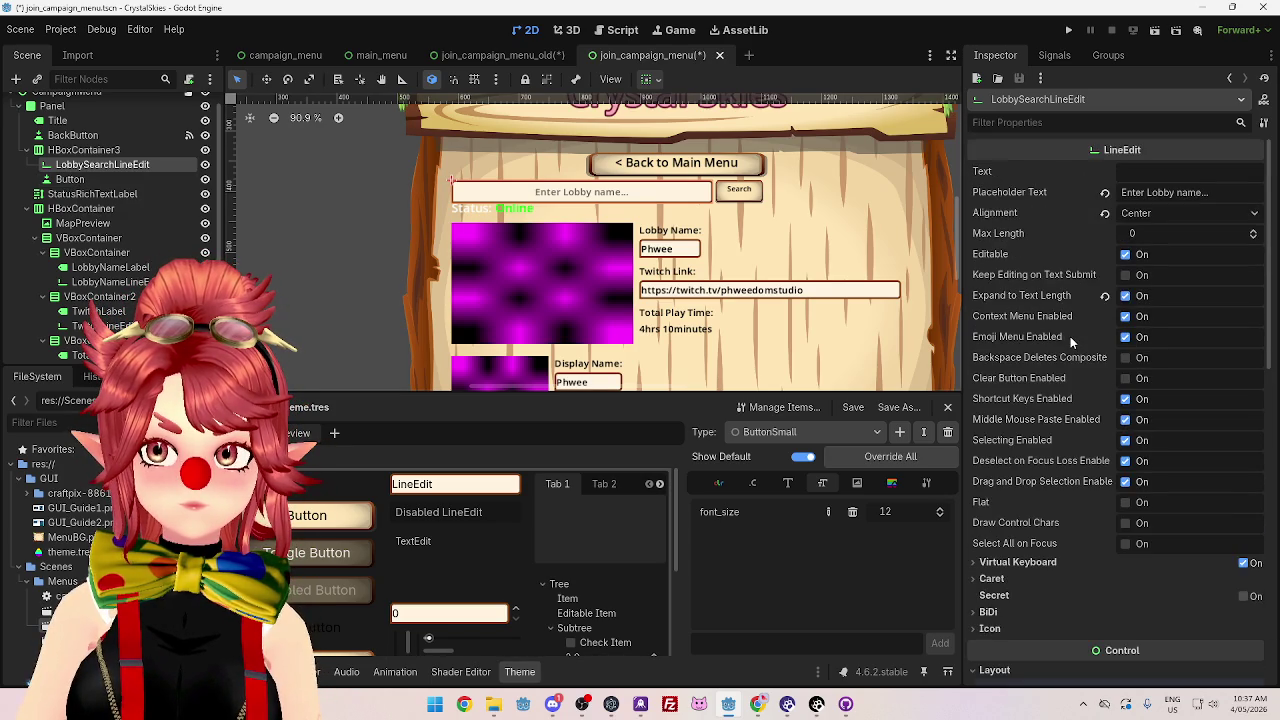
{"action": "scroll", "coordinate": [1070, 336], "scroll_direction": "down", "scroll_amount": 10}
{"action": "scroll", "coordinate": [1114, 420], "scroll_direction": "down", "scroll_amount": 3}
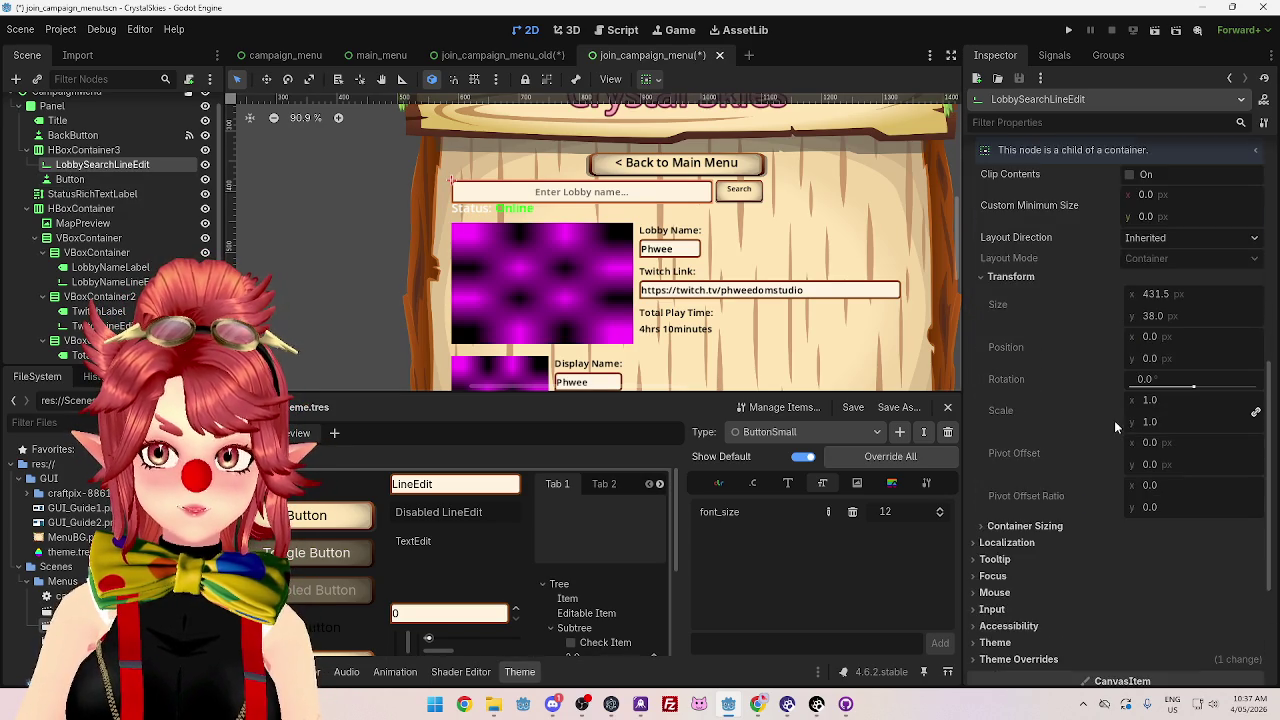
{"action": "scroll", "coordinate": [1122, 258], "scroll_direction": "down", "scroll_amount": 4}
{"action": "left_click", "coordinate": [1016, 326]}
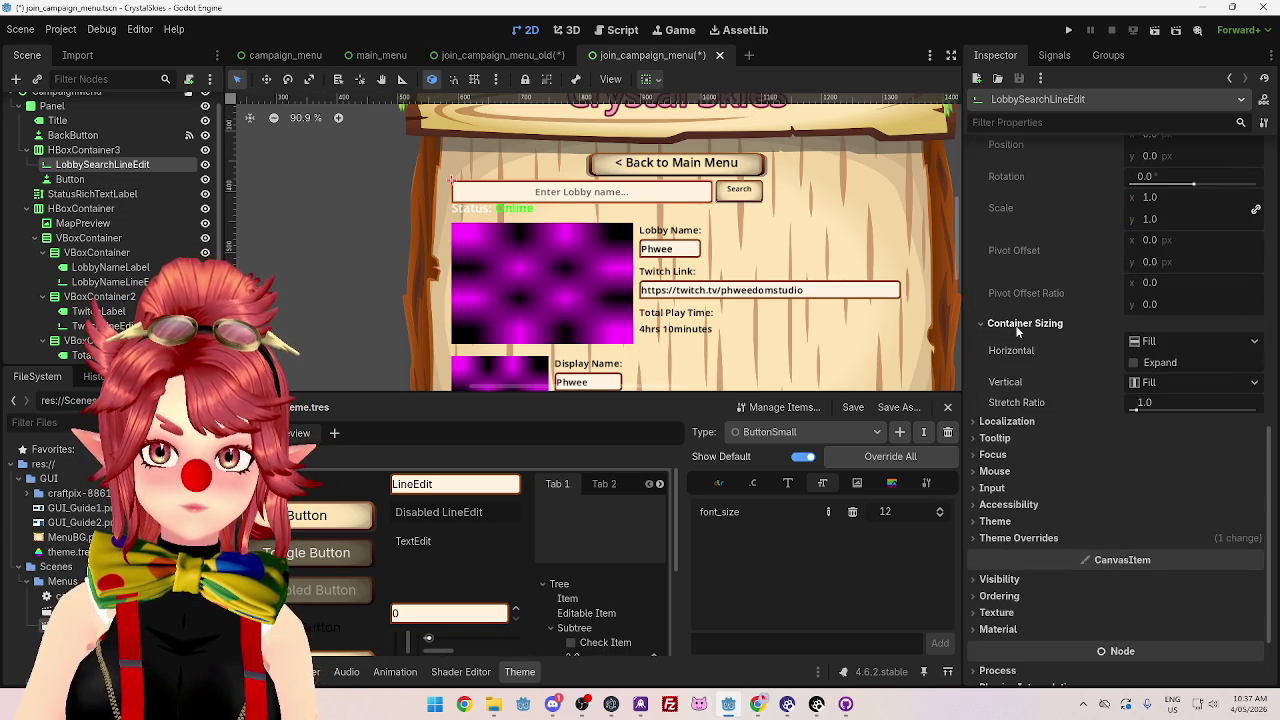
{"action": "left_click", "coordinate": [1017, 330]}
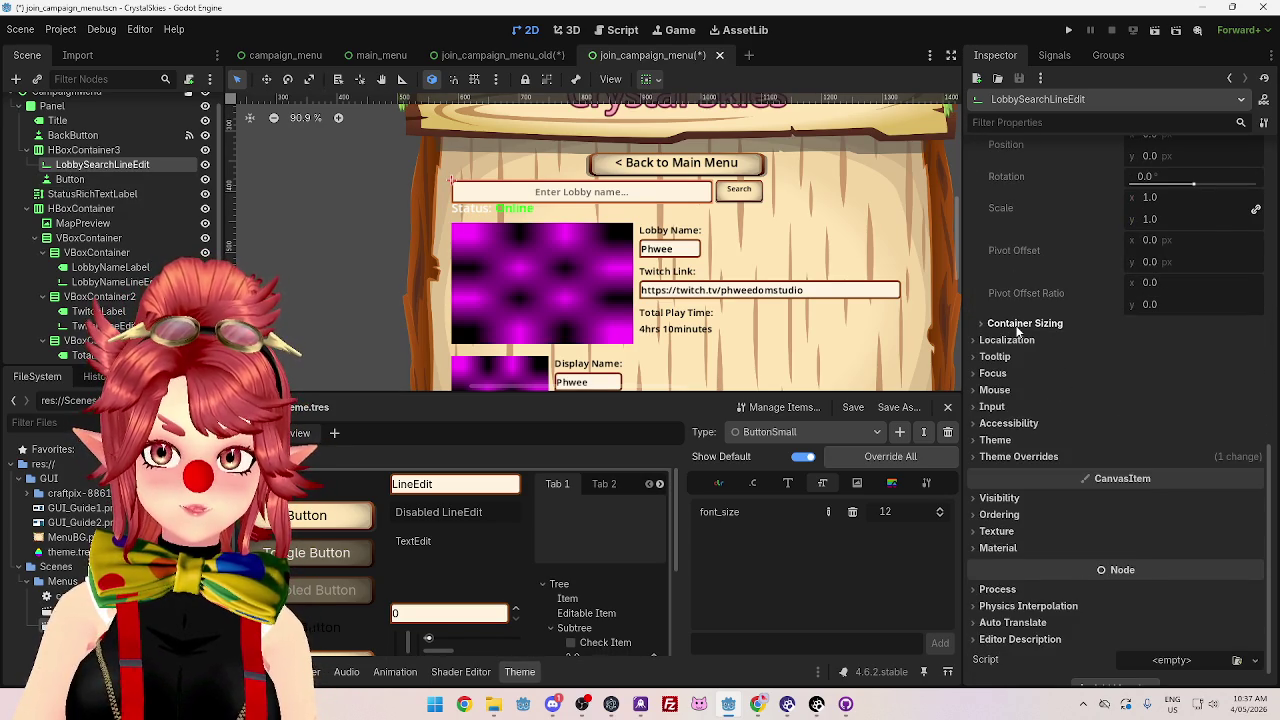
{"action": "left_click", "coordinate": [999, 460]}
{"action": "left_click", "coordinate": [1010, 489]}
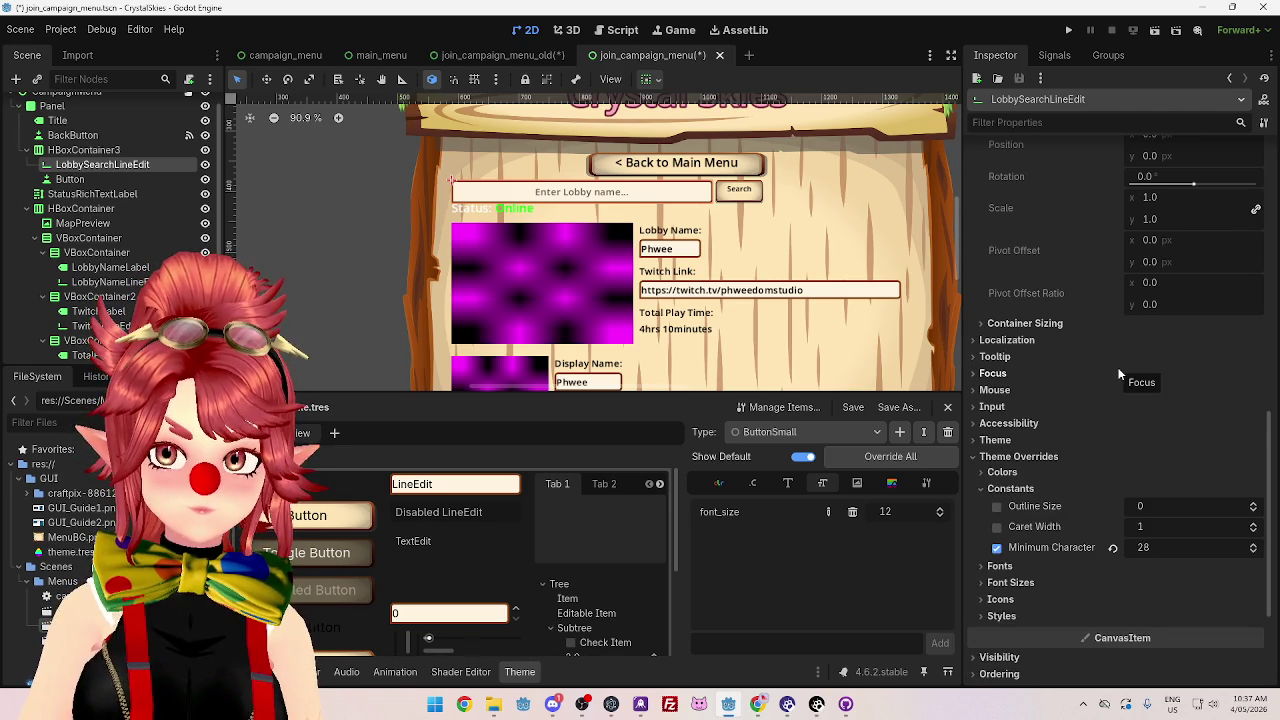
{"action": "scroll", "coordinate": [1120, 374], "scroll_direction": "up", "scroll_amount": 3}
{"action": "scroll", "coordinate": [1120, 374], "scroll_direction": "down", "scroll_amount": 3}
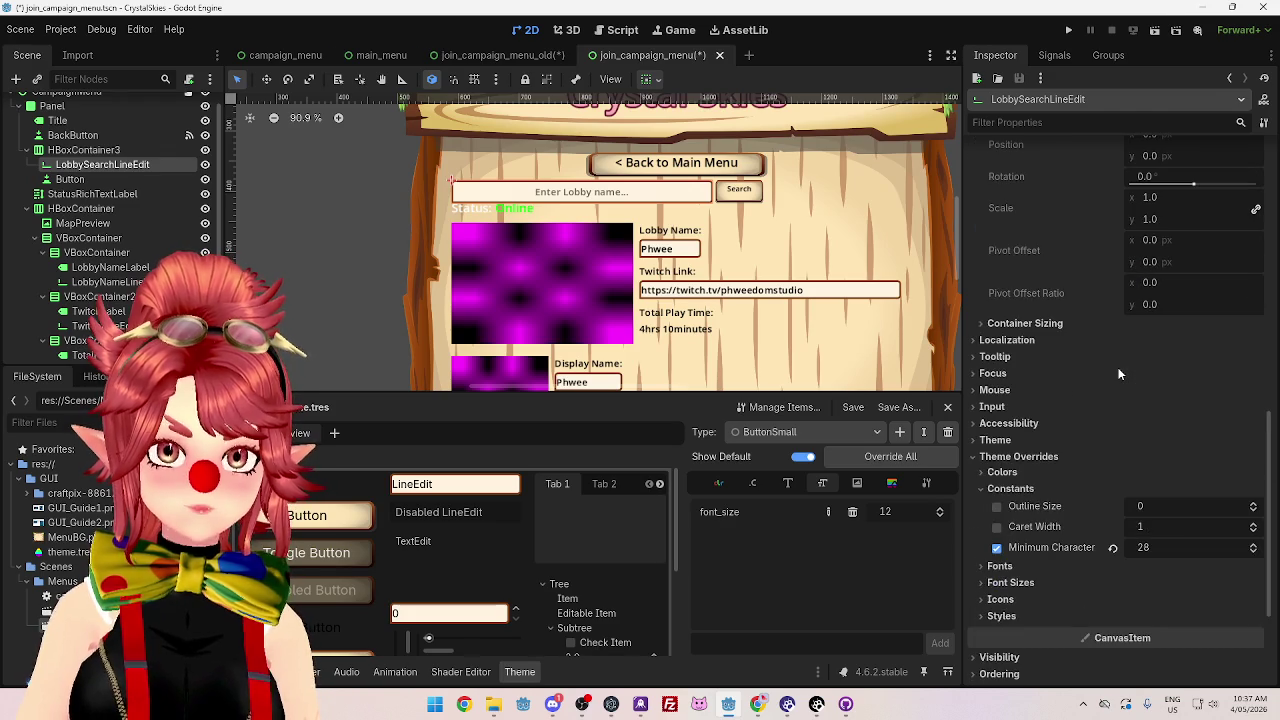
Set the search field's Minimum Character theme constant to 3.
{"action": "left_click", "coordinate": [1170, 547]}
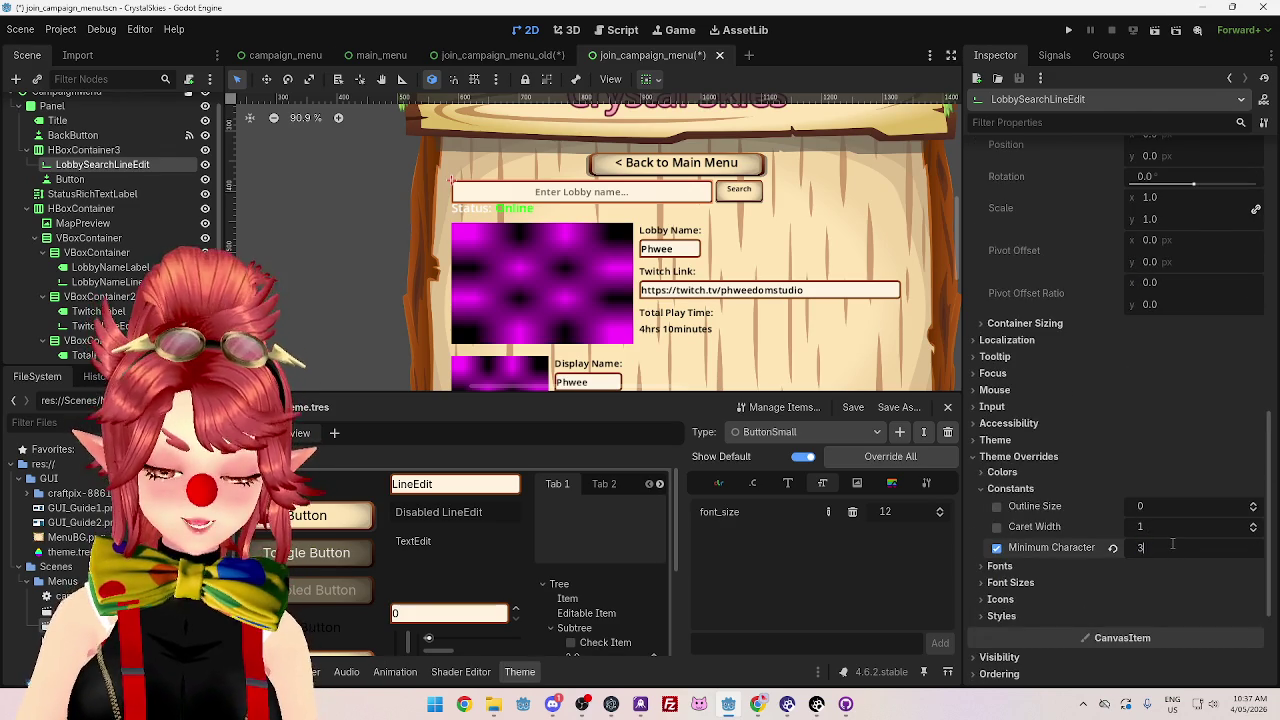
{"action": "key", "text": "Return"}
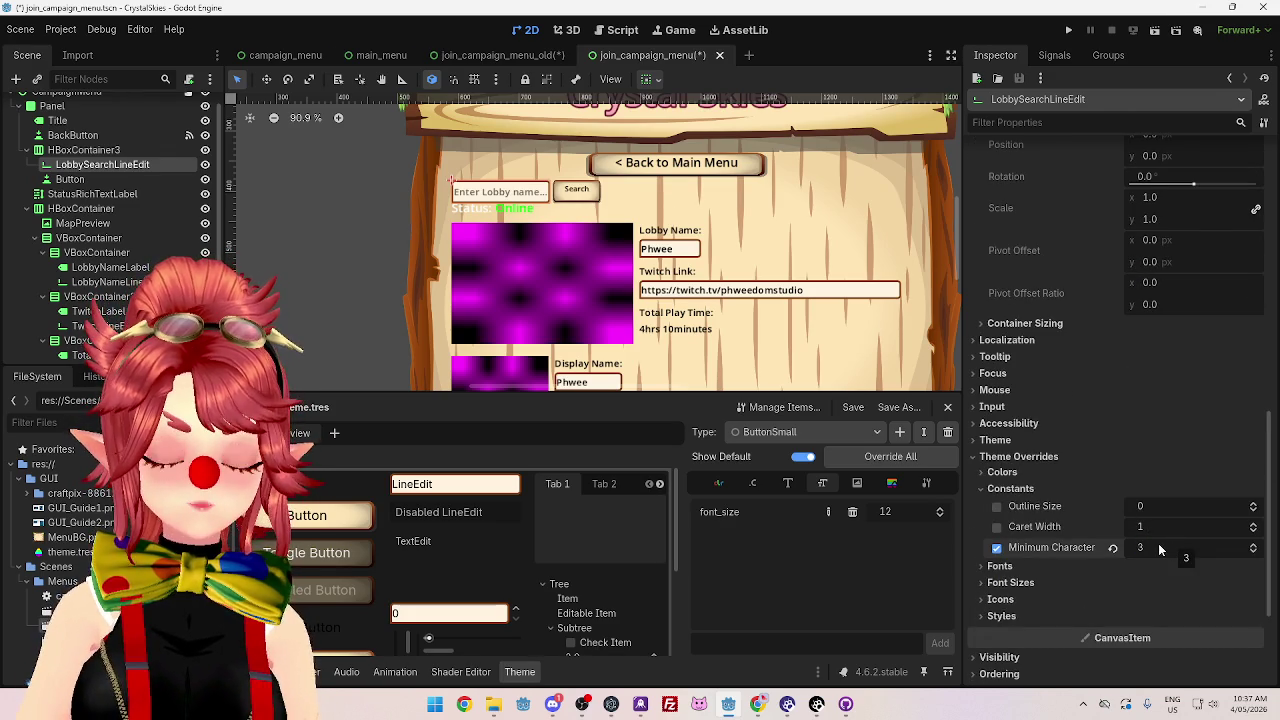
{"action": "left_click", "coordinate": [1160, 548]}
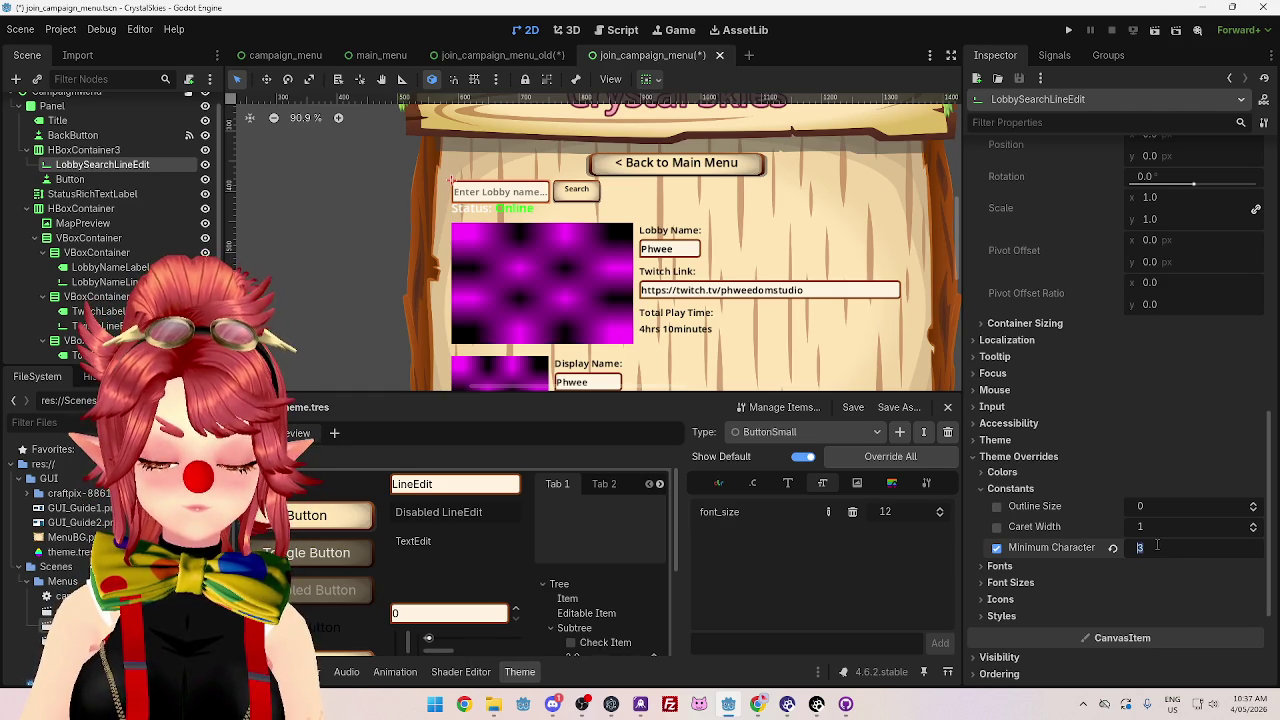
{"action": "type", "text": "4"}
Check BackButton's signals, test-run the game, exit, and switch to main_menu.
{"action": "left_click", "coordinate": [674, 170]}
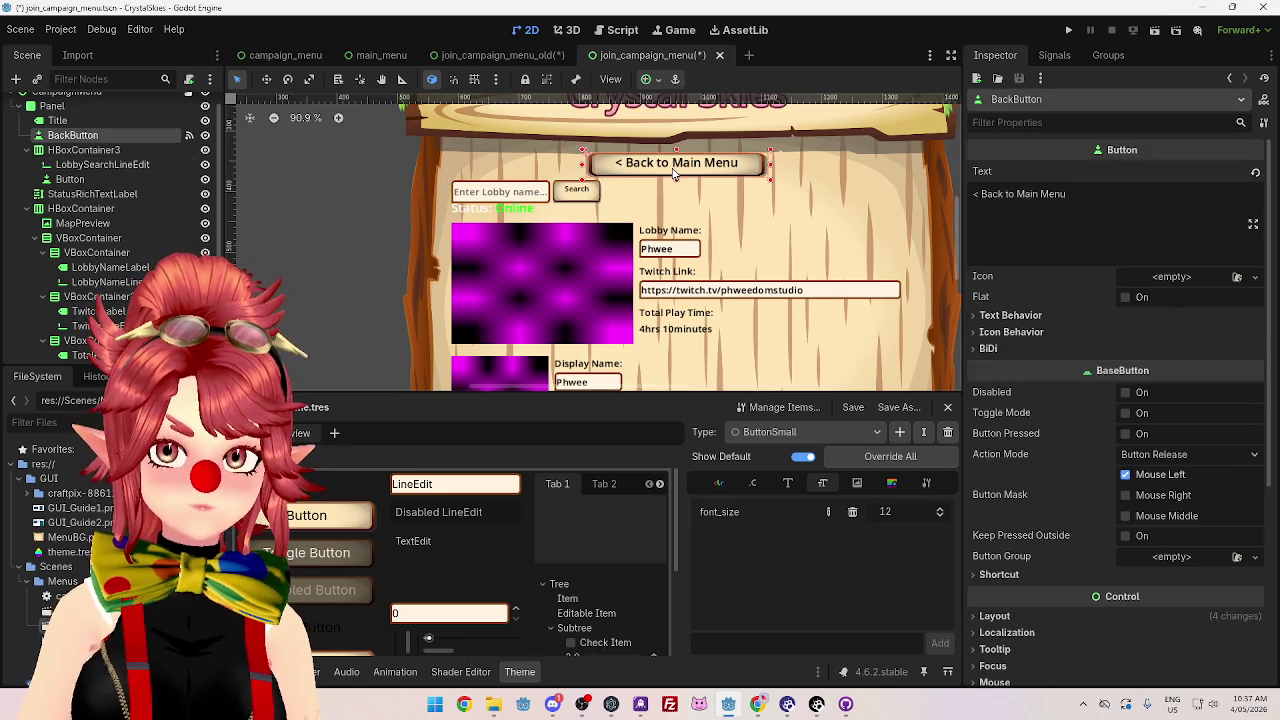
{"action": "left_click", "coordinate": [1055, 56]}
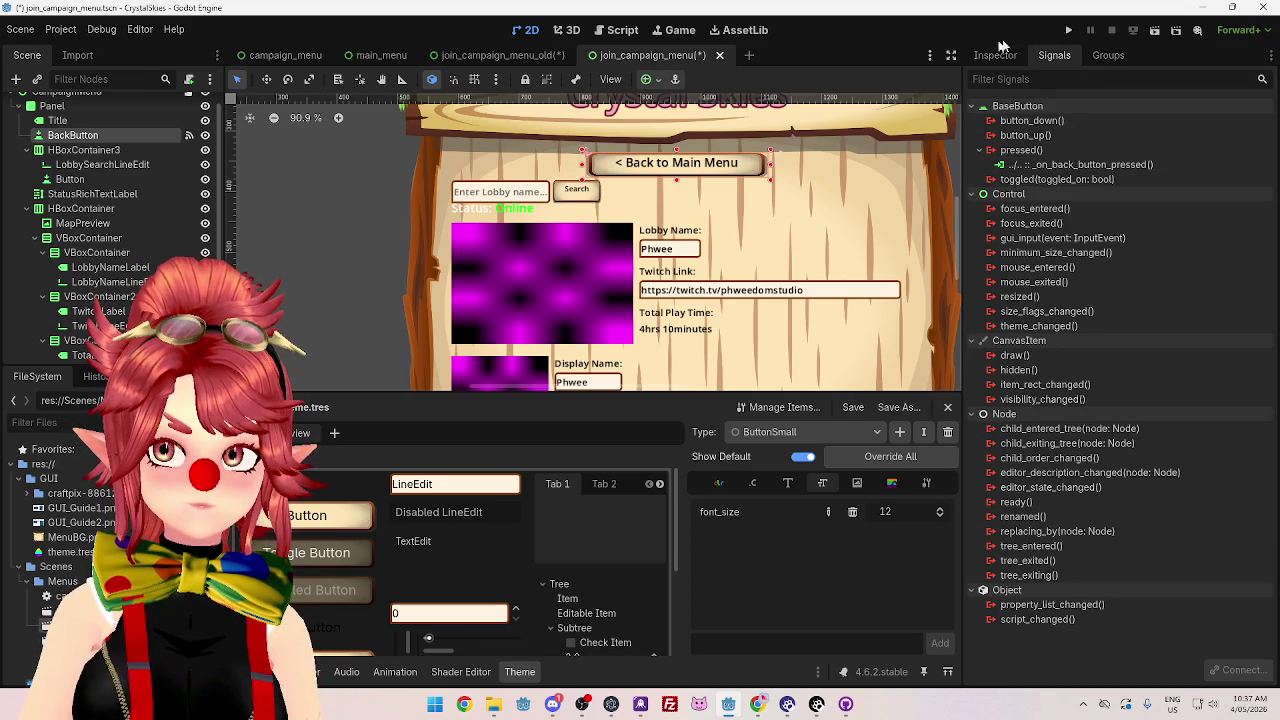
{"action": "left_click", "coordinate": [1068, 30]}
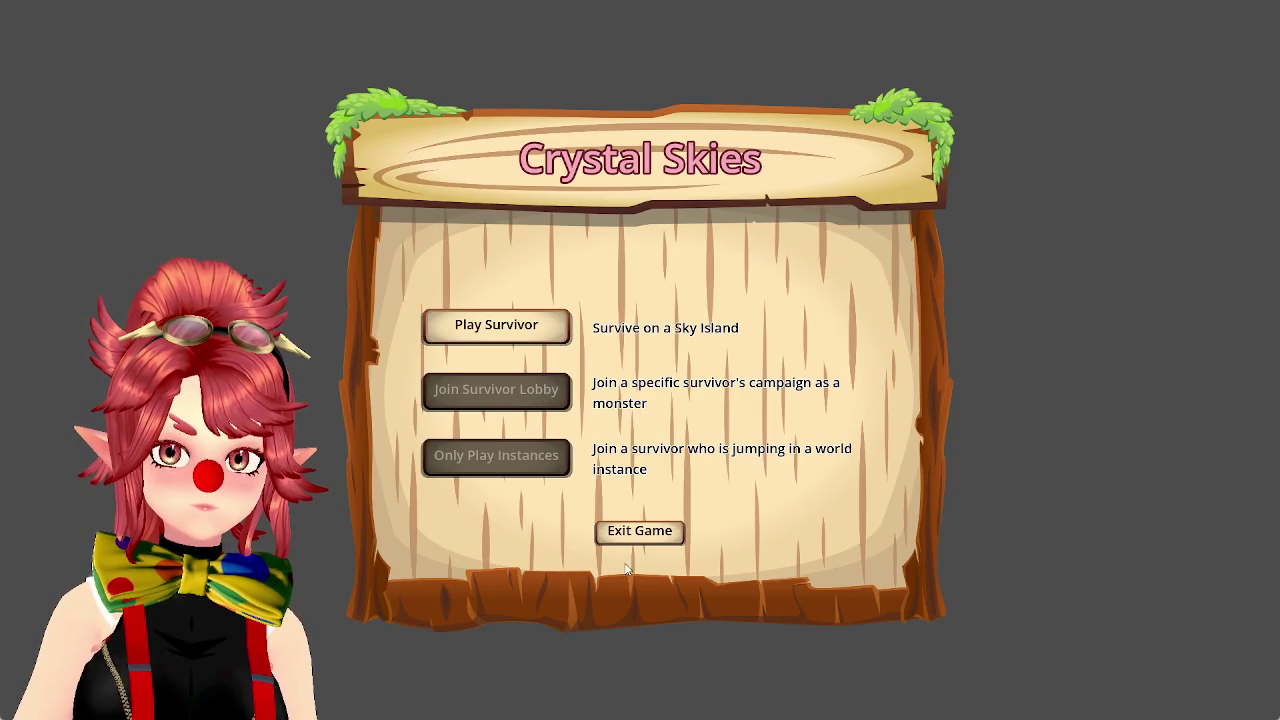
{"action": "left_click", "coordinate": [636, 532]}
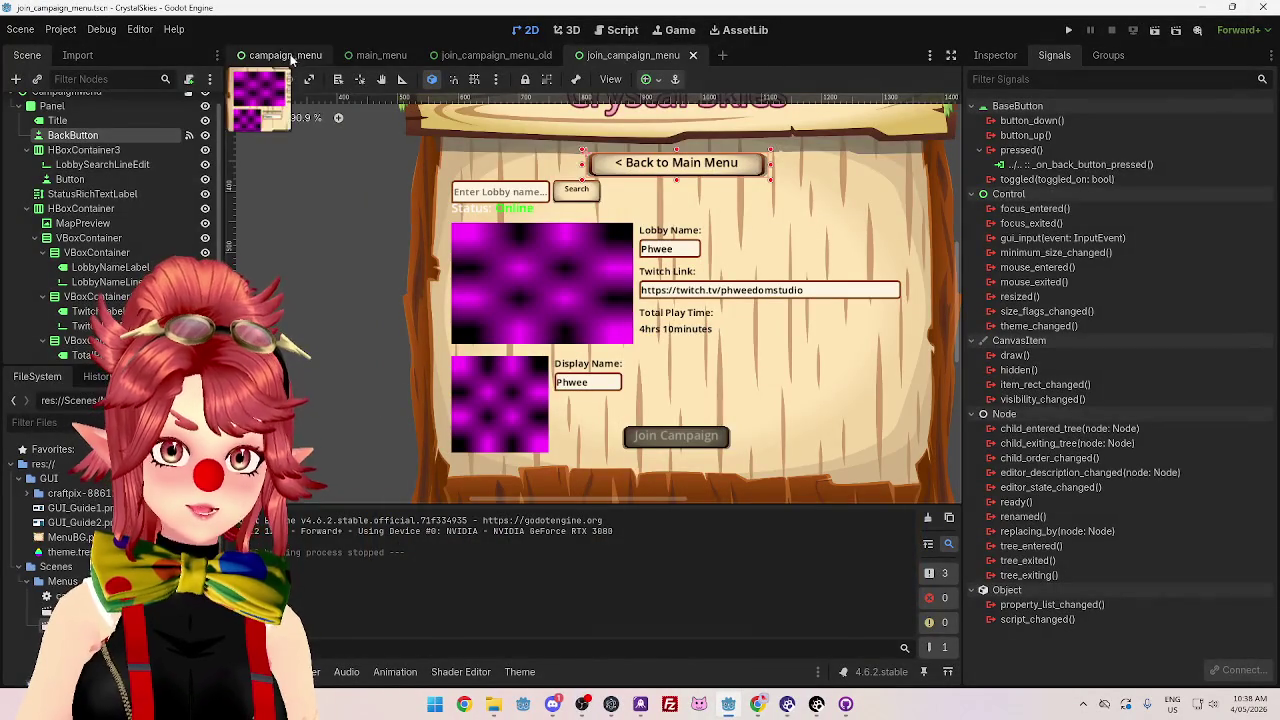
{"action": "left_click", "coordinate": [381, 55]}
Enable JoinButton and connect its pressed() signal to a new function.
{"action": "left_click", "coordinate": [539, 301]}
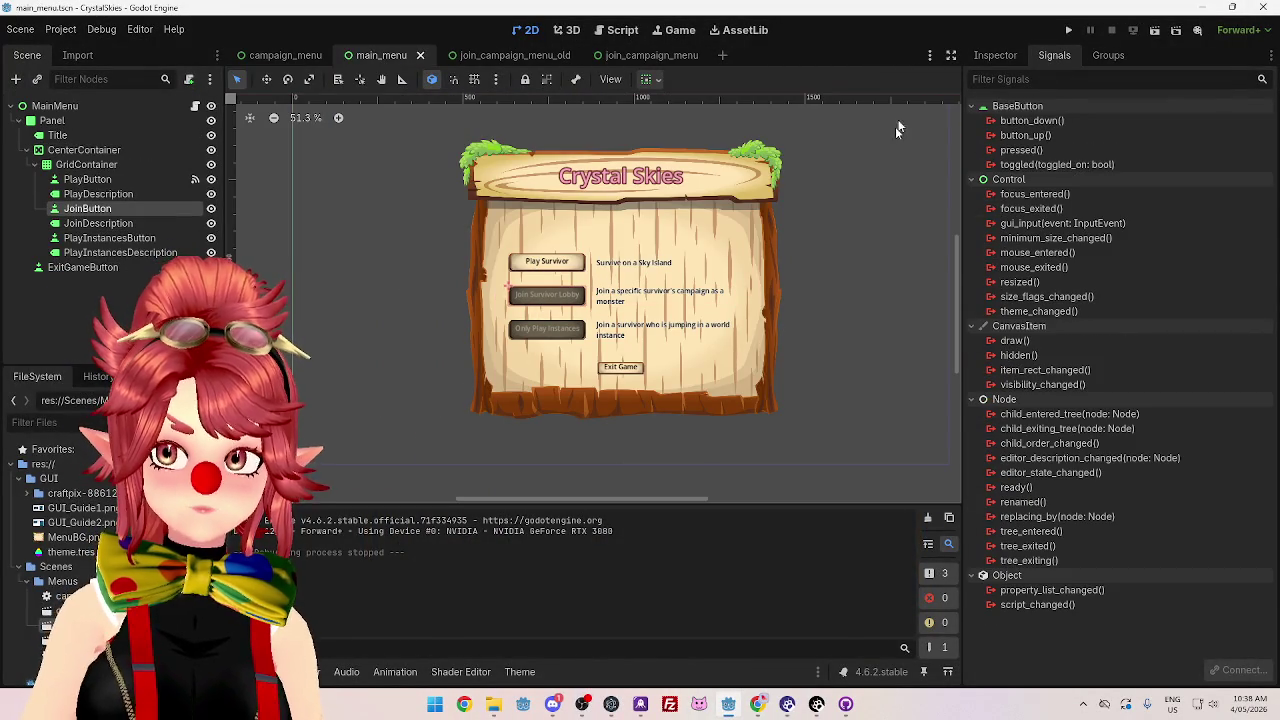
{"action": "left_click", "coordinate": [998, 55]}
{"action": "left_click", "coordinate": [1125, 393]}
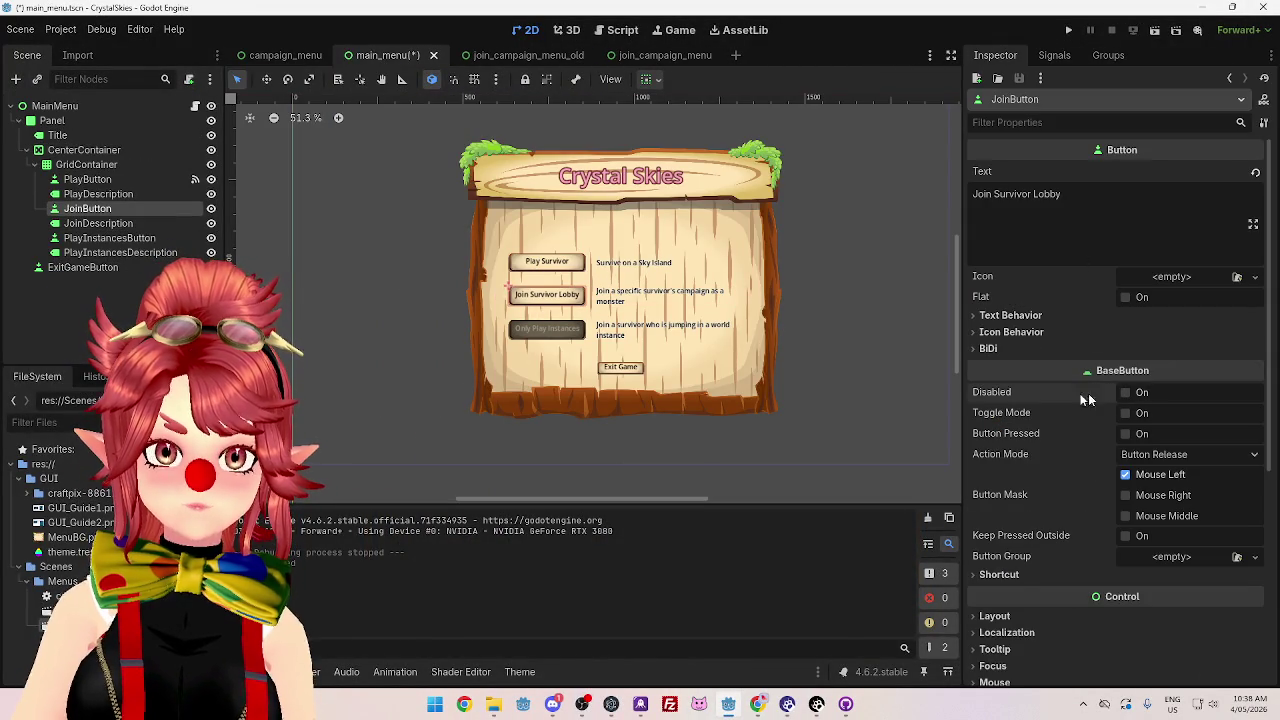
{"action": "left_click", "coordinate": [1054, 55]}
{"action": "right_click", "coordinate": [1021, 150]}
{"action": "left_click", "coordinate": [1095, 163]}
{"action": "left_click", "coordinate": [582, 509]}
Make the function change scene to join_campaign_menu.tscn, save main_menu.gd, and run the game.
{"action": "left_click_drag", "start_coordinate": [866, 170], "coordinate": [459, 170]}
{"action": "key", "text": "ctrl+c"}
{"action": "left_click_drag", "start_coordinate": [650, 303], "coordinate": [459, 303]}
{"action": "key", "text": "ctrl+v"}
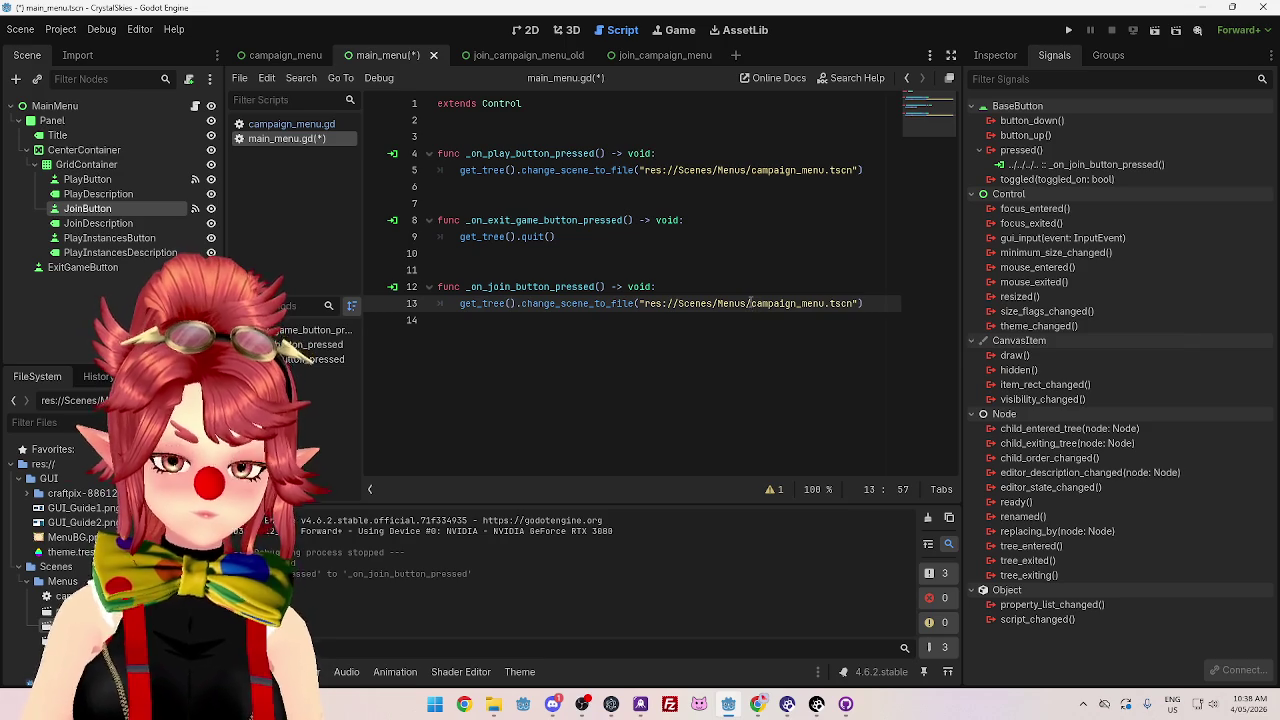
{"action": "type", "text": "join_"}
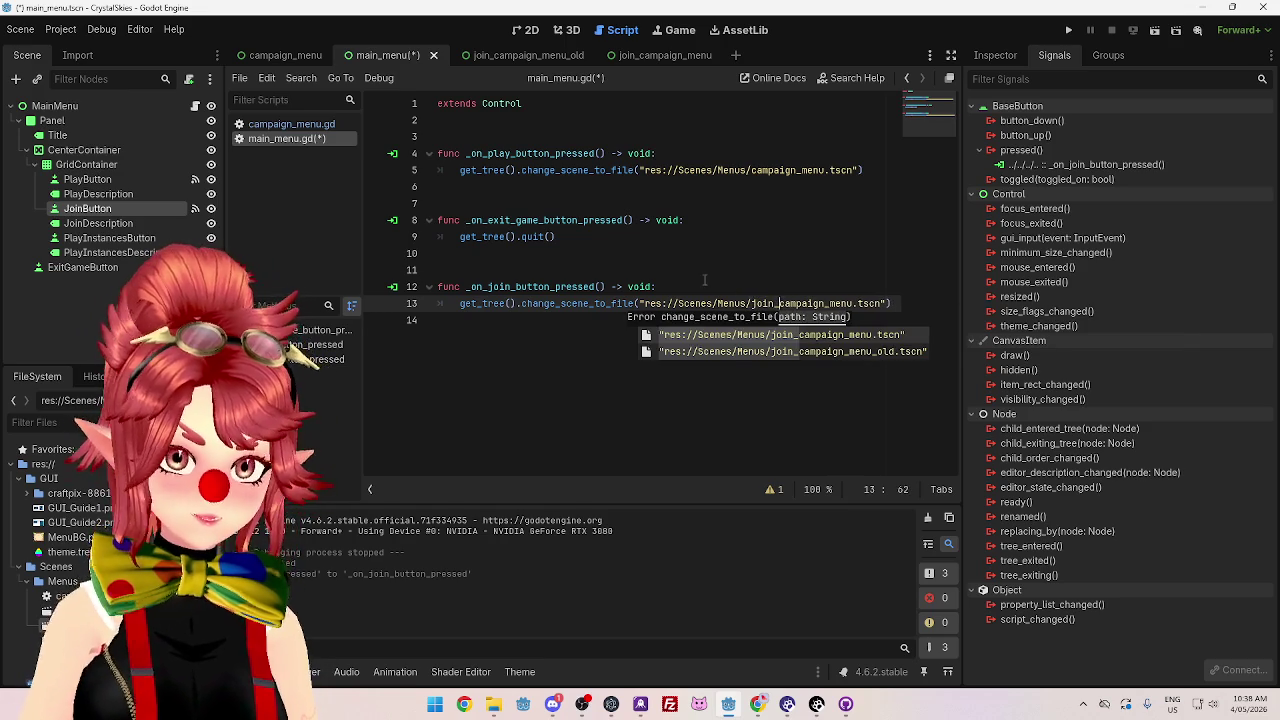
{"action": "left_click", "coordinate": [704, 280]}
{"action": "key", "text": "ctrl+s"}
{"action": "left_click", "coordinate": [1068, 30]}
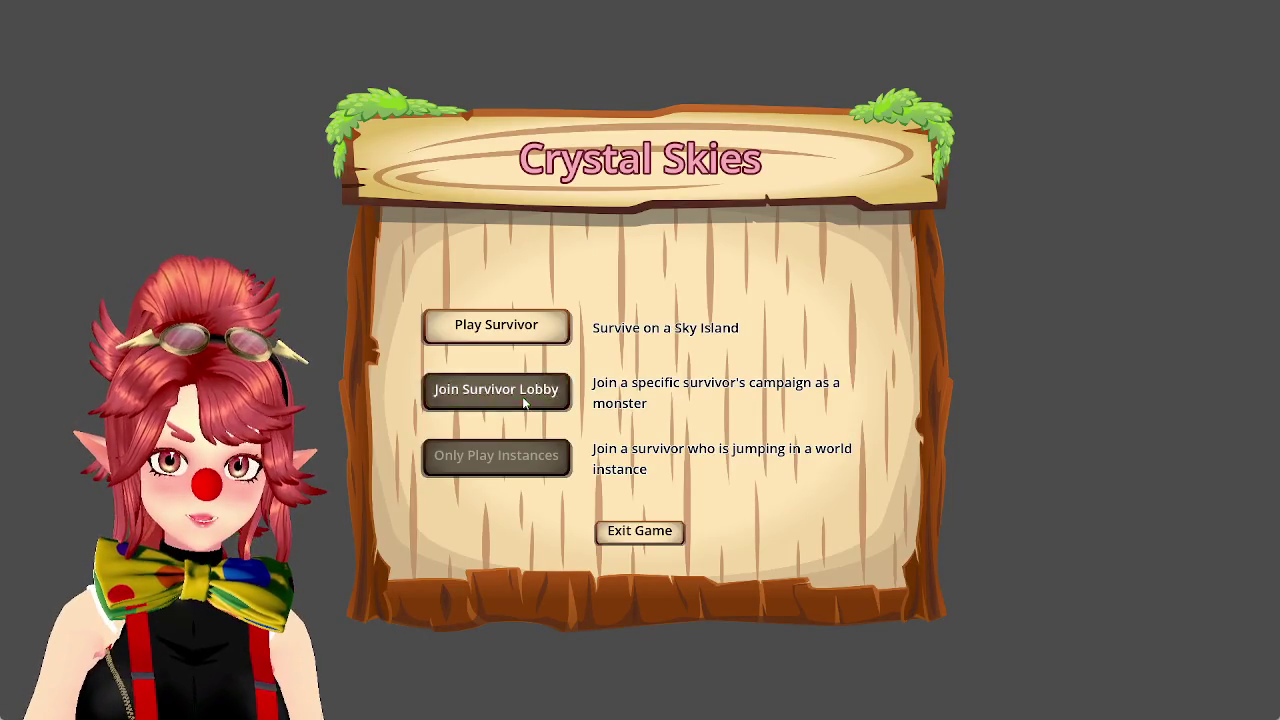
Open Join Survivor Lobby in the running game, type and clear test search text, then exit.
{"action": "left_click", "coordinate": [522, 396]}
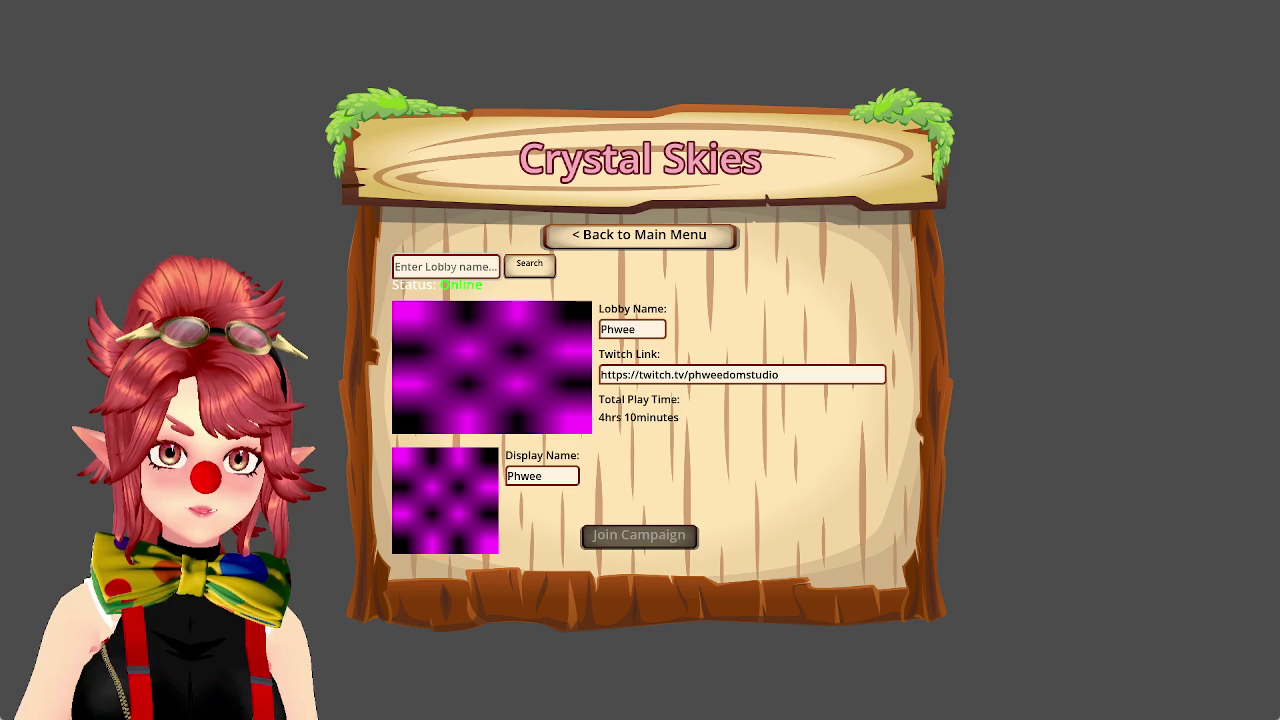
{"action": "type", "text": "asdd"}
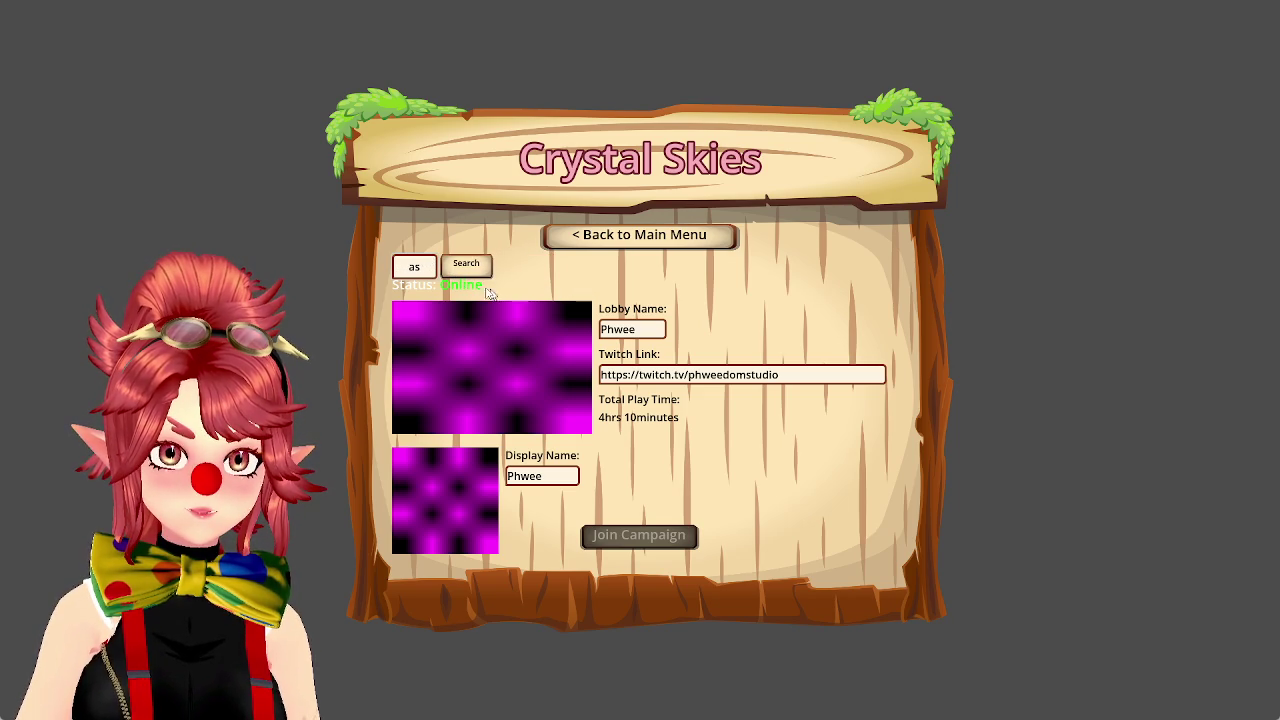
{"action": "type", "text": "fvbfghfg"}
{"action": "key", "text": "BackSpace"}
{"action": "key", "text": "BackSpace"}
{"action": "key", "text": "BackSpace"}
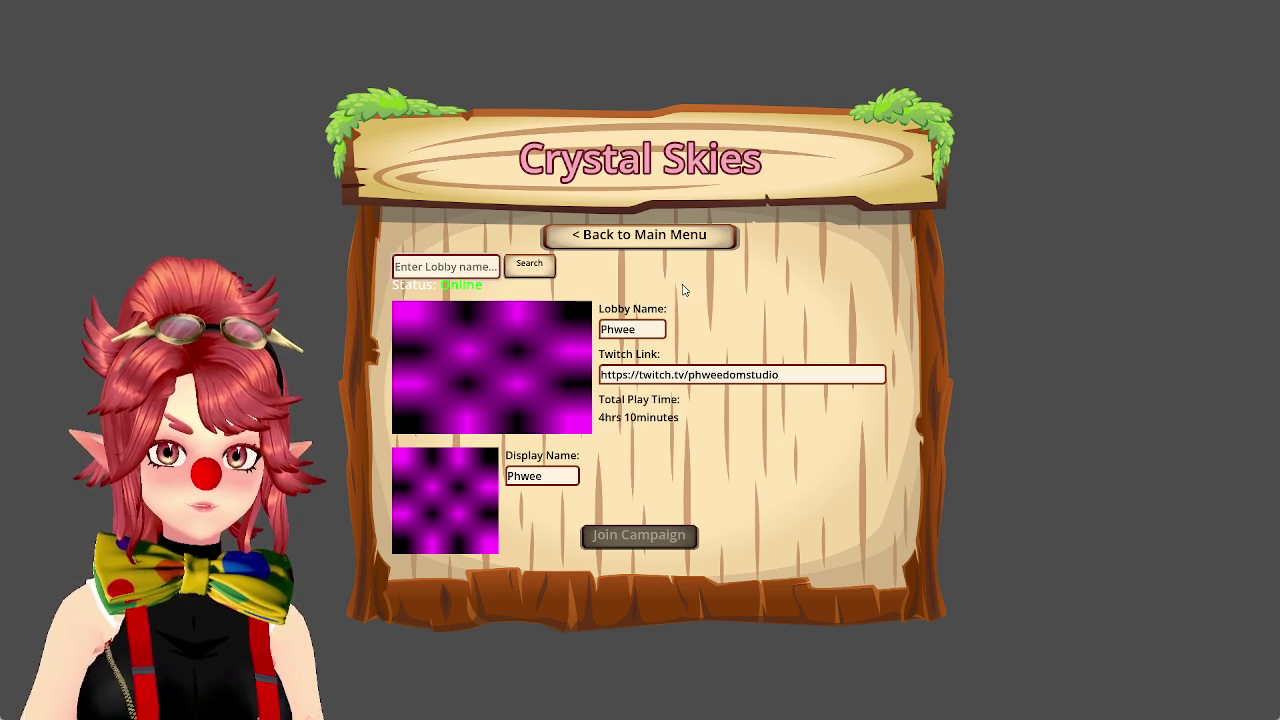
{"action": "type", "text": "as"}
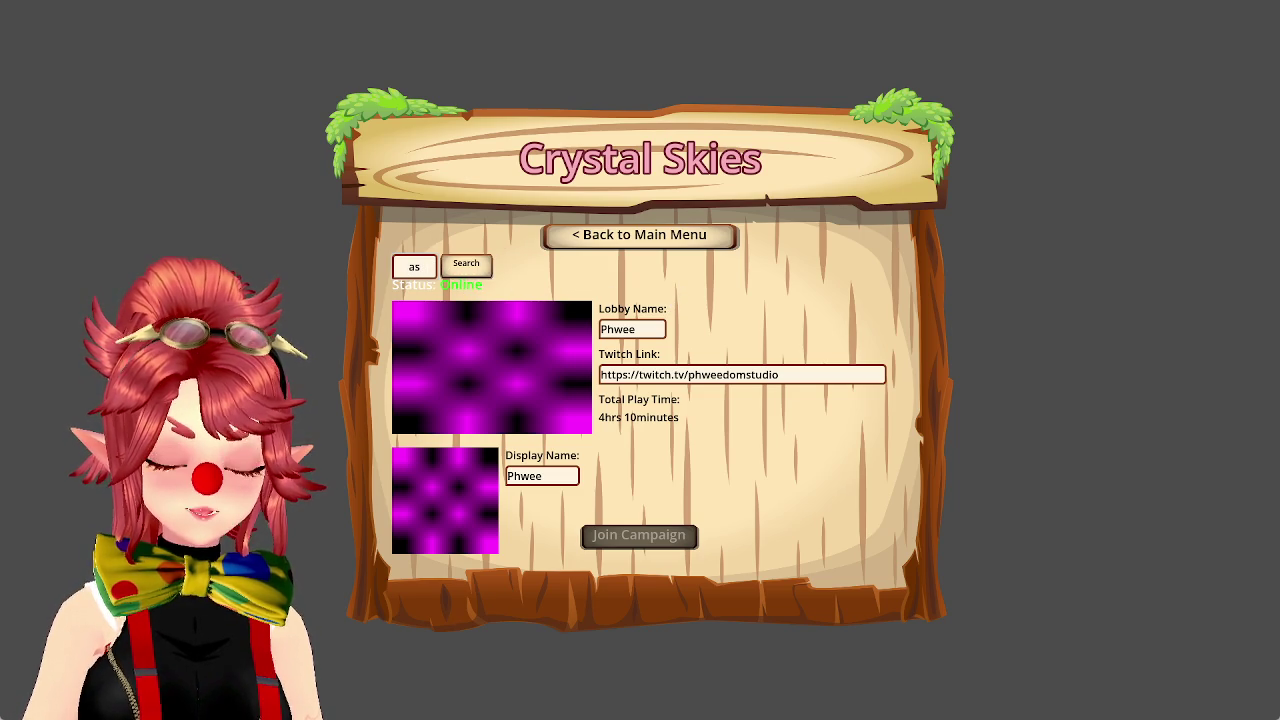
{"action": "type", "text": "sadasdasasdas"}
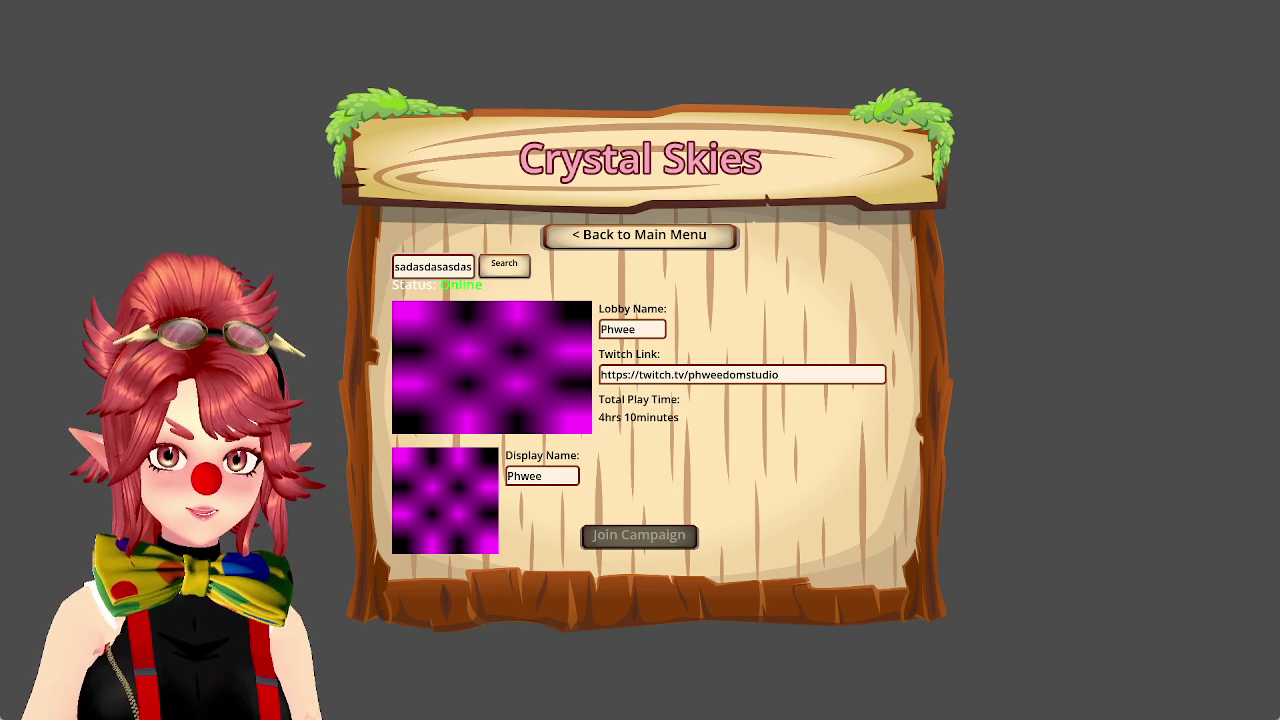
{"action": "double_click", "coordinate": [449, 272]}
{"action": "type", "text": "s"}
{"action": "key", "text": "BackSpace"}
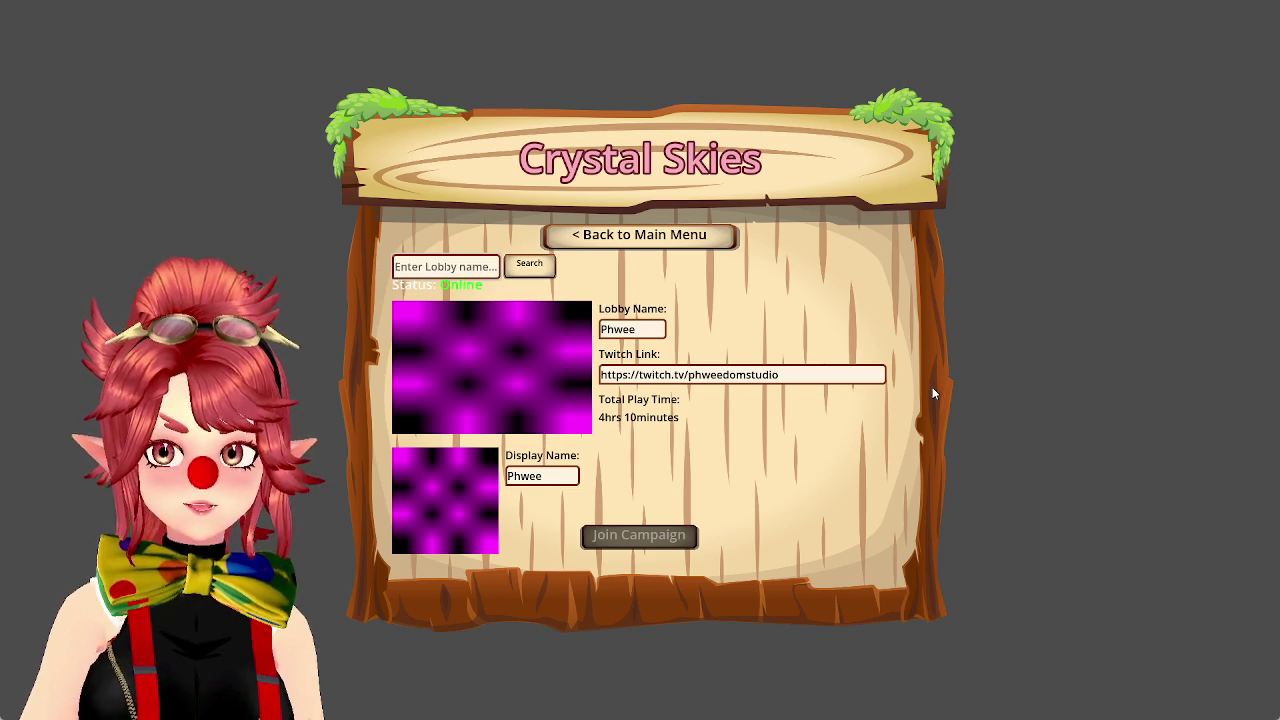
{"action": "left_click", "coordinate": [639, 234]}
{"action": "left_click", "coordinate": [640, 531]}
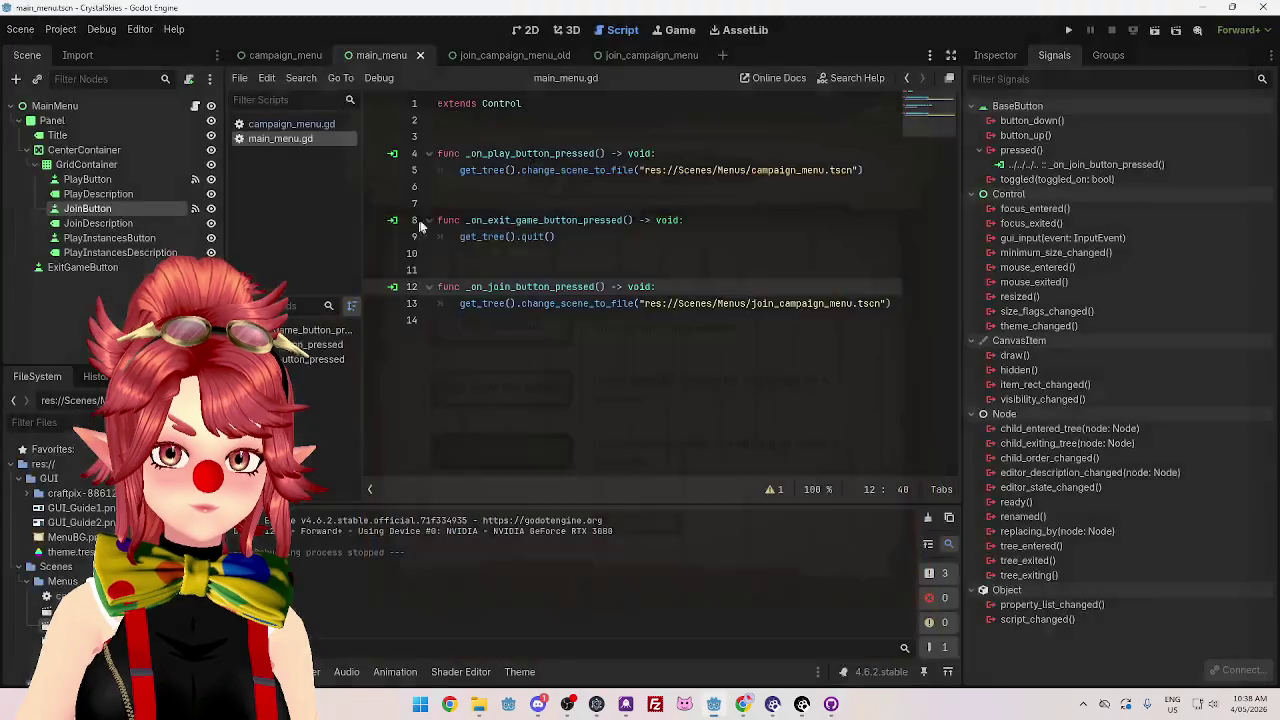
In join_campaign_menu, set LobbySearchLineEdit's custom minimum width to 200 px.
{"action": "left_click", "coordinate": [526, 30]}
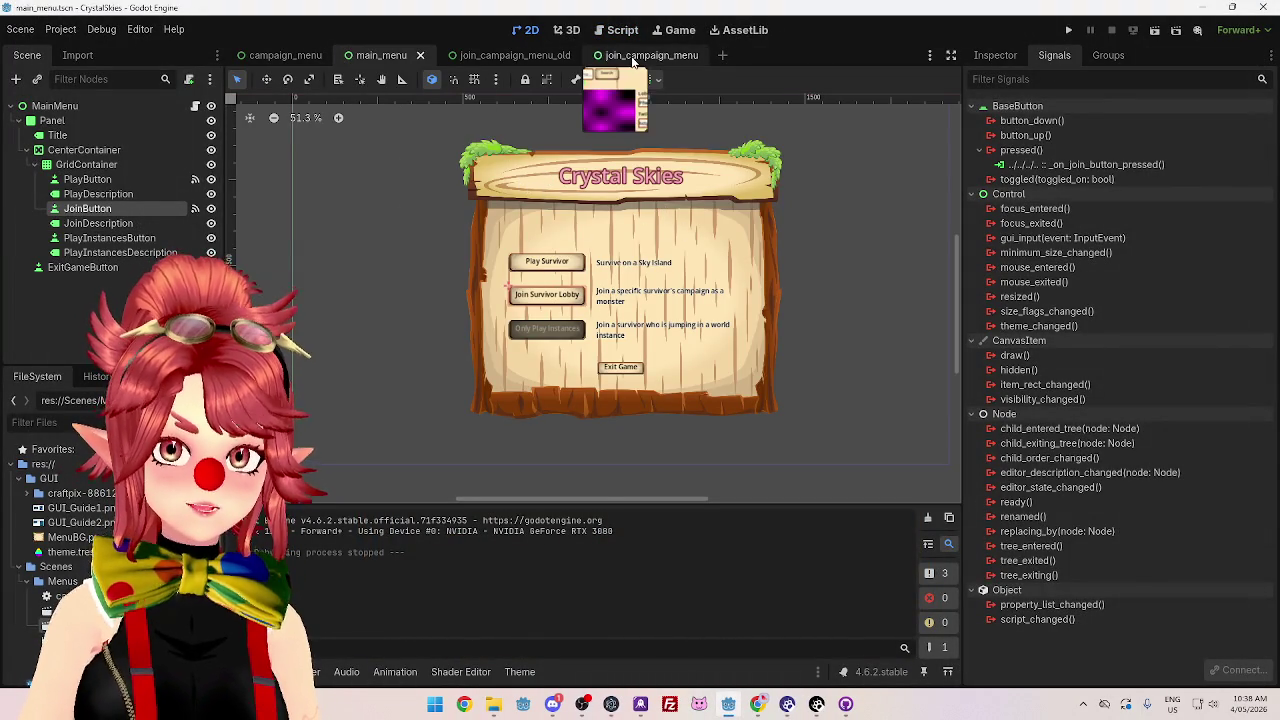
{"action": "left_click", "coordinate": [632, 62]}
{"action": "left_click", "coordinate": [500, 191]}
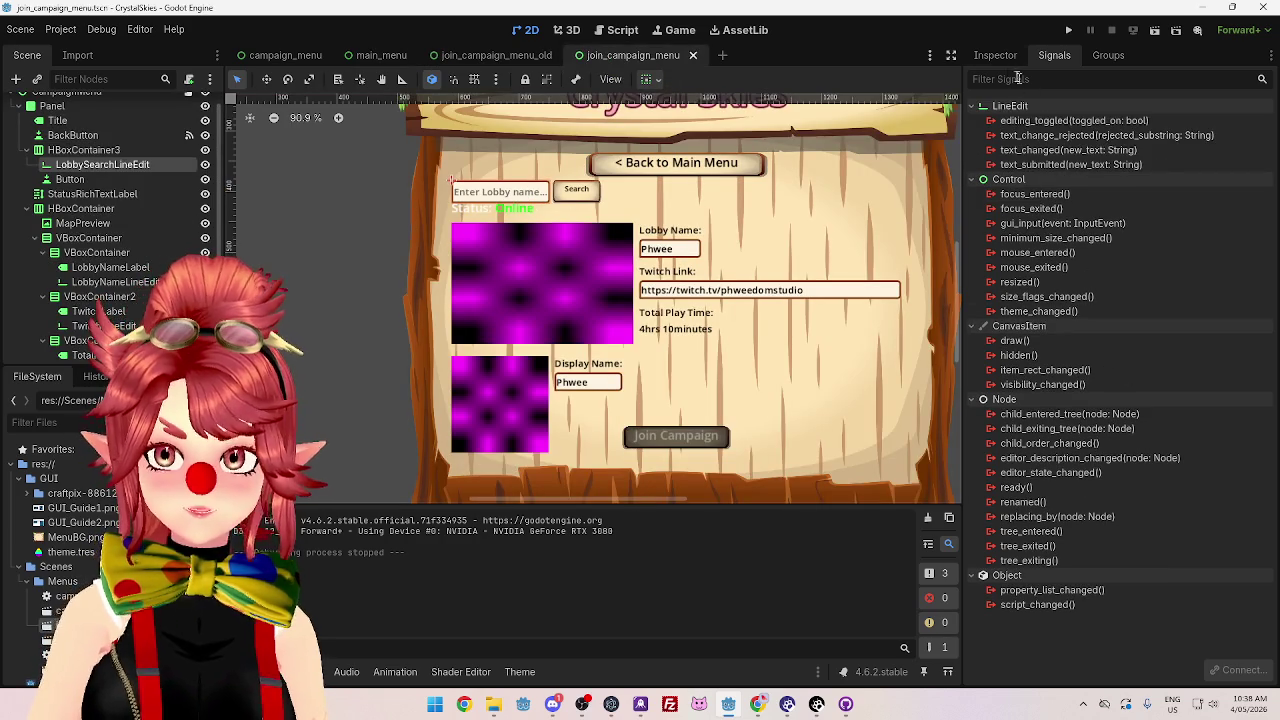
{"action": "left_click", "coordinate": [995, 55]}
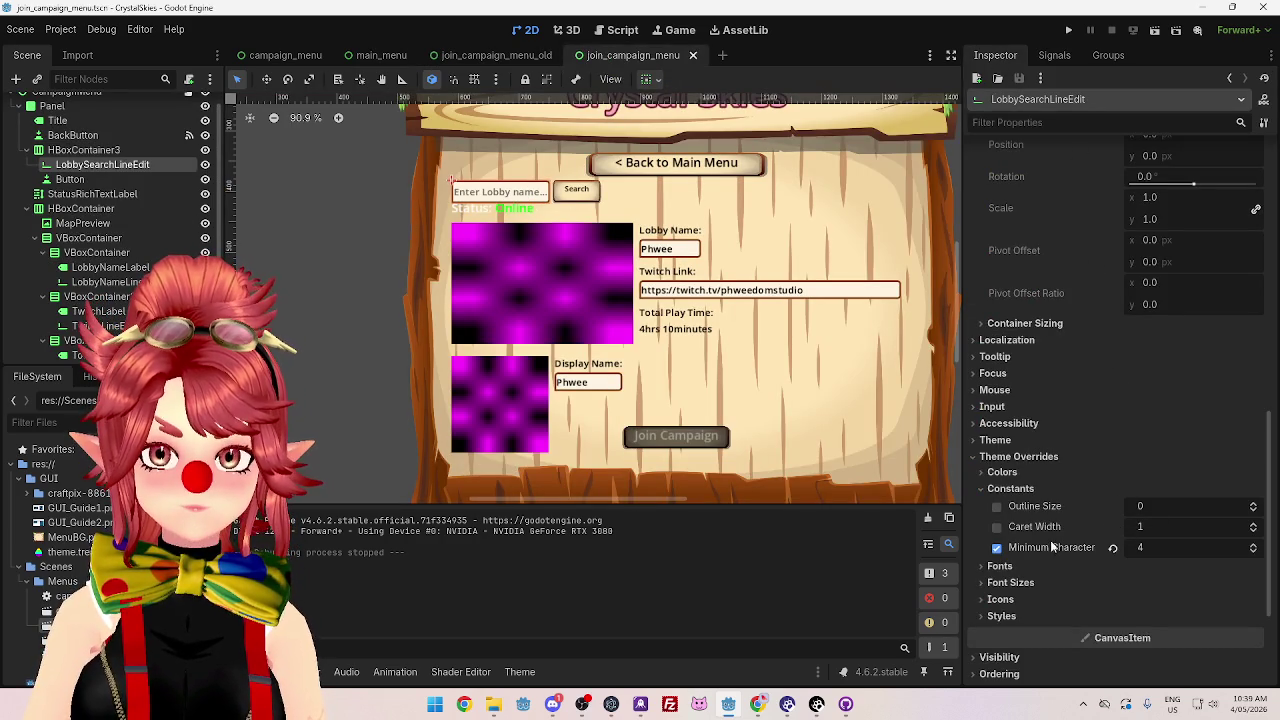
{"action": "scroll", "coordinate": [1052, 547], "scroll_direction": "up", "scroll_amount": 8}
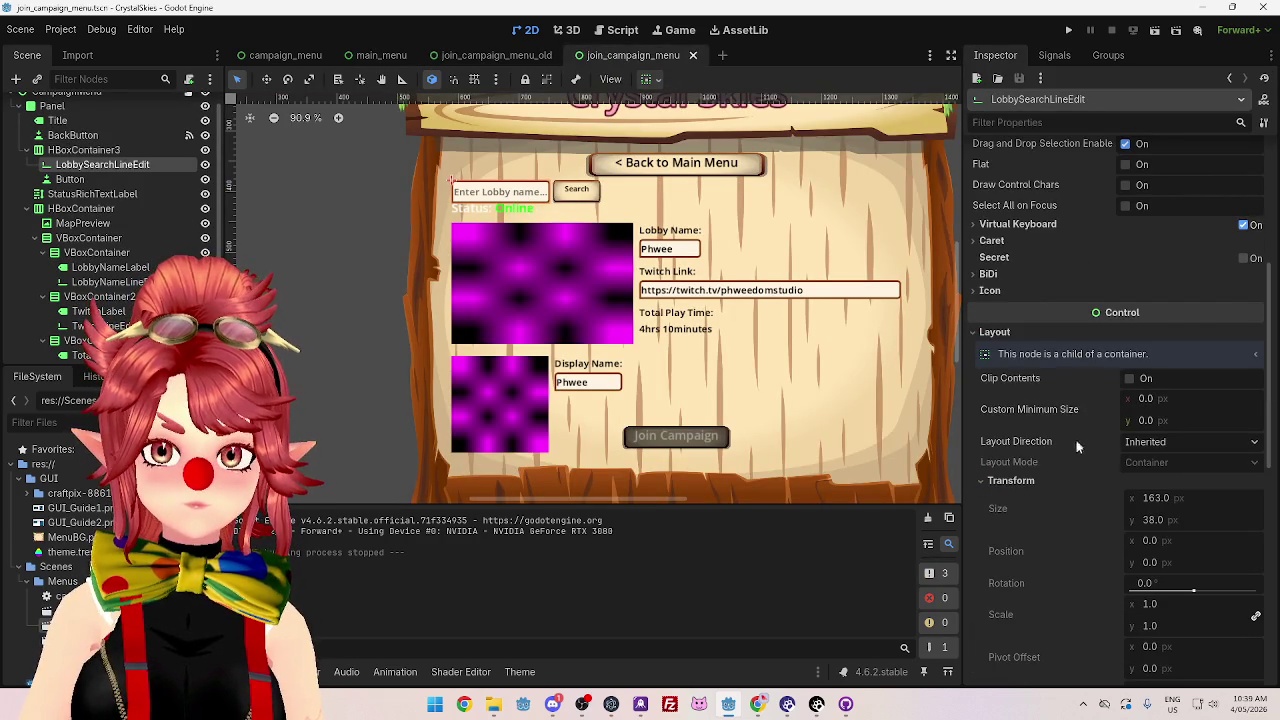
{"action": "scroll", "coordinate": [1075, 460], "scroll_direction": "down", "scroll_amount": 10}
{"action": "scroll", "coordinate": [1078, 460], "scroll_direction": "up", "scroll_amount": 7}
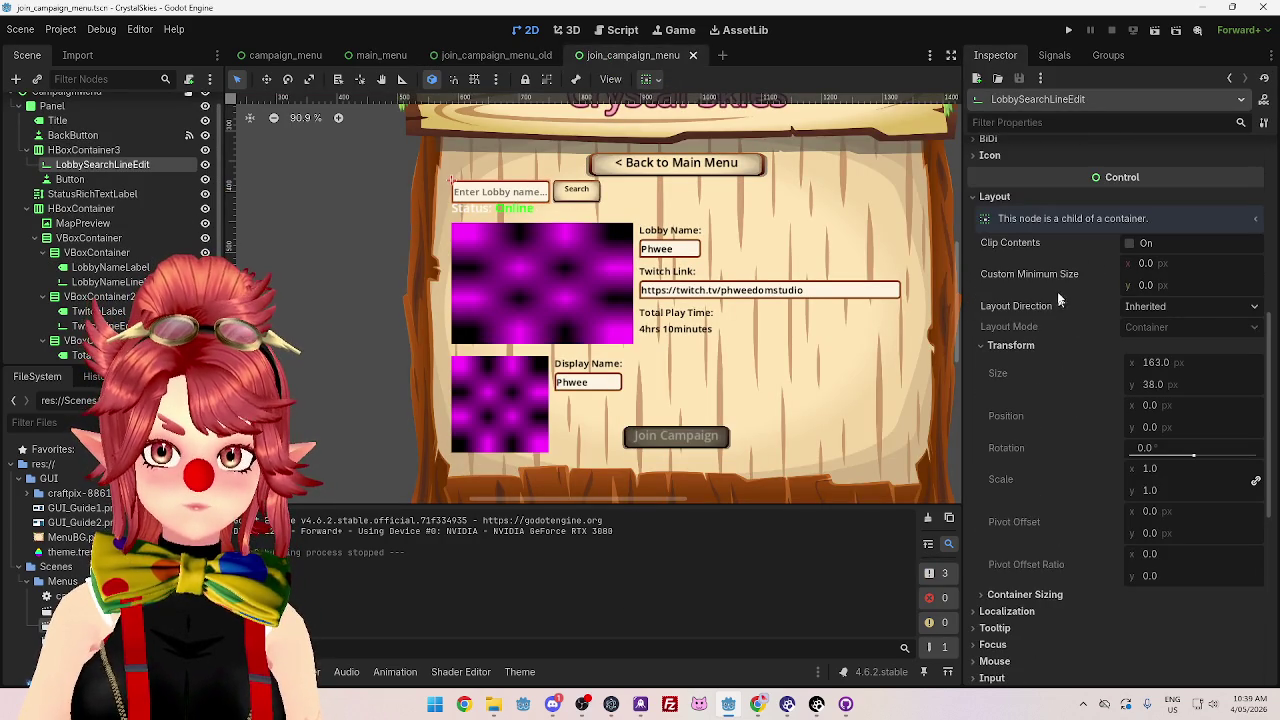
{"action": "left_click", "coordinate": [1148, 264]}
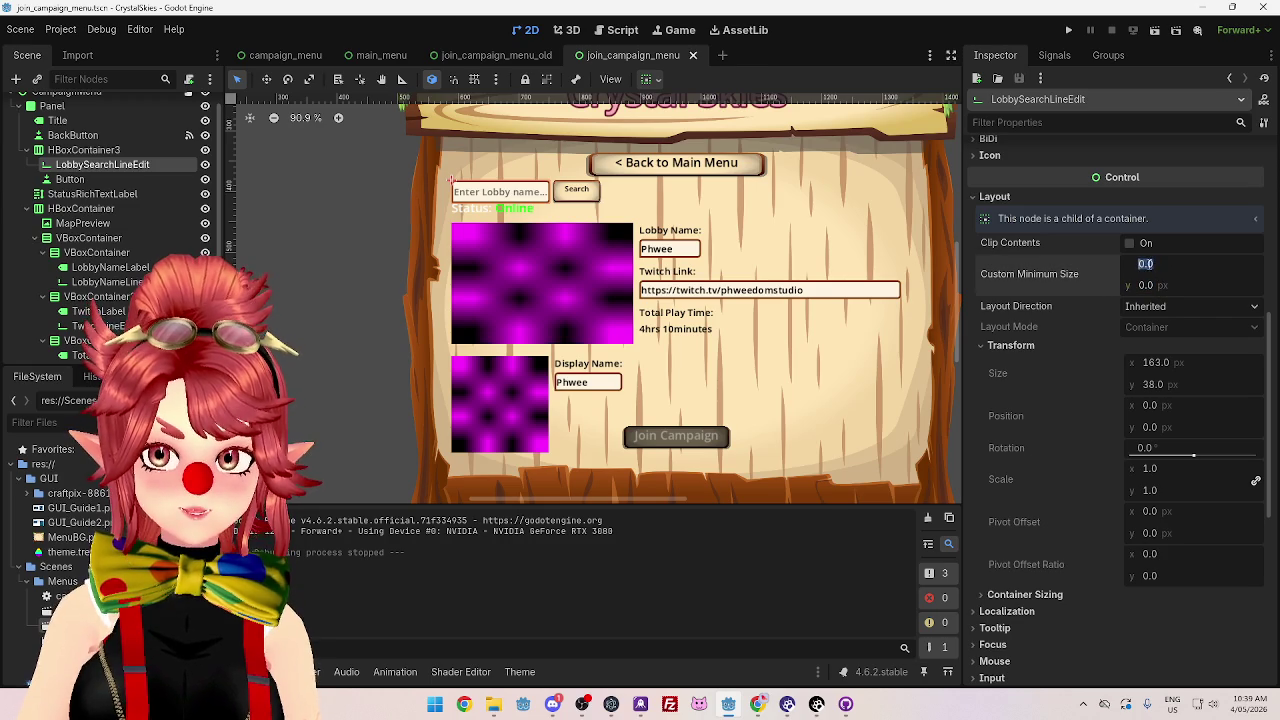
{"action": "type", "text": "60"}
{"action": "key", "text": "Return"}
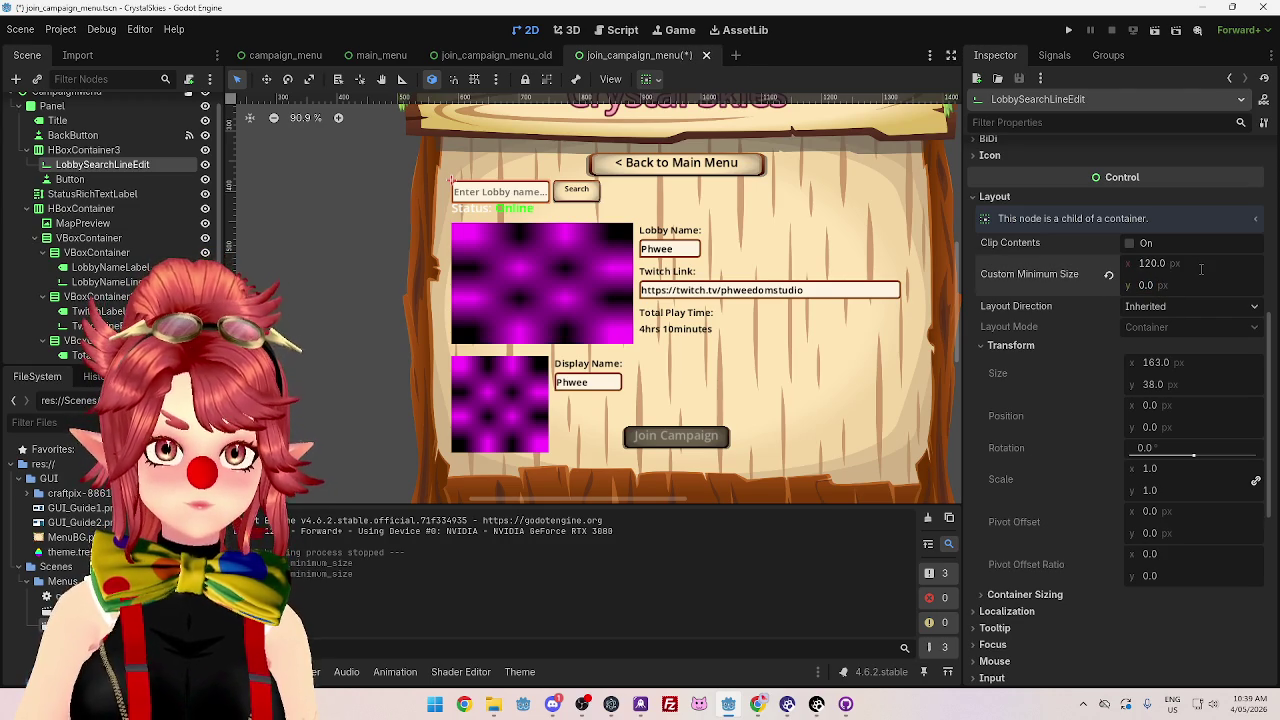
{"action": "left_click", "coordinate": [1201, 269]}
Remove the field's Minimum Character Width theme constant override.
{"action": "scroll", "coordinate": [1140, 380], "scroll_direction": "down", "scroll_amount": 5}
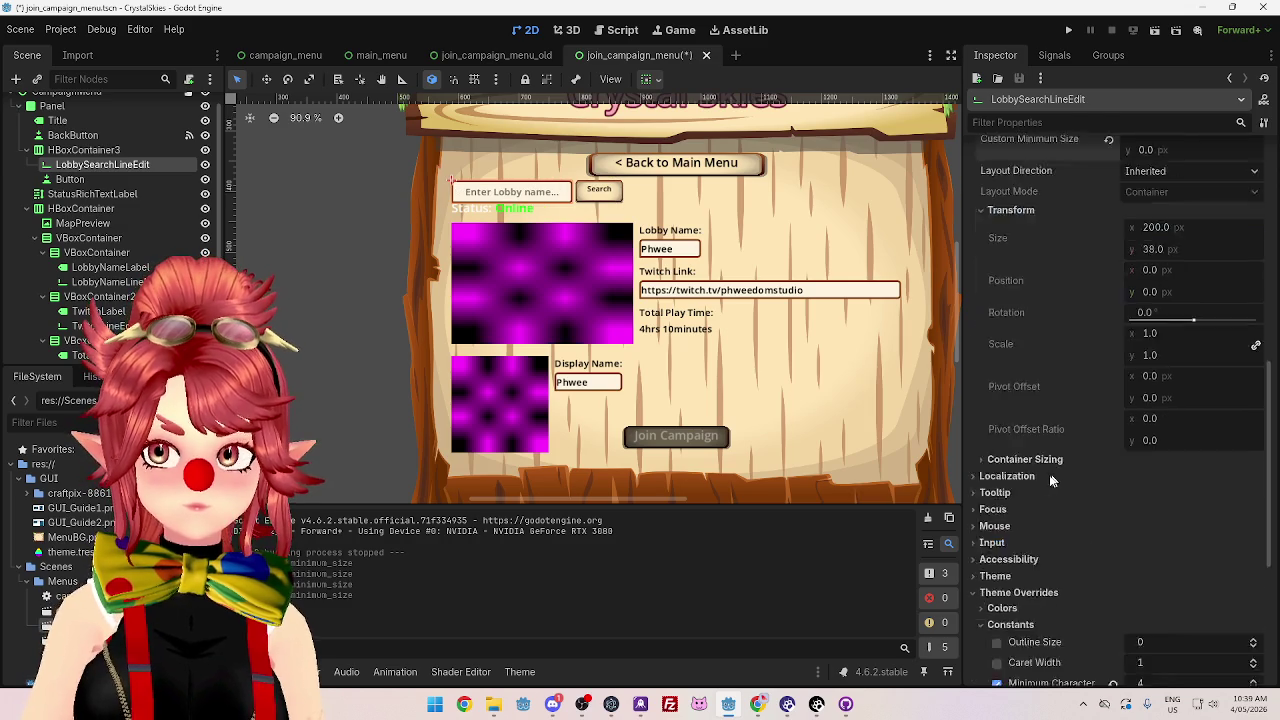
{"action": "left_click", "coordinate": [1113, 481]}
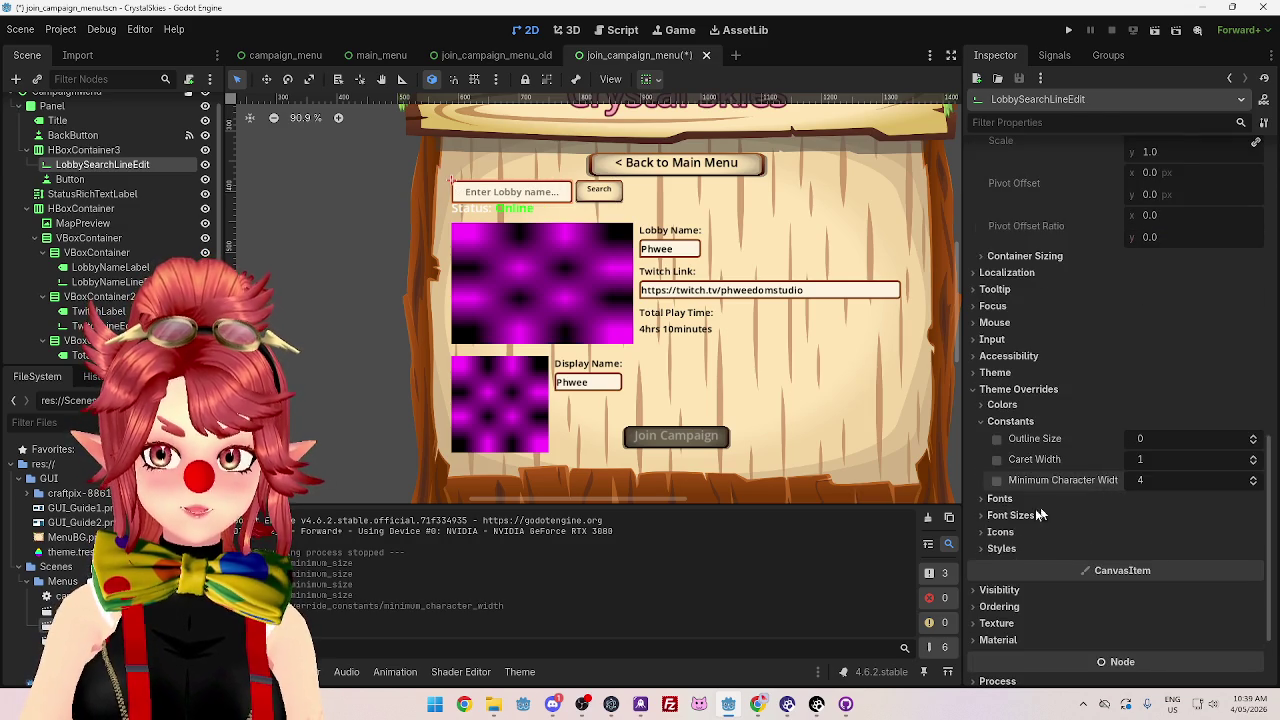
{"action": "left_click", "coordinate": [1000, 421]}
{"action": "scroll", "coordinate": [1125, 385], "scroll_direction": "up", "scroll_amount": 5}
{"action": "scroll", "coordinate": [1125, 385], "scroll_direction": "up", "scroll_amount": 1}
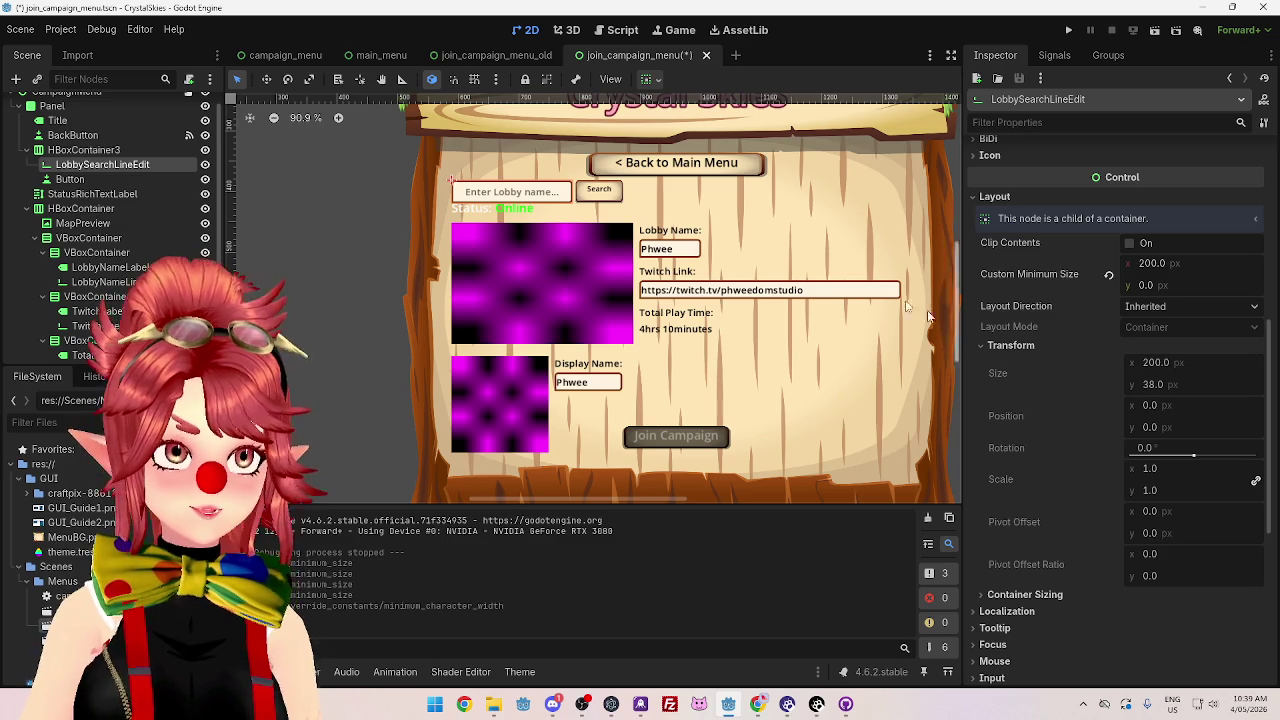
{"action": "scroll", "coordinate": [638, 200], "scroll_direction": "down", "scroll_amount": 2}
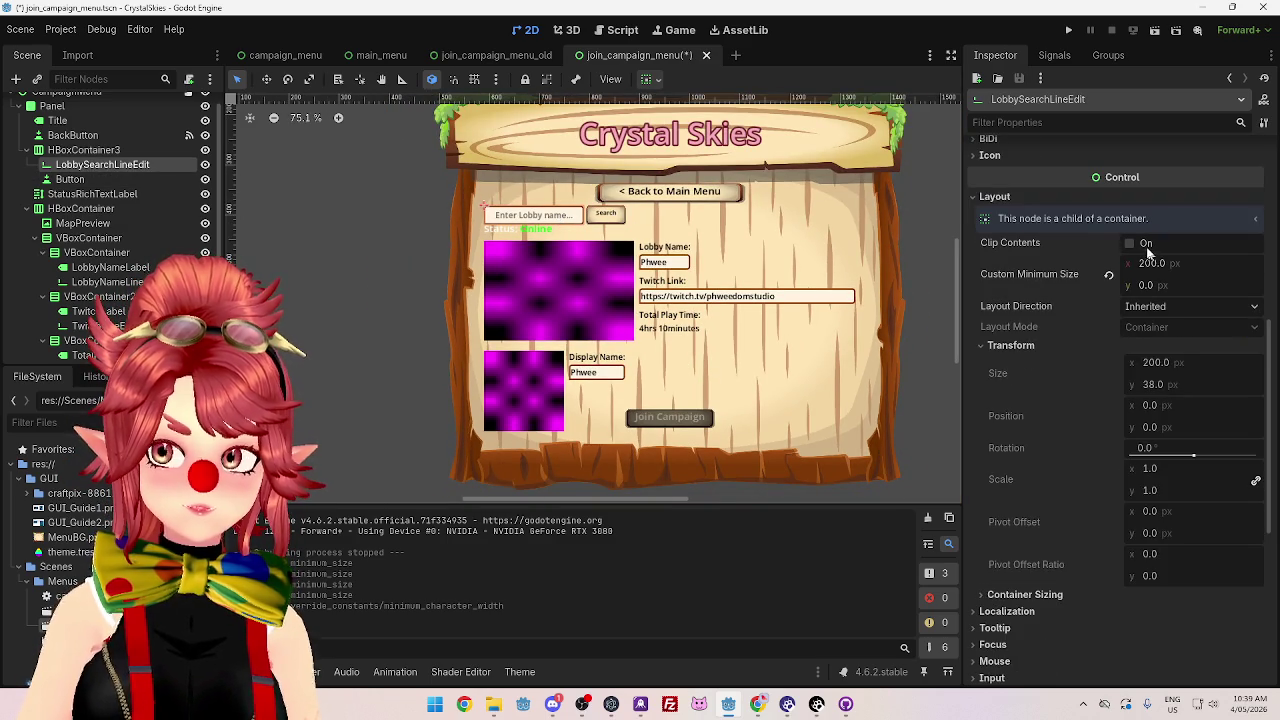
{"action": "left_click", "coordinate": [518, 672]}
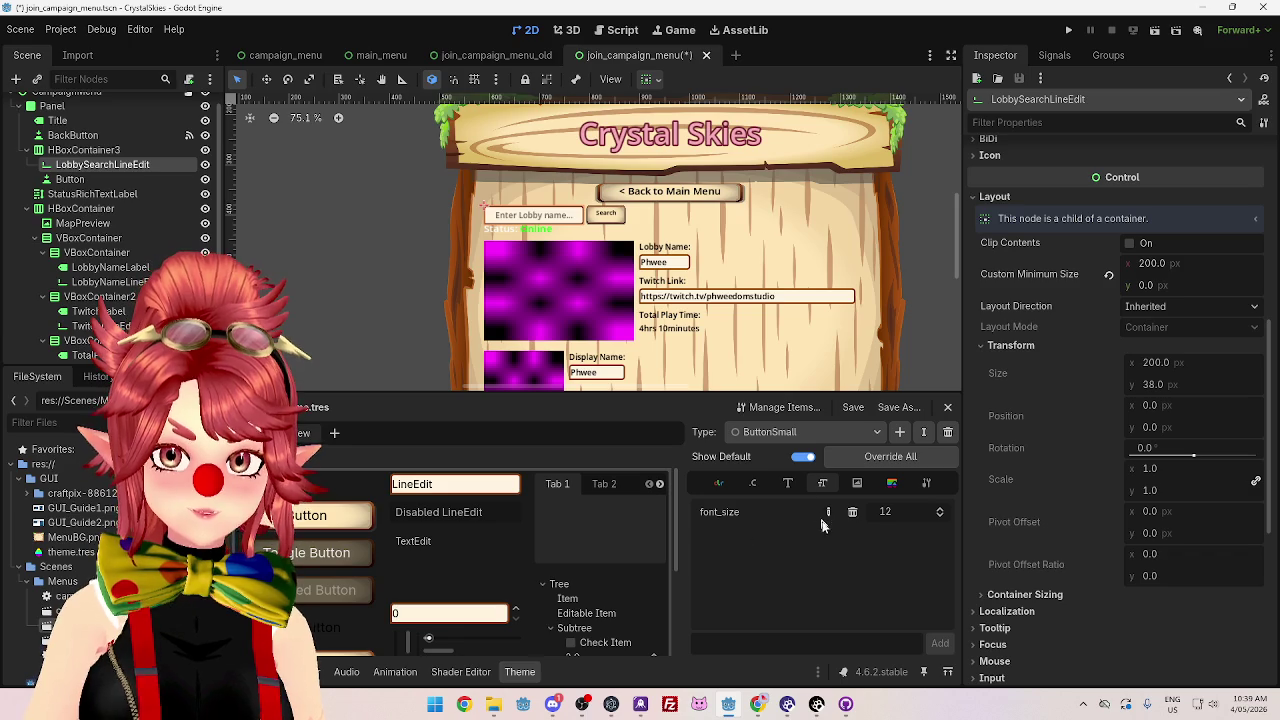
{"action": "left_click", "coordinate": [768, 434]}
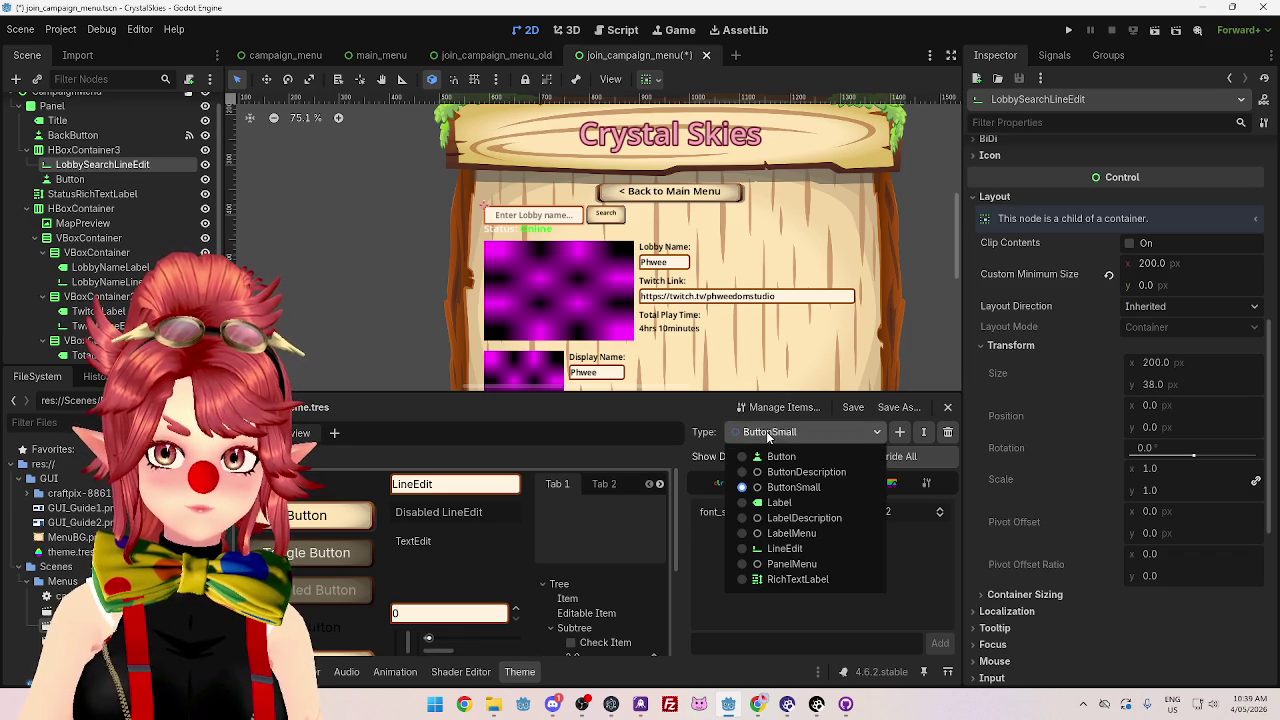
{"action": "scroll", "coordinate": [1160, 610], "scroll_direction": "down", "scroll_amount": 4}
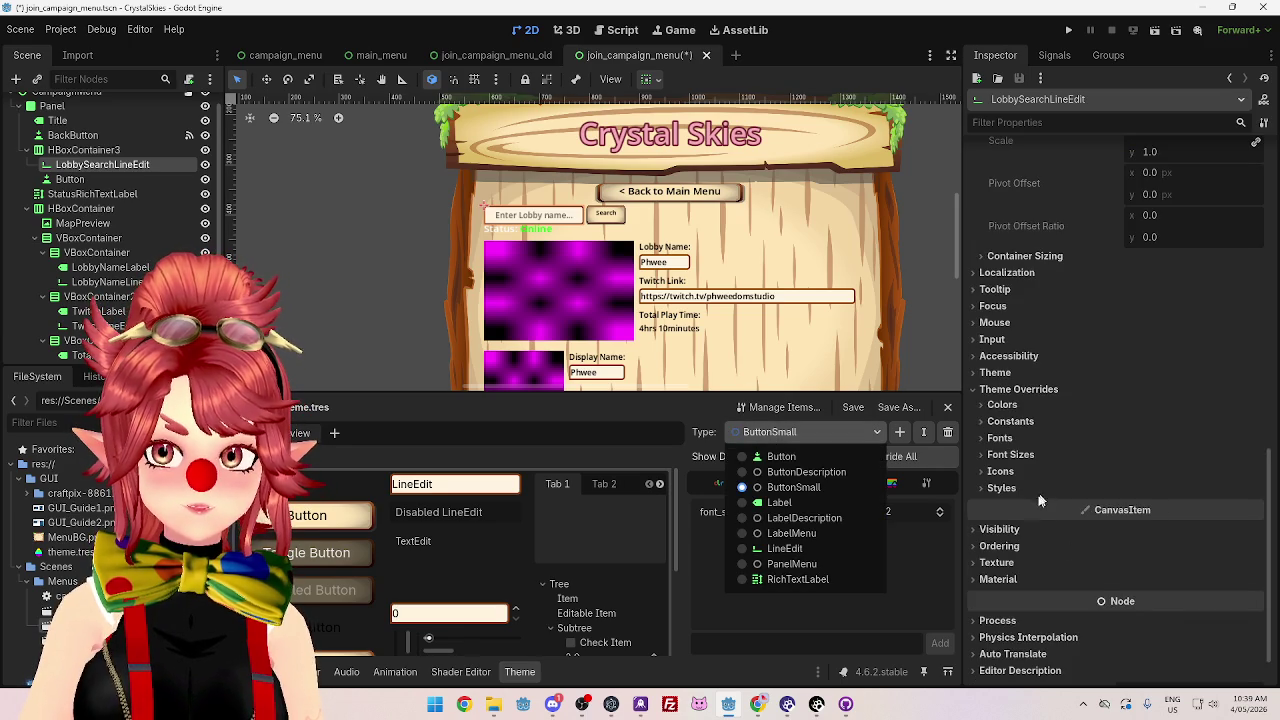
{"action": "left_click", "coordinate": [997, 373]}
{"action": "left_click", "coordinate": [997, 373]}
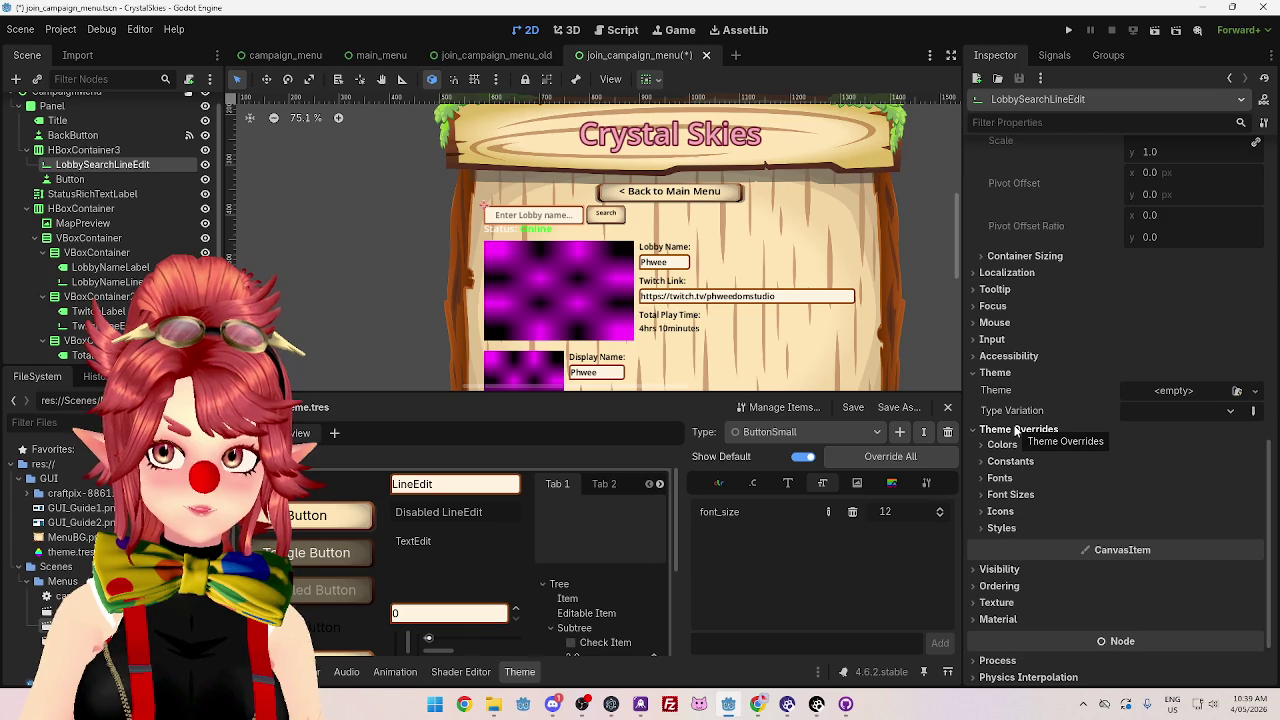
{"action": "mouse_move", "coordinate": [995, 420]}
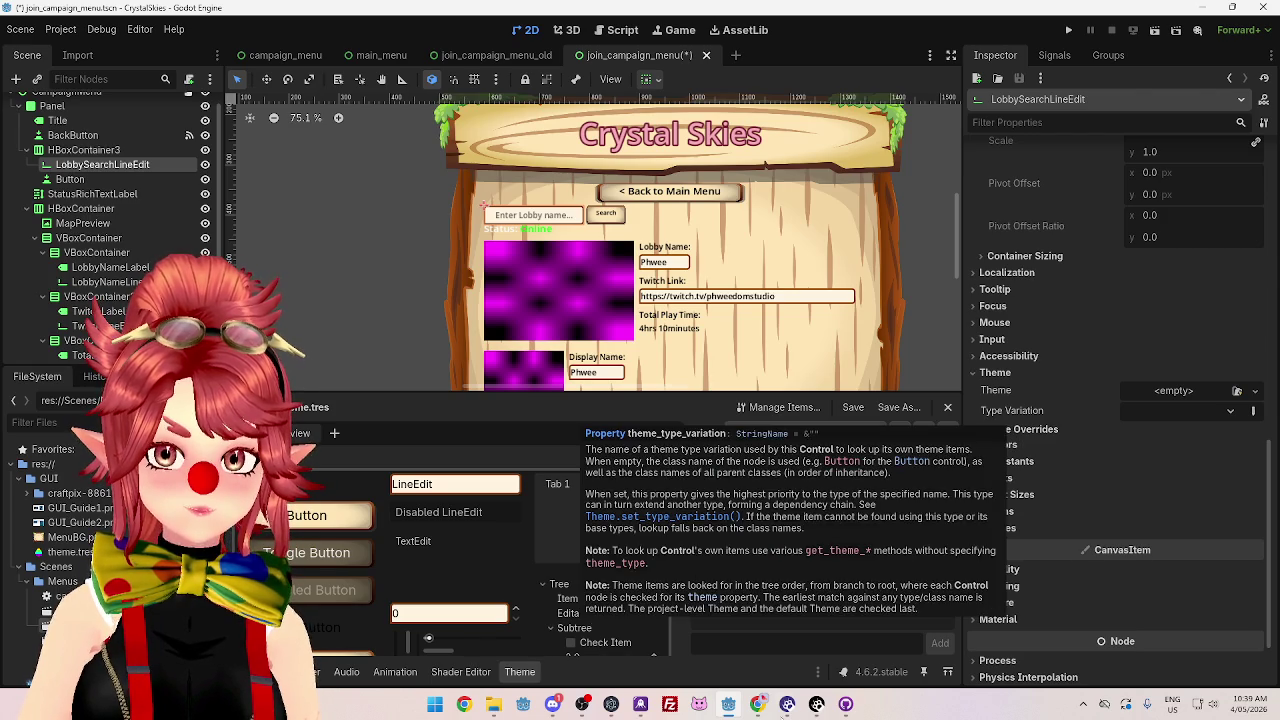
{"action": "left_click", "coordinate": [805, 432]}
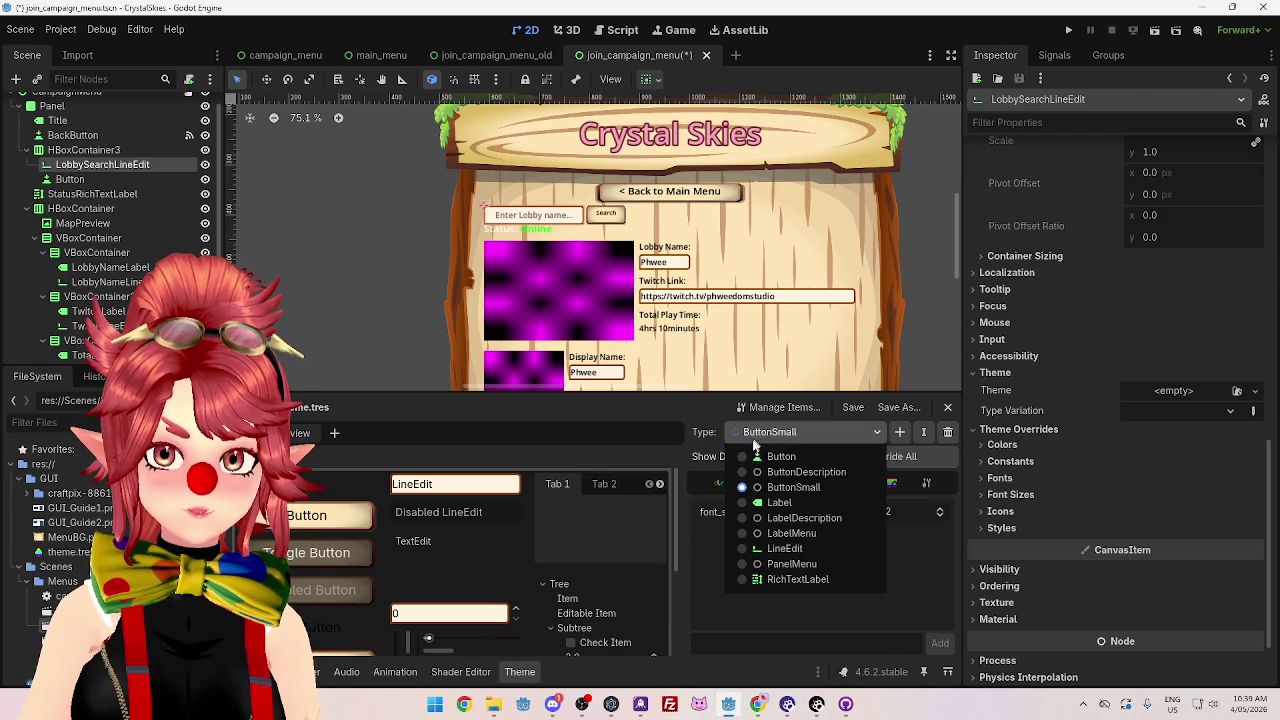
{"action": "left_click", "coordinate": [784, 549]}
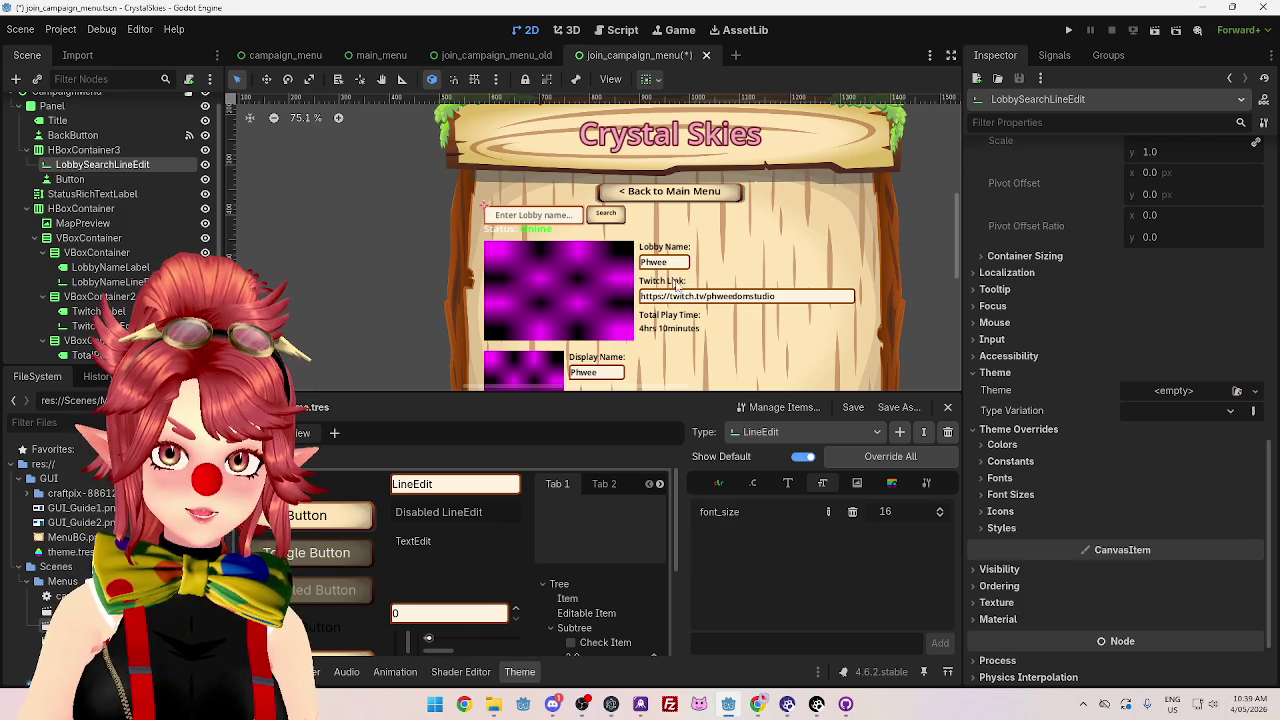
{"action": "left_click", "coordinate": [686, 268]}
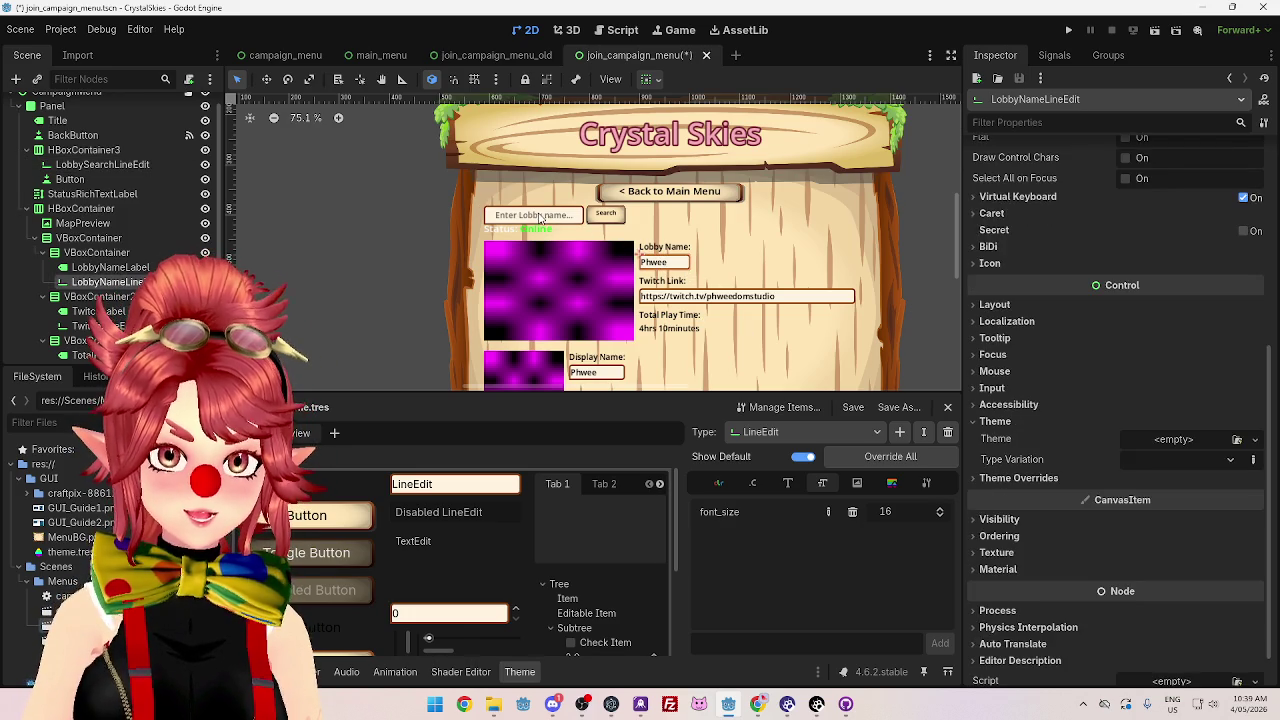
{"action": "left_click", "coordinate": [540, 219]}
{"action": "left_click", "coordinate": [661, 265]}
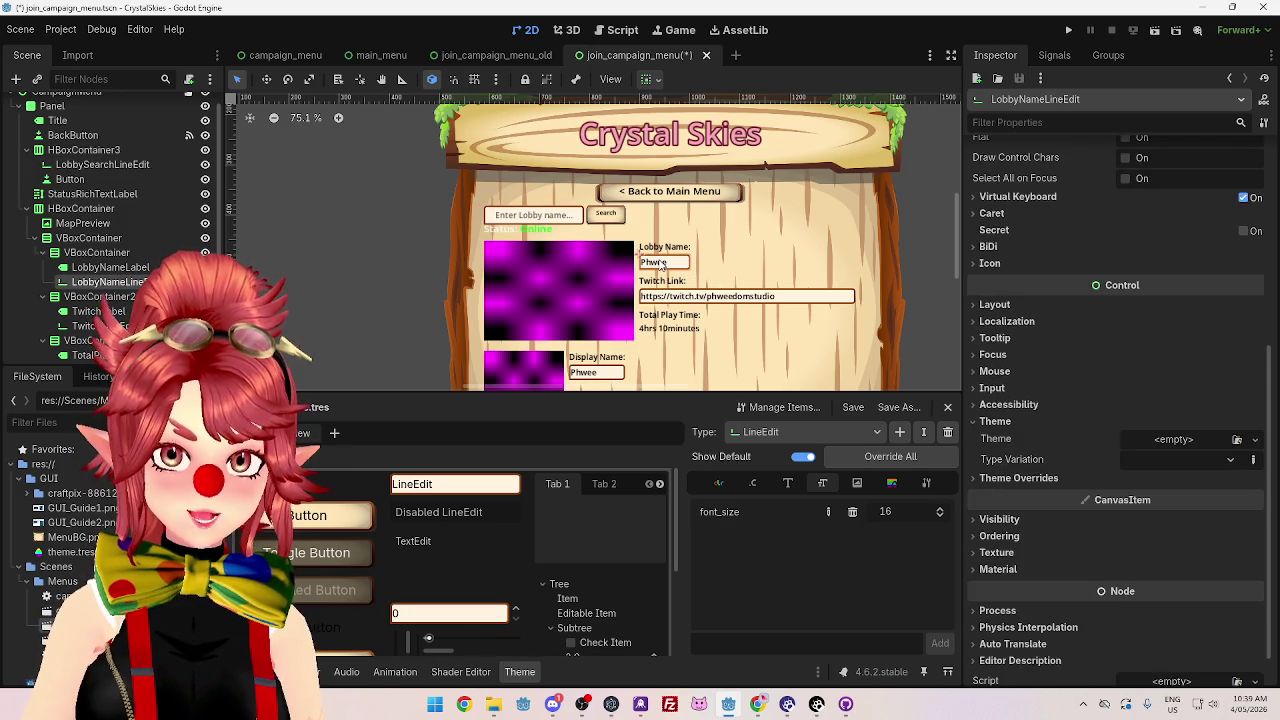
{"action": "scroll", "coordinate": [1216, 561], "scroll_direction": "up", "scroll_amount": 5}
{"action": "scroll", "coordinate": [1031, 449], "scroll_direction": "down", "scroll_amount": 5}
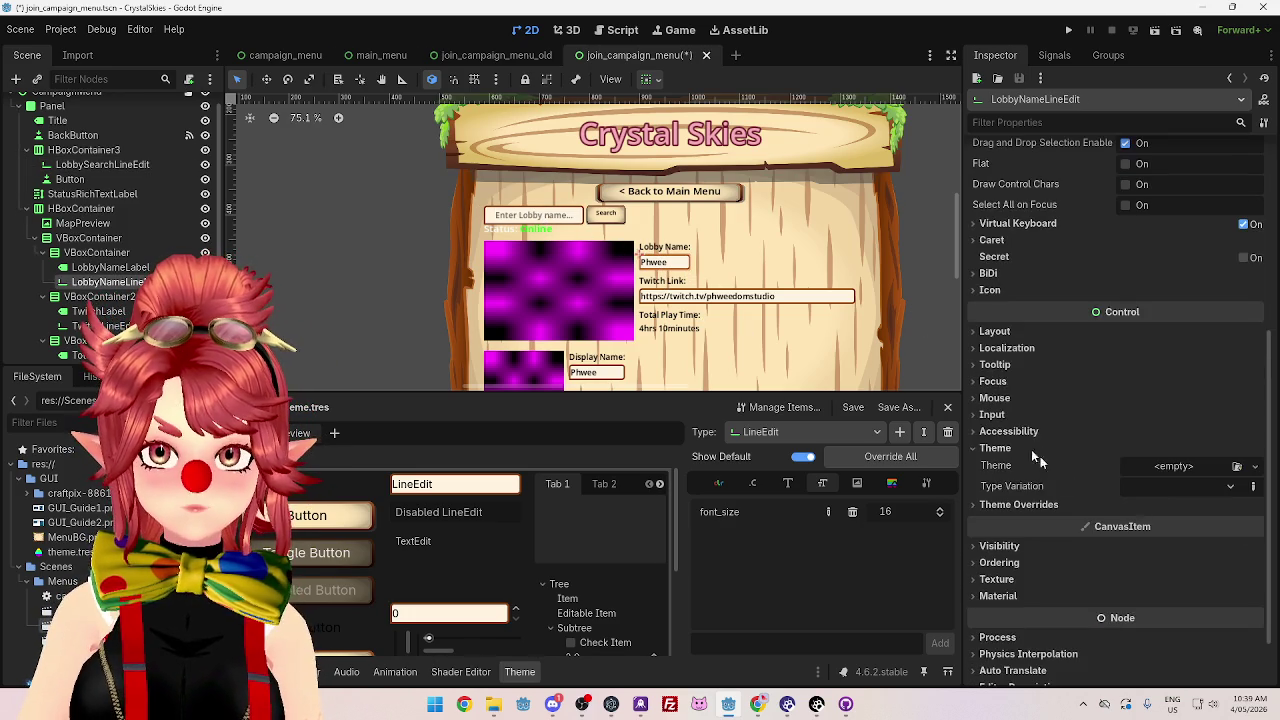
{"action": "left_click", "coordinate": [994, 332]}
{"action": "left_click", "coordinate": [994, 332]}
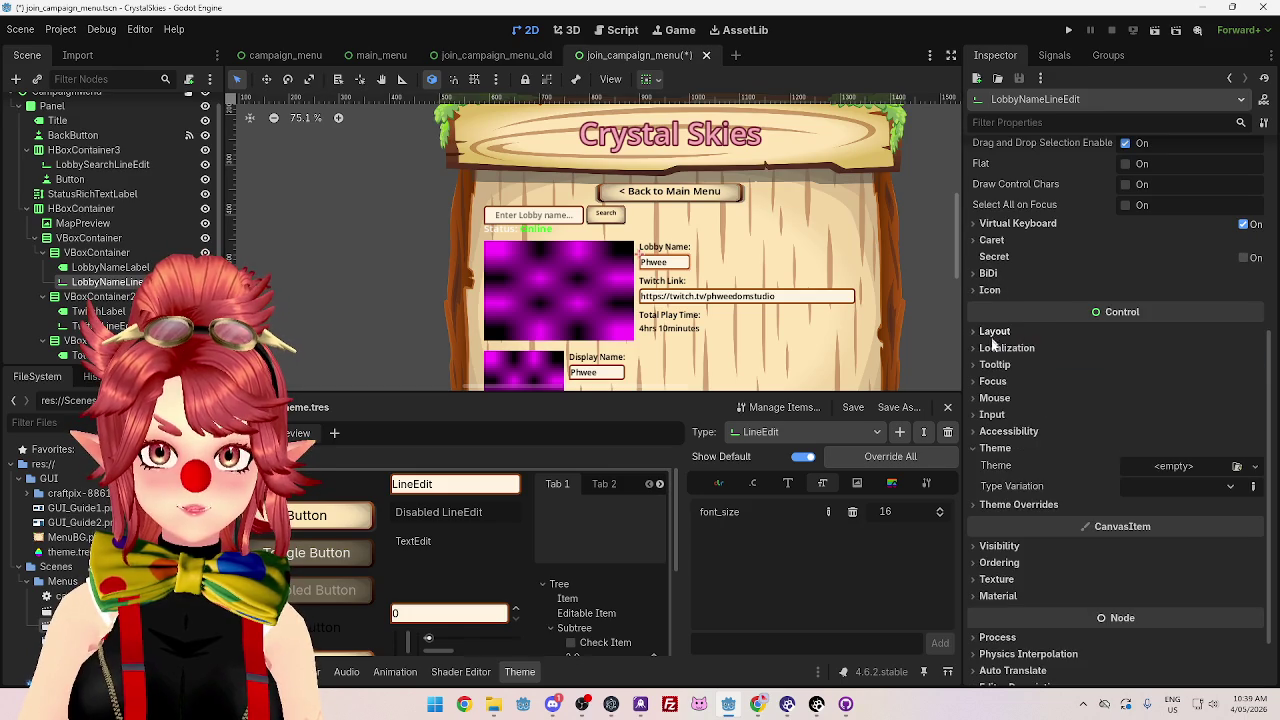
{"action": "scroll", "coordinate": [1040, 500], "scroll_direction": "down", "scroll_amount": 2}
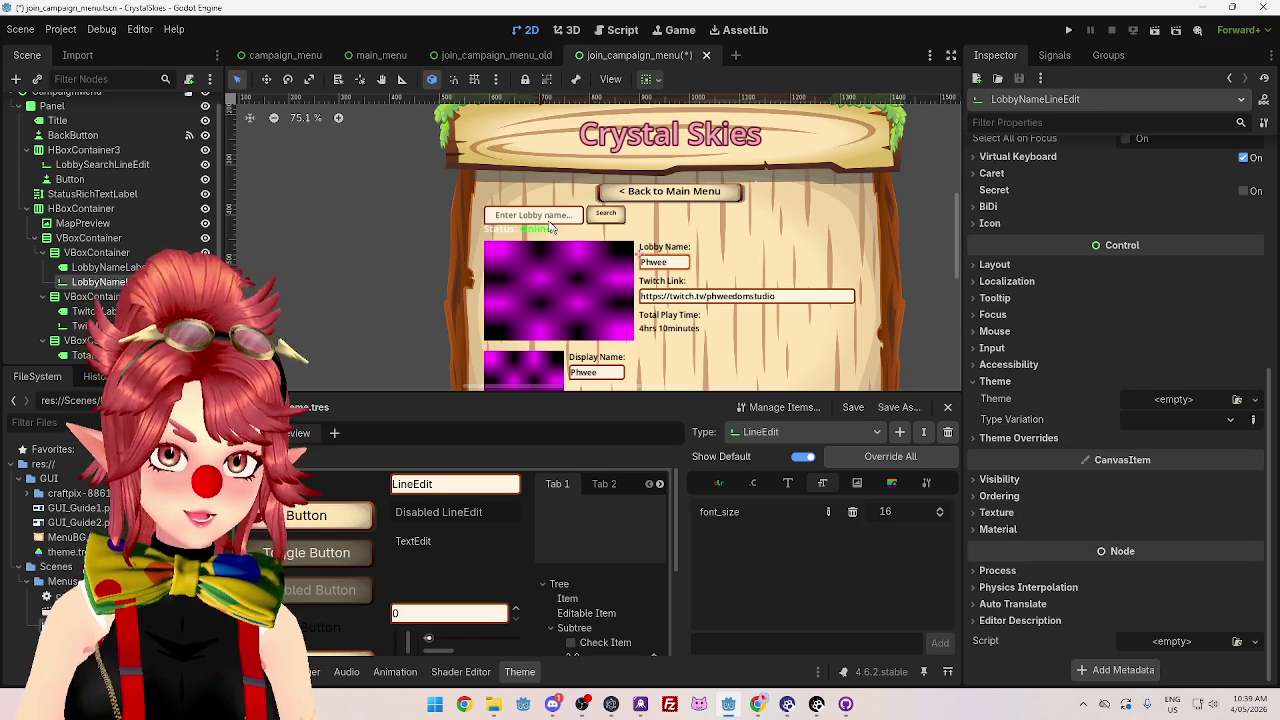
{"action": "left_click", "coordinate": [533, 216]}
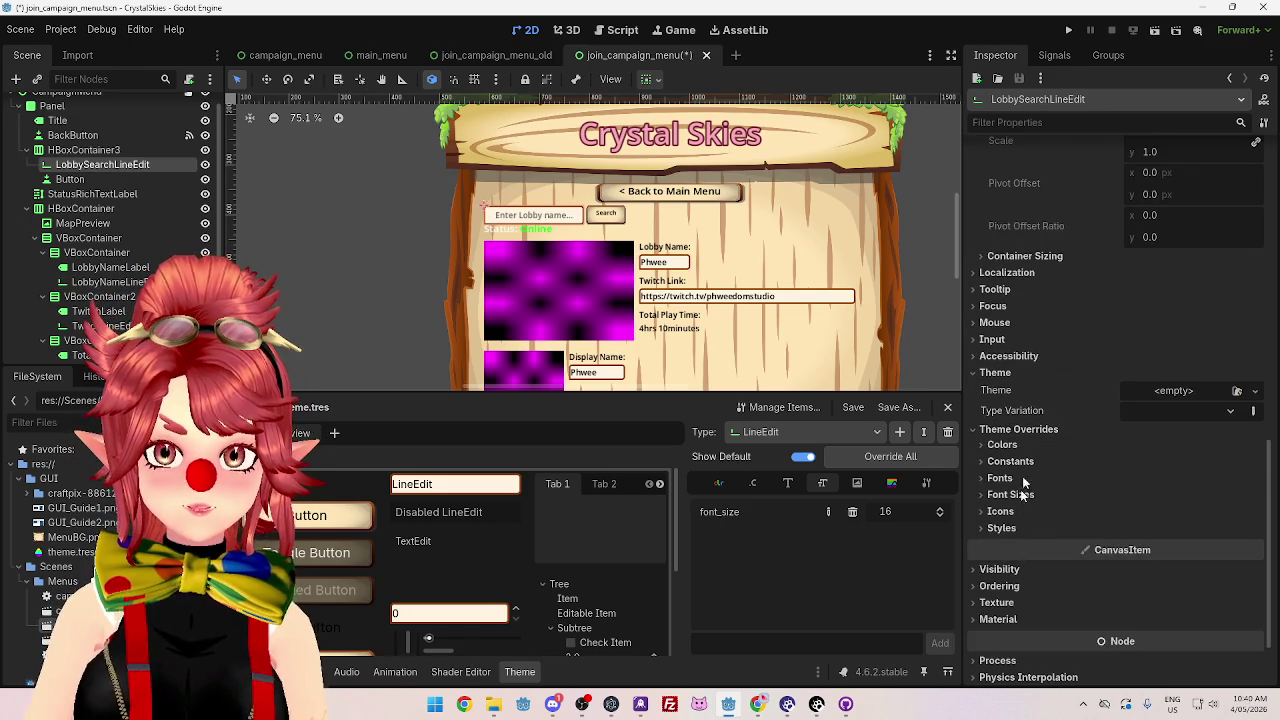
{"action": "scroll", "coordinate": [1040, 360], "scroll_direction": "up", "scroll_amount": 5}
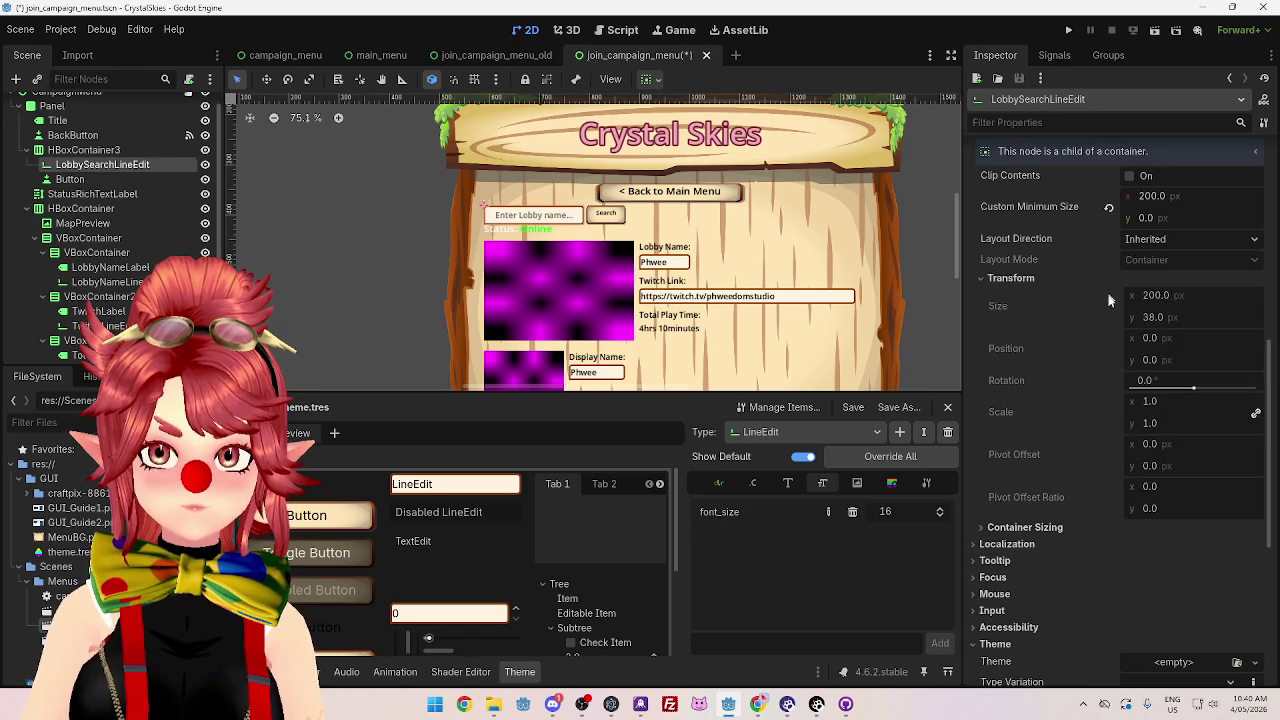
{"action": "scroll", "coordinate": [1065, 330], "scroll_direction": "down", "scroll_amount": 4}
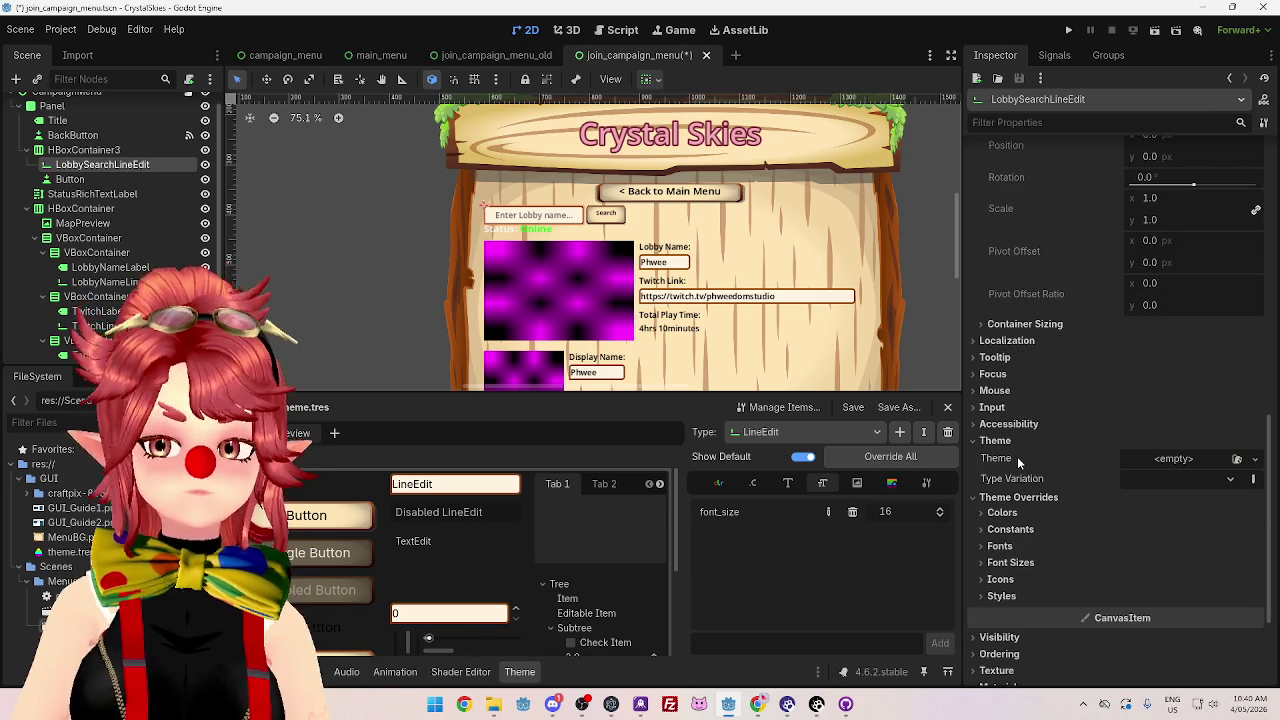
{"action": "key", "text": "Up"}
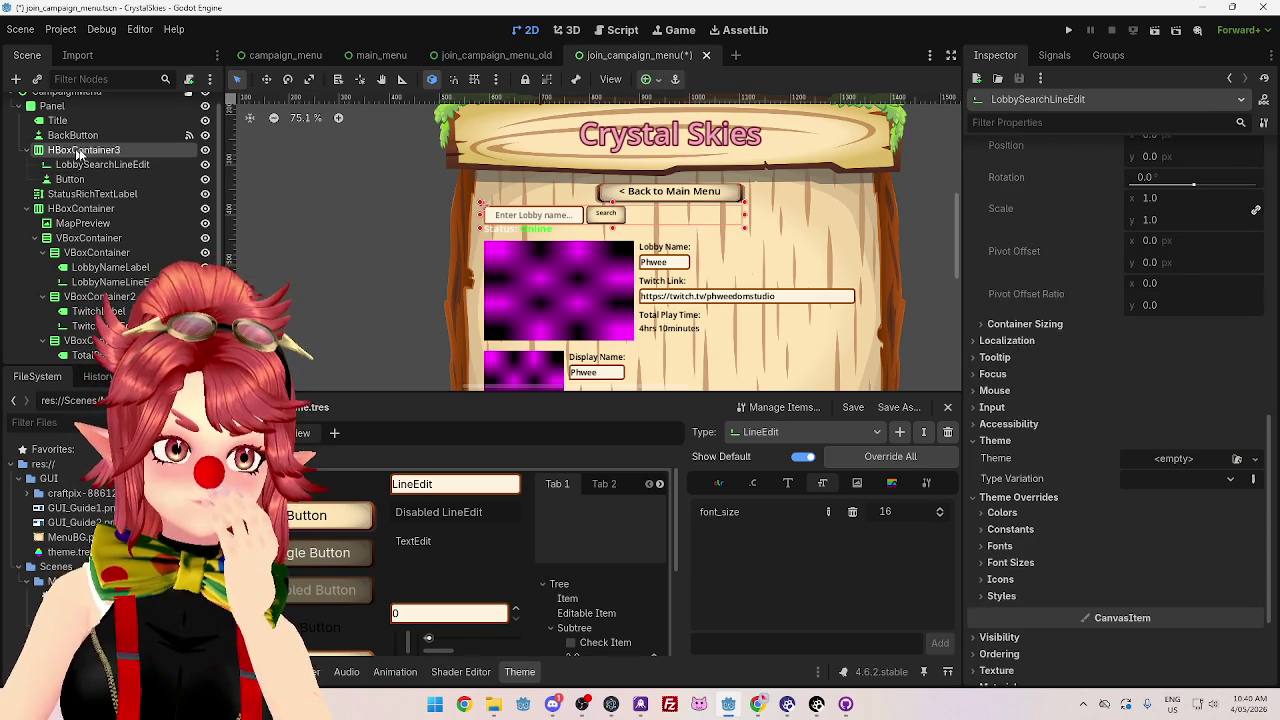
Revert HBoxContainer3's size and set LobbySearchLineEdit's custom minimum width to 300 px.
{"action": "left_click", "coordinate": [1111, 395]}
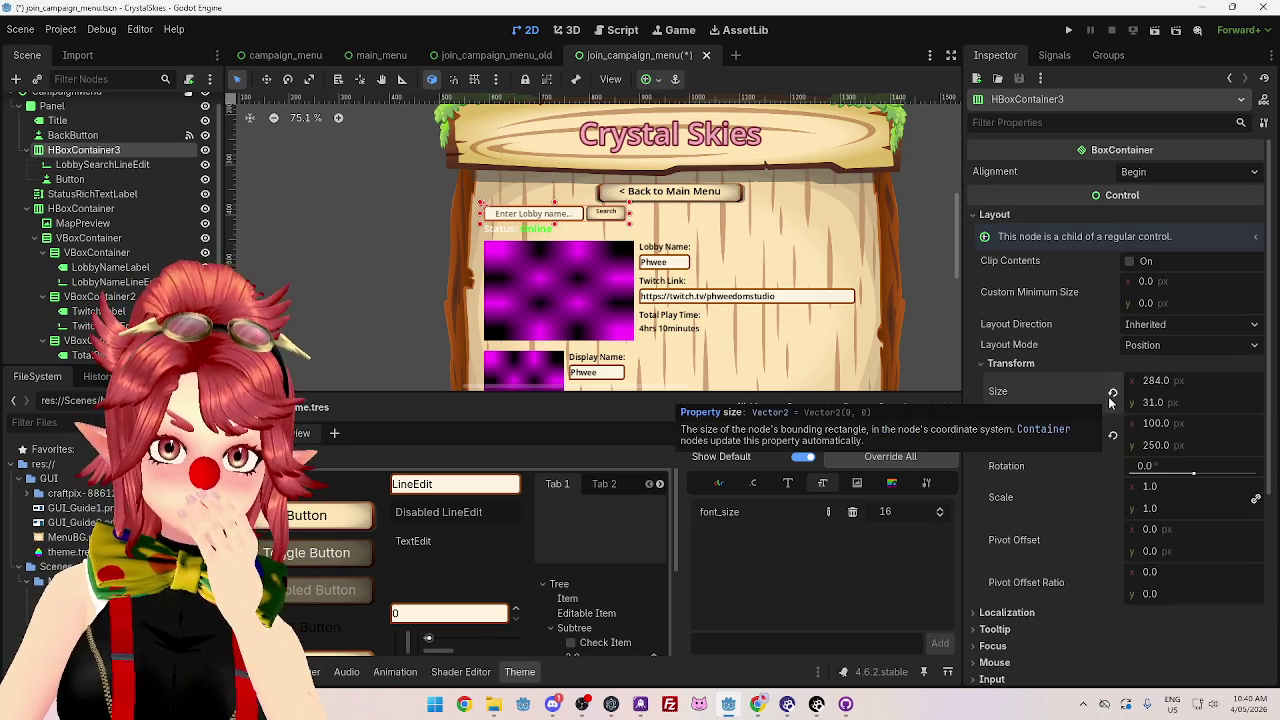
{"action": "left_click", "coordinate": [98, 164]}
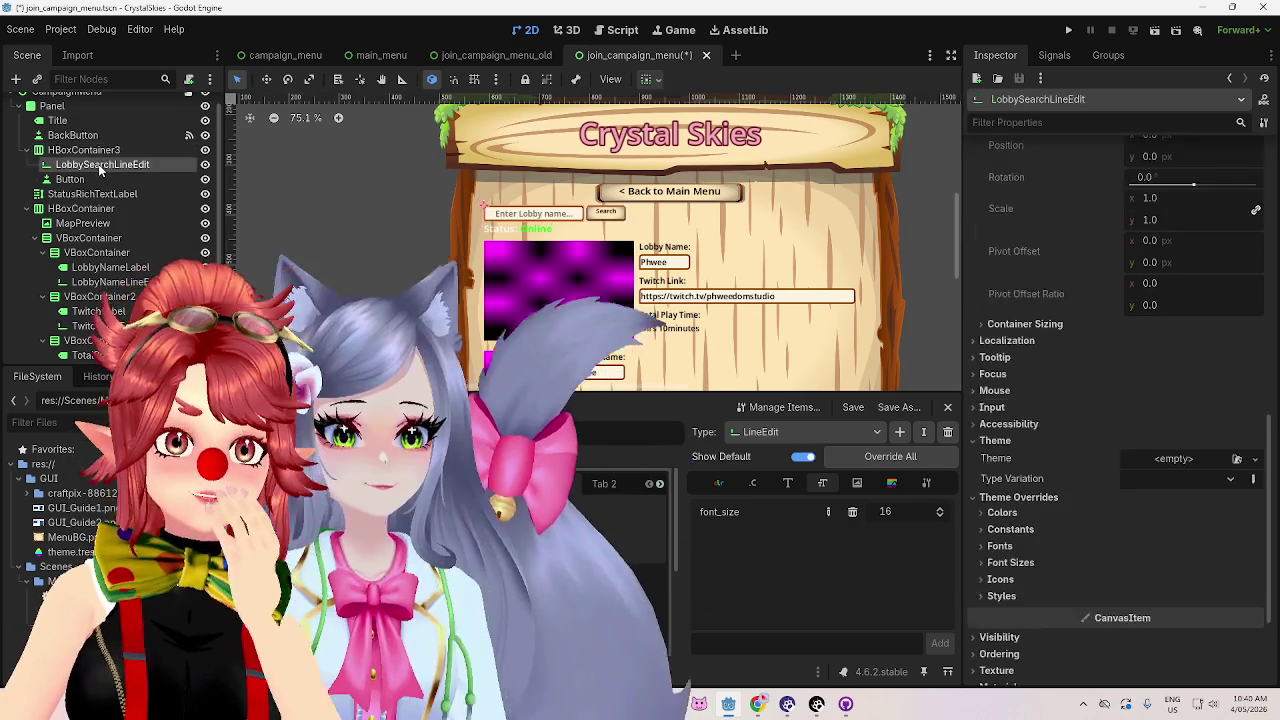
{"action": "scroll", "coordinate": [1150, 455], "scroll_direction": "up", "scroll_amount": 5}
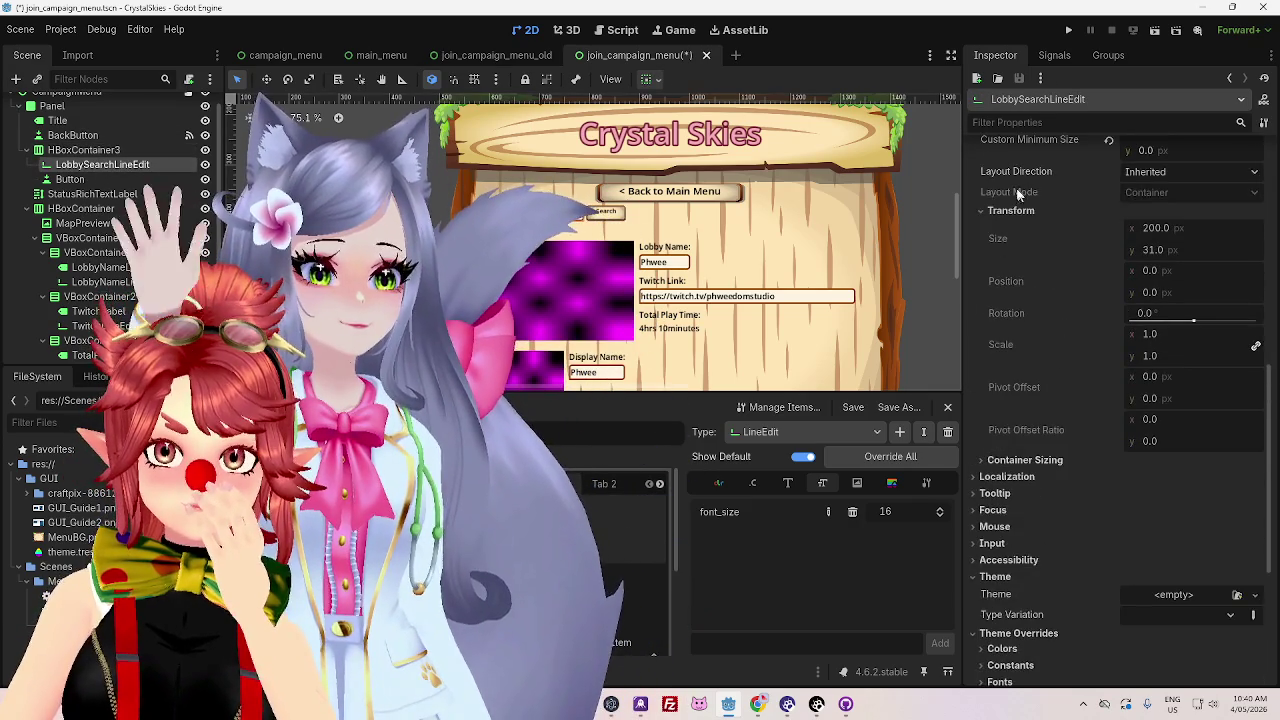
{"action": "scroll", "coordinate": [1027, 383], "scroll_direction": "down", "scroll_amount": 4}
{"action": "scroll", "coordinate": [1063, 336], "scroll_direction": "up", "scroll_amount": 3}
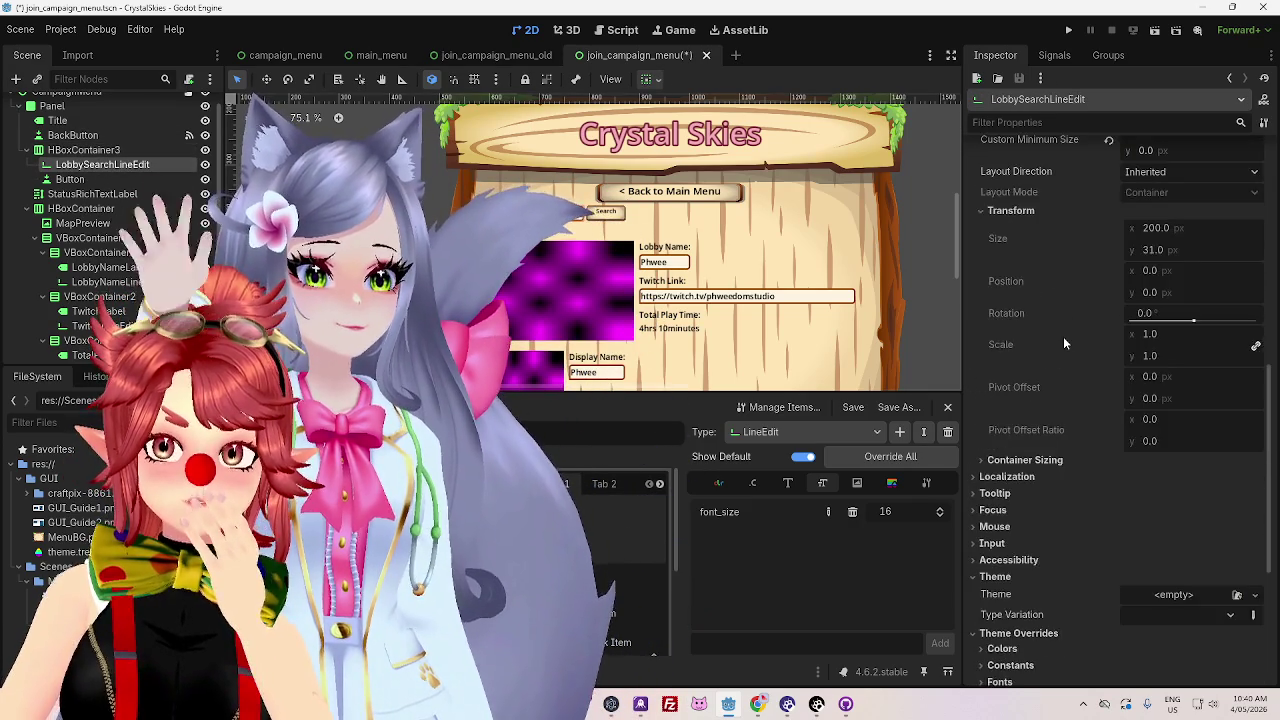
{"action": "scroll", "coordinate": [1095, 446], "scroll_direction": "up", "scroll_amount": 3}
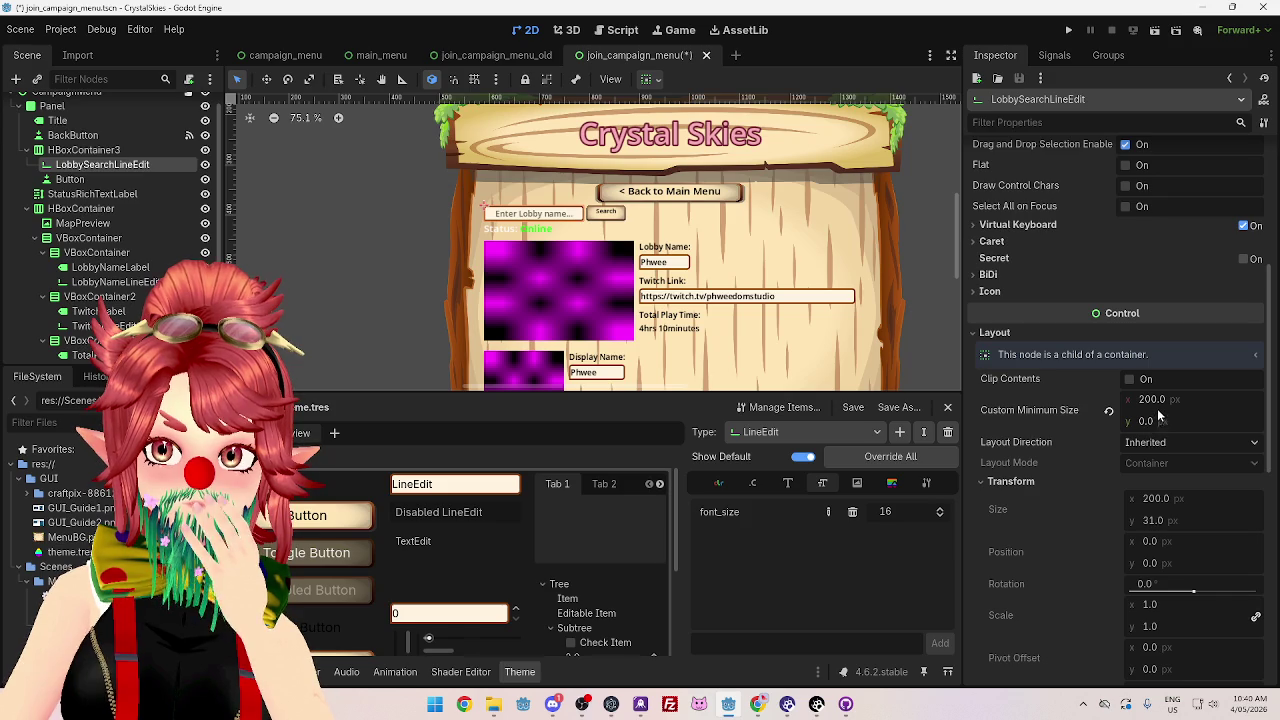
{"action": "left_click", "coordinate": [1156, 401]}
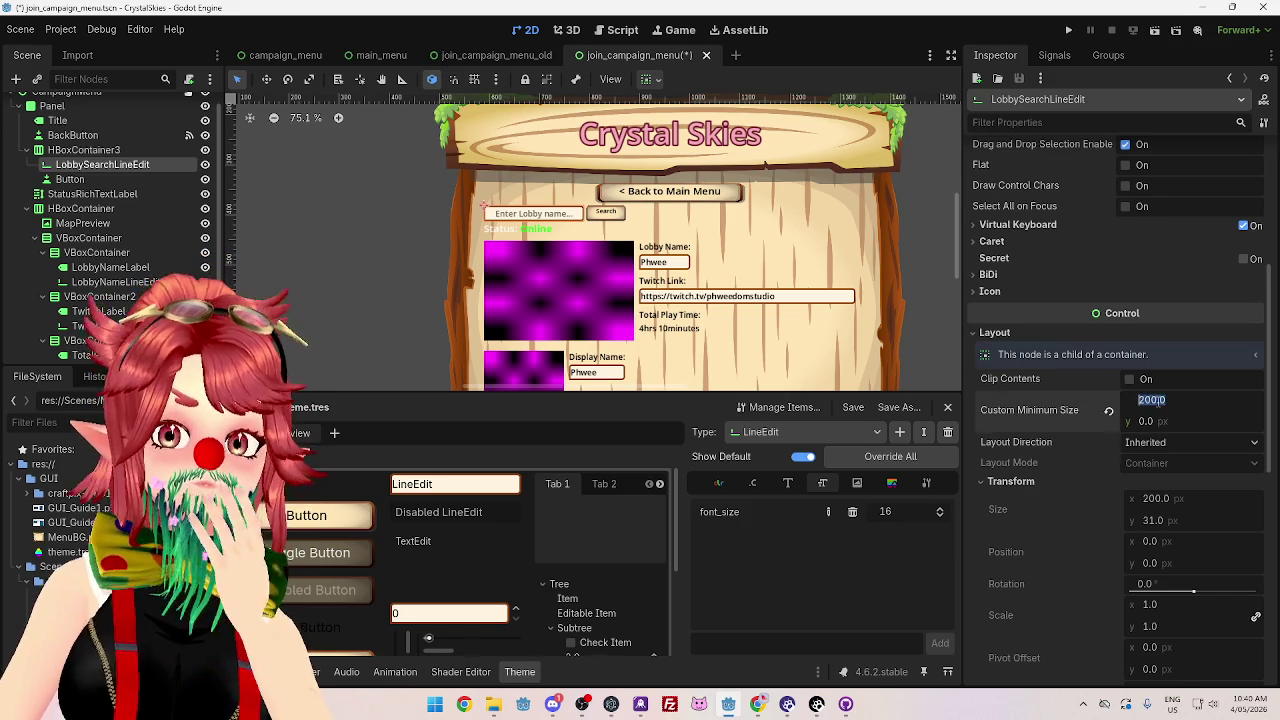
{"action": "type", "text": "30"}
{"action": "key", "text": "Return"}
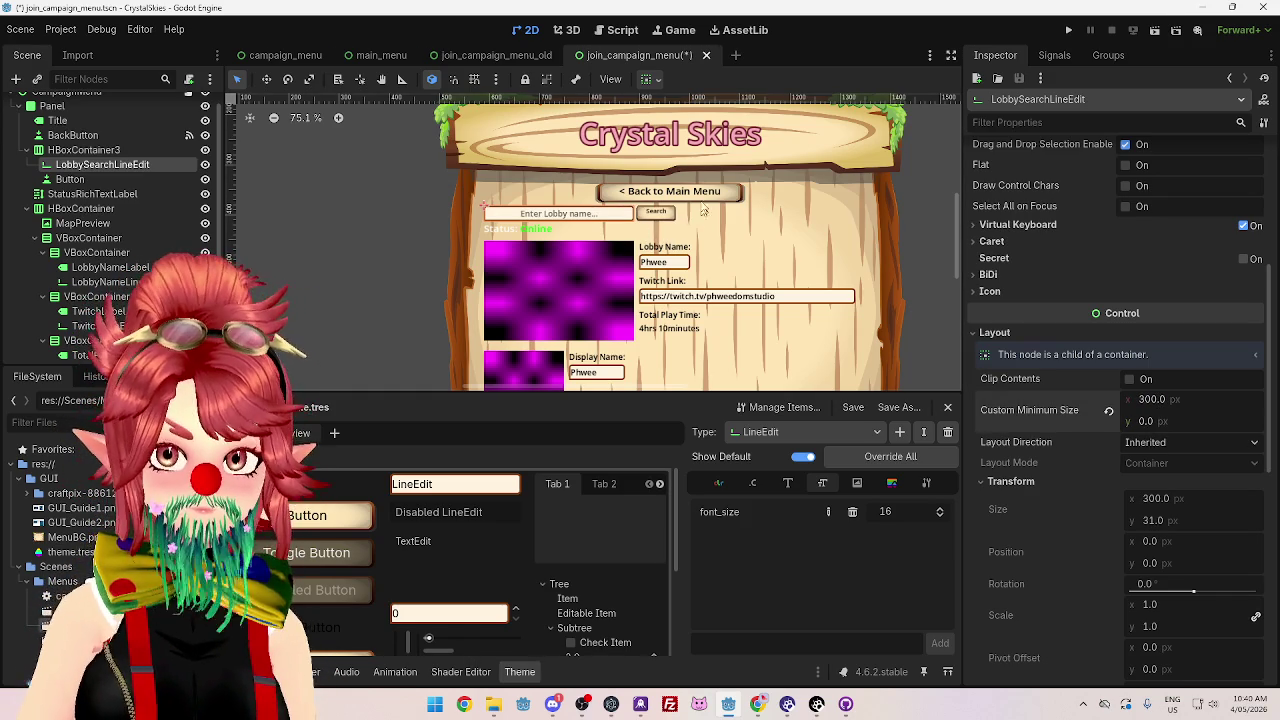
{"action": "scroll", "coordinate": [727, 237], "scroll_direction": "down", "scroll_amount": 5}
{"action": "scroll", "coordinate": [727, 237], "scroll_direction": "up", "scroll_amount": 4}
{"action": "mouse_move", "coordinate": [953, 250]}
{"action": "left_mouse_down"}
{"action": "mouse_move", "coordinate": [955, 320]}
{"action": "mouse_move", "coordinate": [955, 245]}
{"action": "mouse_move", "coordinate": [958, 266]}
{"action": "left_mouse_up"}
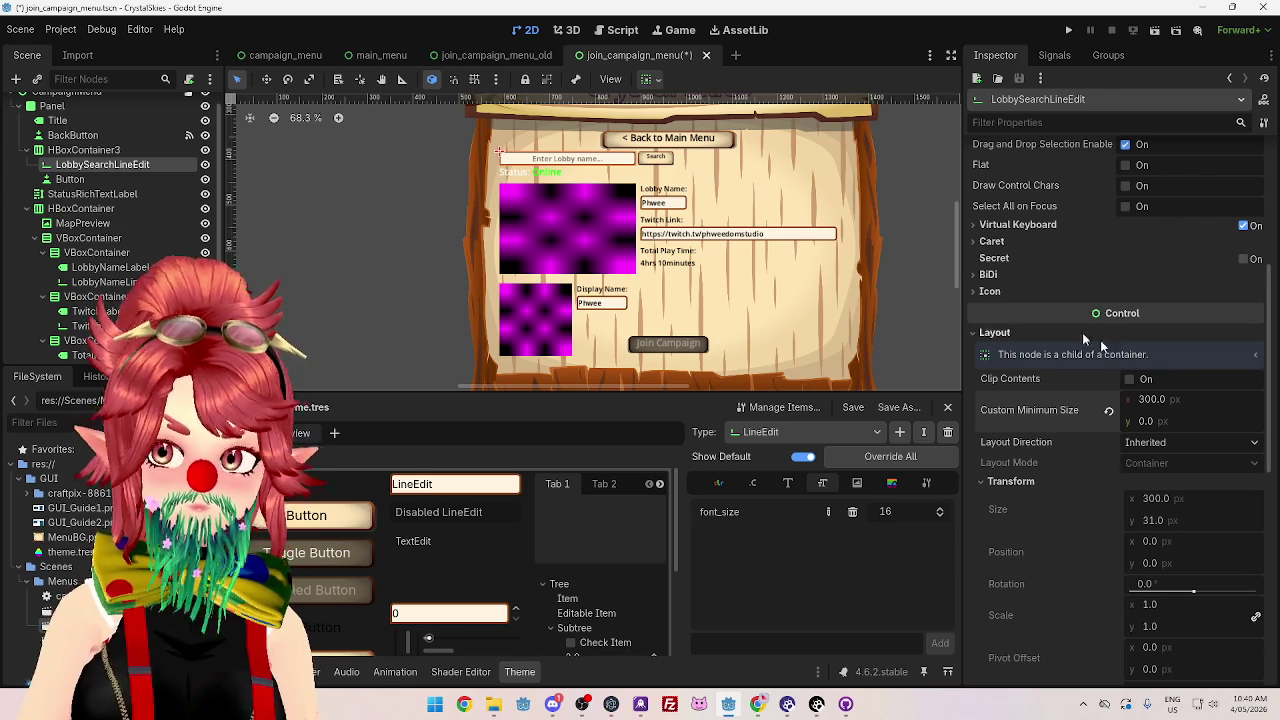
Set HBoxContainer3's position y to 280, then settle on 270.
{"action": "left_click", "coordinate": [80, 150]}
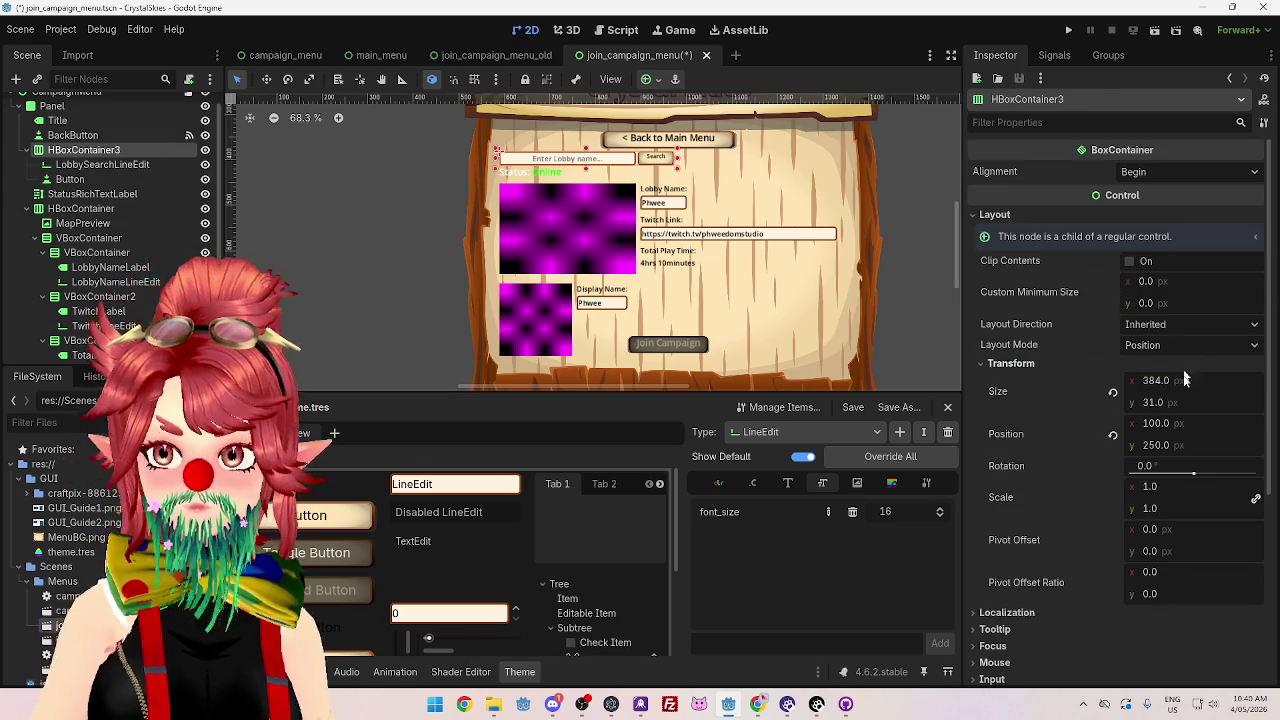
{"action": "left_click", "coordinate": [1184, 450]}
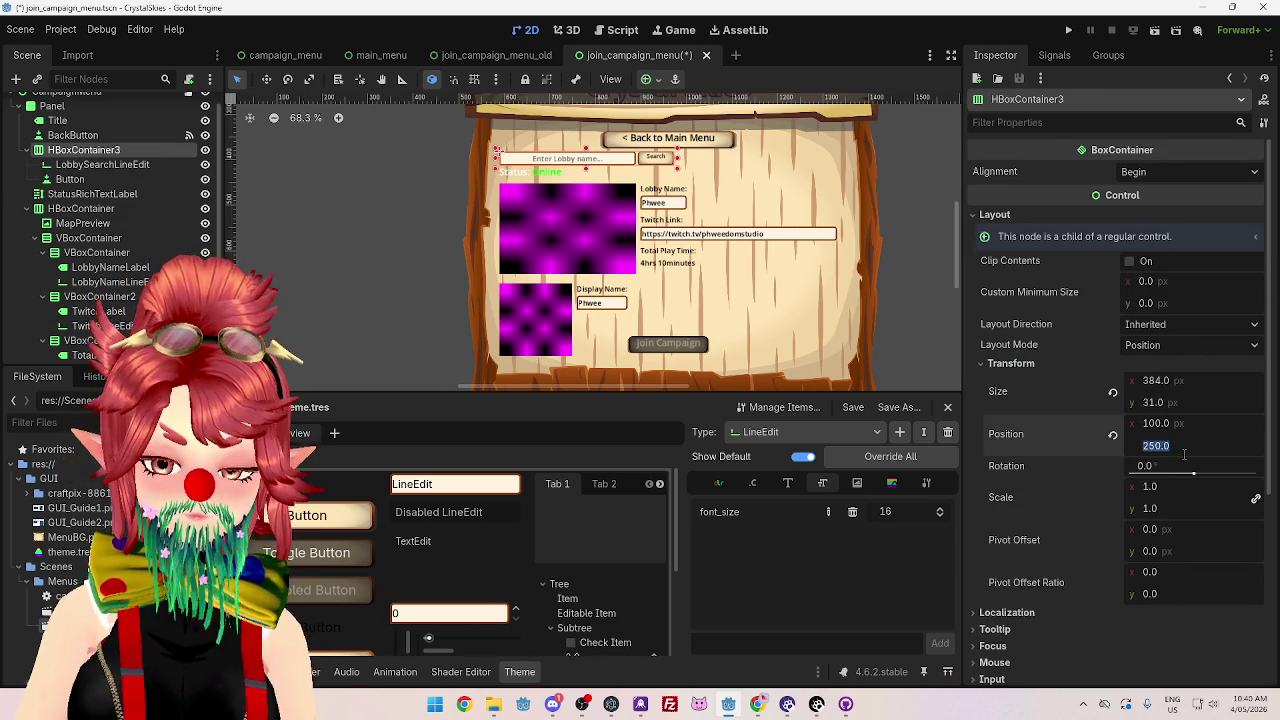
{"action": "type", "text": "280"}
{"action": "key", "text": "Return"}
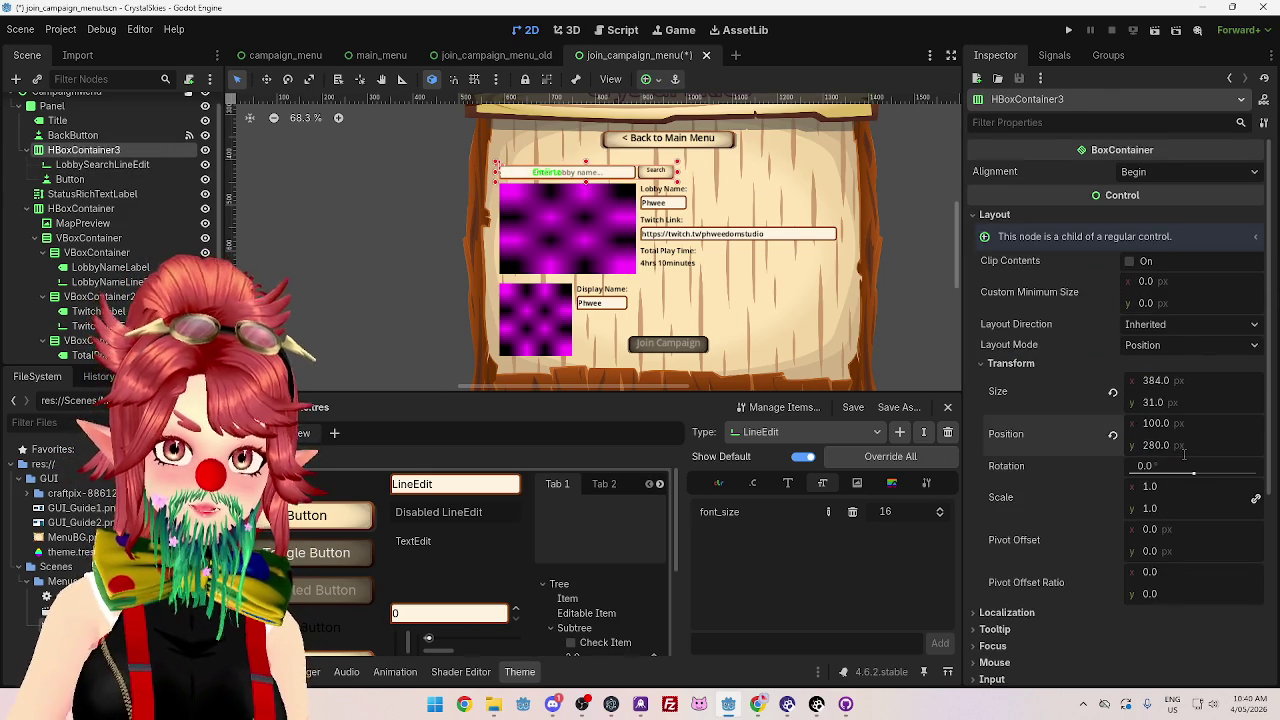
{"action": "left_click", "coordinate": [1156, 445]}
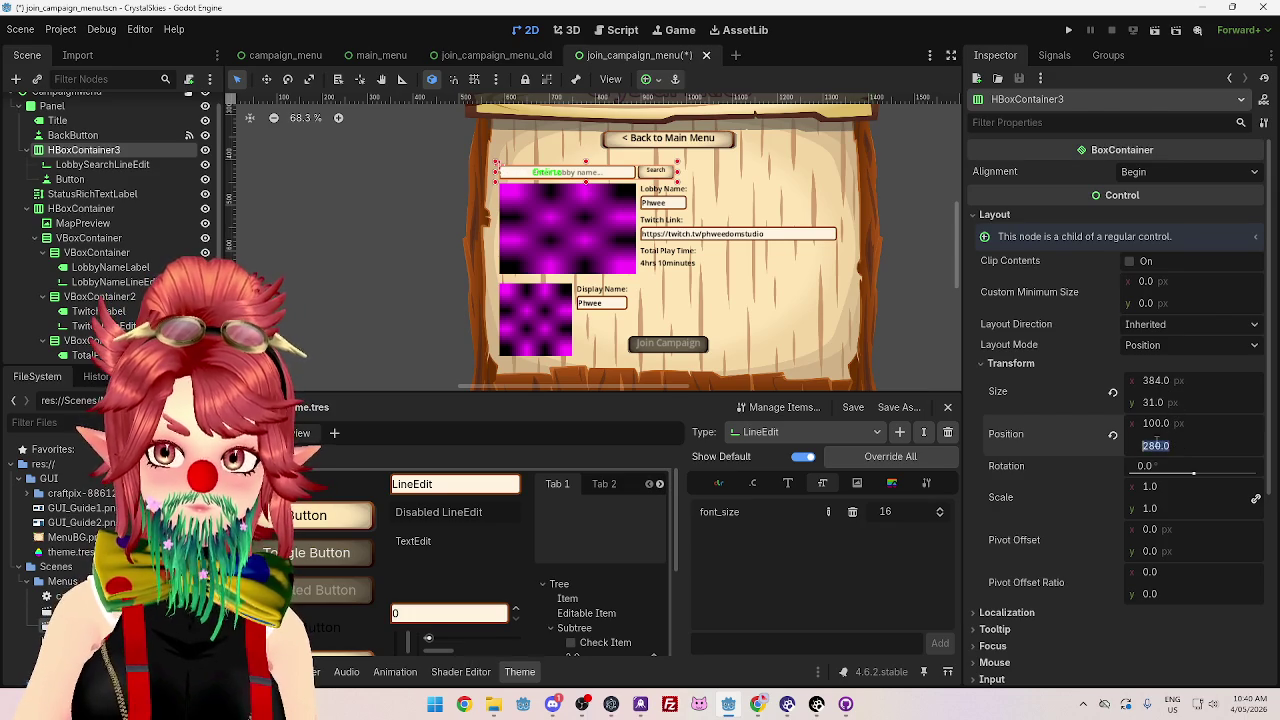
{"action": "type", "text": "270"}
{"action": "key", "text": "Return"}
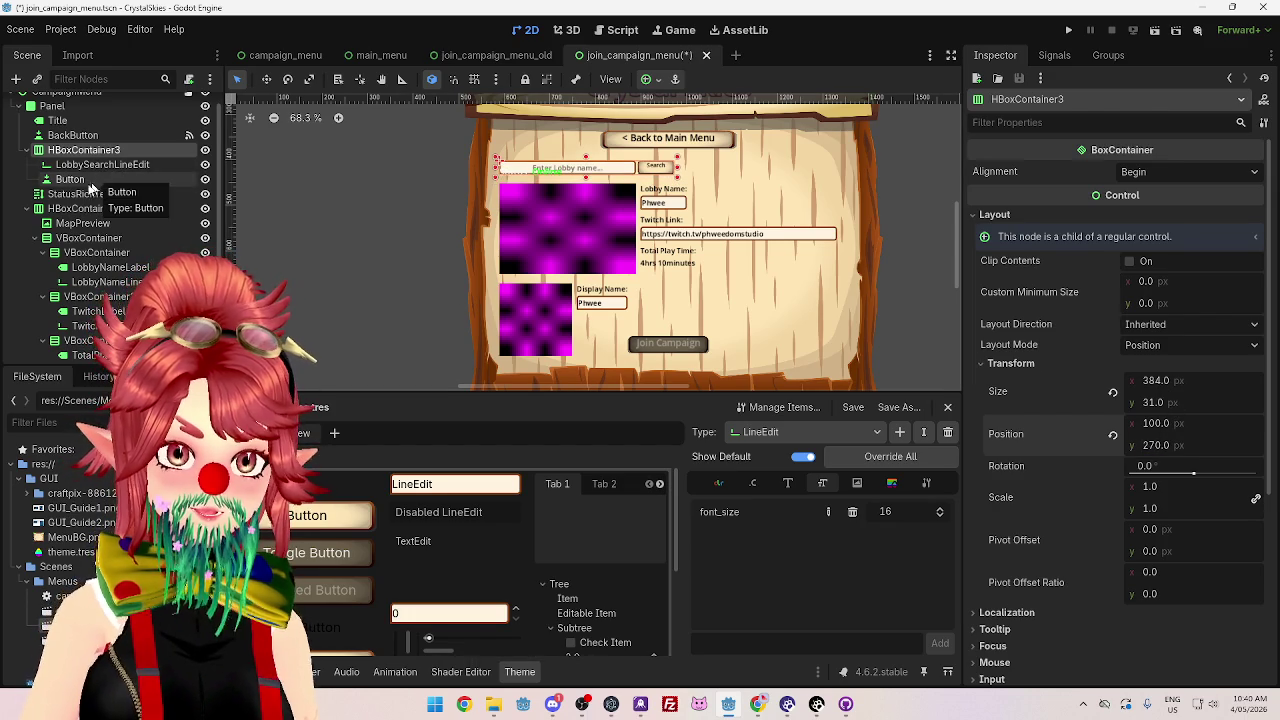
{"action": "left_click", "coordinate": [26, 150]}
Try StatusRichTextLabel horizontal positions of 500, 400, 410, 450 and 500.
{"action": "left_click", "coordinate": [92, 164]}
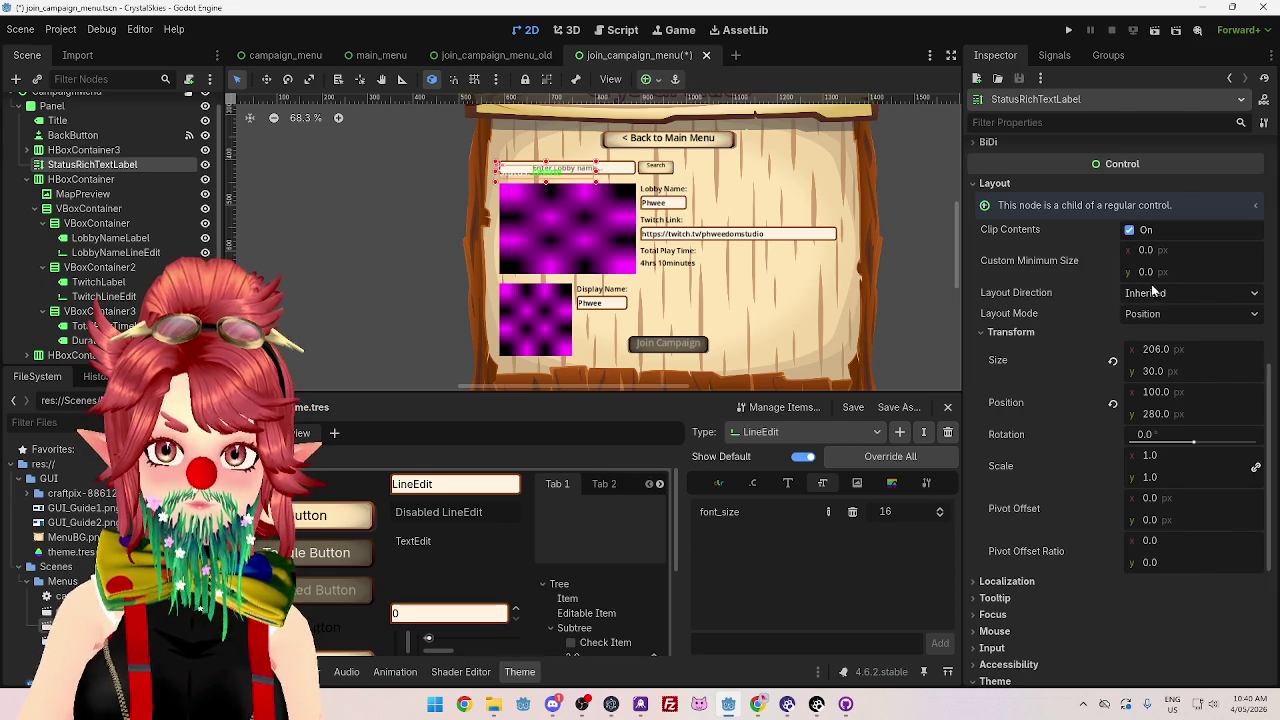
{"action": "left_click_drag", "start_coordinate": [1142, 416], "coordinate": [1153, 420]}
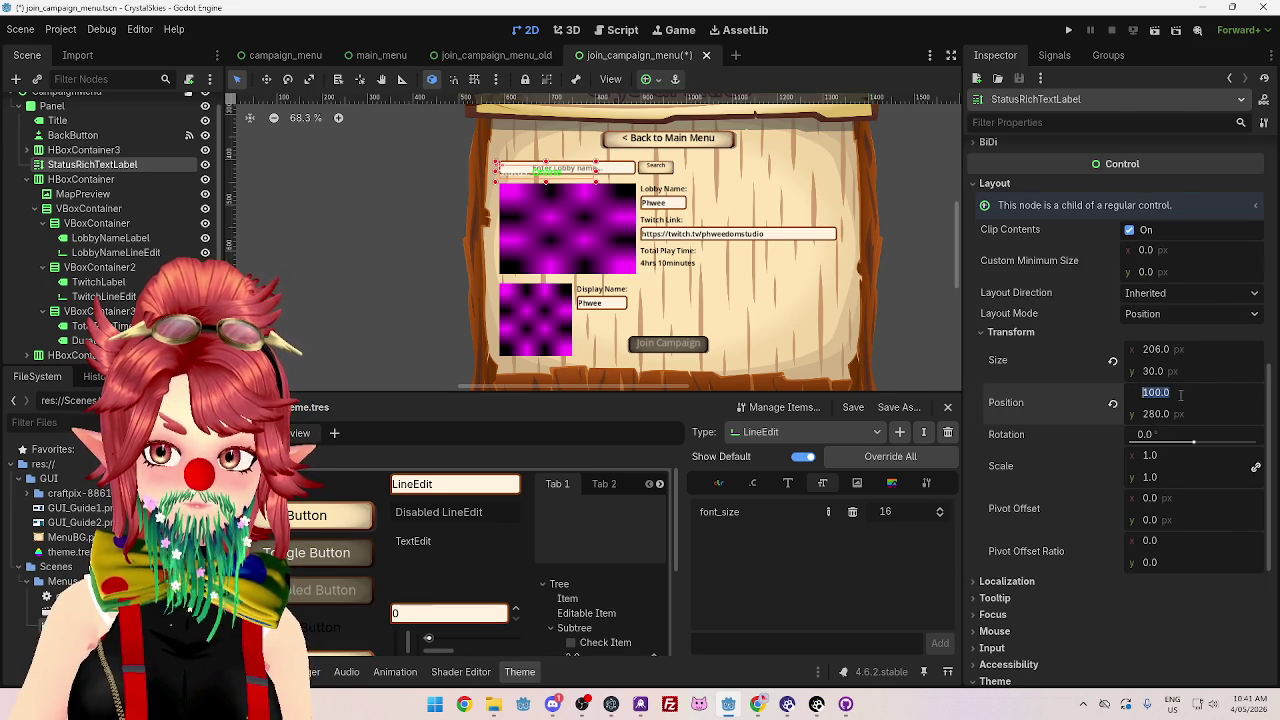
{"action": "type", "text": "500"}
{"action": "key", "text": "Return"}
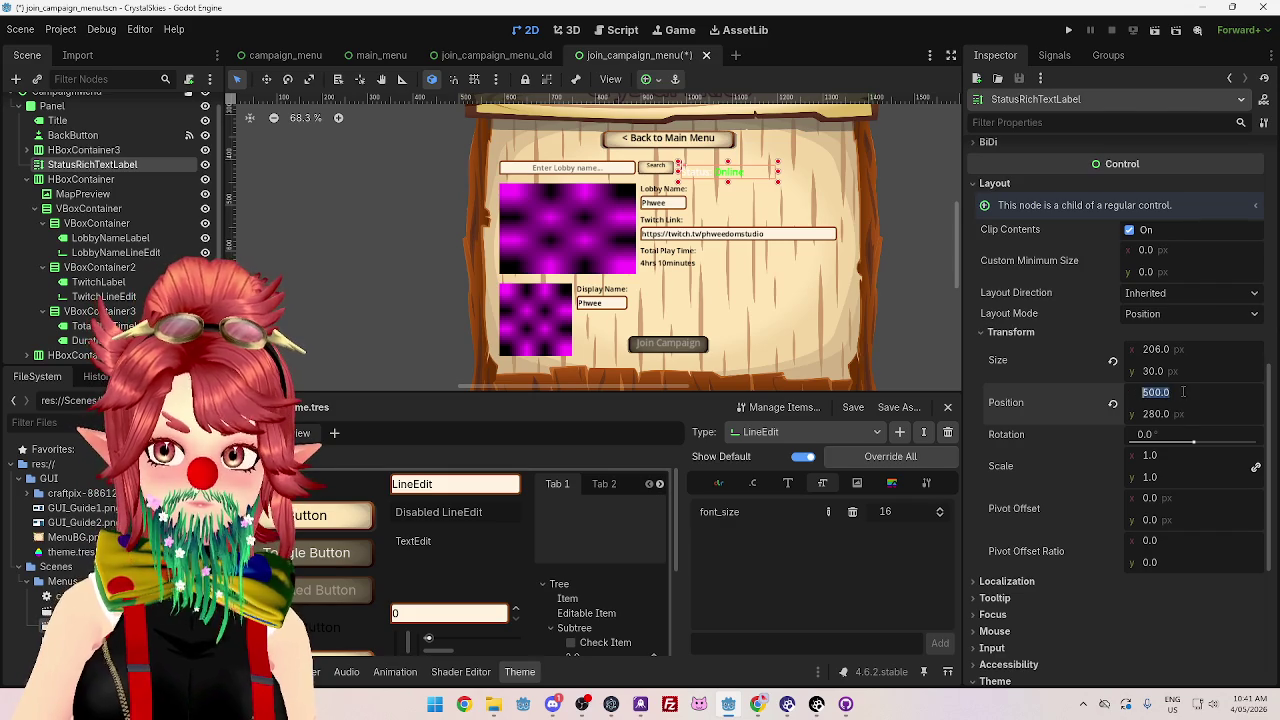
{"action": "type", "text": "400"}
{"action": "key", "text": "Return"}
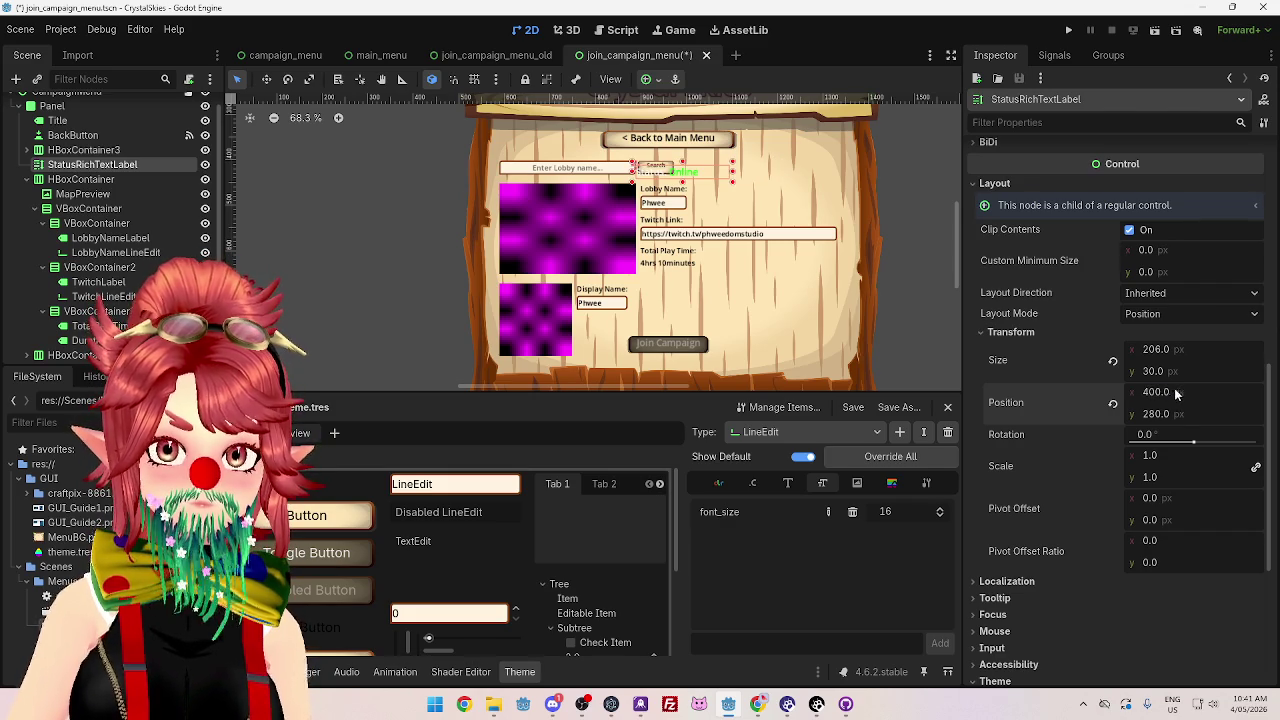
{"action": "left_click", "coordinate": [1162, 392]}
{"action": "type", "text": "410"}
{"action": "key", "text": "Return"}
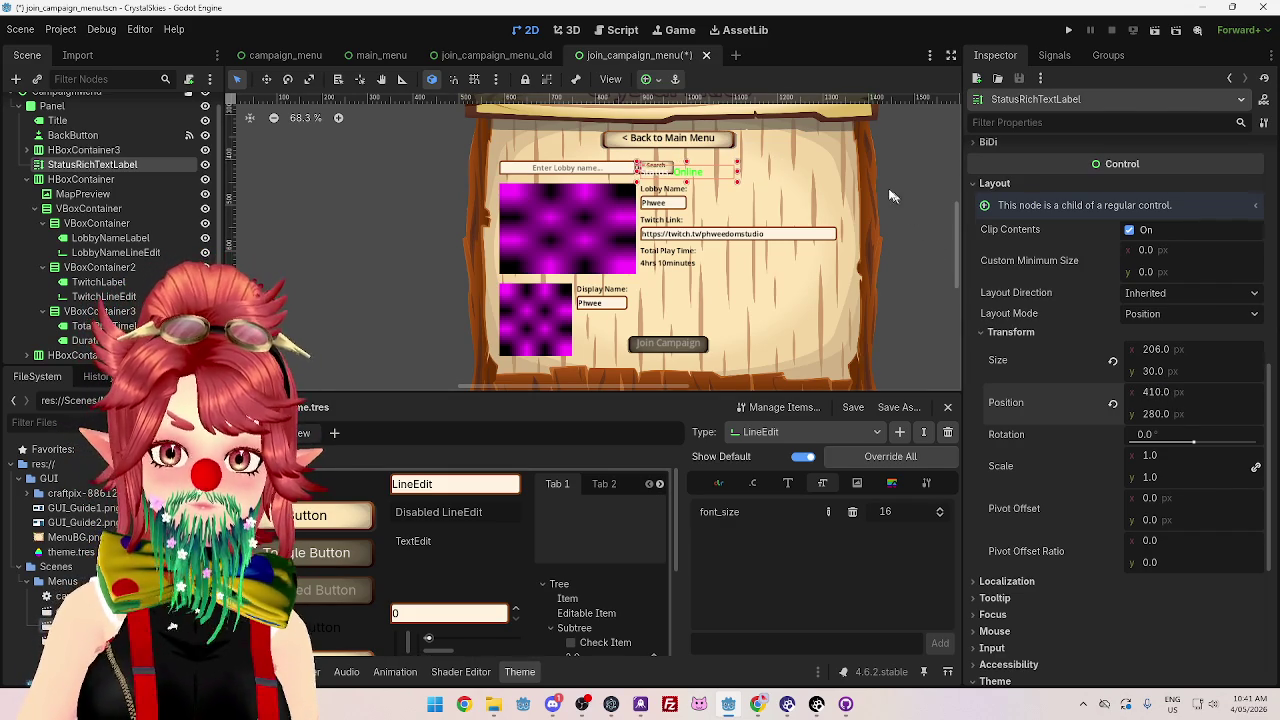
{"action": "left_click", "coordinate": [1160, 393]}
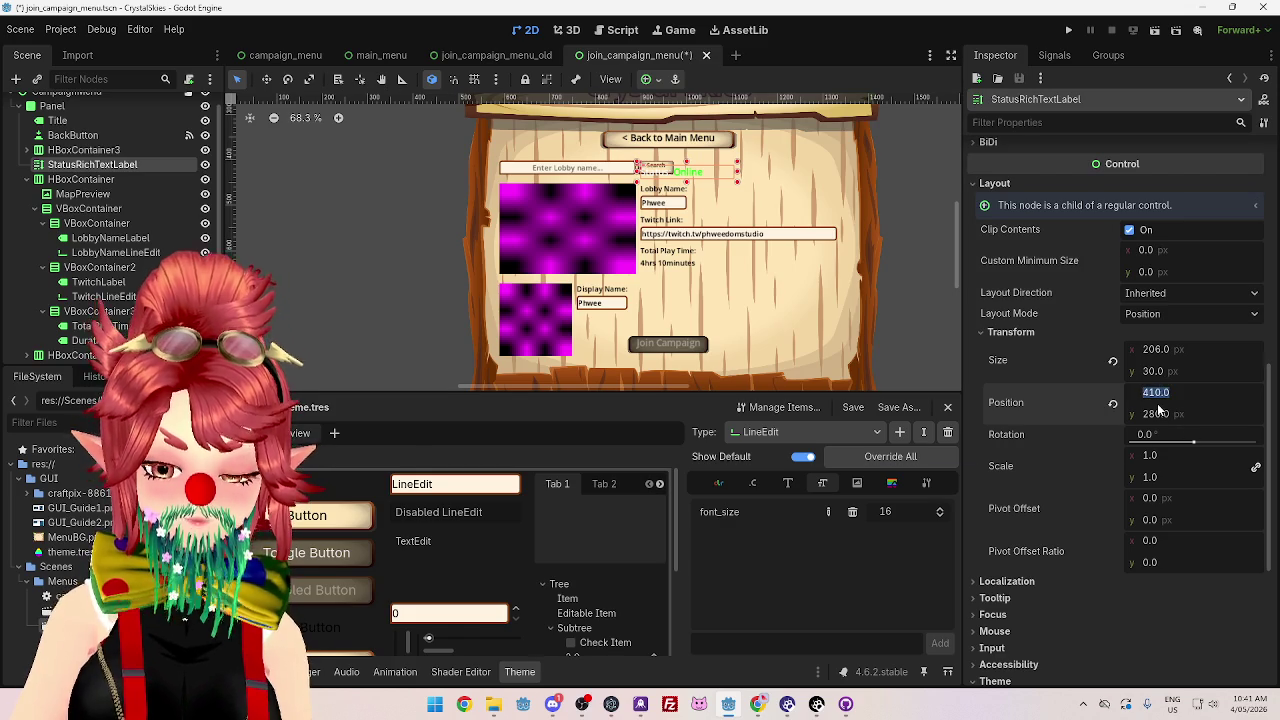
{"action": "type", "text": "450"}
{"action": "key", "text": "Return"}
{"action": "type", "text": "500"}
{"action": "key", "text": "Return"}
Try the label at y 320 and x 600, then y 0.
{"action": "left_click", "coordinate": [1175, 416]}
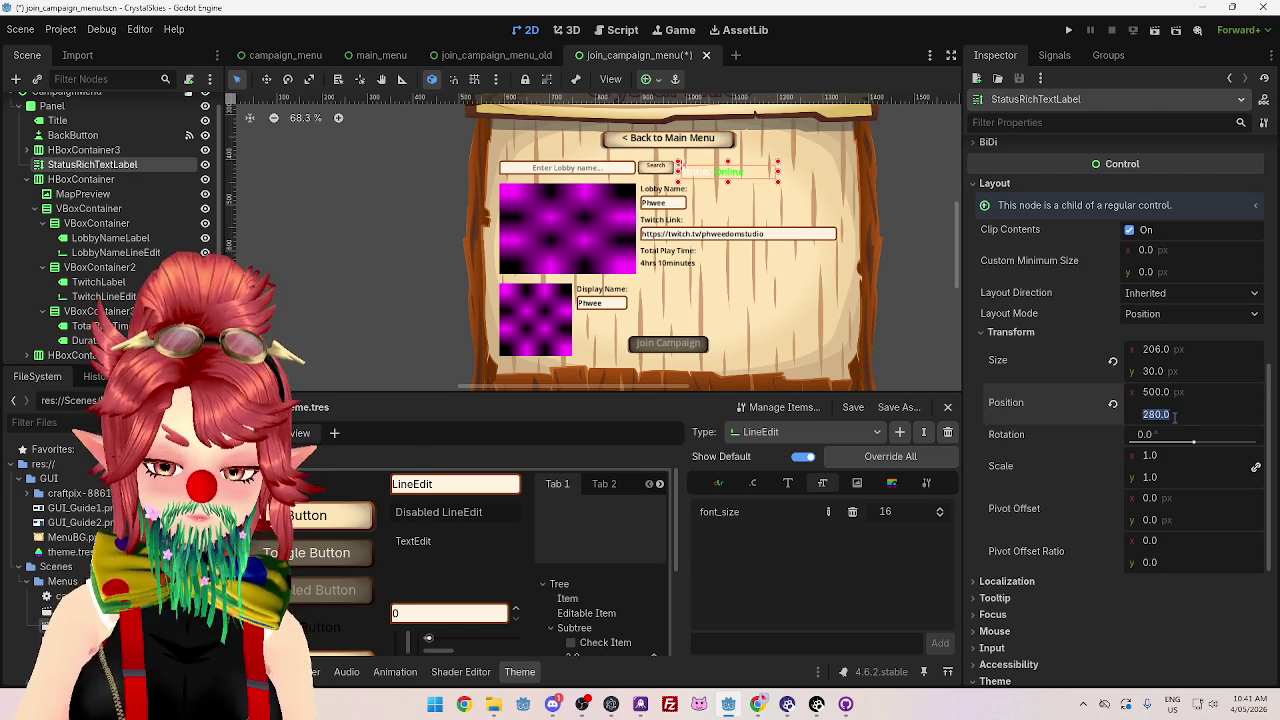
{"action": "type", "text": "320"}
{"action": "key", "text": "Return"}
{"action": "left_click", "coordinate": [1155, 392]}
{"action": "type", "text": "600"}
{"action": "key", "text": "Return"}
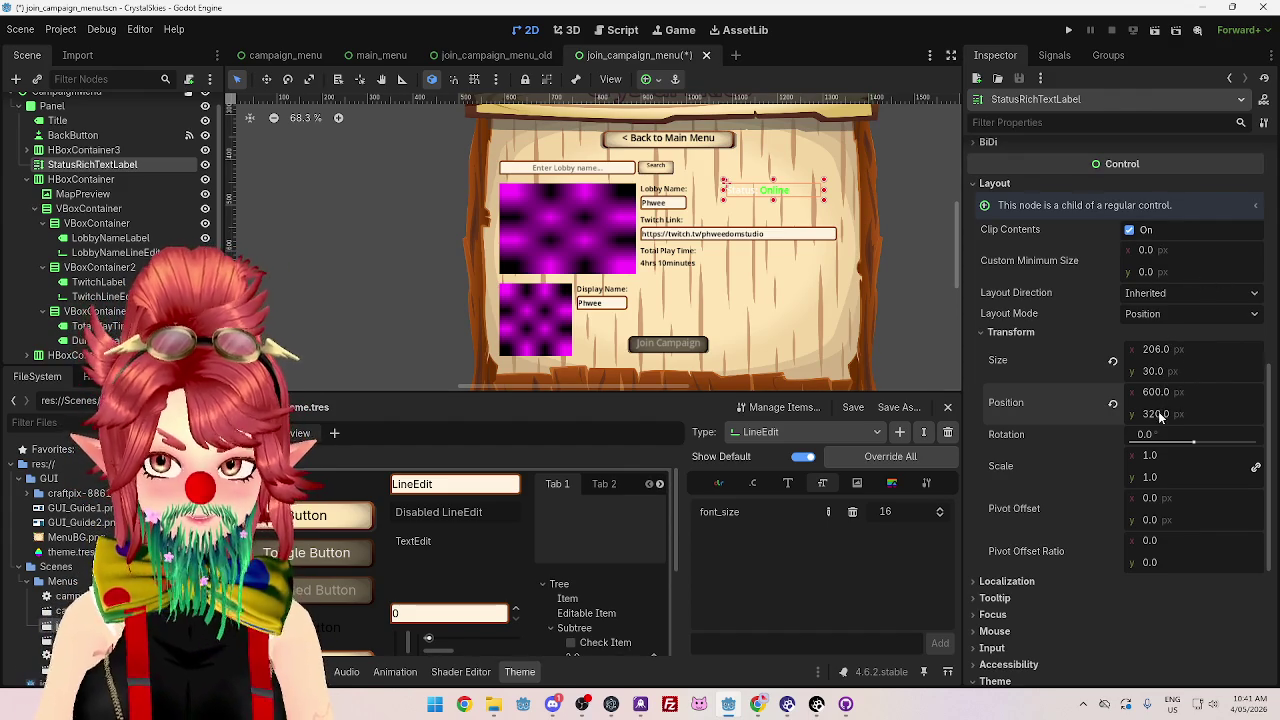
{"action": "type", "text": "0"}
{"action": "key", "text": "Return"}
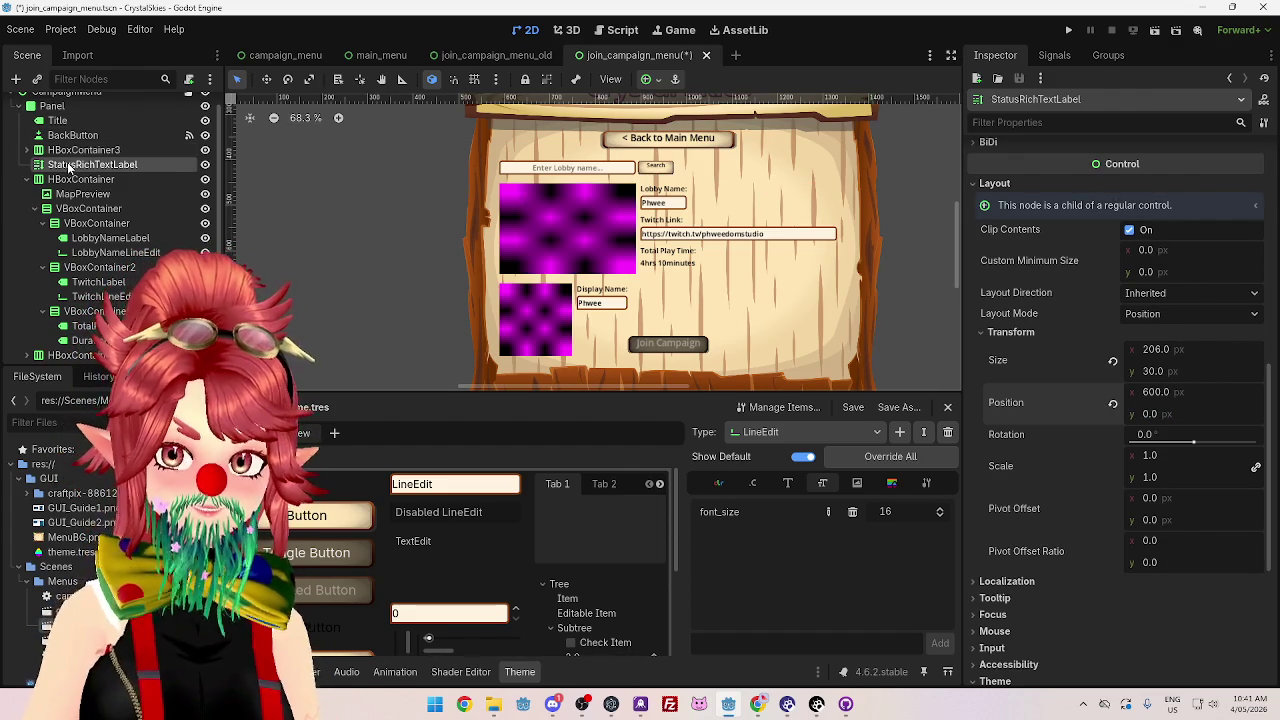
Collapse and toggle the lobby details row's visibility, keeping the label's name unchanged.
{"action": "left_click", "coordinate": [26, 180]}
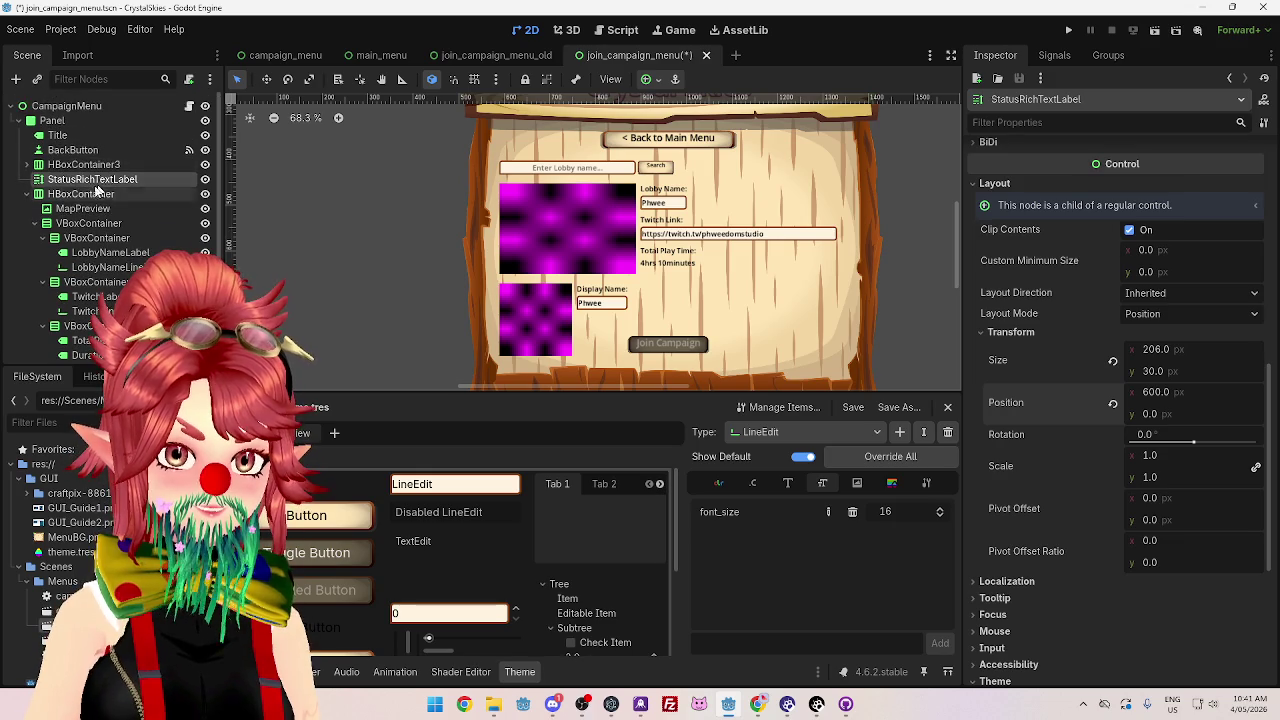
{"action": "left_click", "coordinate": [211, 194]}
{"action": "left_click", "coordinate": [211, 194]}
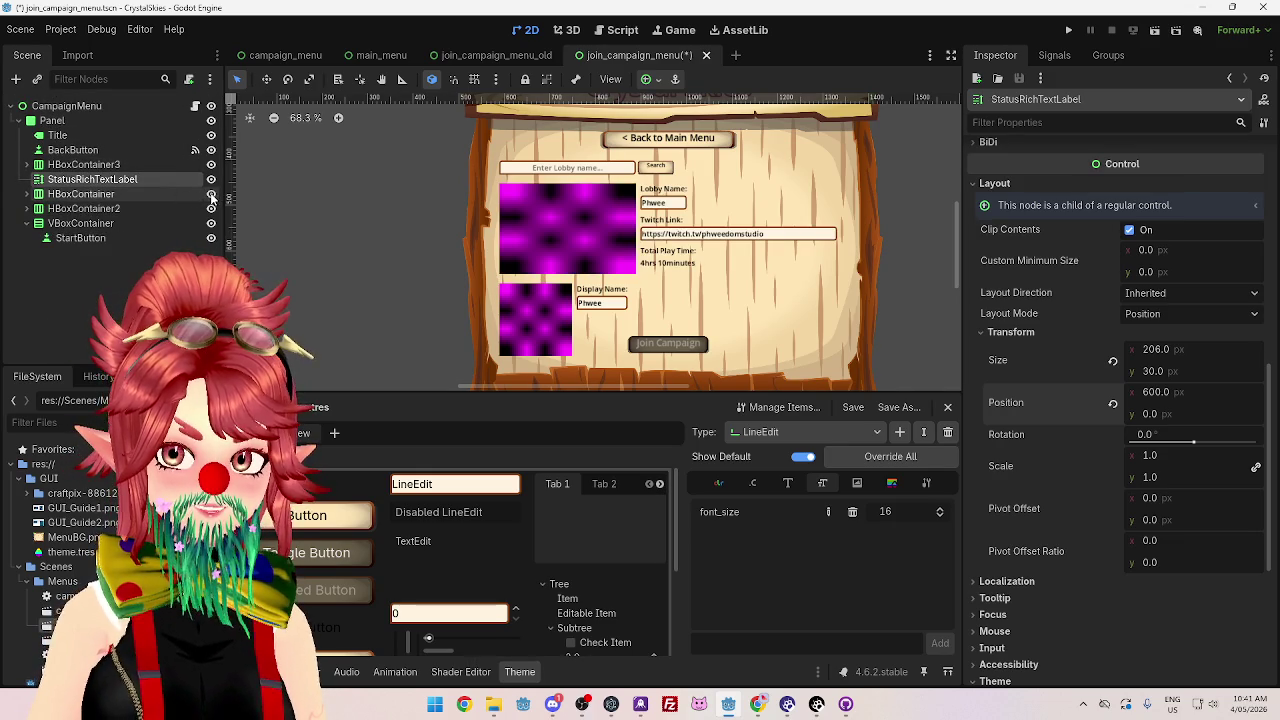
{"action": "double_click", "coordinate": [67, 179]}
{"action": "key", "text": "Return"}
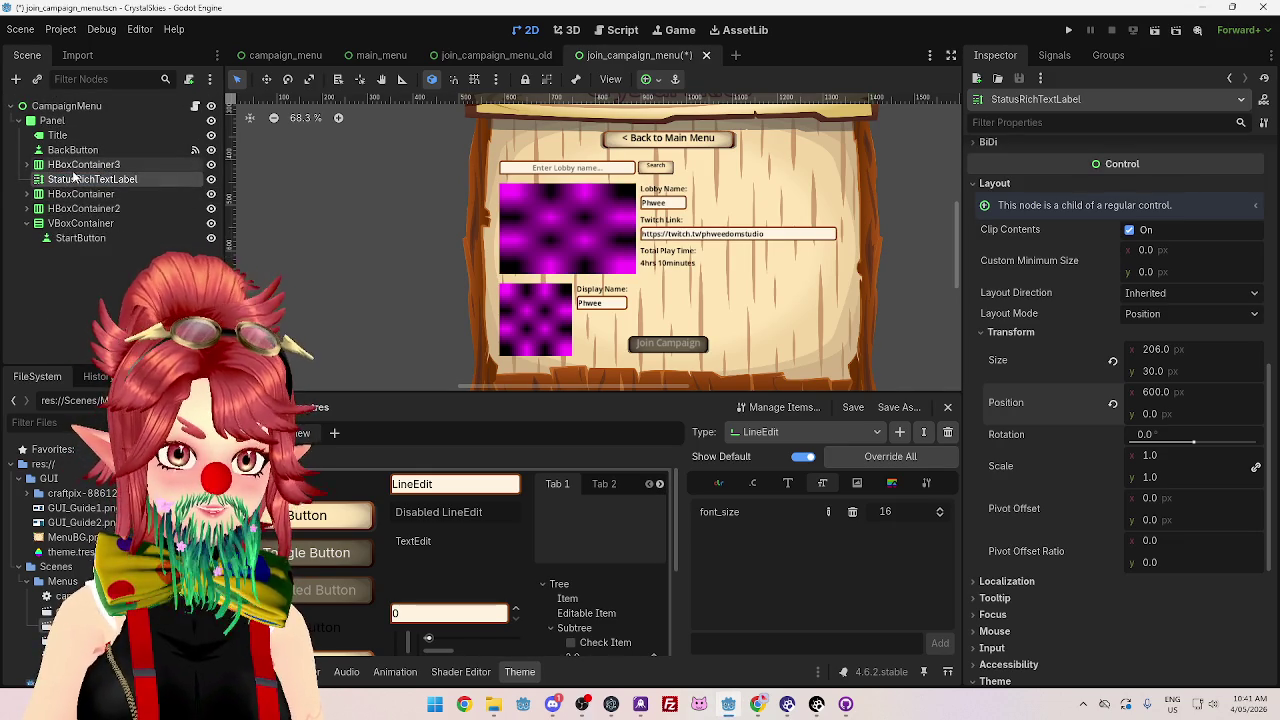
Set the label to y 300, then try x 0 and 200 before settling on x 100.
{"action": "left_click", "coordinate": [1151, 415]}
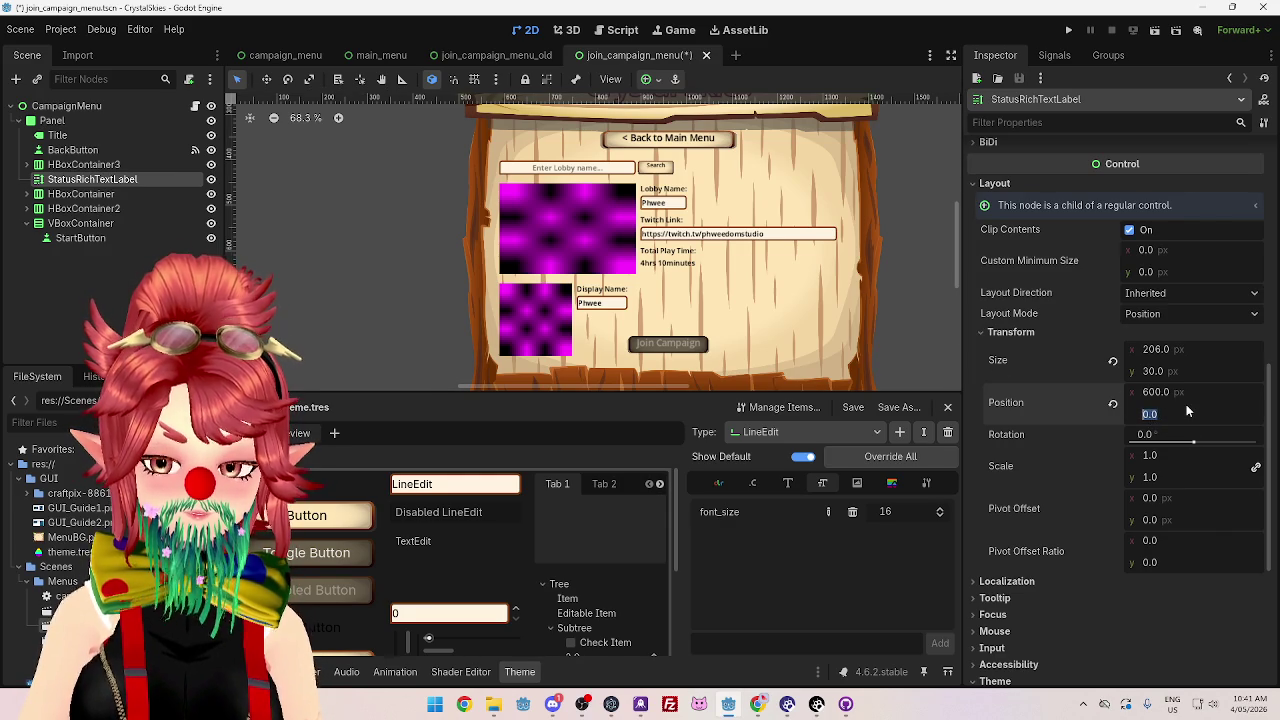
{"action": "type", "text": "300"}
{"action": "key", "text": "Return"}
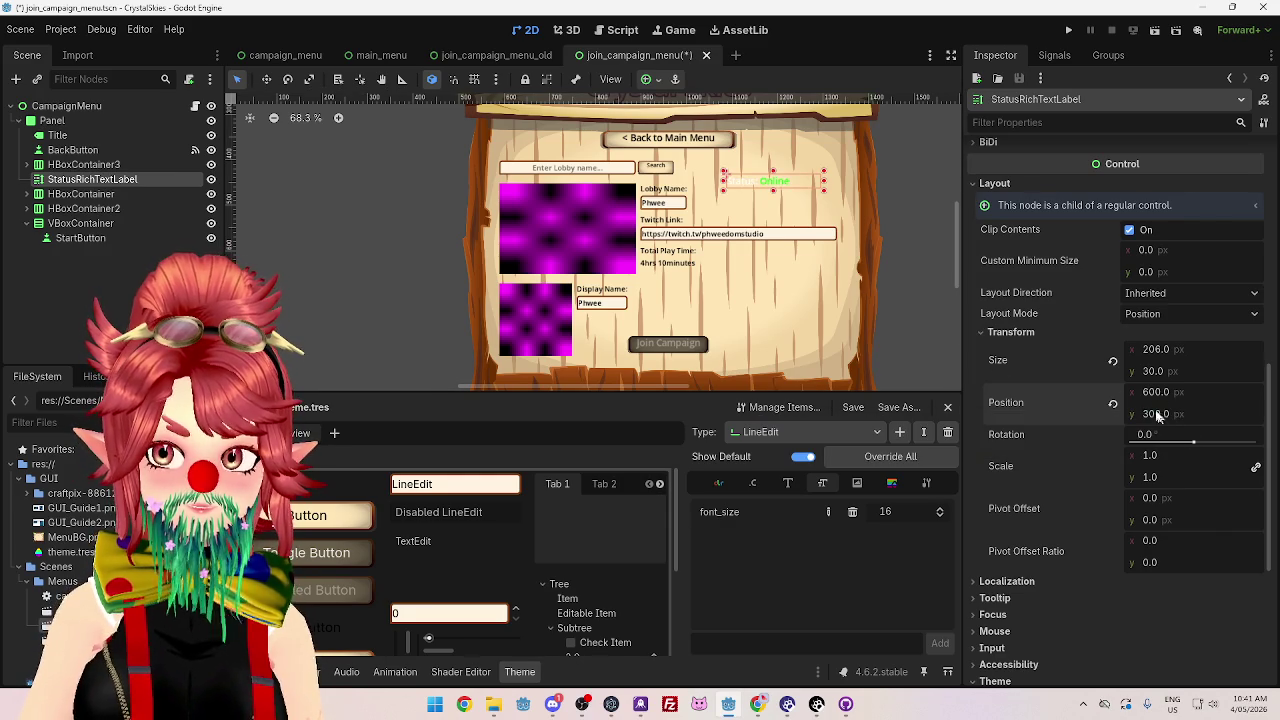
{"action": "left_click", "coordinate": [1156, 391]}
{"action": "type", "text": "0"}
{"action": "key", "text": "Return"}
{"action": "left_click", "coordinate": [1152, 392]}
{"action": "type", "text": "200"}
{"action": "key", "text": "Return"}
{"action": "left_click", "coordinate": [1155, 392]}
{"action": "type", "text": "100"}
{"action": "key", "text": "Return"}
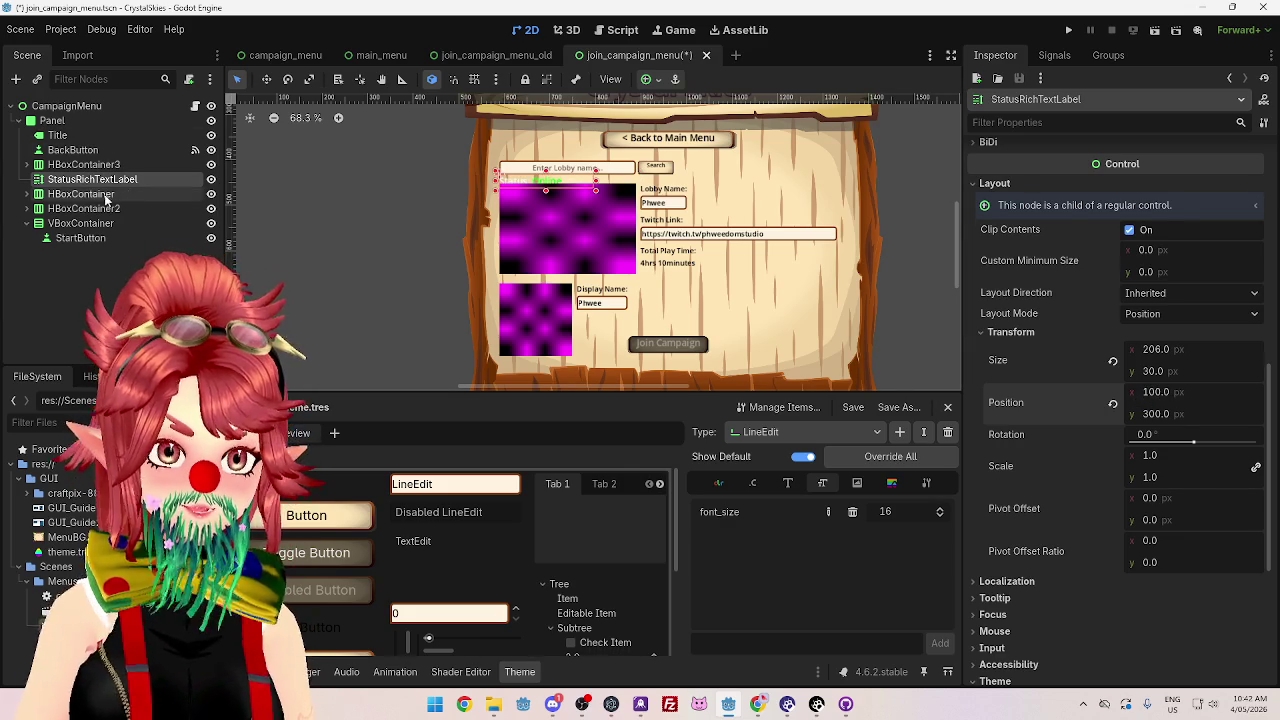
Check HBoxContainer for overlap, then set the label's y position to 305.
{"action": "left_click", "coordinate": [211, 194]}
{"action": "left_click", "coordinate": [211, 194]}
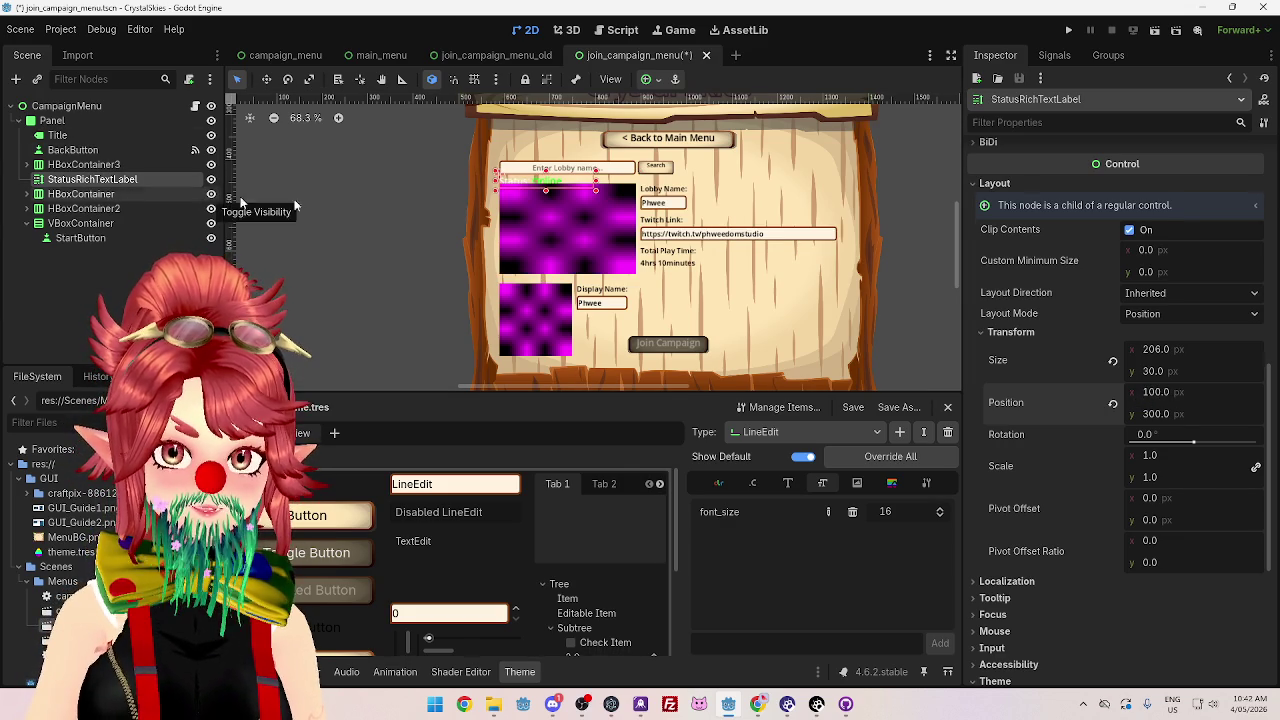
{"action": "left_click", "coordinate": [170, 194]}
{"action": "left_click", "coordinate": [170, 179]}
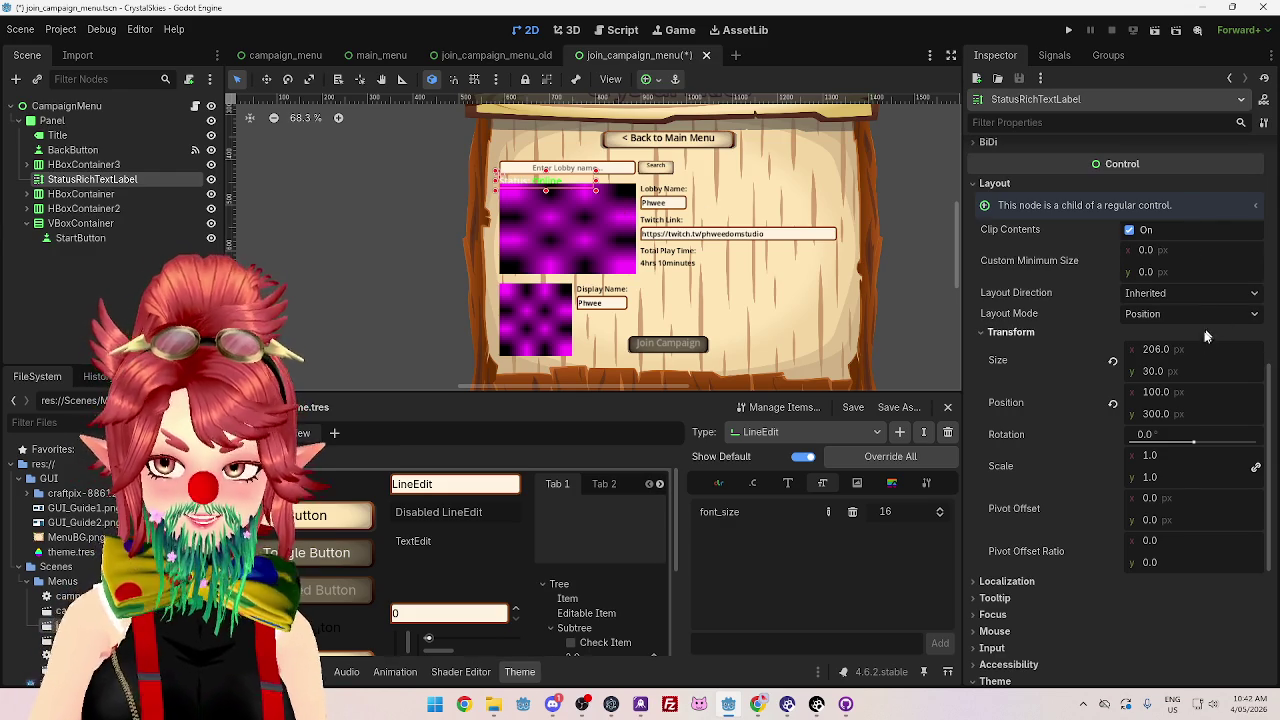
{"action": "left_click", "coordinate": [1155, 418]}
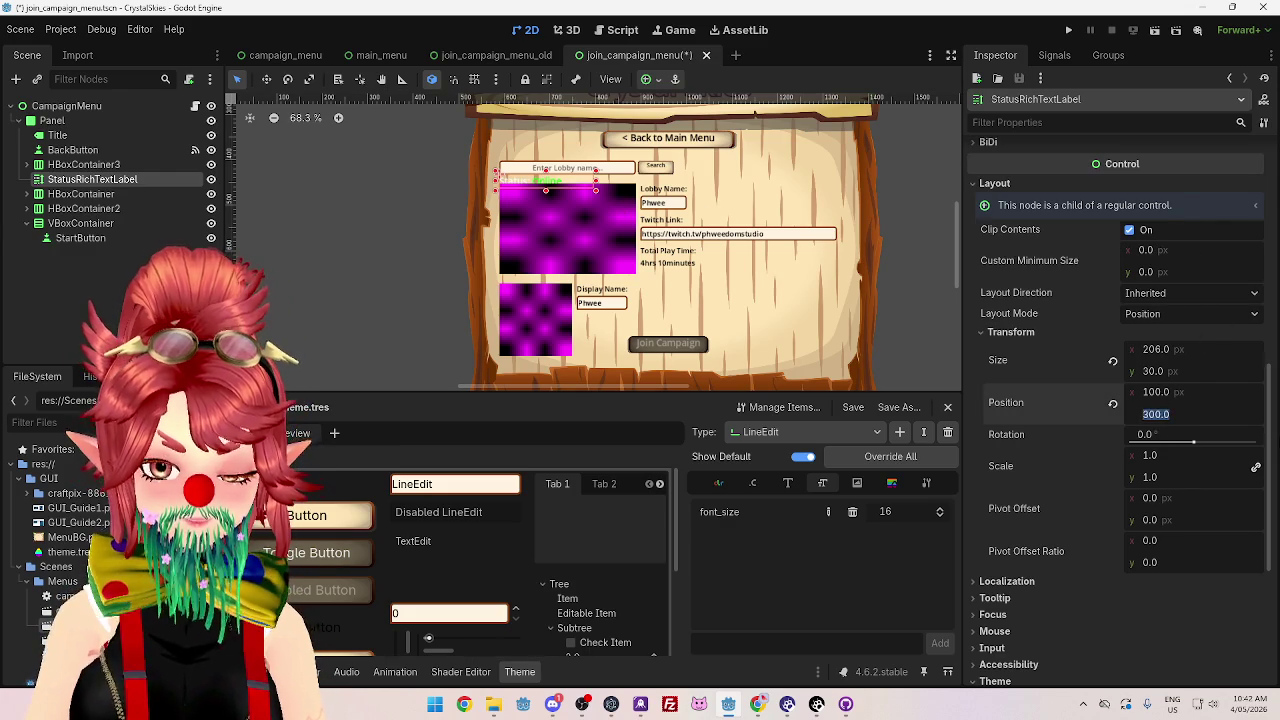
{"action": "type", "text": "305"}
{"action": "key", "text": "Return"}
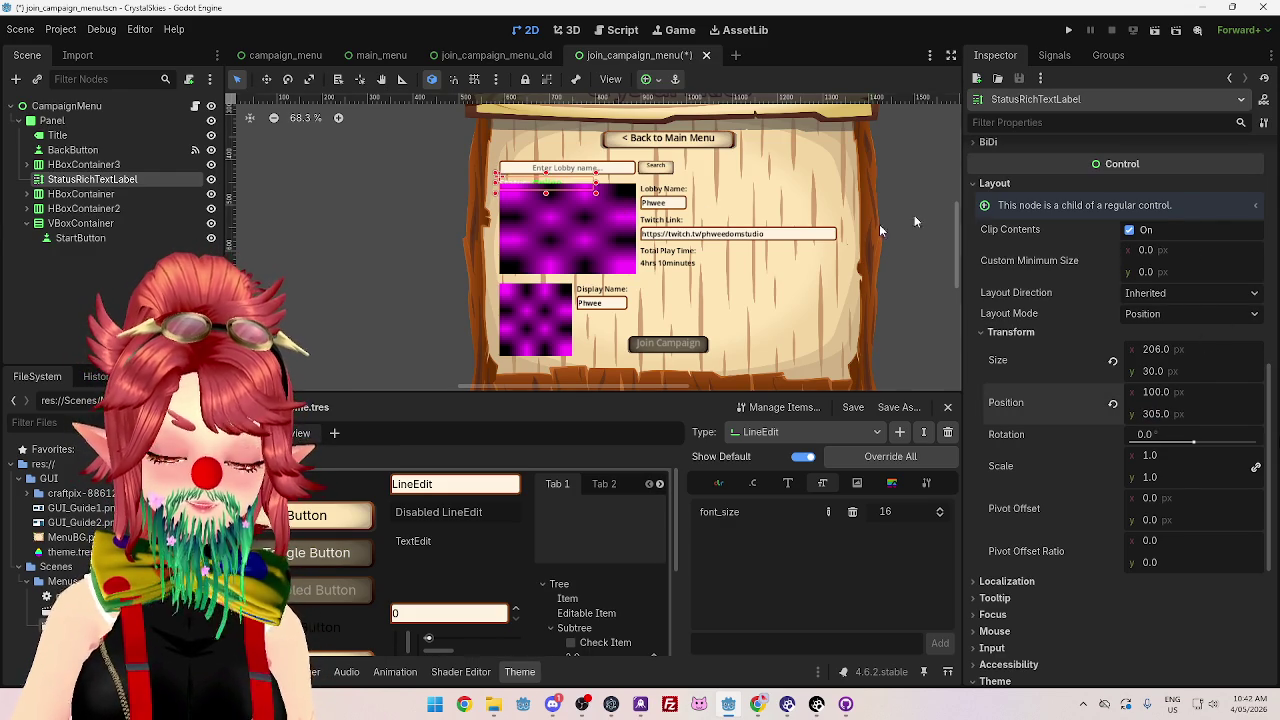
Move StatusRichTextLabel below HBoxContainer in the Scene dock so it draws on top.
{"action": "scroll", "coordinate": [573, 158], "scroll_direction": "up", "scroll_amount": 5}
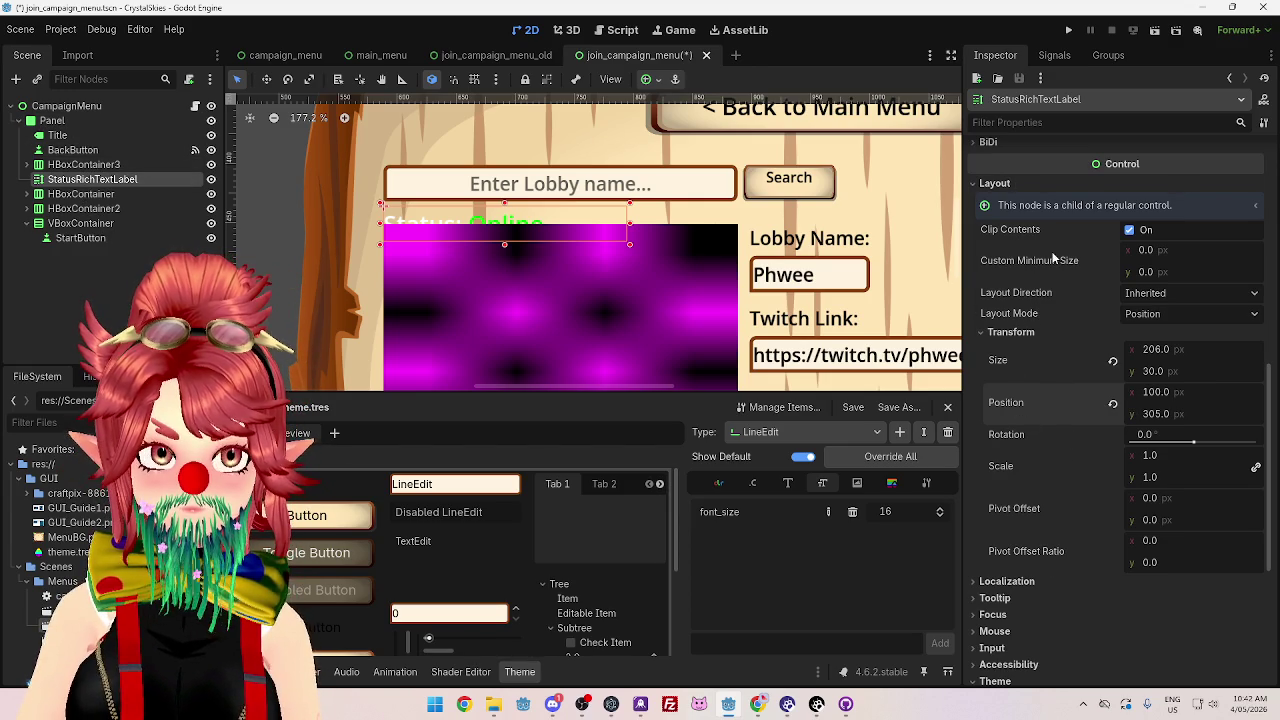
{"action": "scroll", "coordinate": [1055, 471], "scroll_direction": "down", "scroll_amount": 3}
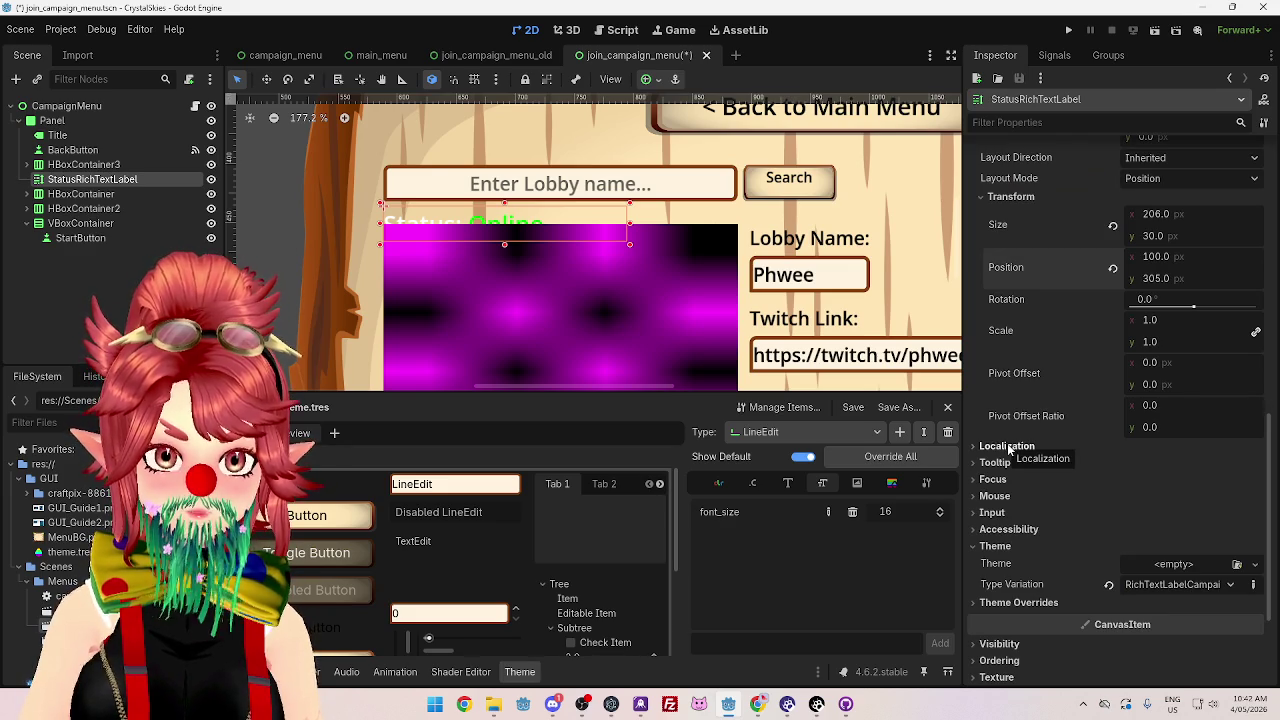
{"action": "left_click_drag", "start_coordinate": [87, 186], "coordinate": [92, 202]}
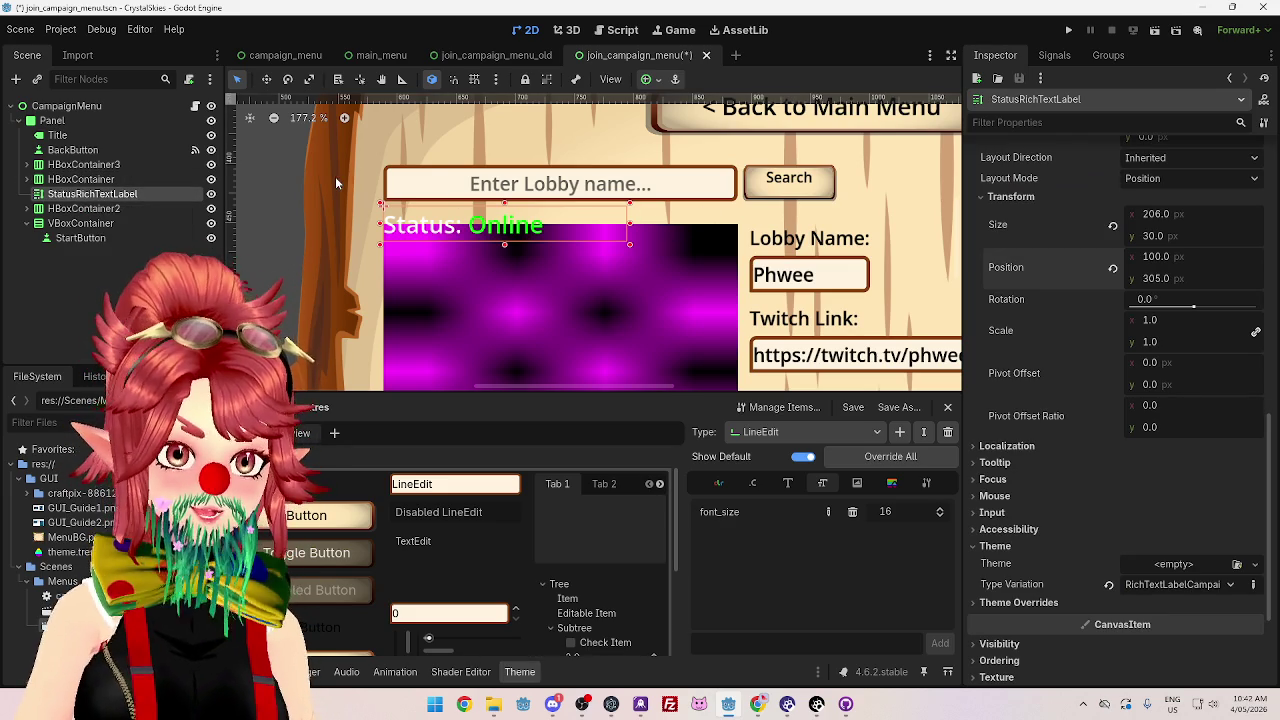
Set StatusRichTextLabel's position to x 105, y 320 px.
{"action": "left_click", "coordinate": [1158, 278]}
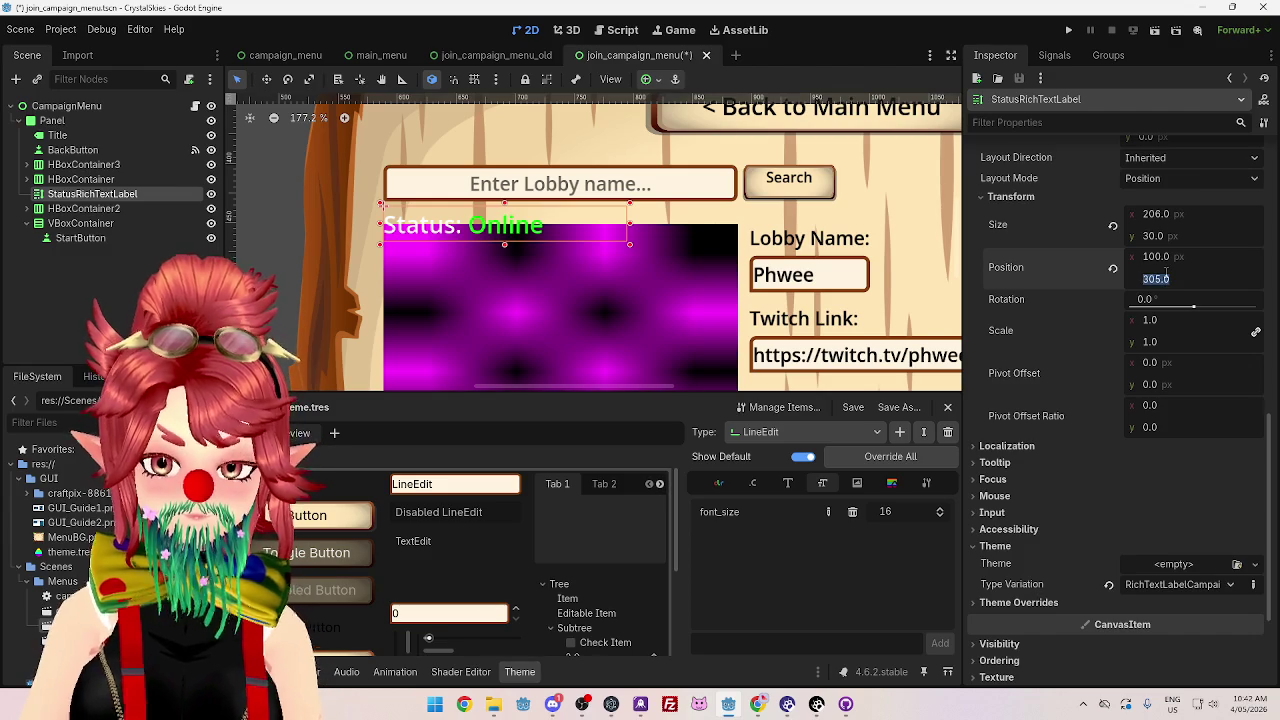
{"action": "type", "text": "310"}
{"action": "key", "text": "Return"}
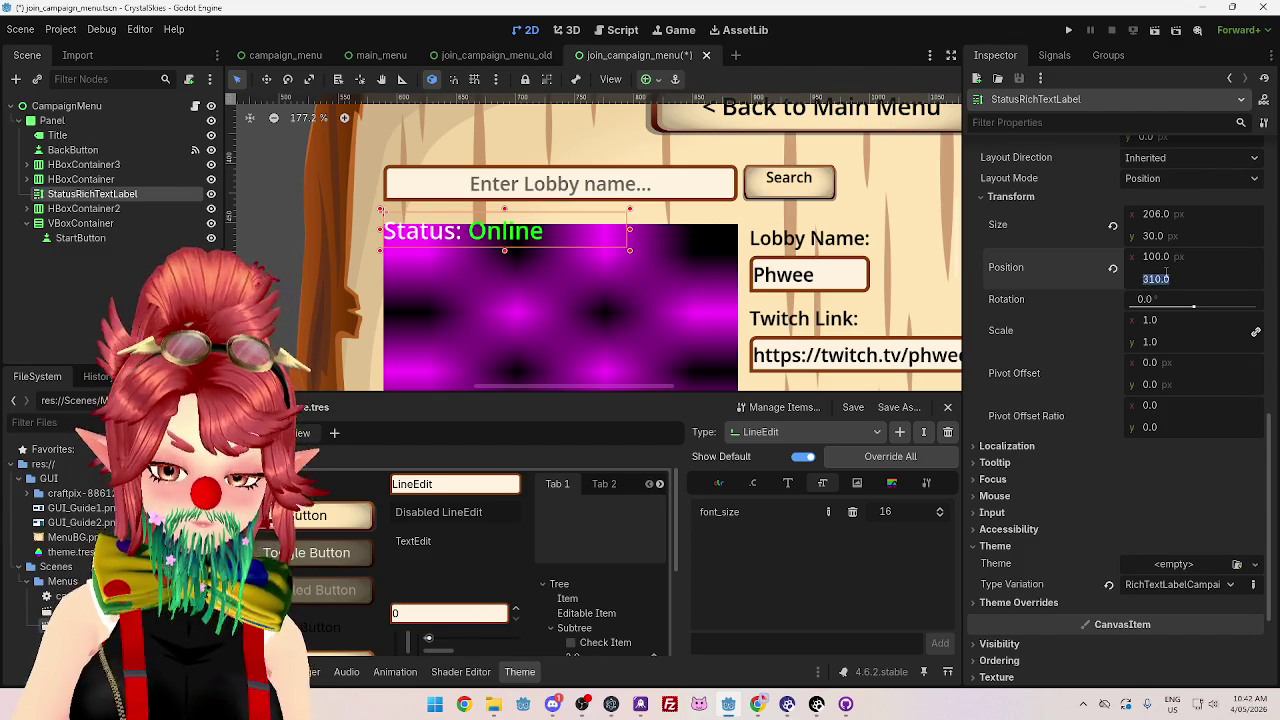
{"action": "type", "text": "320"}
{"action": "key", "text": "Return"}
{"action": "left_click", "coordinate": [1153, 256]}
{"action": "type", "text": "105"}
{"action": "key", "text": "Return"}
{"action": "scroll", "coordinate": [728, 205], "scroll_direction": "down", "scroll_amount": 10}
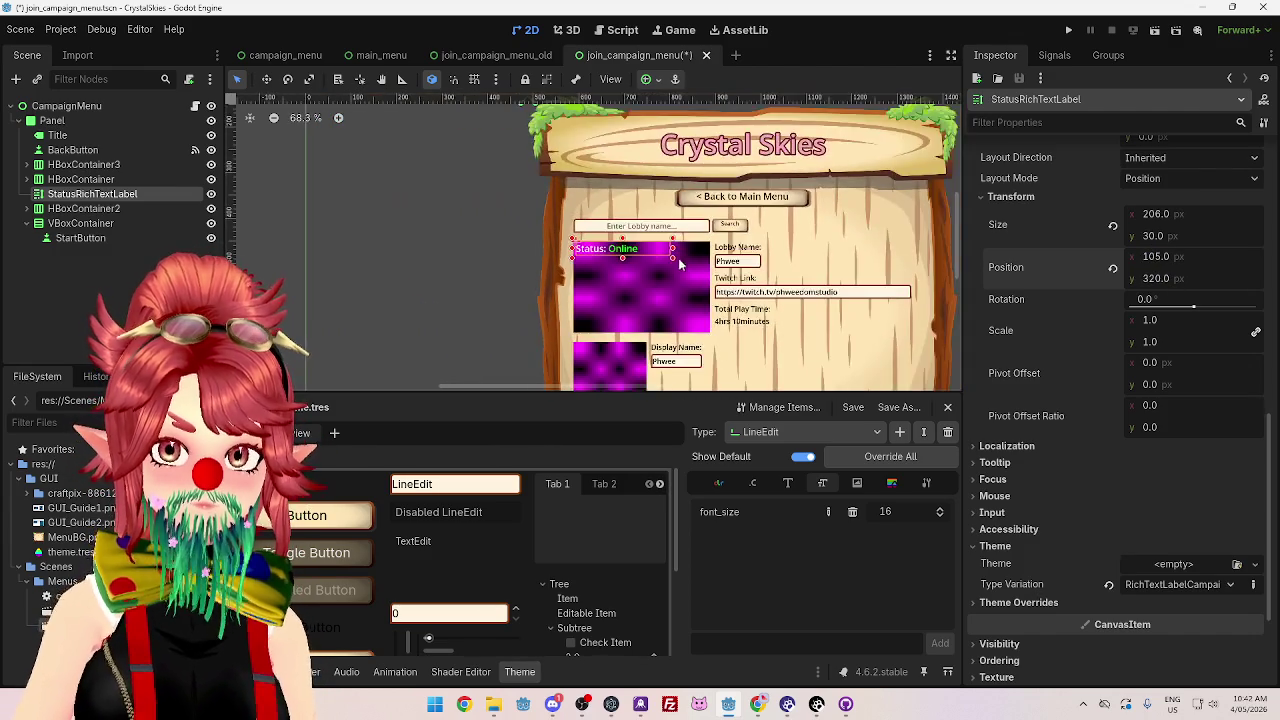
{"action": "scroll", "coordinate": [615, 203], "scroll_direction": "up", "scroll_amount": 3}
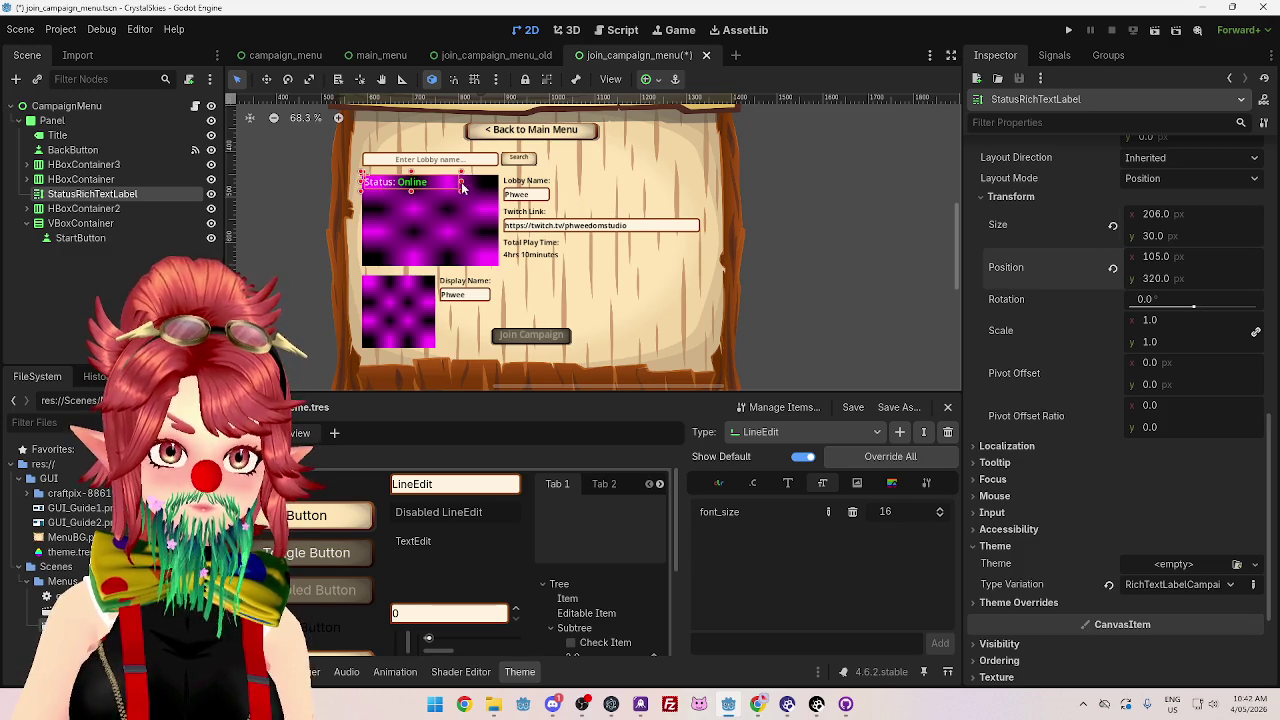
{"action": "left_click", "coordinate": [778, 288]}
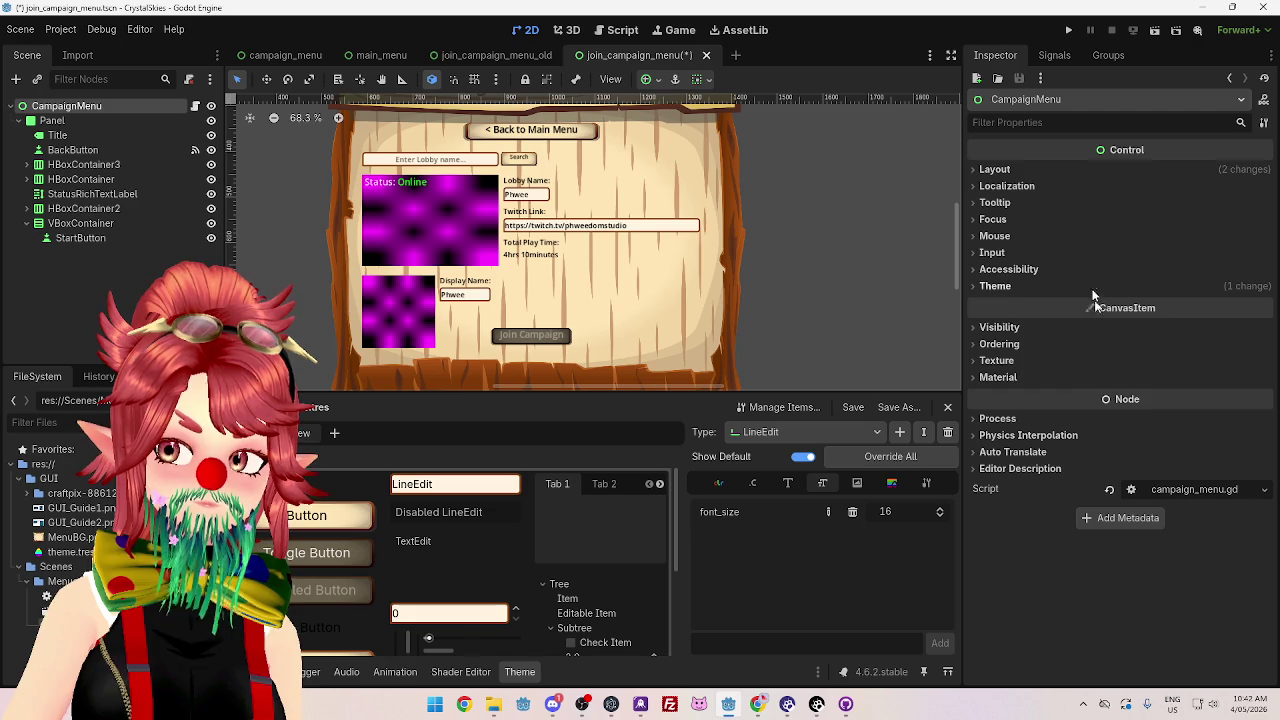
Reparent StatusRichTextLabel under MapPreview inside HBoxContainer.
{"action": "left_click", "coordinate": [90, 194]}
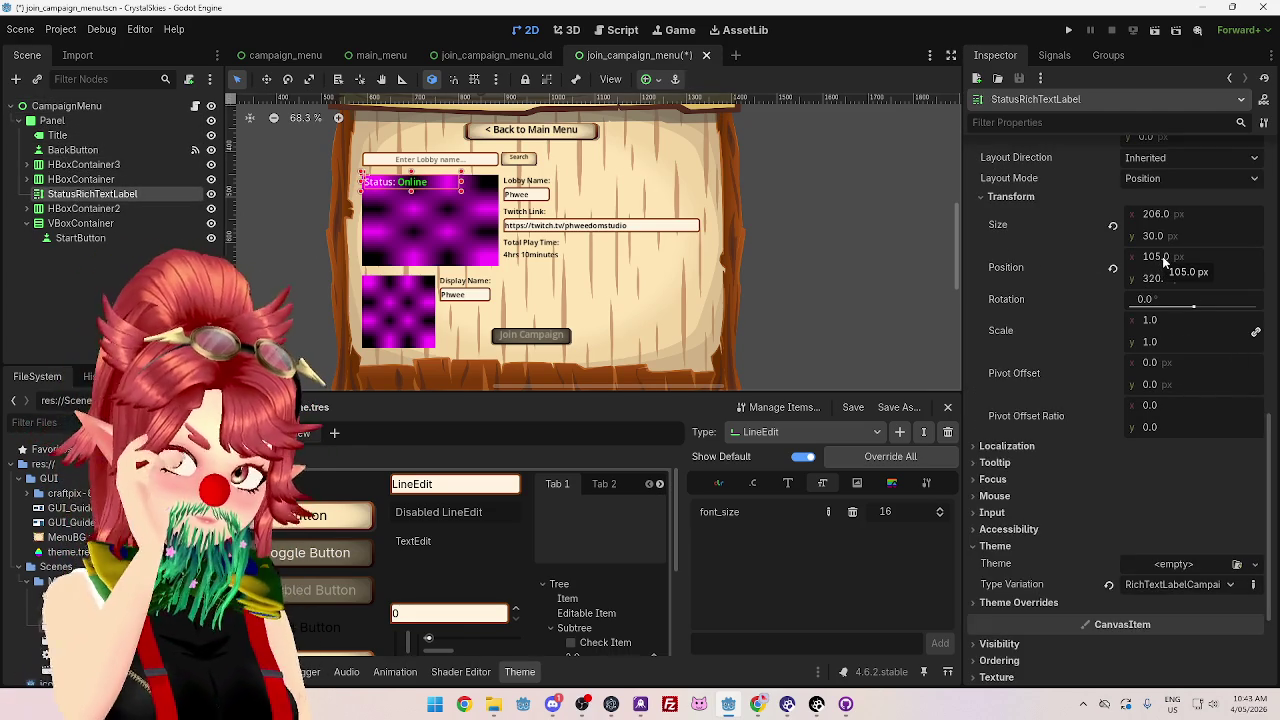
{"action": "left_click", "coordinate": [25, 179]}
{"action": "left_click_drag", "start_coordinate": [88, 360], "coordinate": [75, 197]}
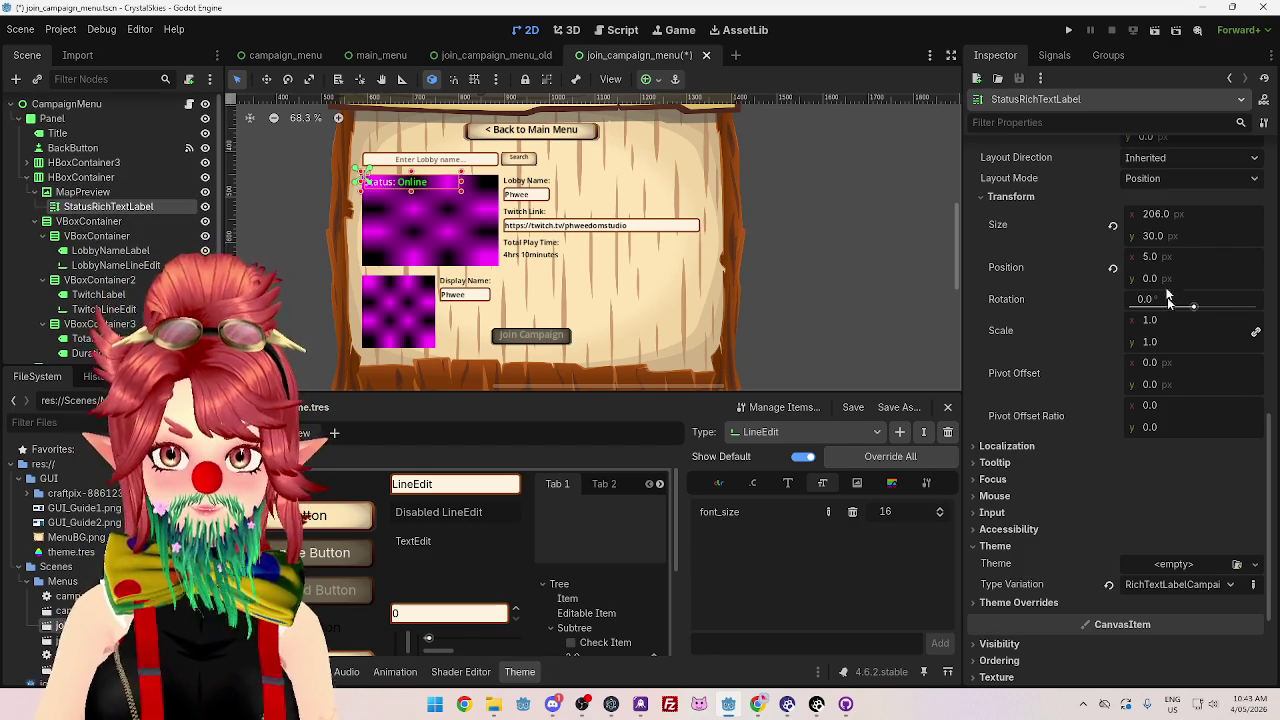
Switch the status label's Layout Mode to Anchors.
{"action": "scroll", "coordinate": [1138, 287], "scroll_direction": "up", "scroll_amount": 3}
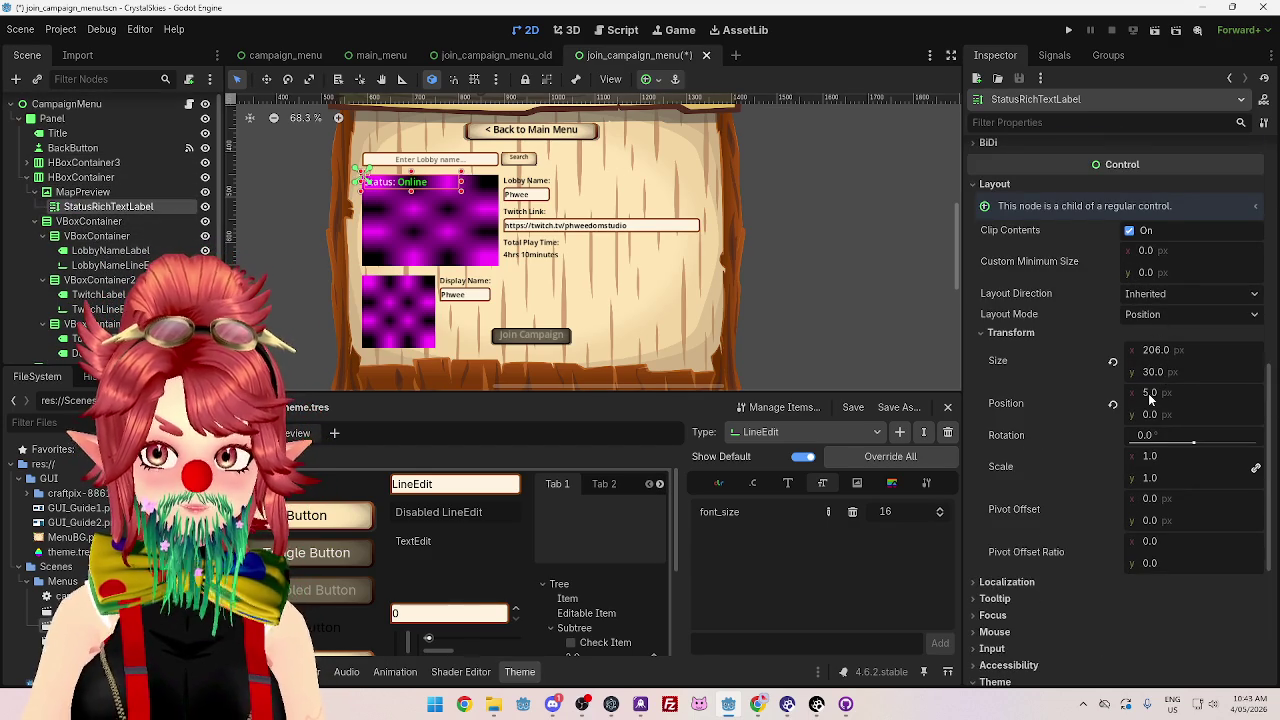
{"action": "left_click", "coordinate": [1182, 317]}
{"action": "left_click", "coordinate": [1166, 355]}
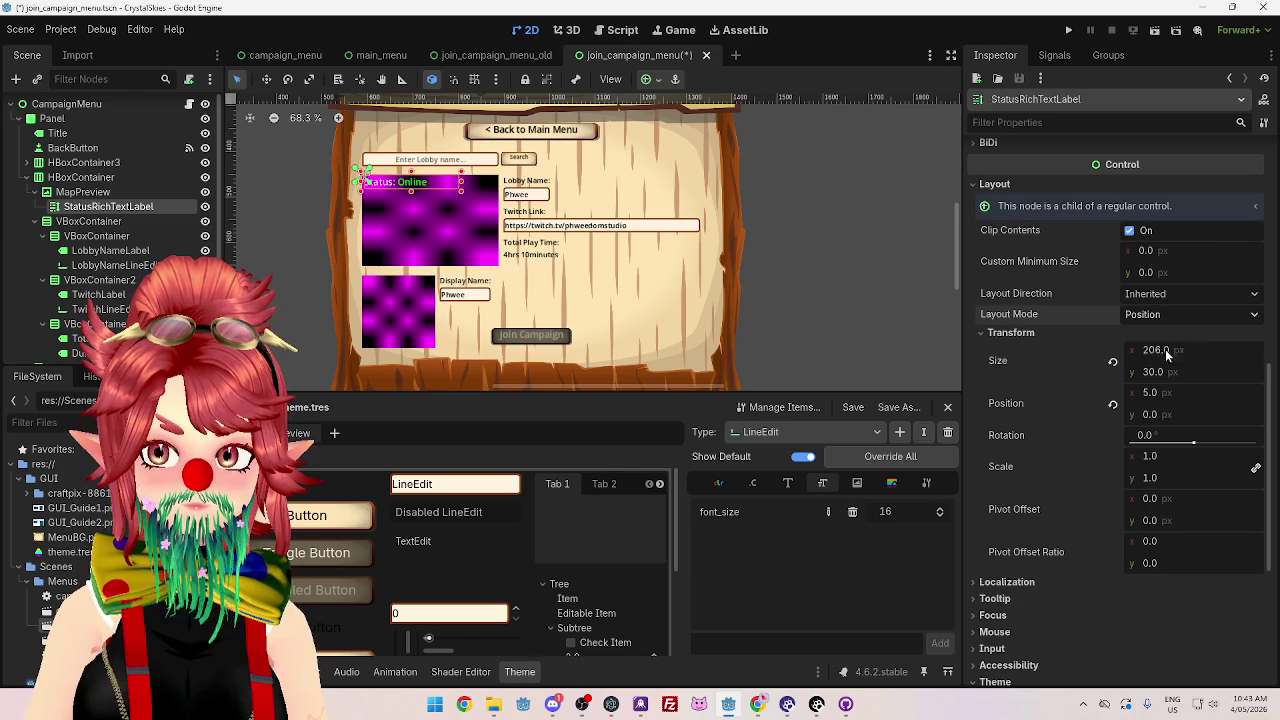
{"action": "left_click", "coordinate": [1180, 336]}
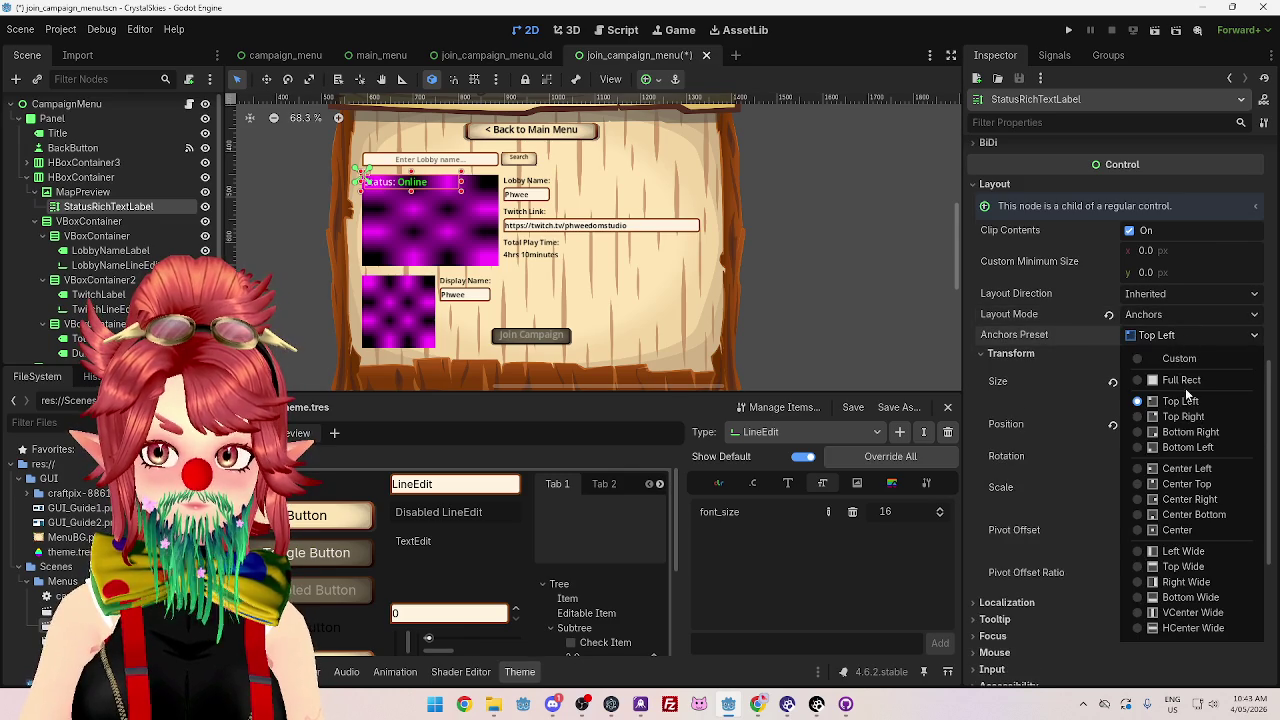
Set StatusRichTextLabel's Anchors Preset to Center Top and expand its Theme Overrides.
{"action": "left_click", "coordinate": [1177, 482]}
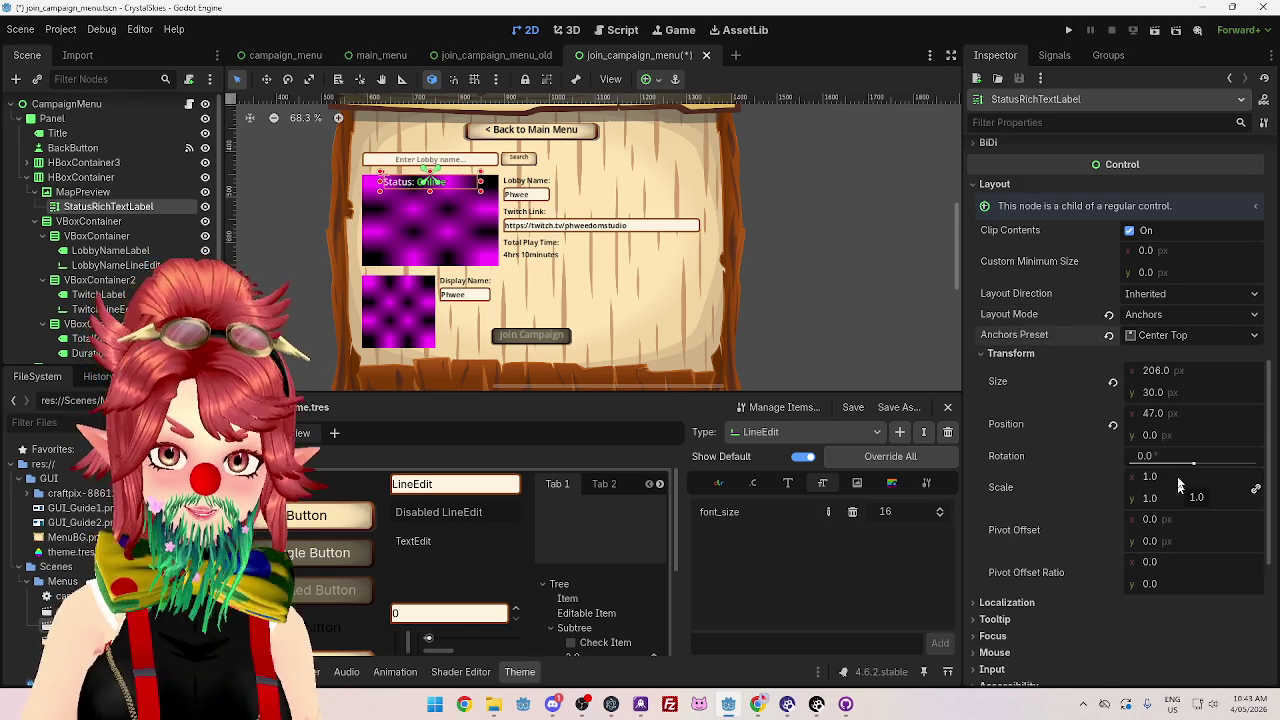
{"action": "scroll", "coordinate": [1030, 352], "scroll_direction": "down", "scroll_amount": 3}
{"action": "scroll", "coordinate": [1013, 400], "scroll_direction": "down", "scroll_amount": 1}
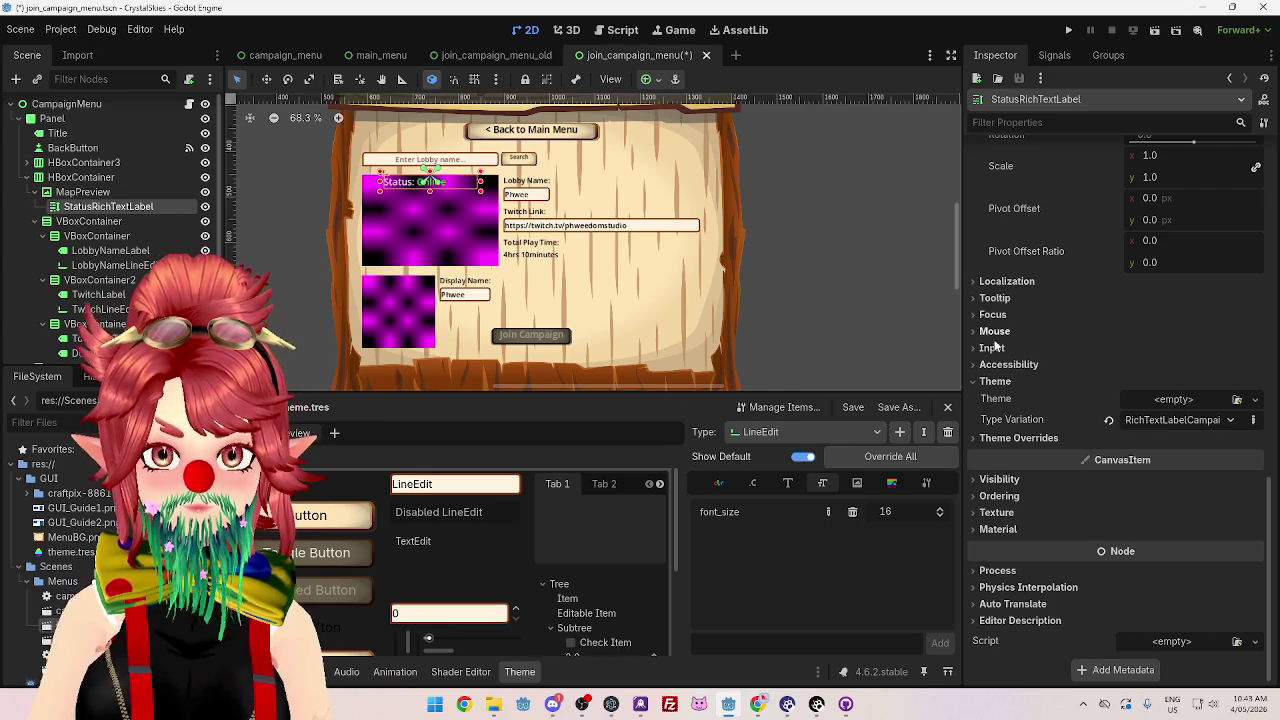
{"action": "left_click", "coordinate": [1018, 438]}
{"action": "scroll", "coordinate": [1045, 400], "scroll_direction": "down", "scroll_amount": 2}
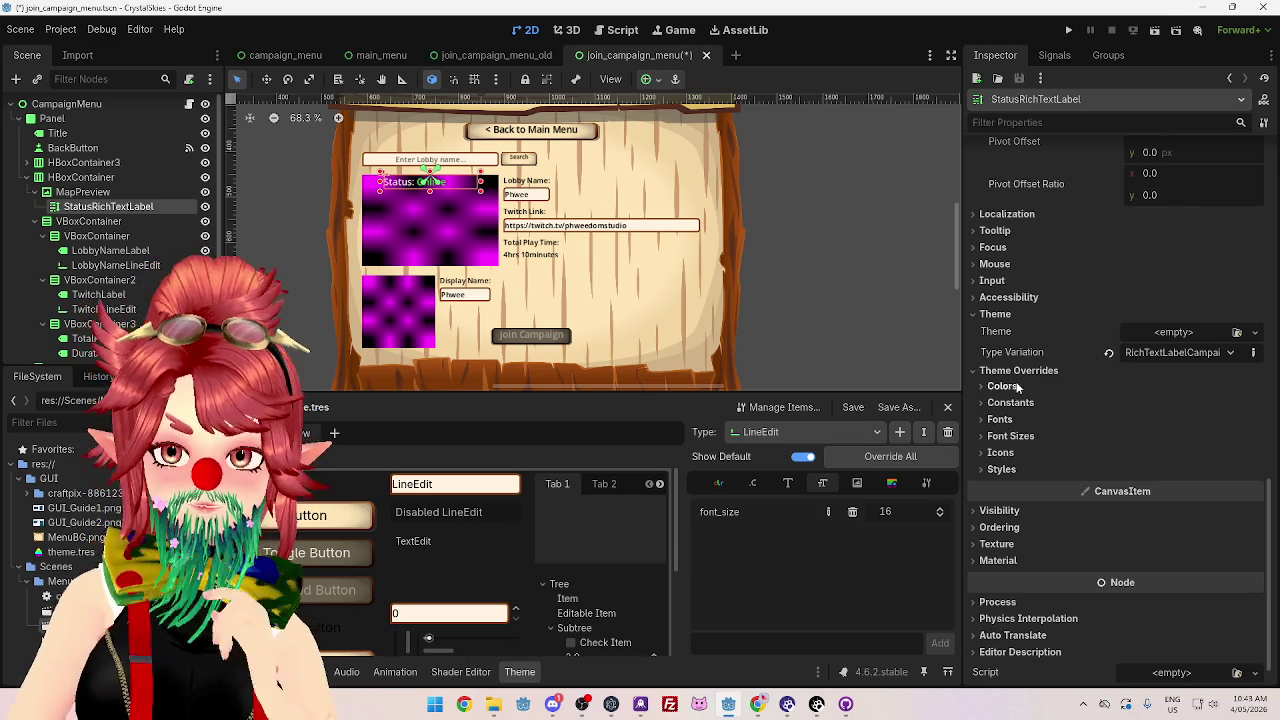
{"action": "left_click", "coordinate": [1001, 470]}
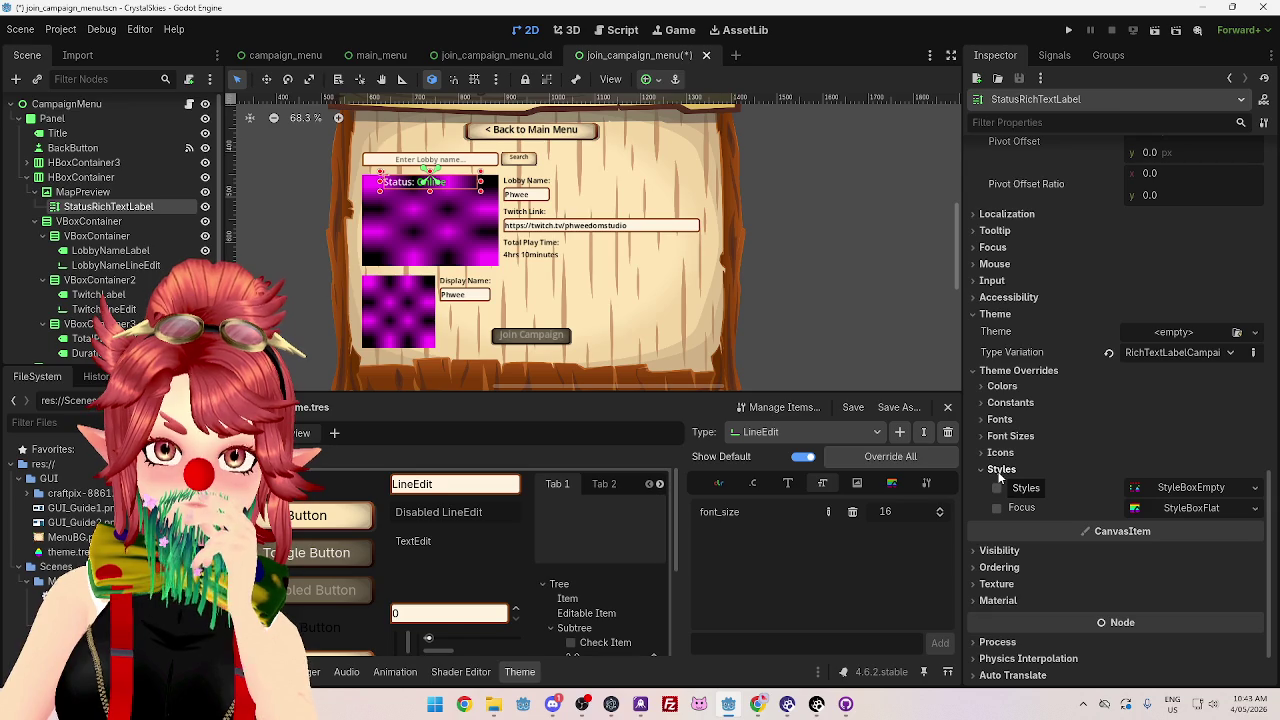
{"action": "left_click", "coordinate": [999, 472]}
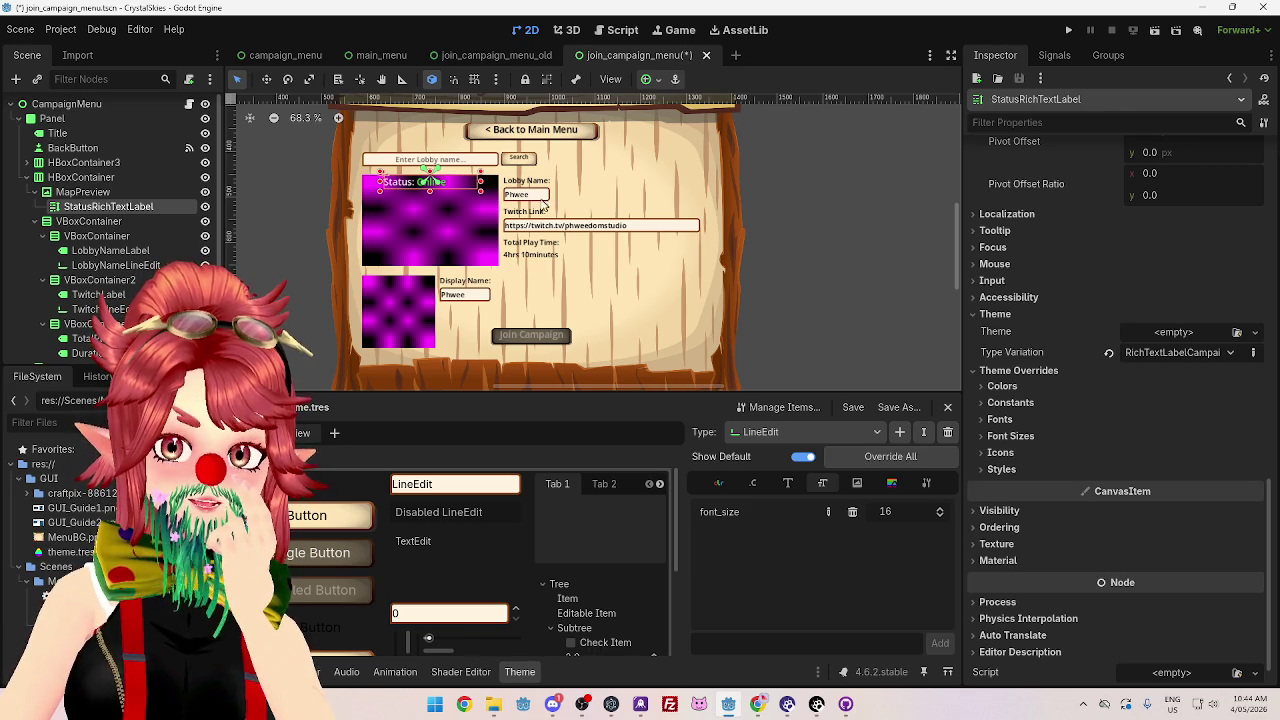
{"action": "scroll", "coordinate": [544, 204], "scroll_direction": "up", "scroll_amount": 7}
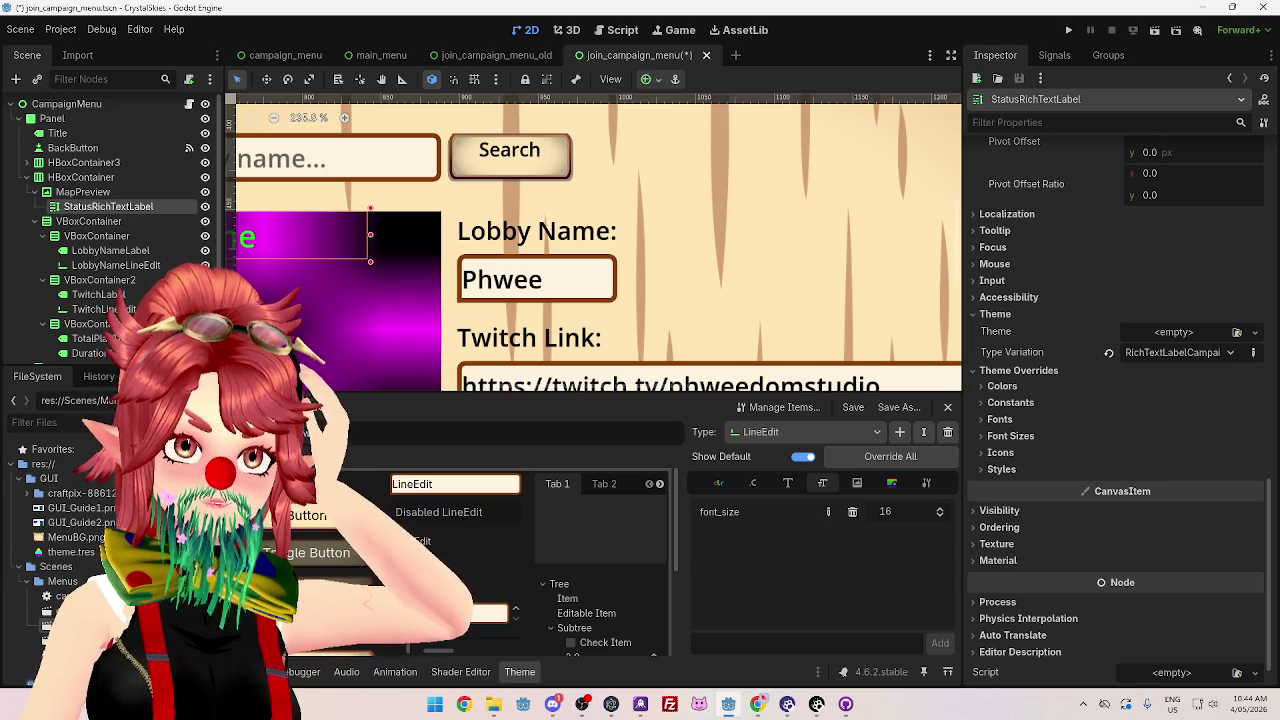
{"action": "scroll", "coordinate": [634, 250], "scroll_direction": "down", "scroll_amount": 5}
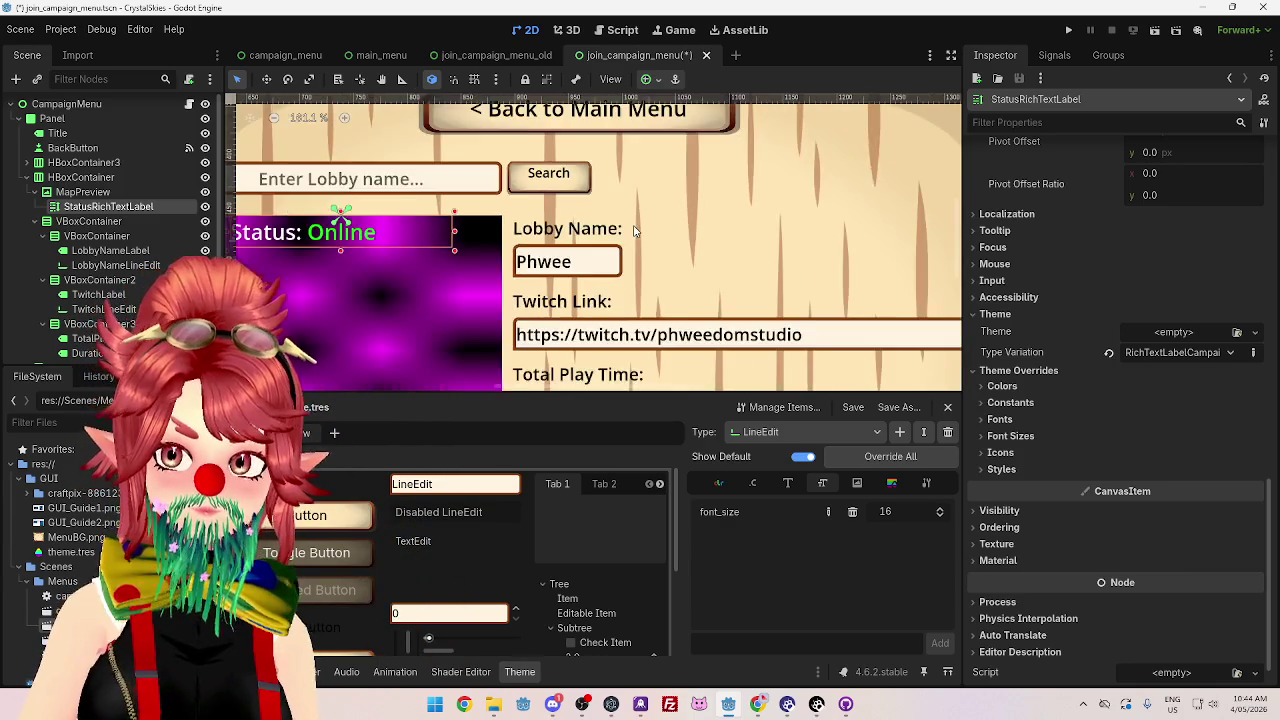
{"action": "scroll", "coordinate": [625, 255], "scroll_direction": "up", "scroll_amount": 1}
{"action": "left_click", "coordinate": [572, 197]}
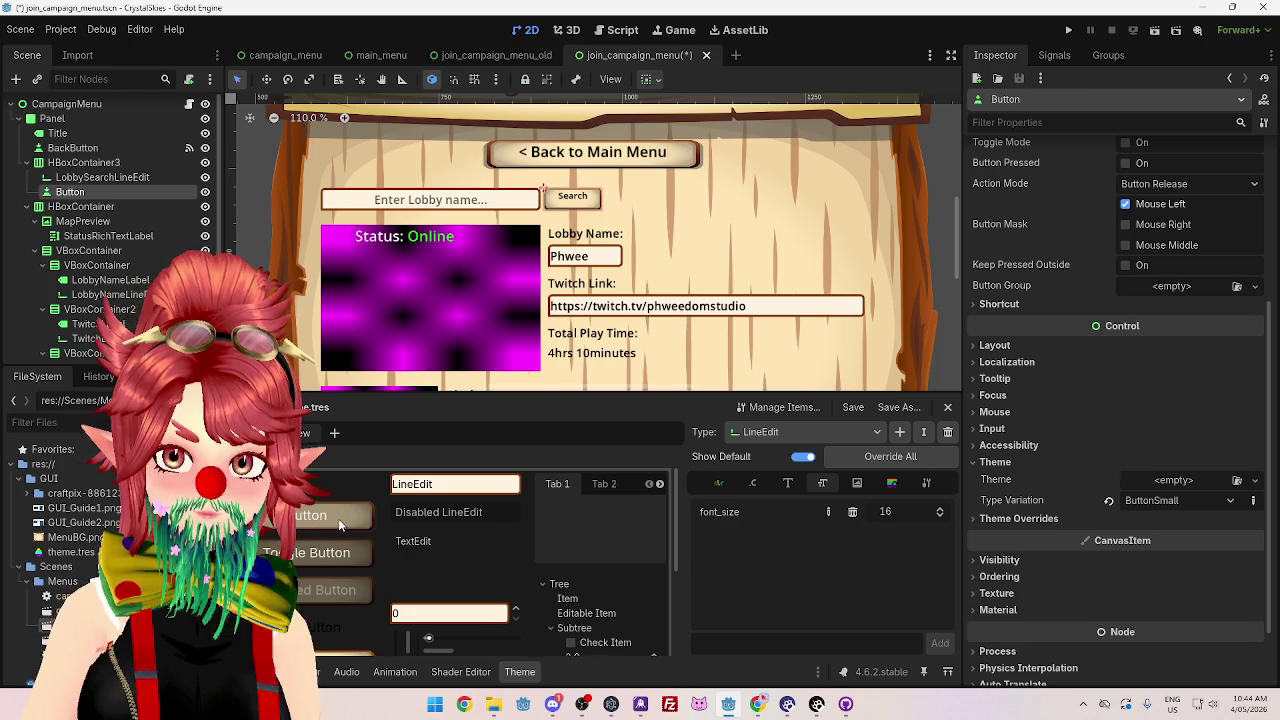
Select the Button type in the theme editor and show its font settings.
{"action": "left_click", "coordinate": [310, 531]}
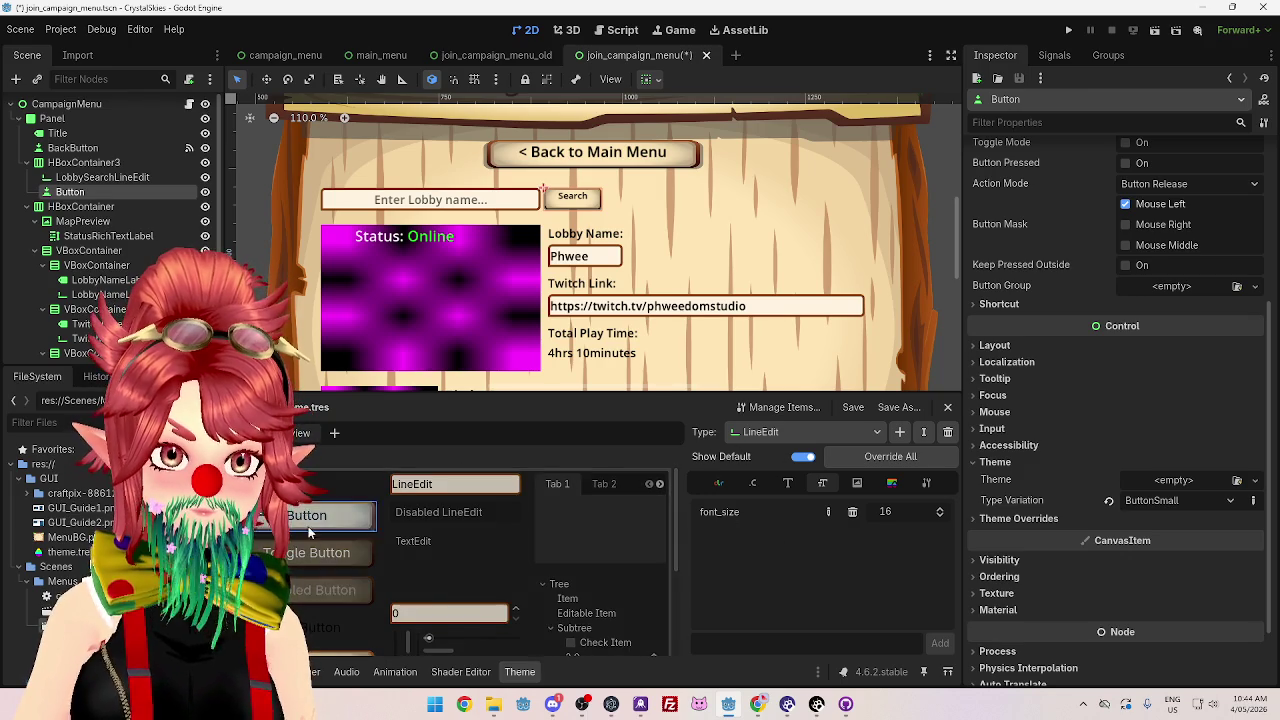
{"action": "left_click", "coordinate": [793, 433]}
{"action": "left_click", "coordinate": [789, 484]}
{"action": "left_click", "coordinate": [788, 488]}
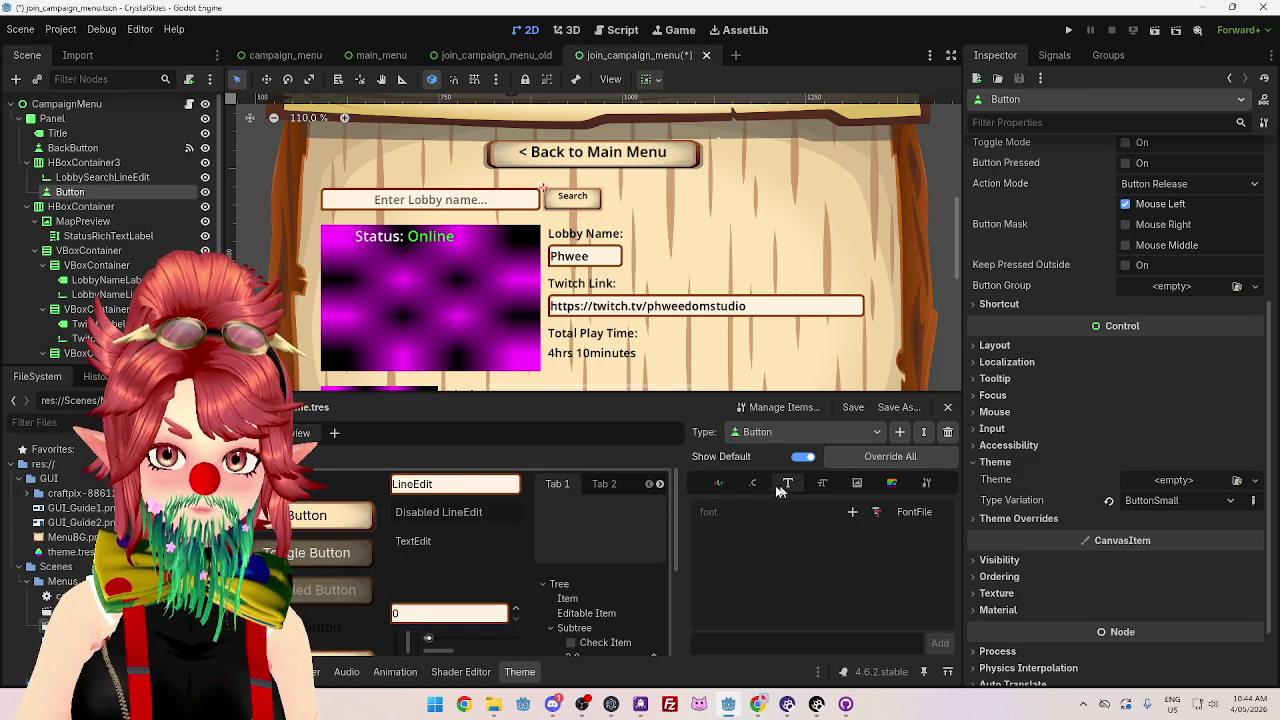
Give the Button font slot a new FontVariation and open it for editing.
{"action": "left_click", "coordinate": [852, 512]}
{"action": "left_click", "coordinate": [926, 513]}
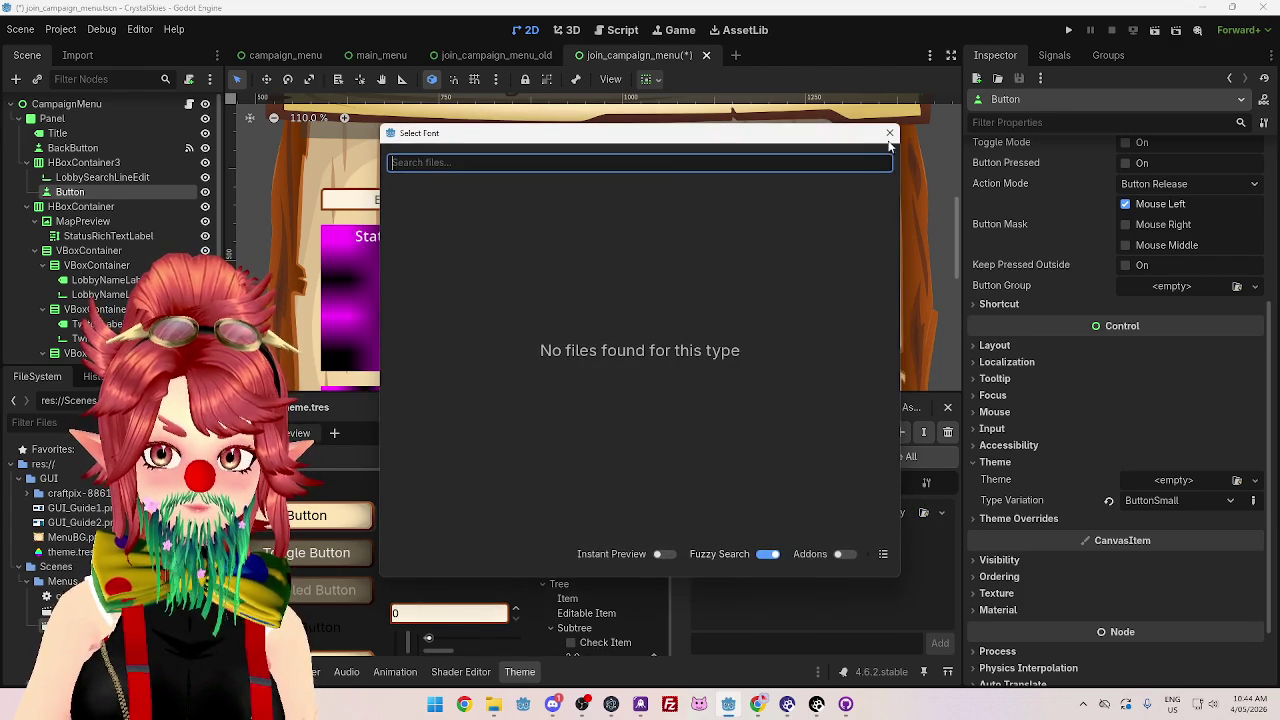
{"action": "left_click", "coordinate": [889, 133]}
{"action": "left_click", "coordinate": [942, 513]}
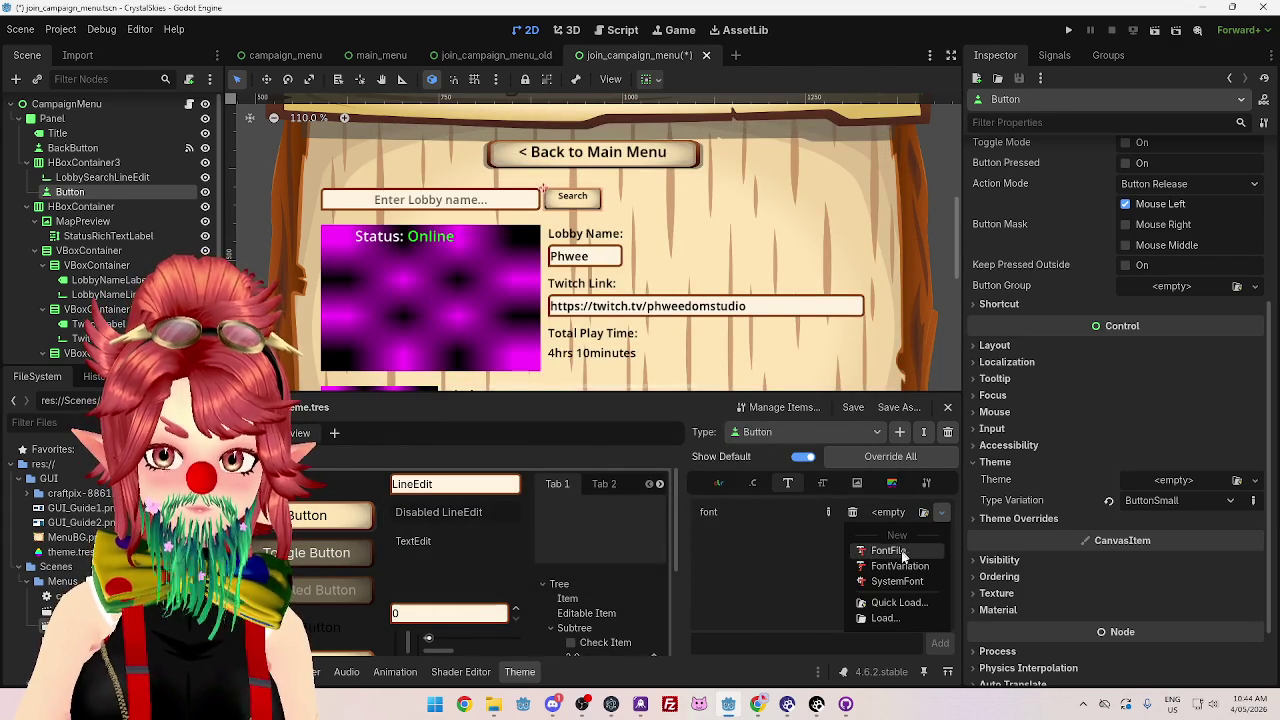
{"action": "left_click", "coordinate": [897, 567]}
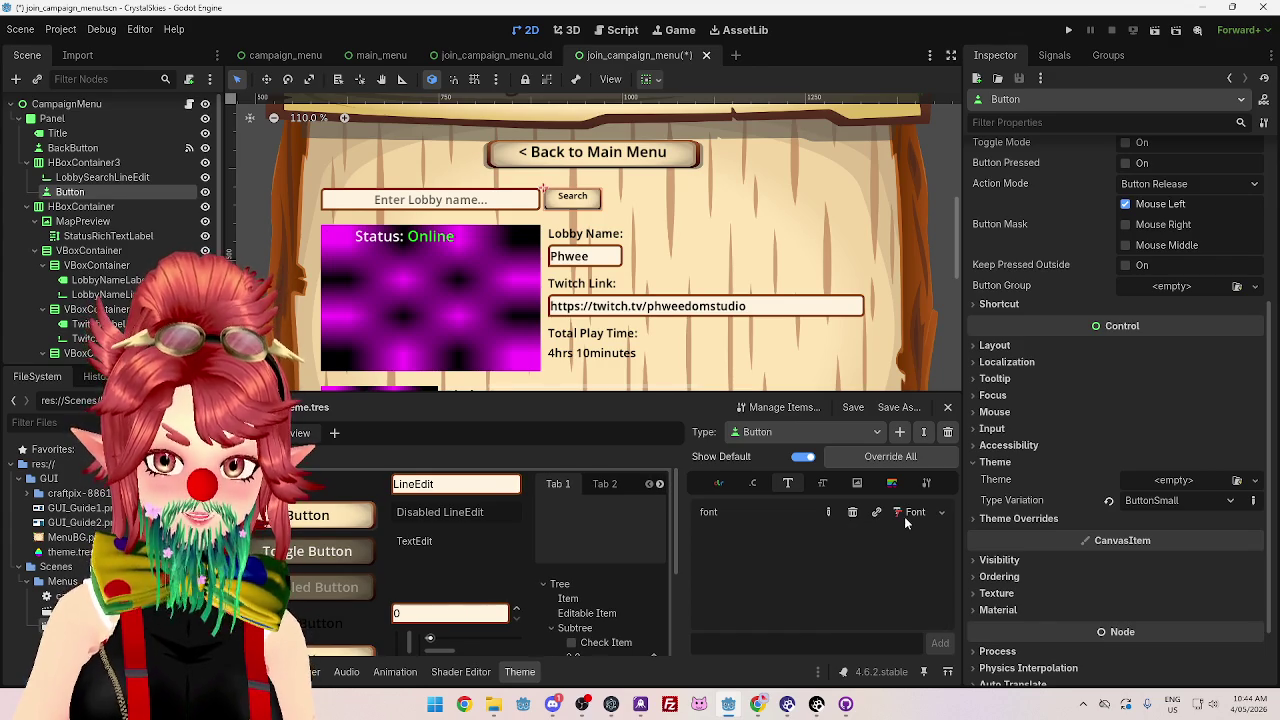
{"action": "left_click", "coordinate": [904, 514]}
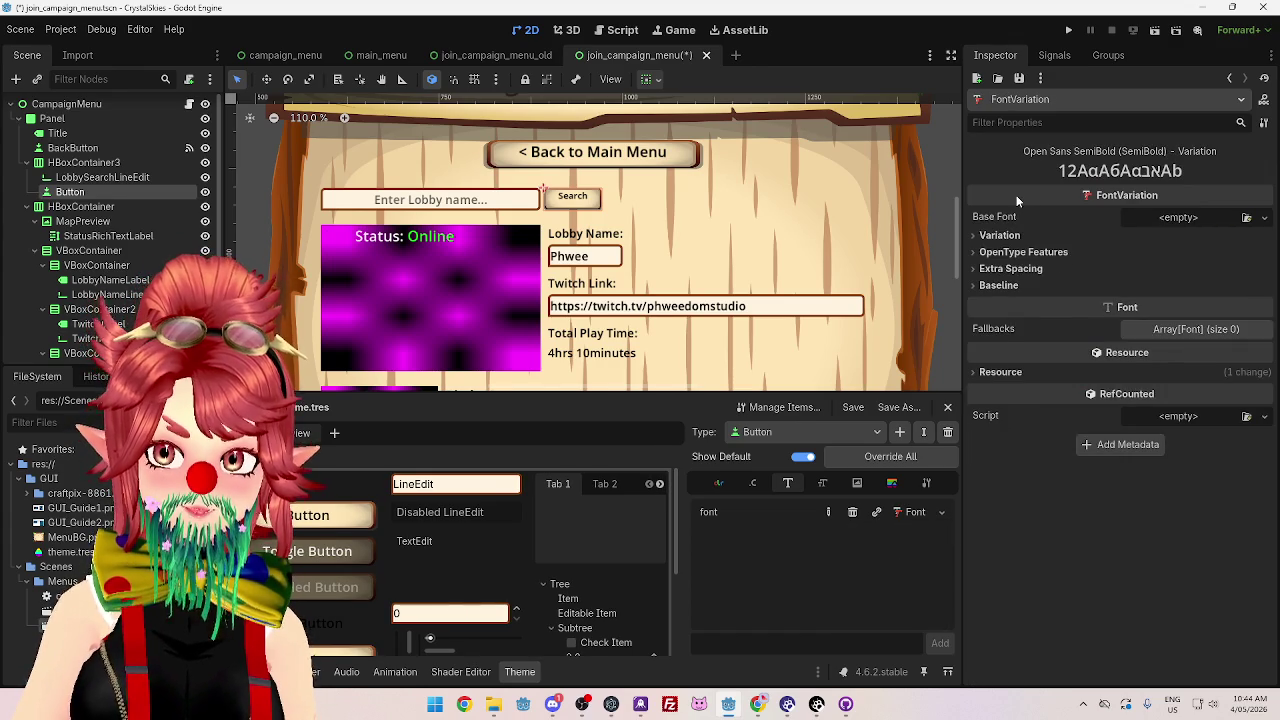
Expand the FontVariation's Variation, Baseline, Extra Spacing and OpenType Features sections.
{"action": "left_click", "coordinate": [999, 235]}
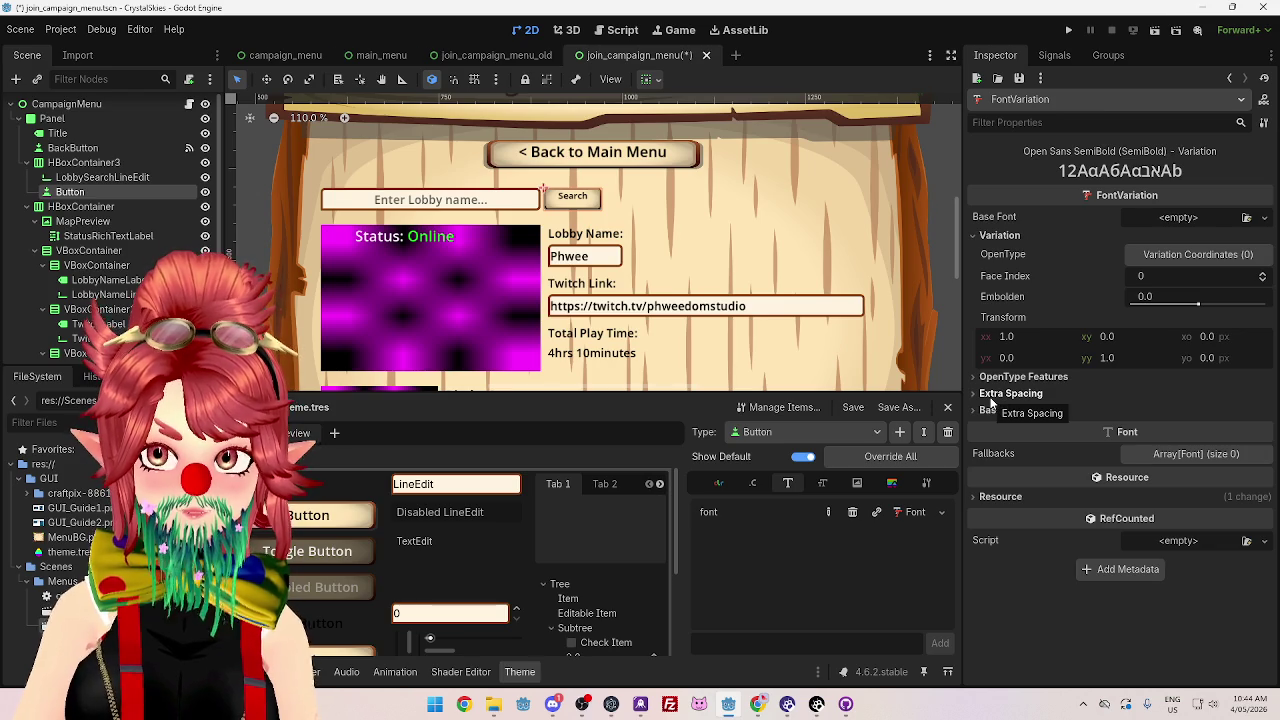
{"action": "left_click", "coordinate": [999, 411]}
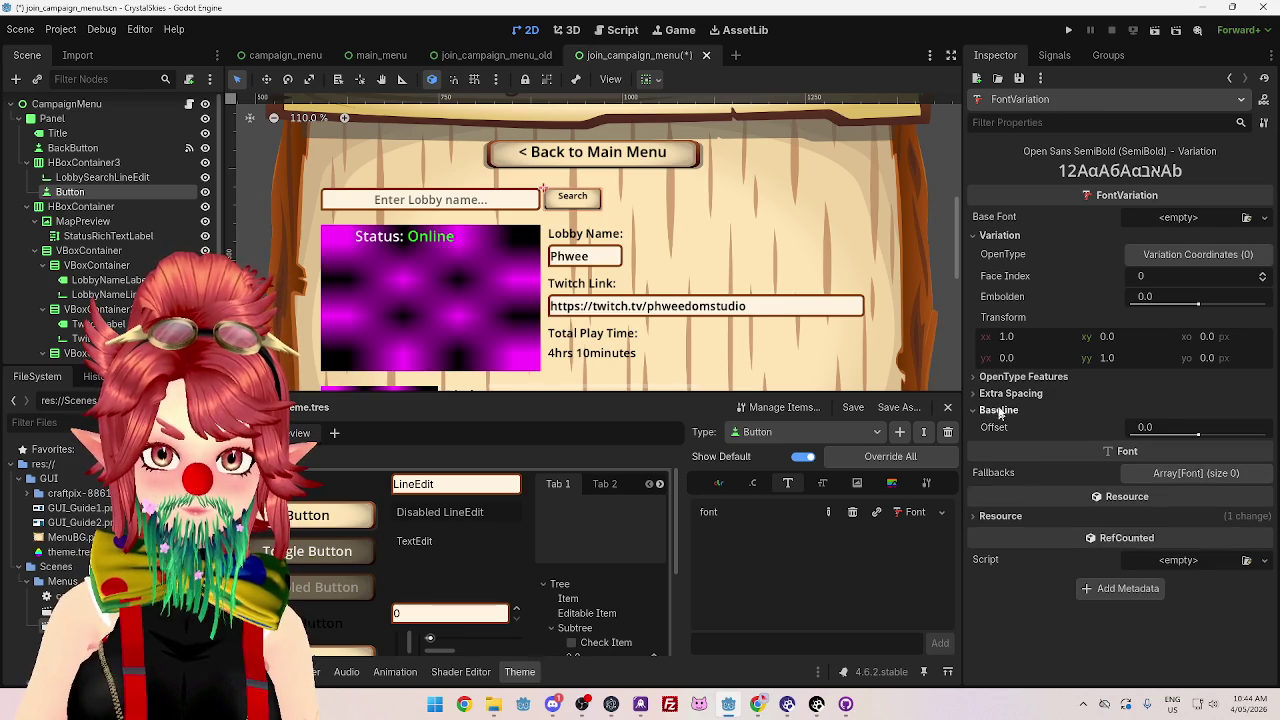
{"action": "left_click", "coordinate": [1008, 393]}
{"action": "left_click", "coordinate": [1000, 376]}
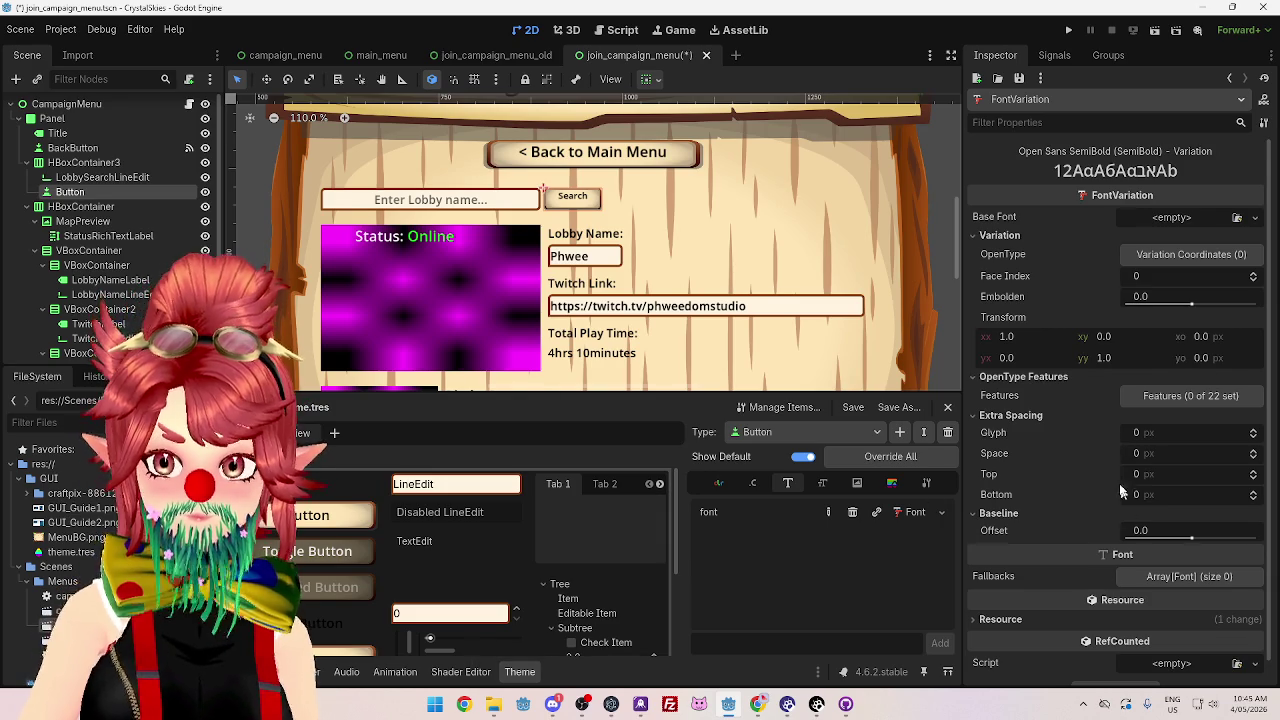
{"action": "scroll", "coordinate": [1076, 452], "scroll_direction": "down", "scroll_amount": 1}
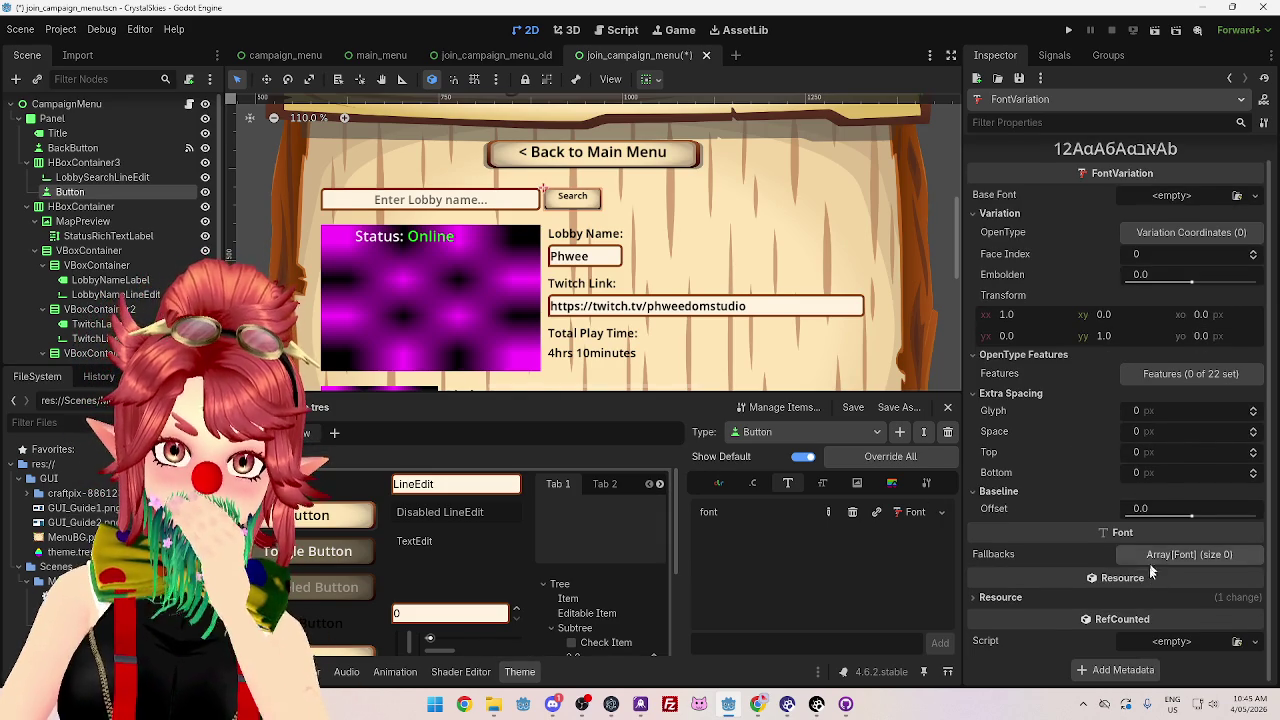
{"action": "scroll", "coordinate": [1084, 386], "scroll_direction": "up", "scroll_amount": 1}
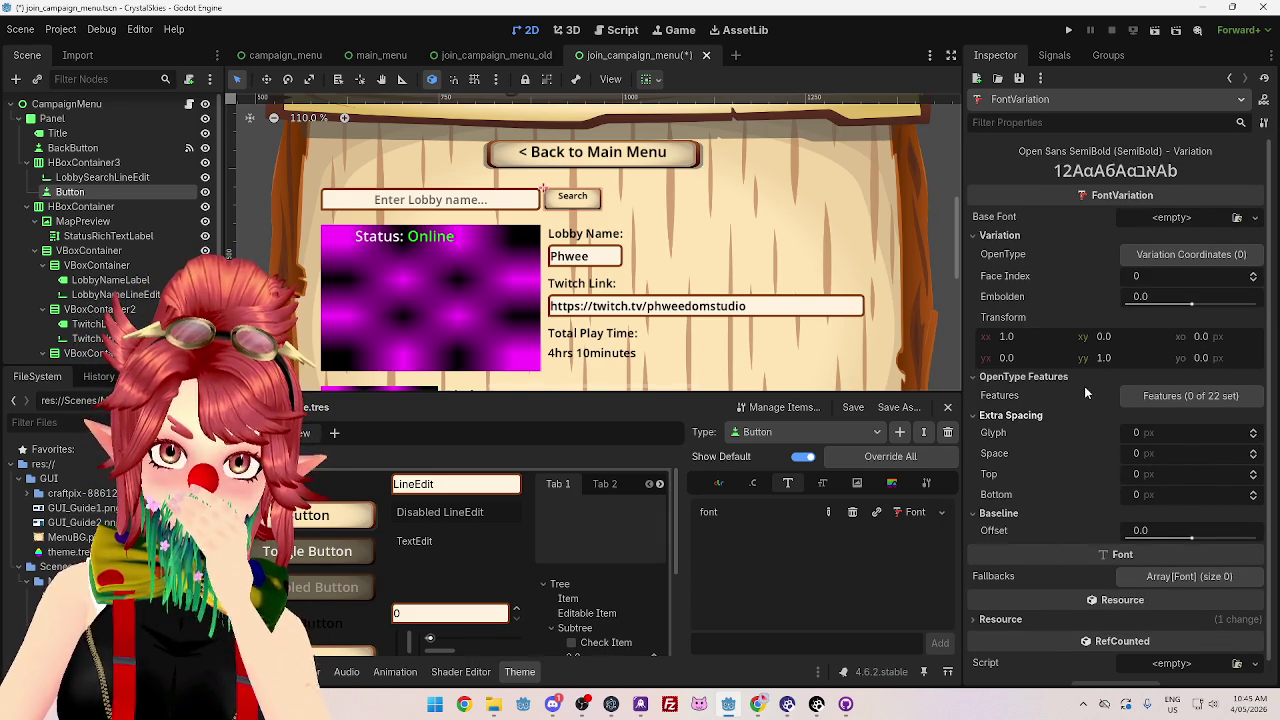
Set the FontVariation's Base Font to a new FontFile.
{"action": "mouse_move", "coordinate": [1032, 251]}
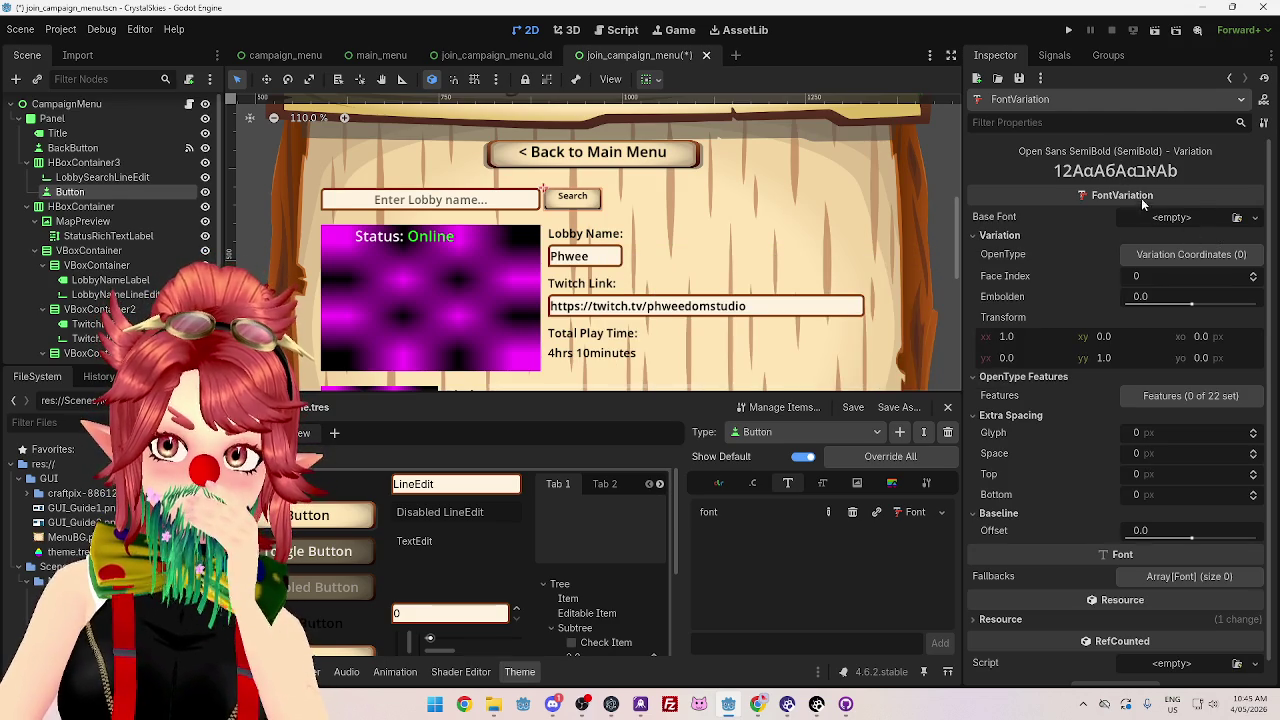
{"action": "left_click", "coordinate": [1256, 218]}
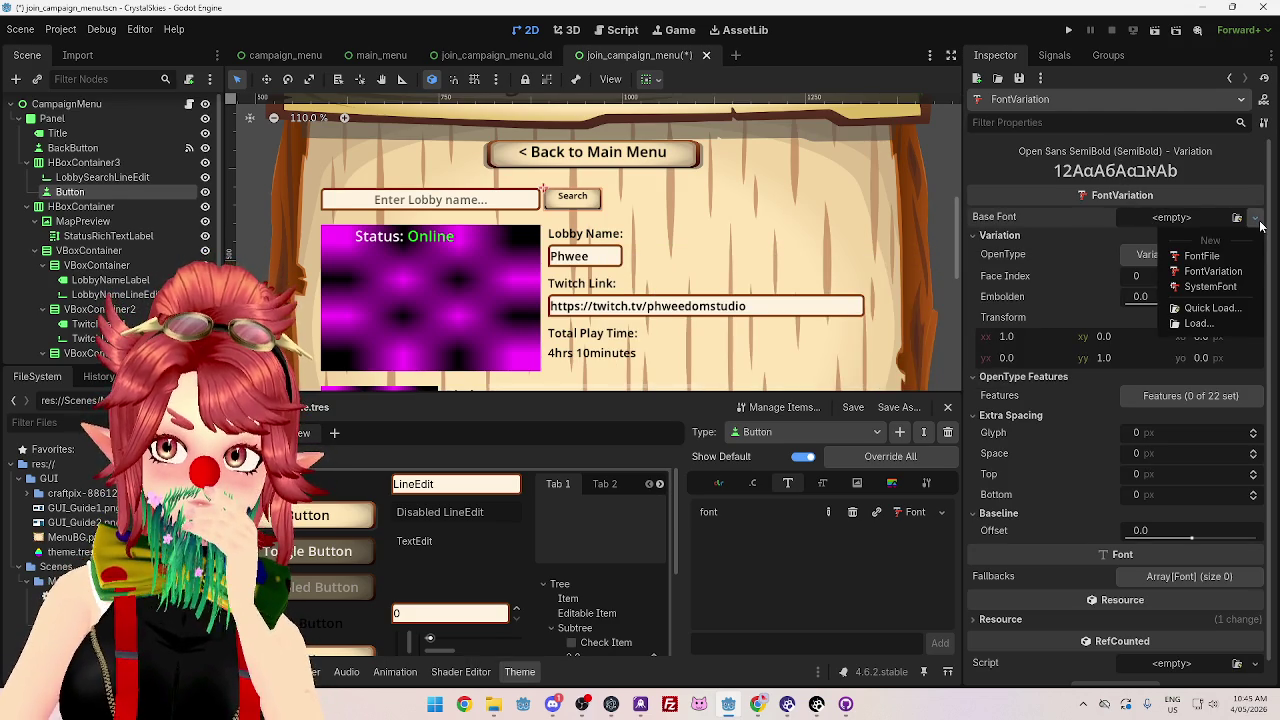
{"action": "left_click", "coordinate": [1258, 222]}
{"action": "left_click", "coordinate": [1258, 222]}
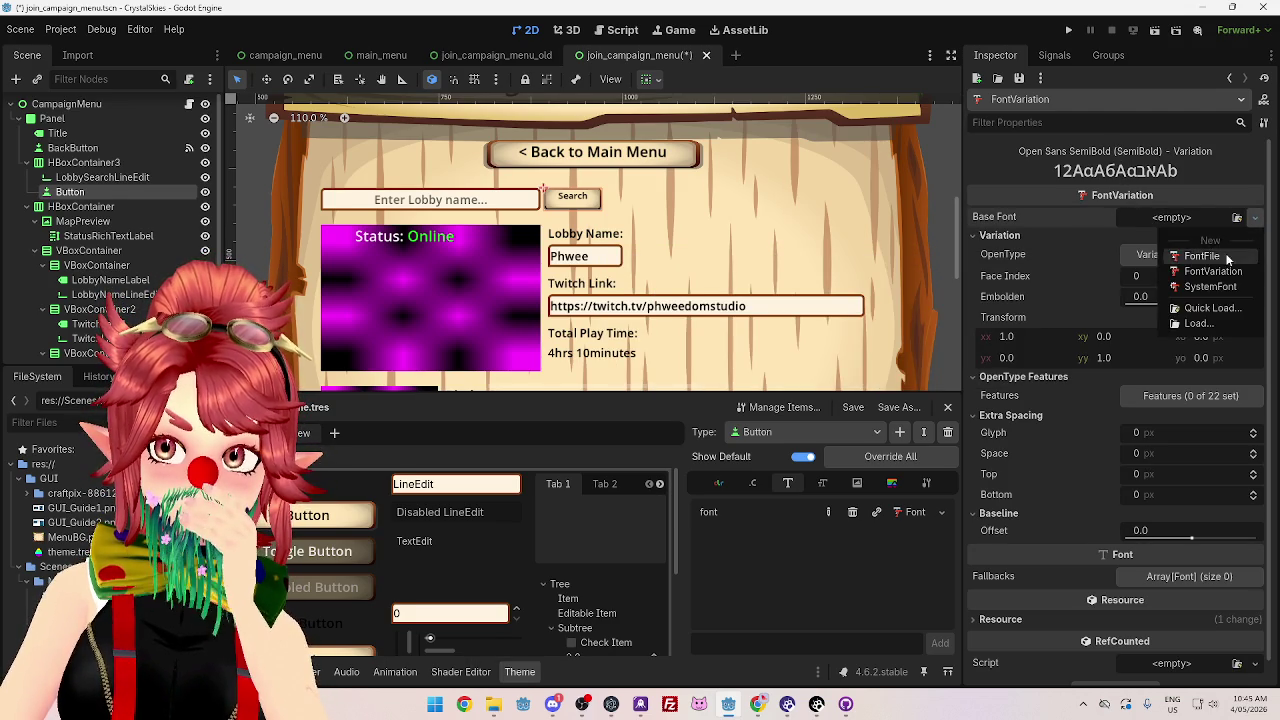
{"action": "left_click", "coordinate": [1229, 256]}
{"action": "left_click", "coordinate": [1256, 218]}
{"action": "left_click", "coordinate": [1256, 218]}
{"action": "left_click", "coordinate": [1199, 218]}
{"action": "left_click", "coordinate": [1199, 218]}
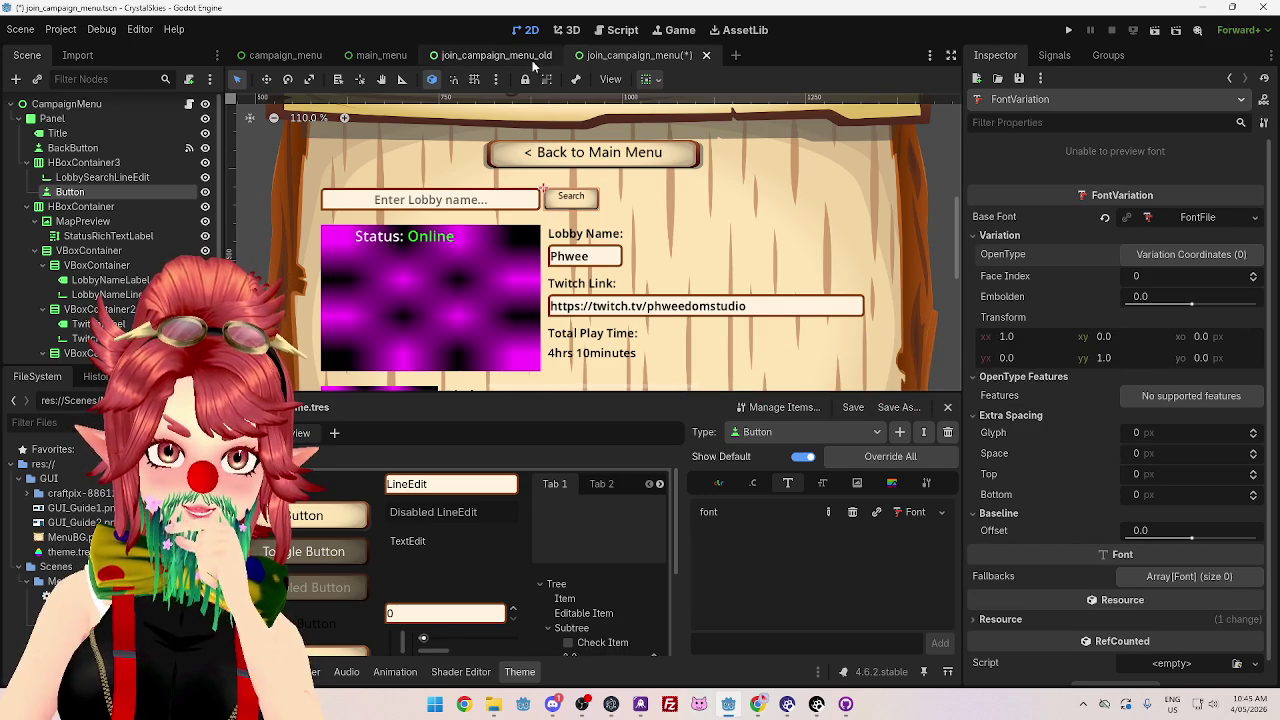
Glance at the main_menu scene, then return to join_campaign_menu.
{"action": "left_click", "coordinate": [368, 56]}
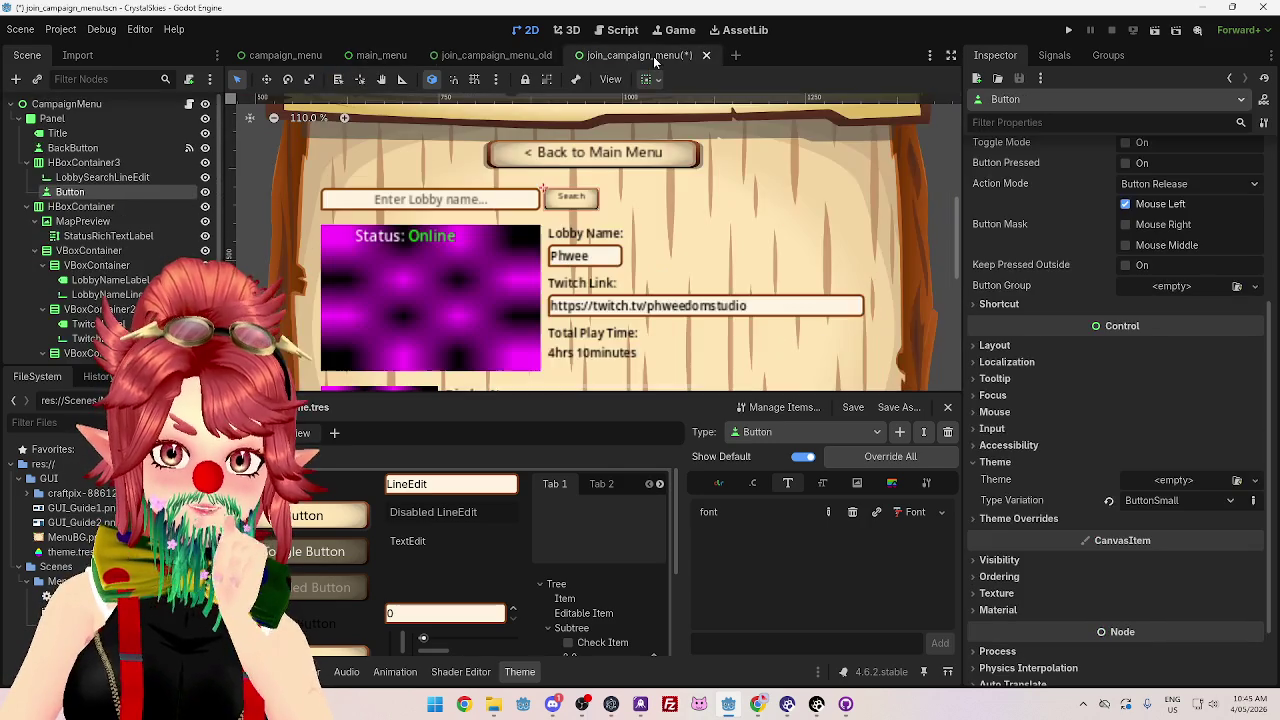
{"action": "left_click", "coordinate": [653, 56]}
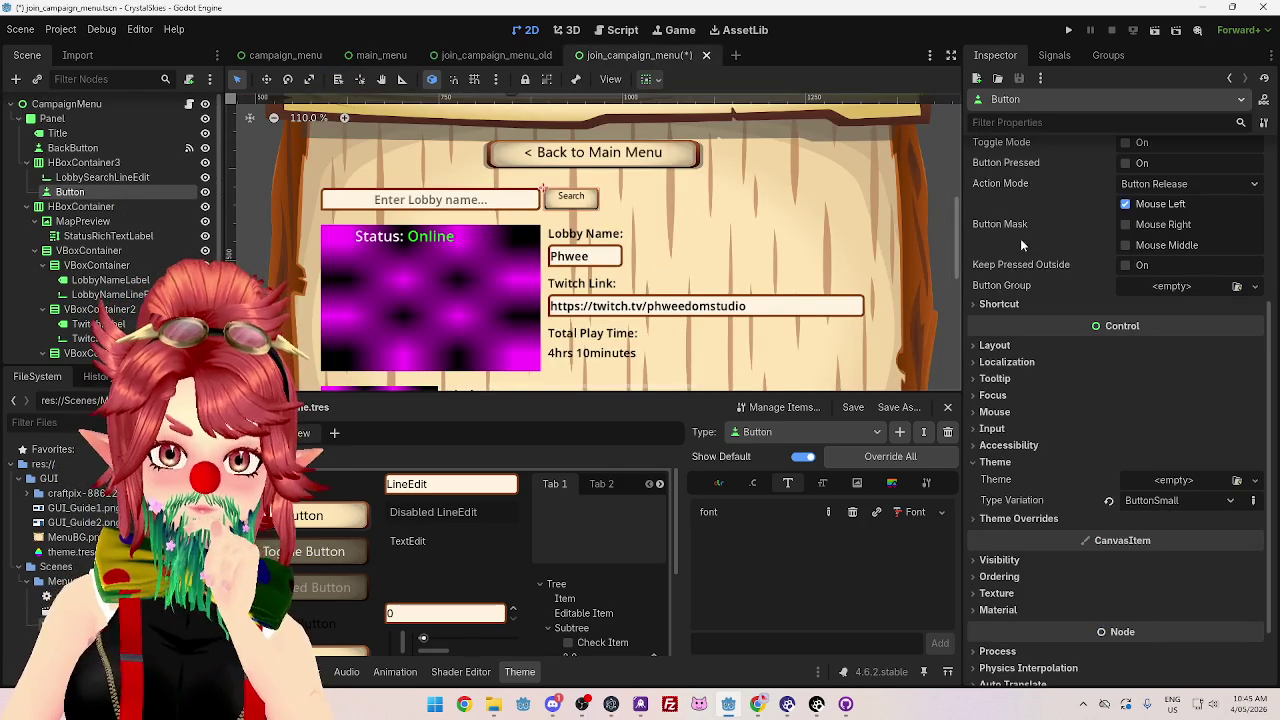
{"action": "scroll", "coordinate": [1028, 395], "scroll_direction": "up", "scroll_amount": 5}
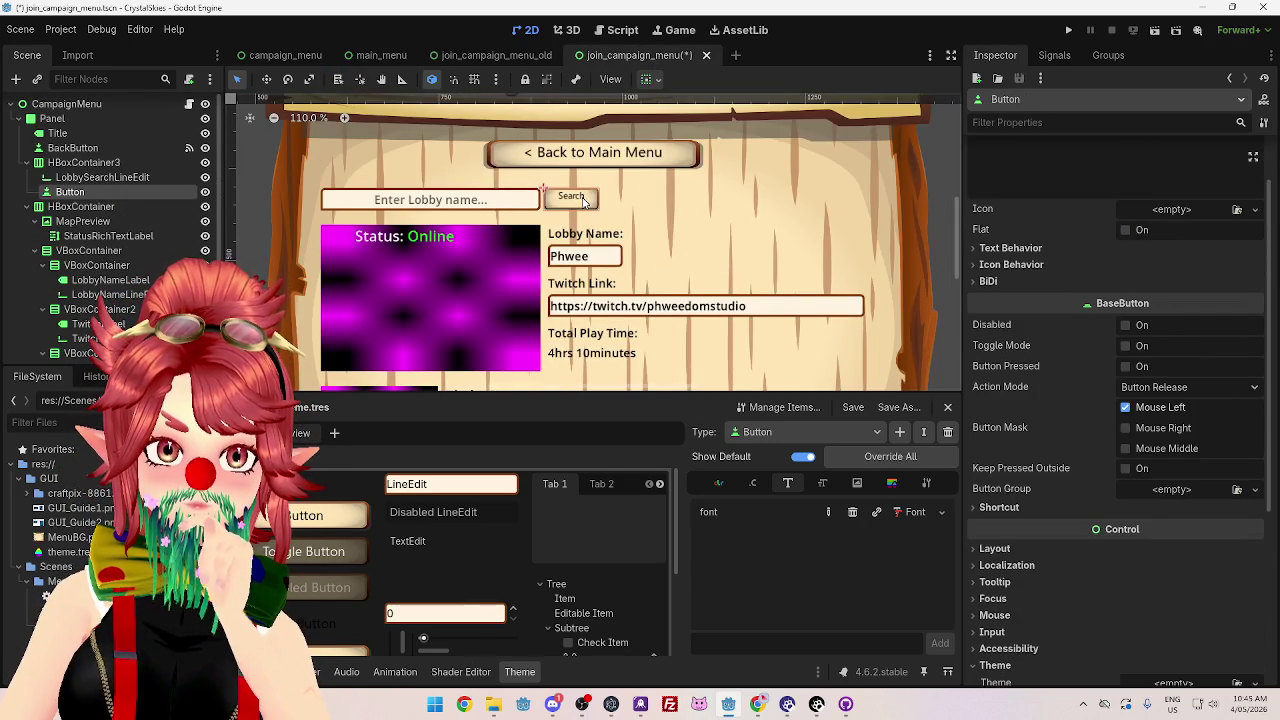
{"action": "scroll", "coordinate": [1011, 279], "scroll_direction": "up", "scroll_amount": 2}
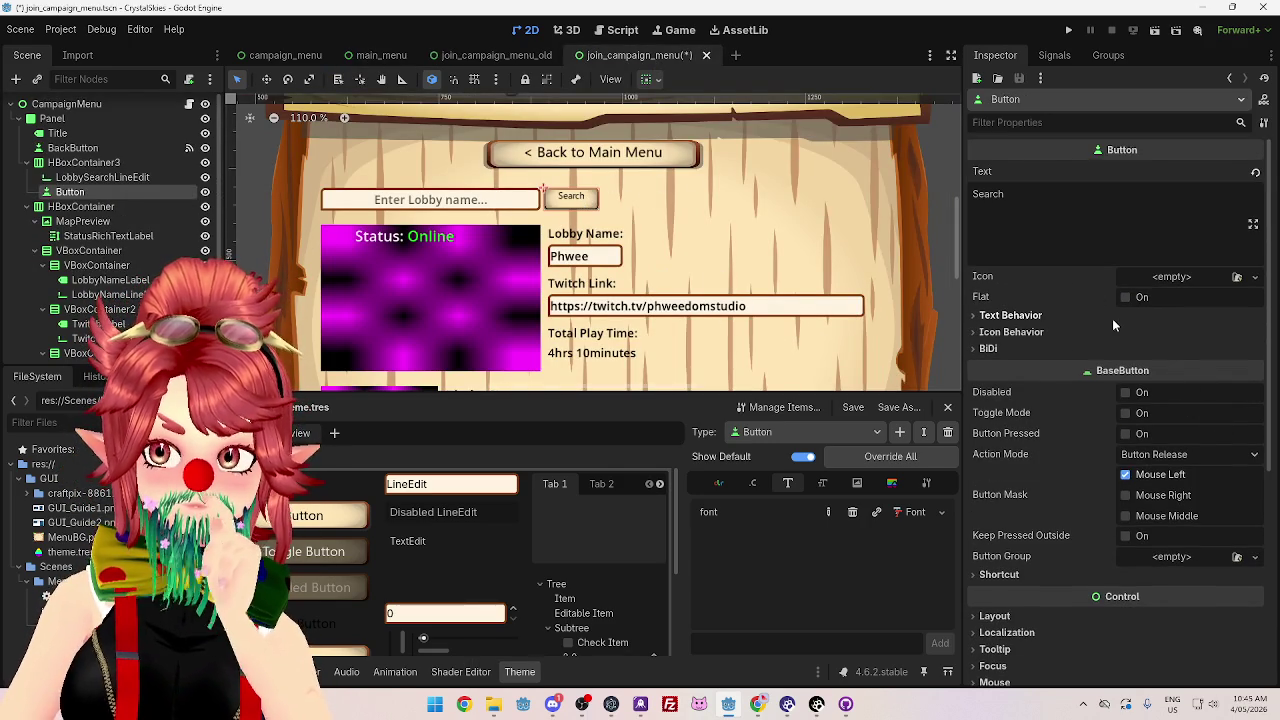
{"action": "scroll", "coordinate": [1112, 318], "scroll_direction": "down", "scroll_amount": 2}
{"action": "scroll", "coordinate": [1095, 375], "scroll_direction": "down", "scroll_amount": 6}
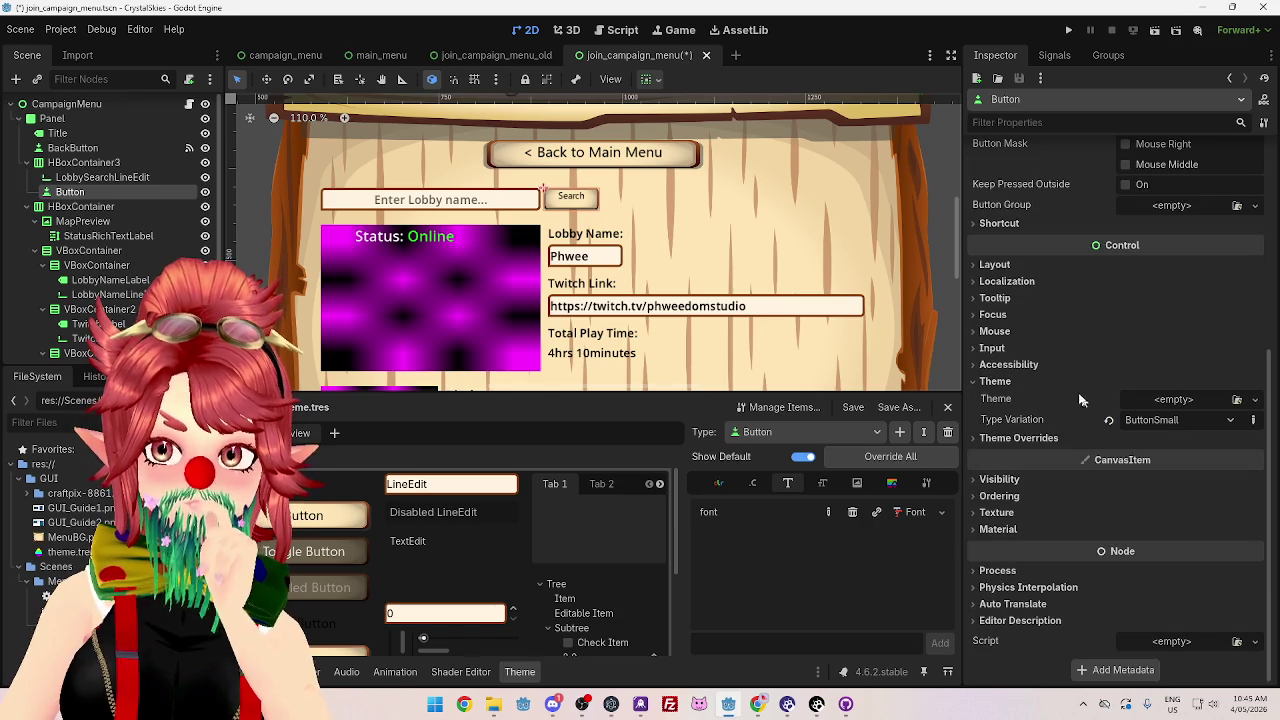
Reopen the Button font variation and raise its baseline offset to 0.47.
{"action": "left_click", "coordinate": [916, 514]}
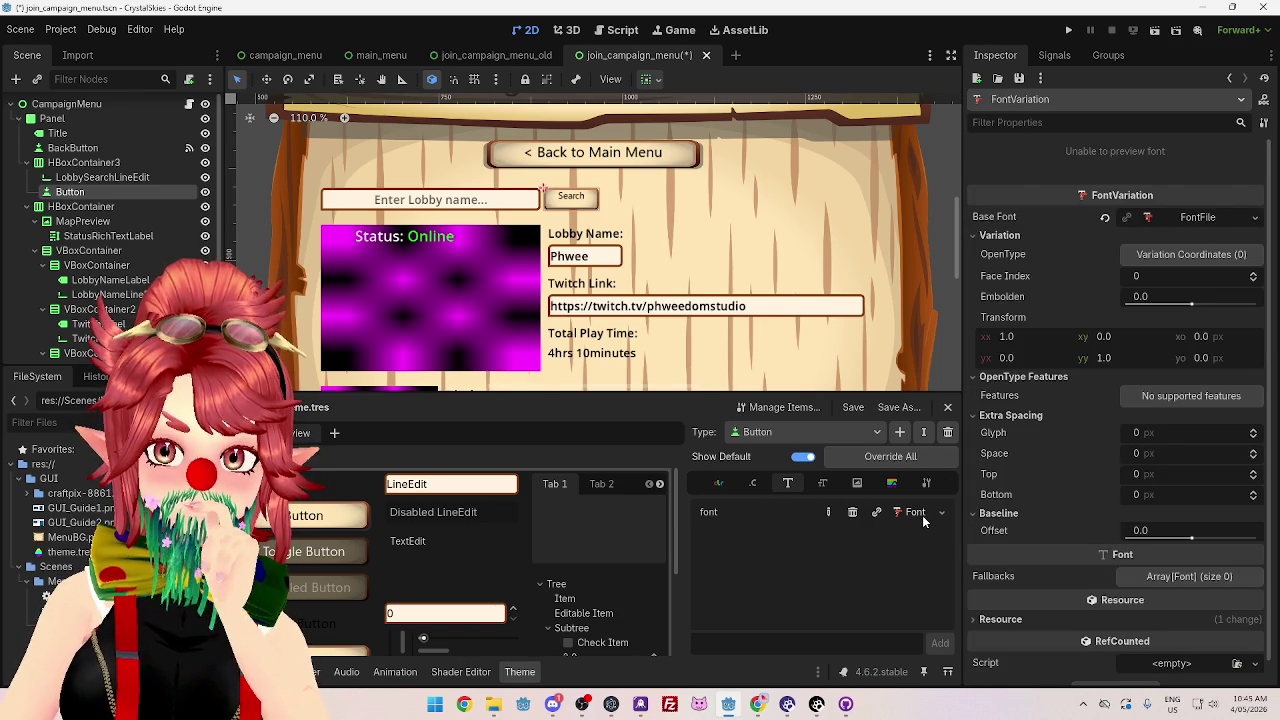
{"action": "left_click", "coordinate": [974, 235]}
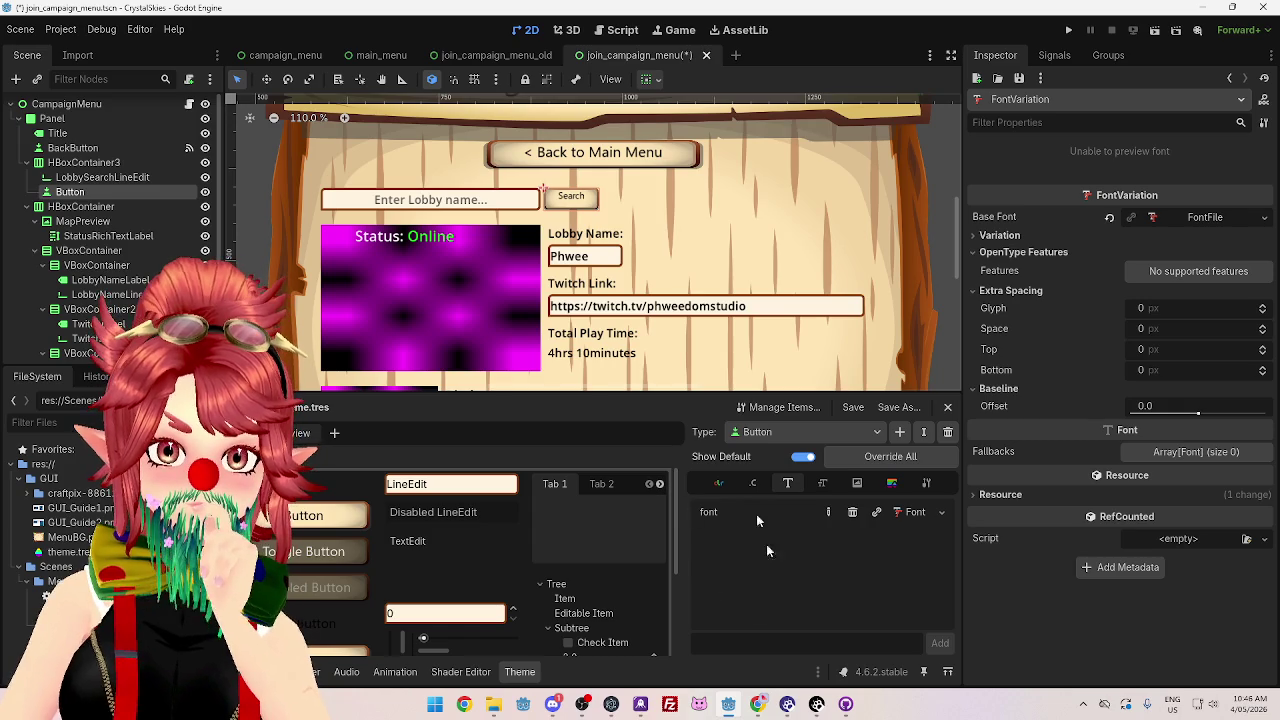
{"action": "left_click", "coordinate": [572, 205]}
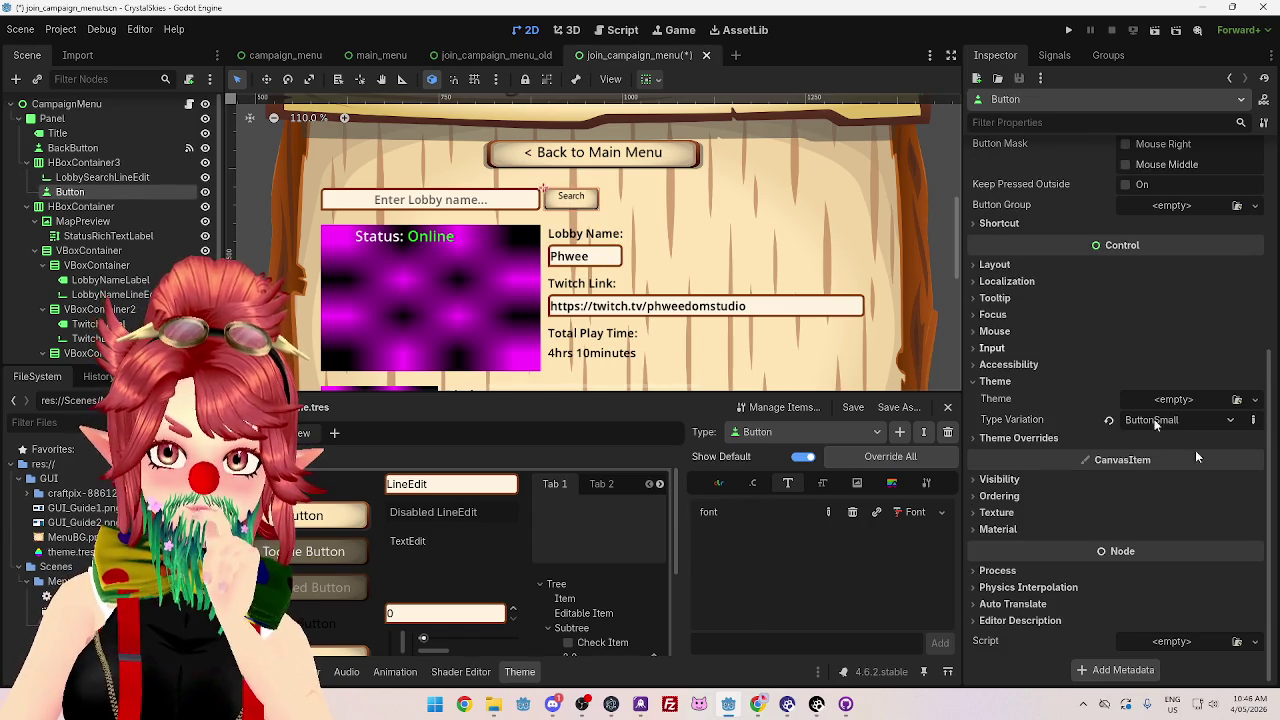
{"action": "scroll", "coordinate": [1190, 470], "scroll_direction": "up", "scroll_amount": 5}
{"action": "scroll", "coordinate": [1020, 420], "scroll_direction": "down", "scroll_amount": 5}
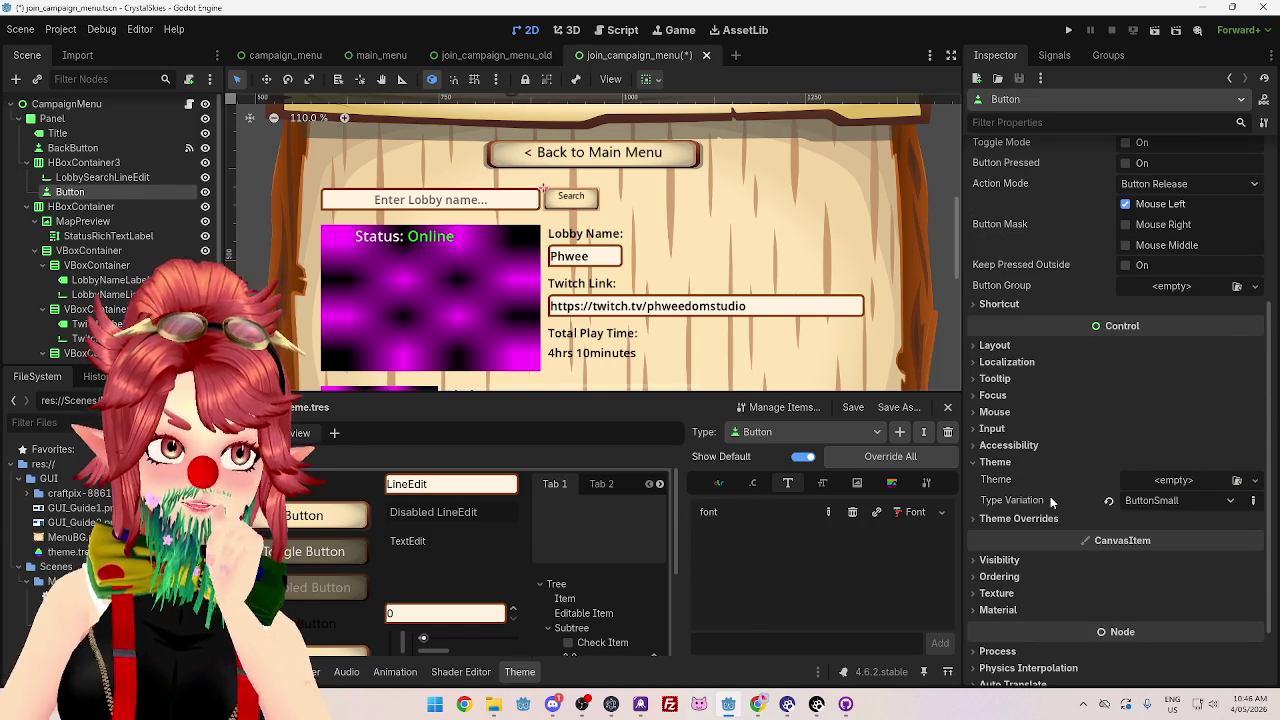
{"action": "left_click", "coordinate": [921, 513]}
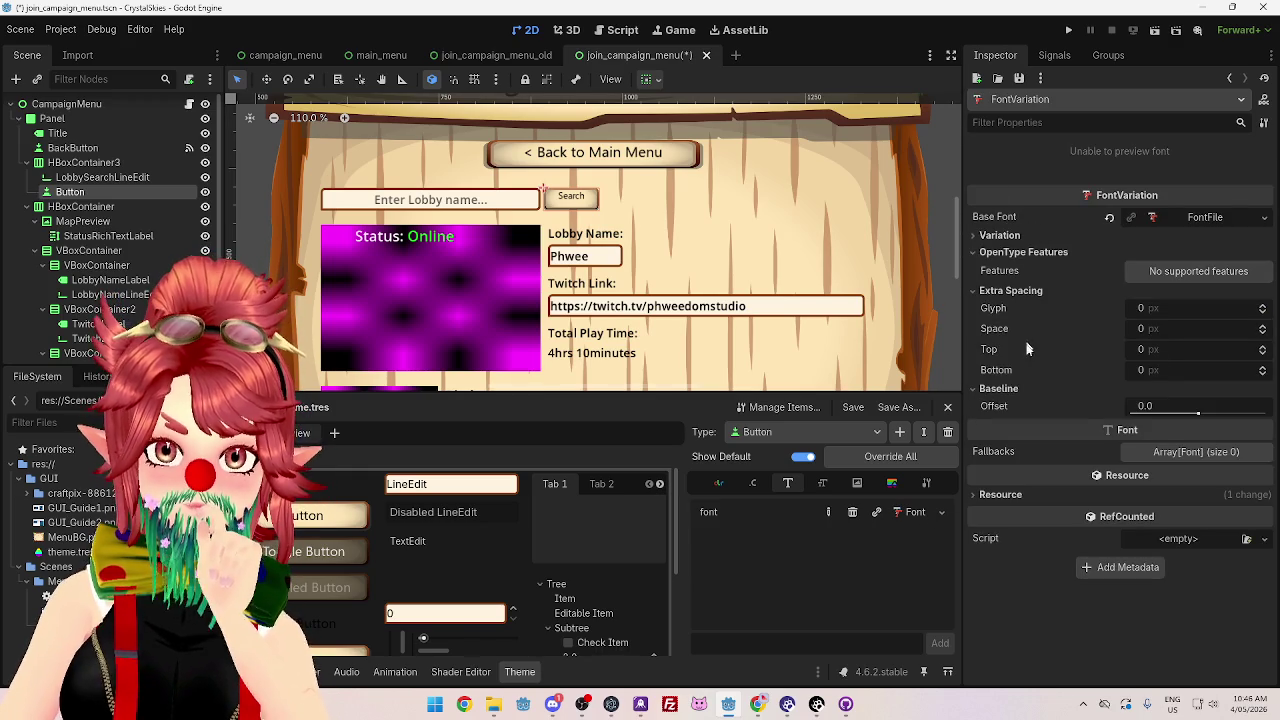
{"action": "left_click", "coordinate": [978, 235]}
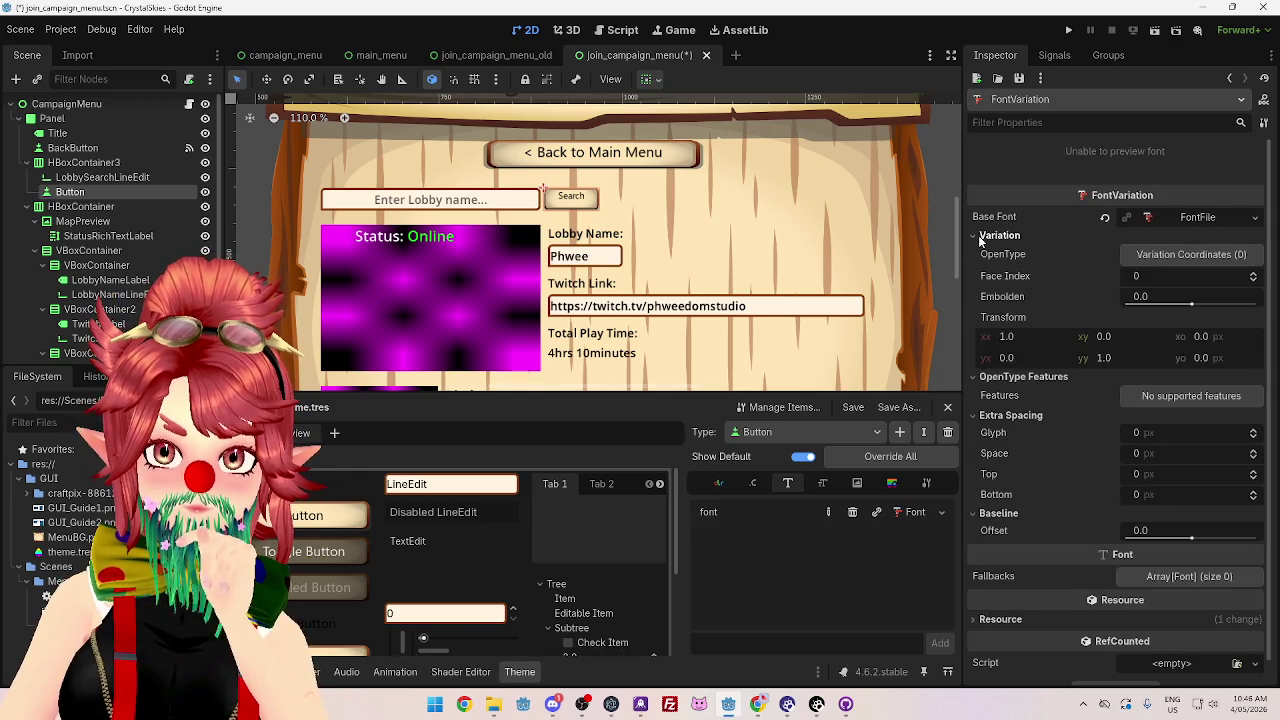
{"action": "scroll", "coordinate": [1028, 476], "scroll_direction": "down", "scroll_amount": 1}
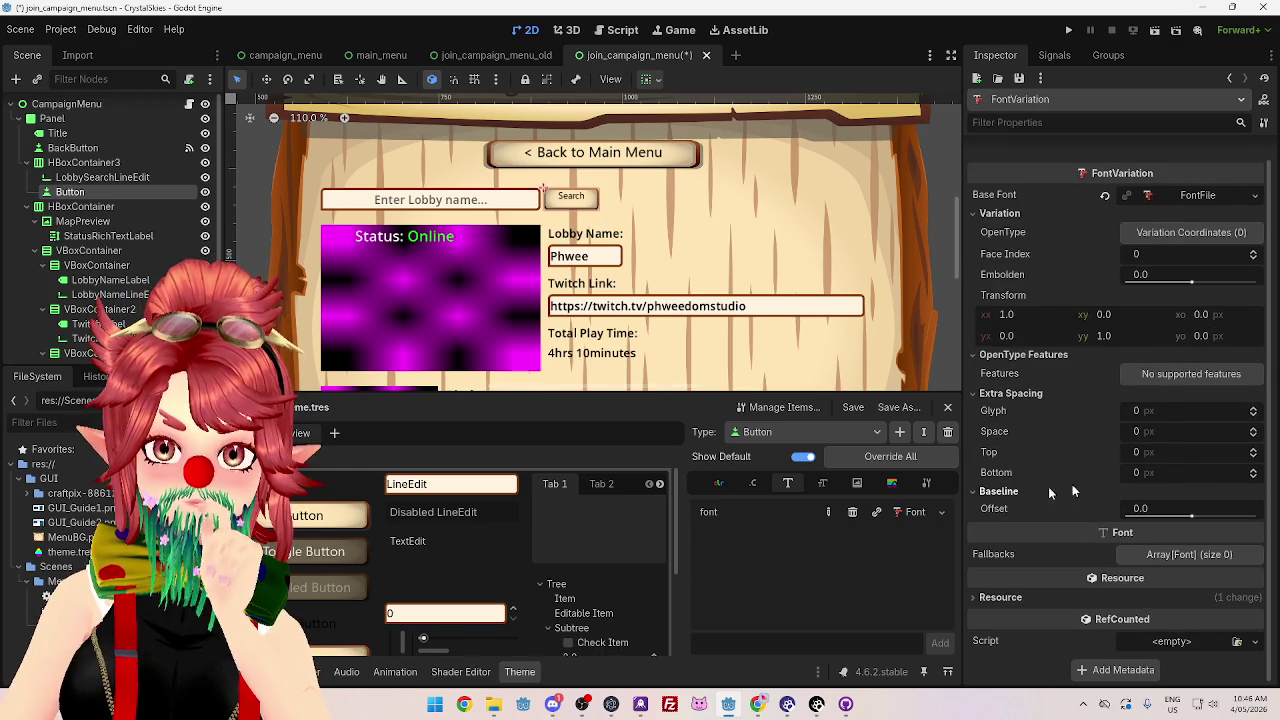
{"action": "mouse_move", "coordinate": [1190, 516]}
{"action": "left_mouse_down"}
{"action": "mouse_move", "coordinate": [1249, 517]}
{"action": "mouse_move", "coordinate": [1158, 513]}
{"action": "mouse_move", "coordinate": [1207, 518]}
{"action": "left_mouse_up"}
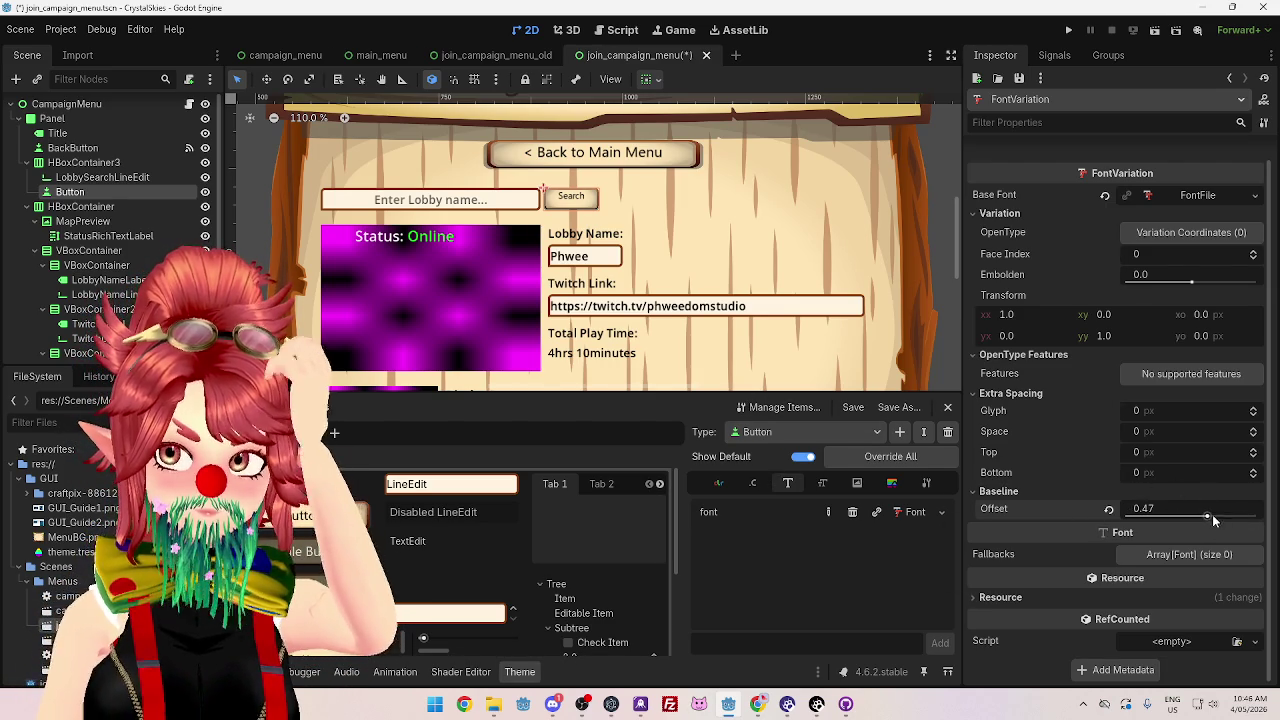
Raise the Button font variation's baseline offset to 1.52 and select the Back to Main Menu button.
{"action": "mouse_move", "coordinate": [1212, 514]}
{"action": "left_mouse_down"}
{"action": "mouse_move", "coordinate": [1126, 514]}
{"action": "mouse_move", "coordinate": [1257, 514]}
{"action": "left_mouse_up"}
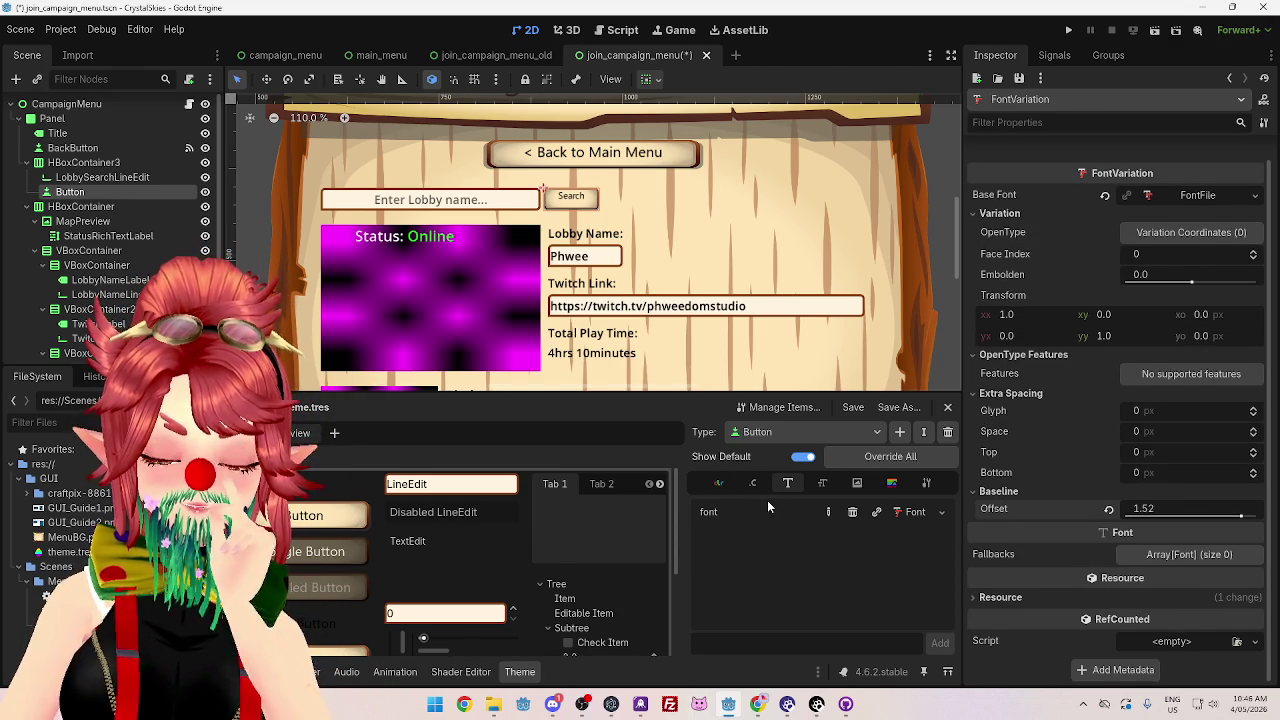
{"action": "left_click", "coordinate": [822, 428]}
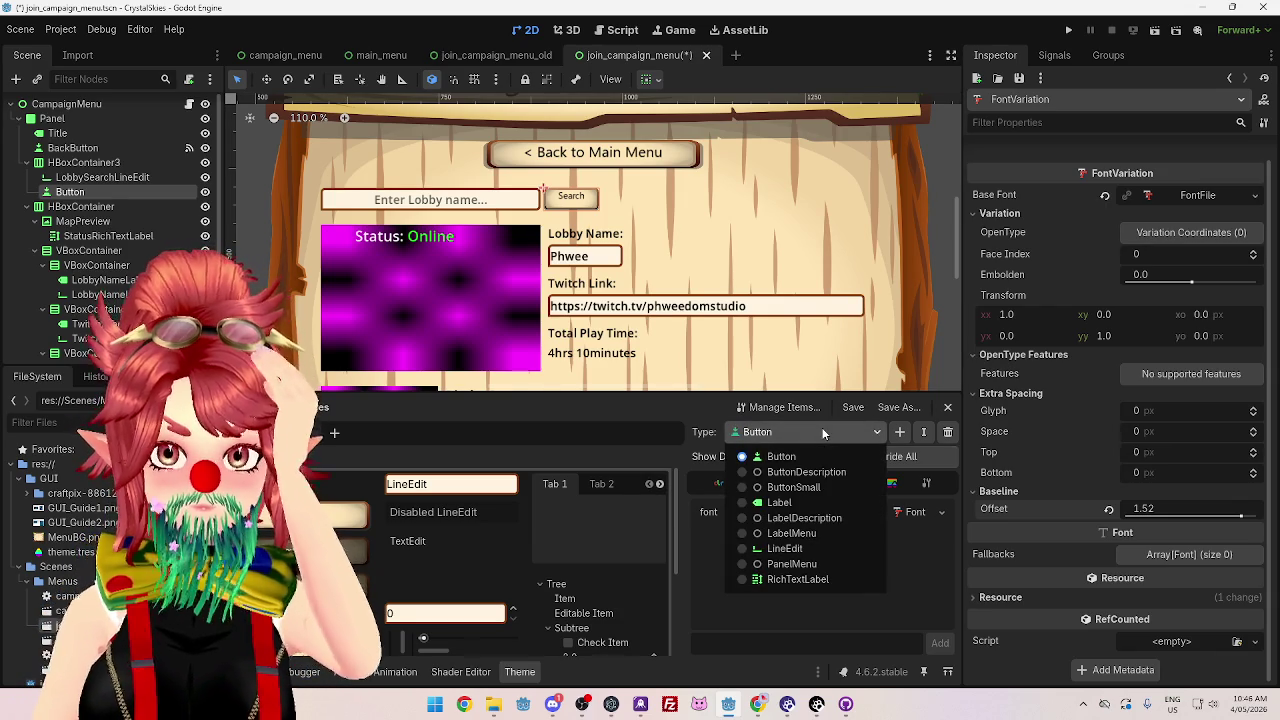
{"action": "left_click", "coordinate": [781, 456]}
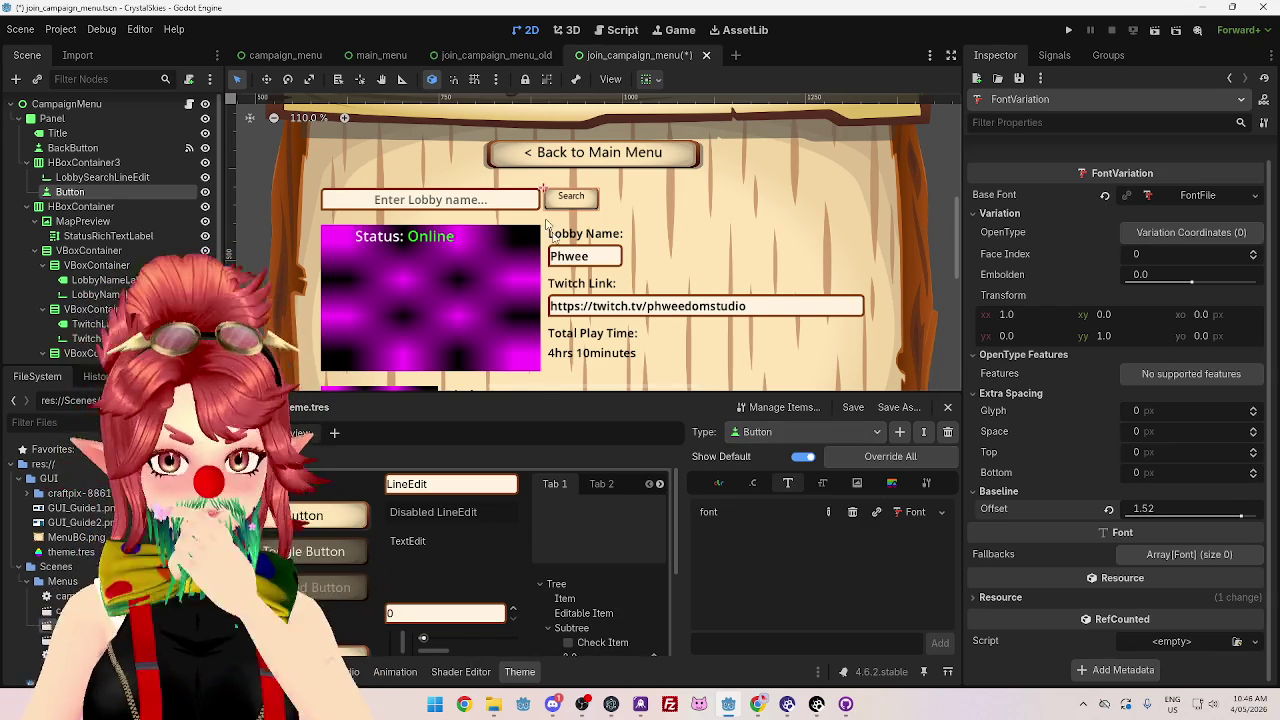
{"action": "left_click", "coordinate": [829, 434]}
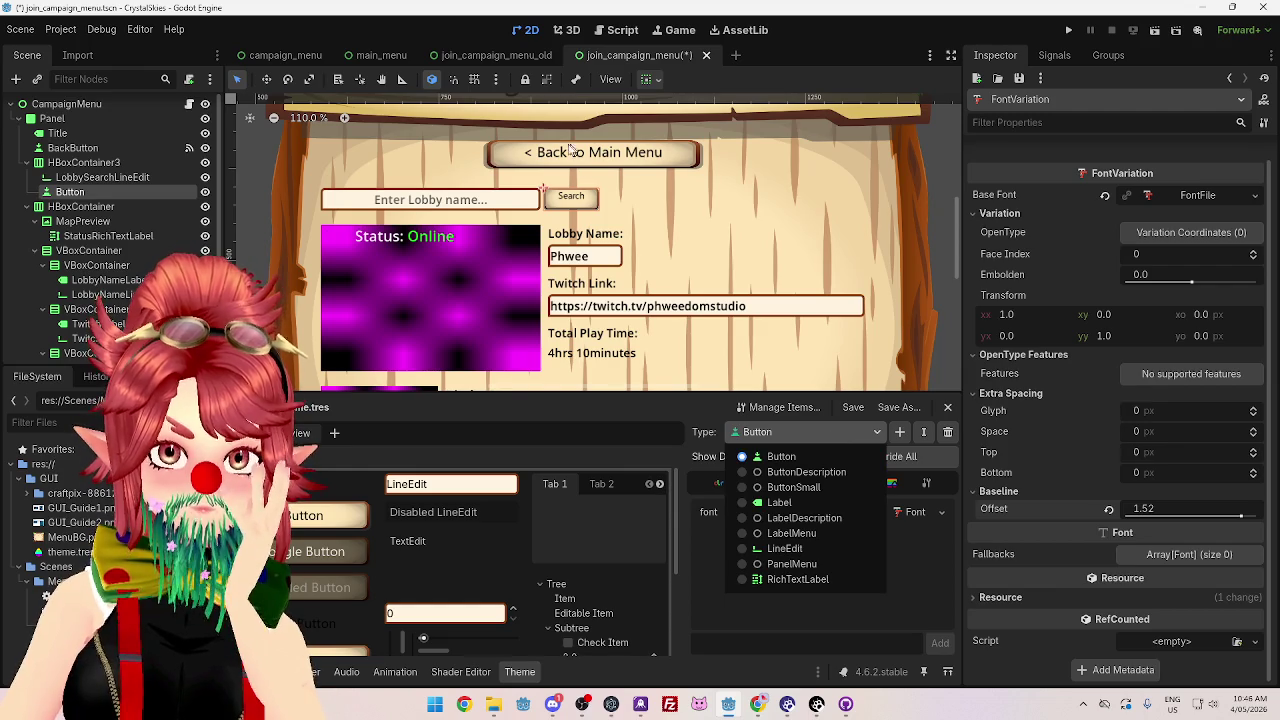
{"action": "left_click", "coordinate": [597, 160]}
{"action": "left_click", "coordinate": [604, 170]}
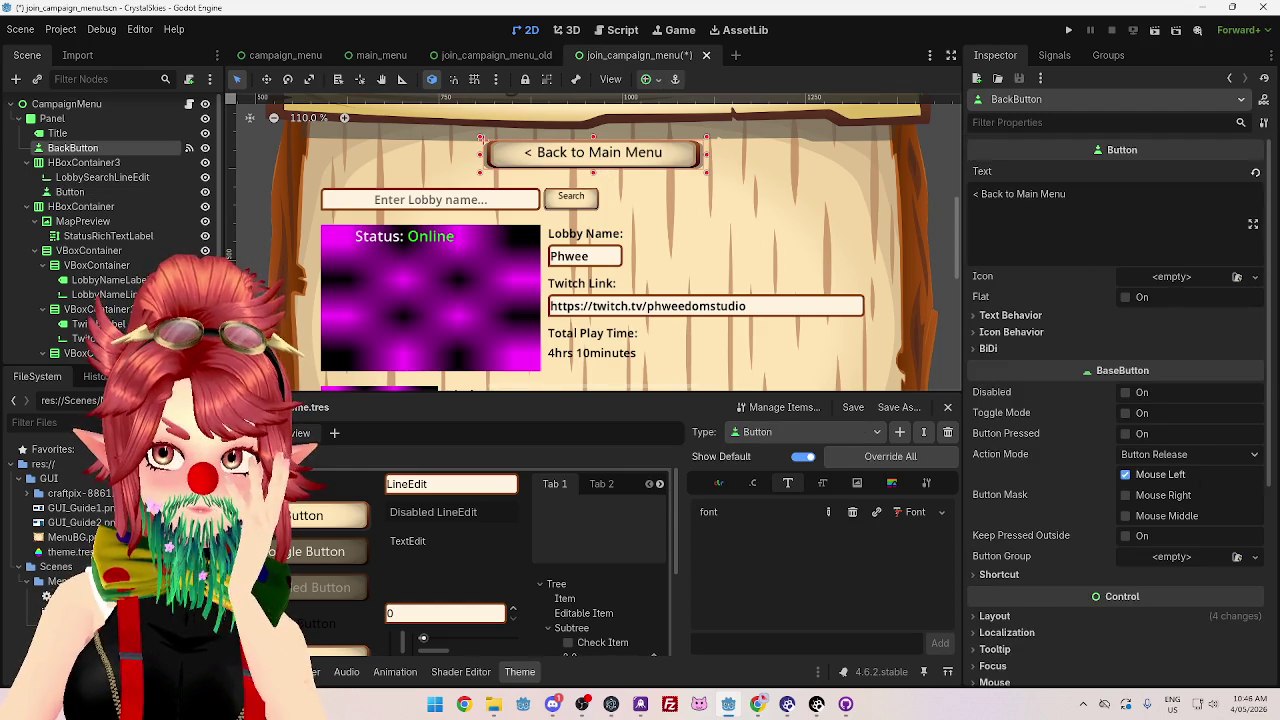
Open the theme's Button font variation from BackButton and lower its baseline offset to 1.86.
{"action": "scroll", "coordinate": [1041, 285], "scroll_direction": "down", "scroll_amount": 5}
{"action": "left_click", "coordinate": [1000, 463]}
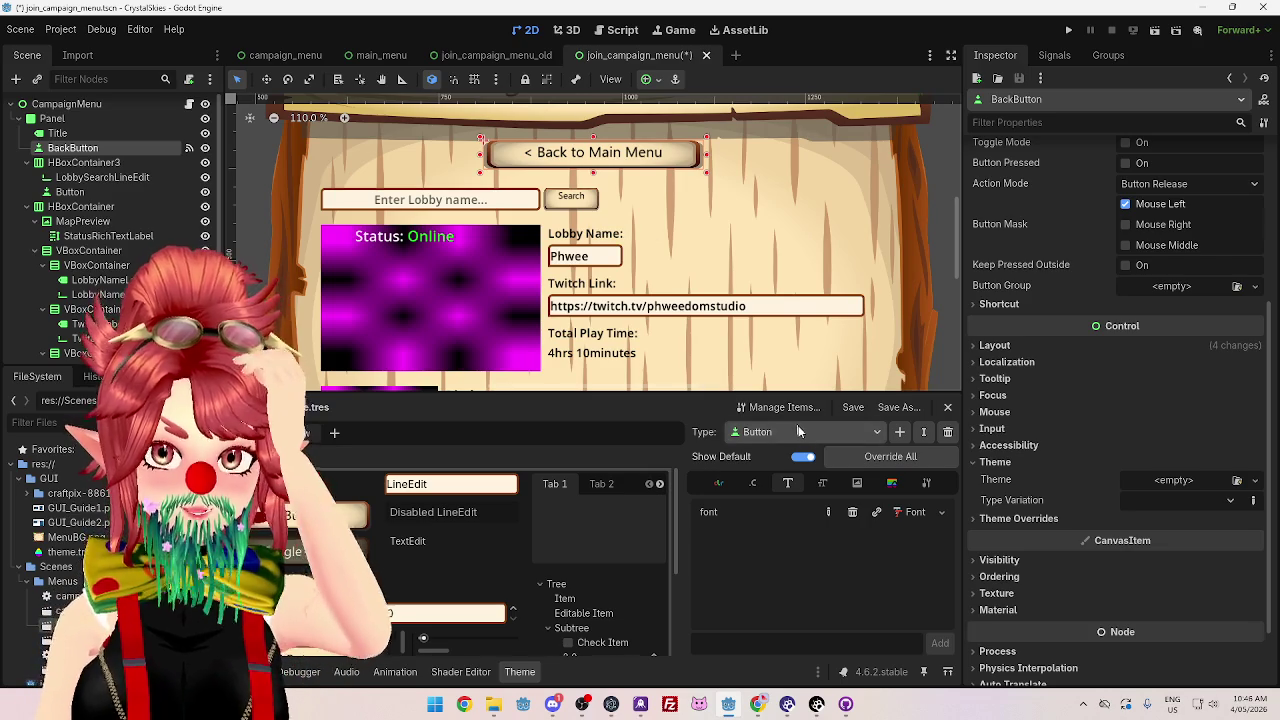
{"action": "left_click", "coordinate": [910, 520]}
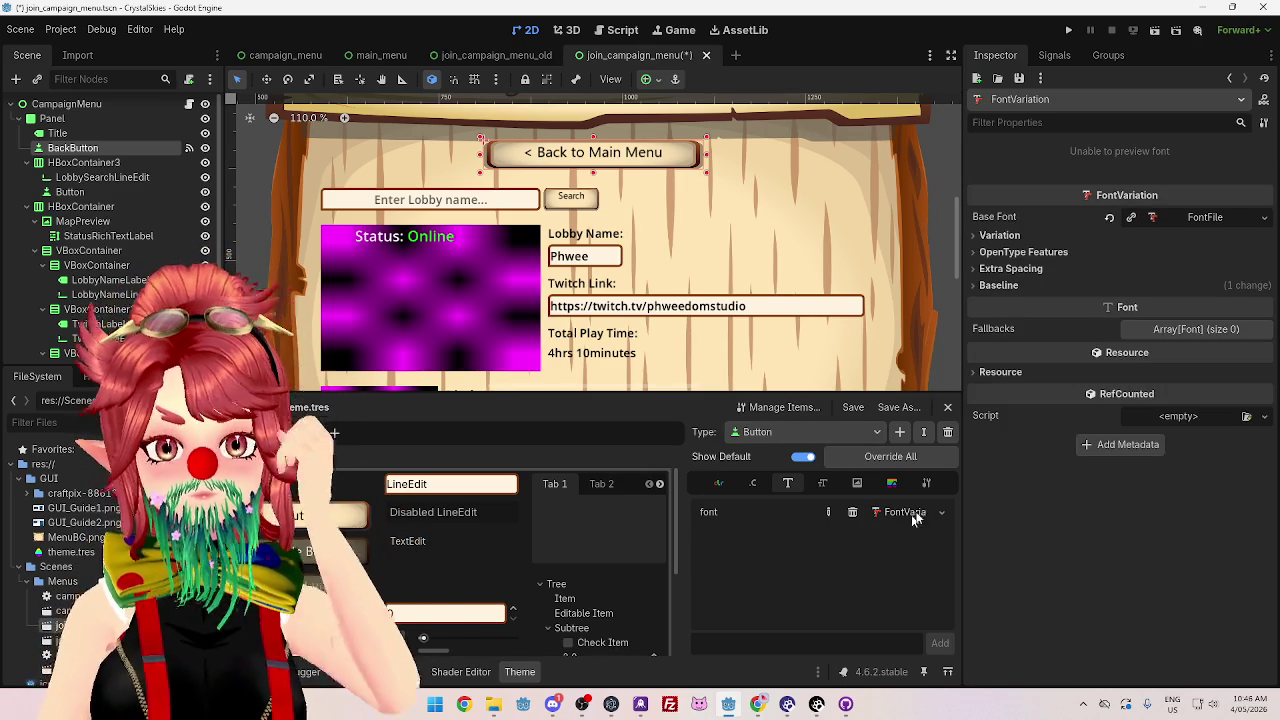
{"action": "left_click", "coordinate": [991, 236]}
{"action": "left_click", "coordinate": [991, 236]}
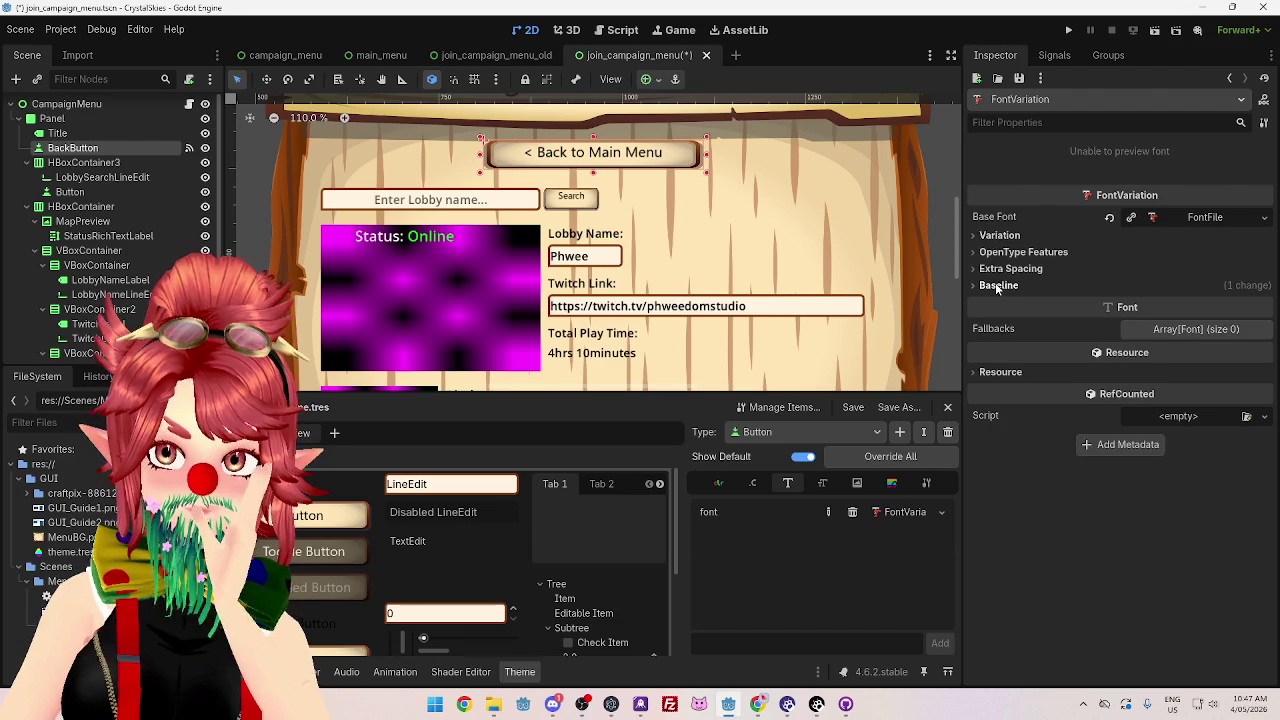
{"action": "left_click", "coordinate": [998, 285]}
{"action": "mouse_move", "coordinate": [1250, 311]}
{"action": "left_mouse_down"}
{"action": "mouse_move", "coordinate": [1115, 307]}
{"action": "mouse_move", "coordinate": [1266, 329]}
{"action": "left_mouse_up"}
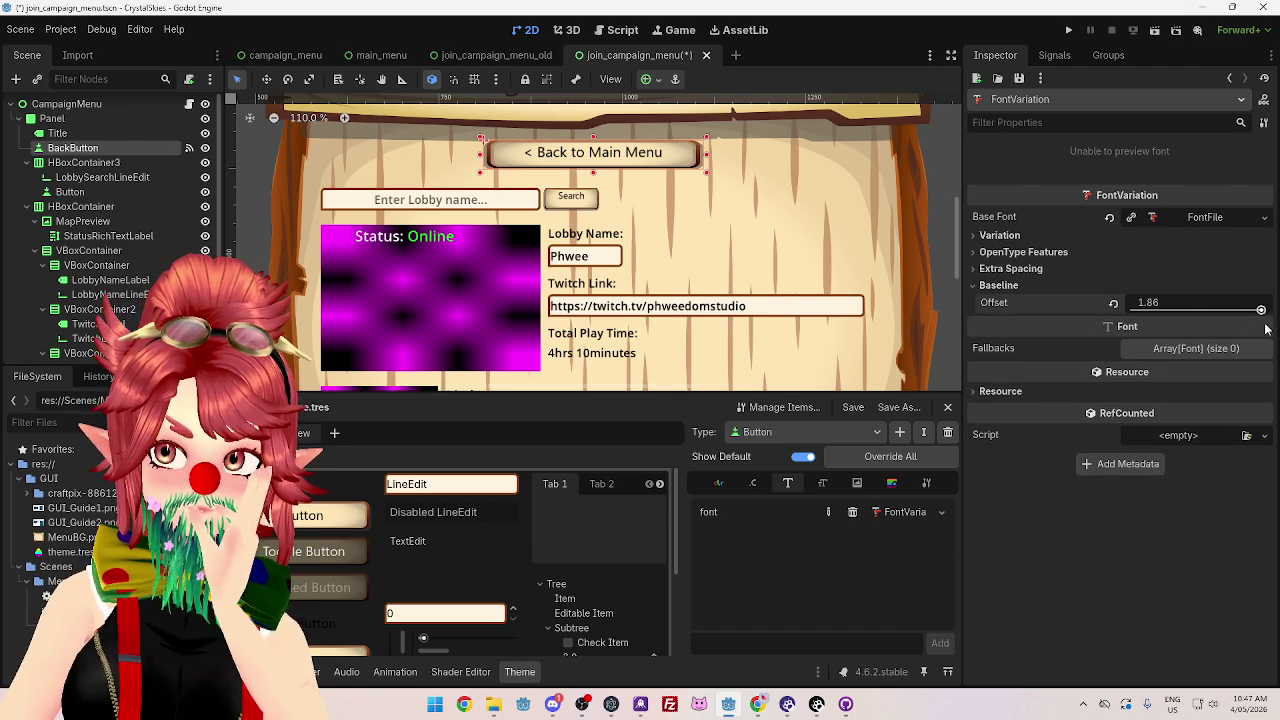
Clear the variation's base font and drag the baseline offset lower again.
{"action": "left_click", "coordinate": [1012, 268]}
{"action": "left_click", "coordinate": [1013, 253]}
{"action": "left_click", "coordinate": [1000, 235]}
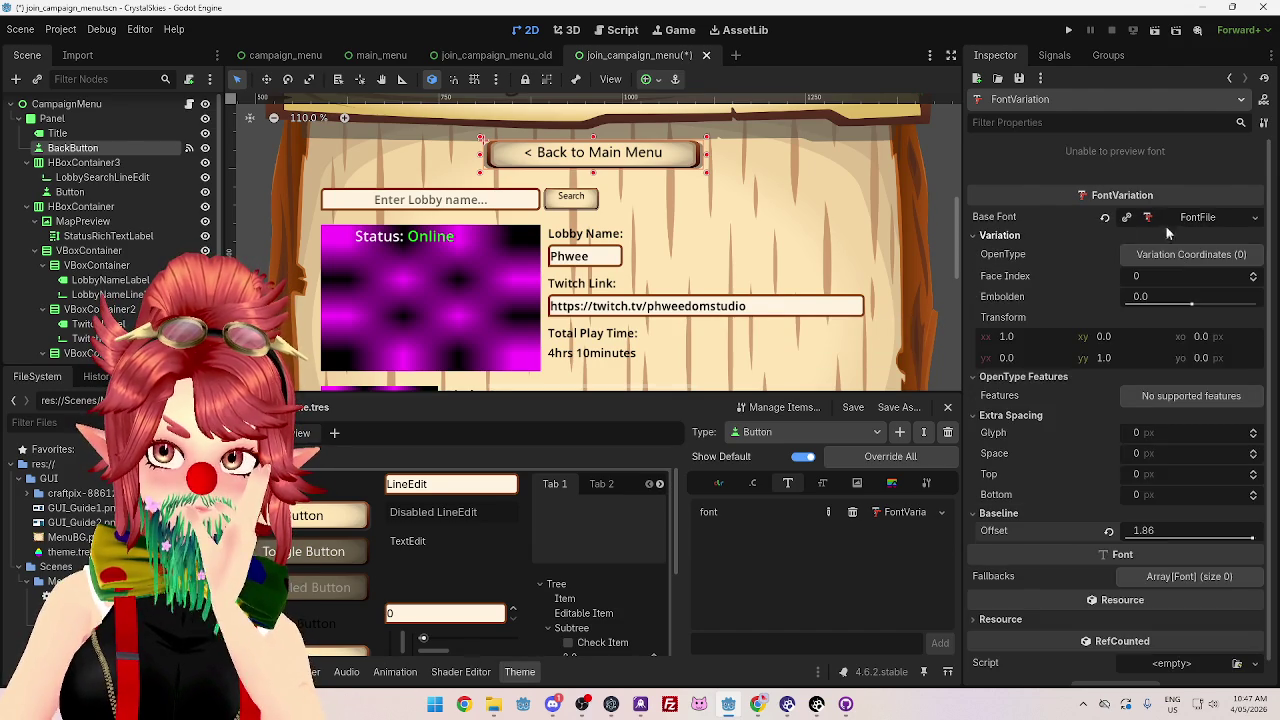
{"action": "left_click", "coordinate": [1109, 217]}
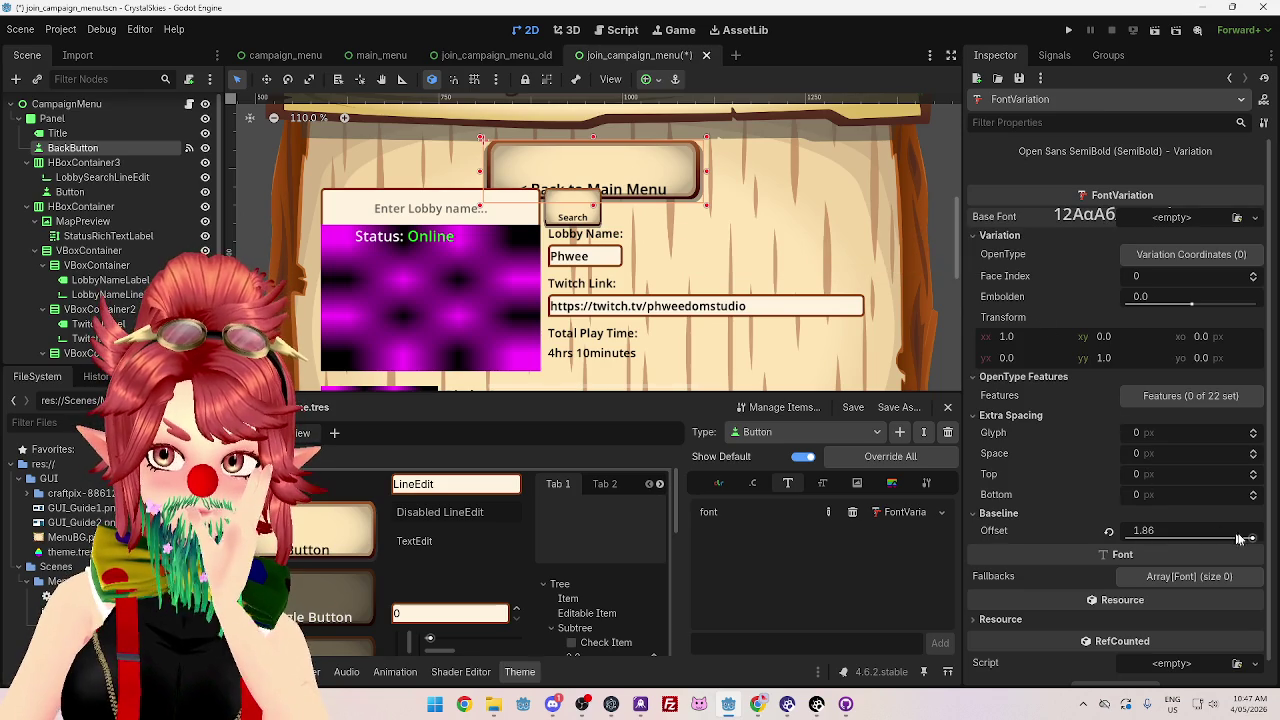
{"action": "left_click_drag", "start_coordinate": [1240, 539], "coordinate": [1196, 538]}
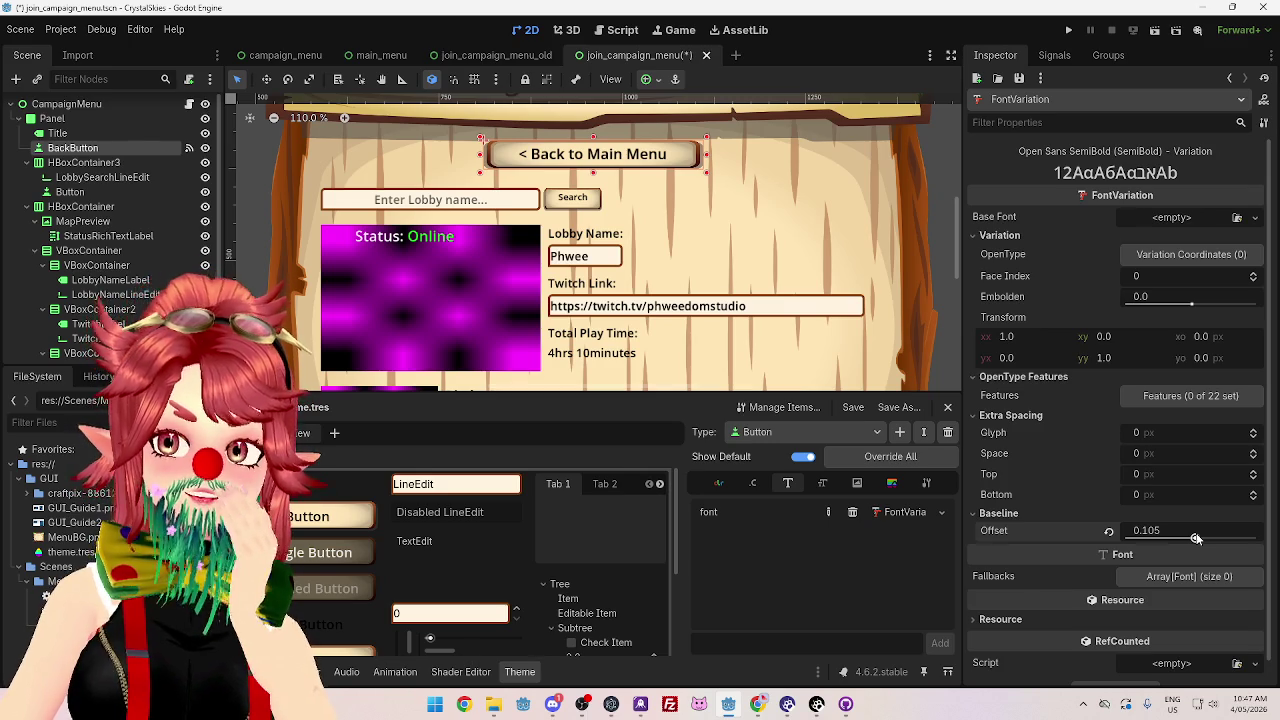
Fine-tune the Button font variation's baseline offset to 0.105.
{"action": "left_click_drag", "start_coordinate": [1196, 538], "coordinate": [1196, 538]}
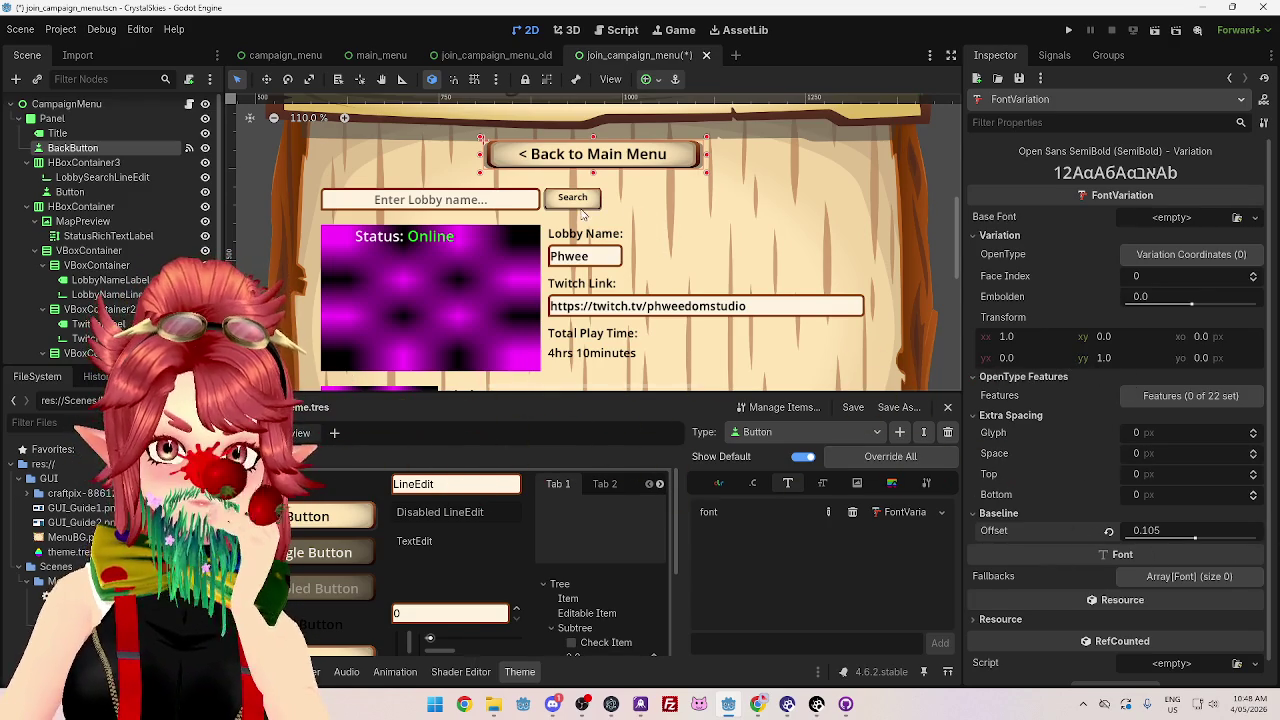
Select the Search button and switch the theme editor type to ButtonSmall.
{"action": "left_click", "coordinate": [579, 209]}
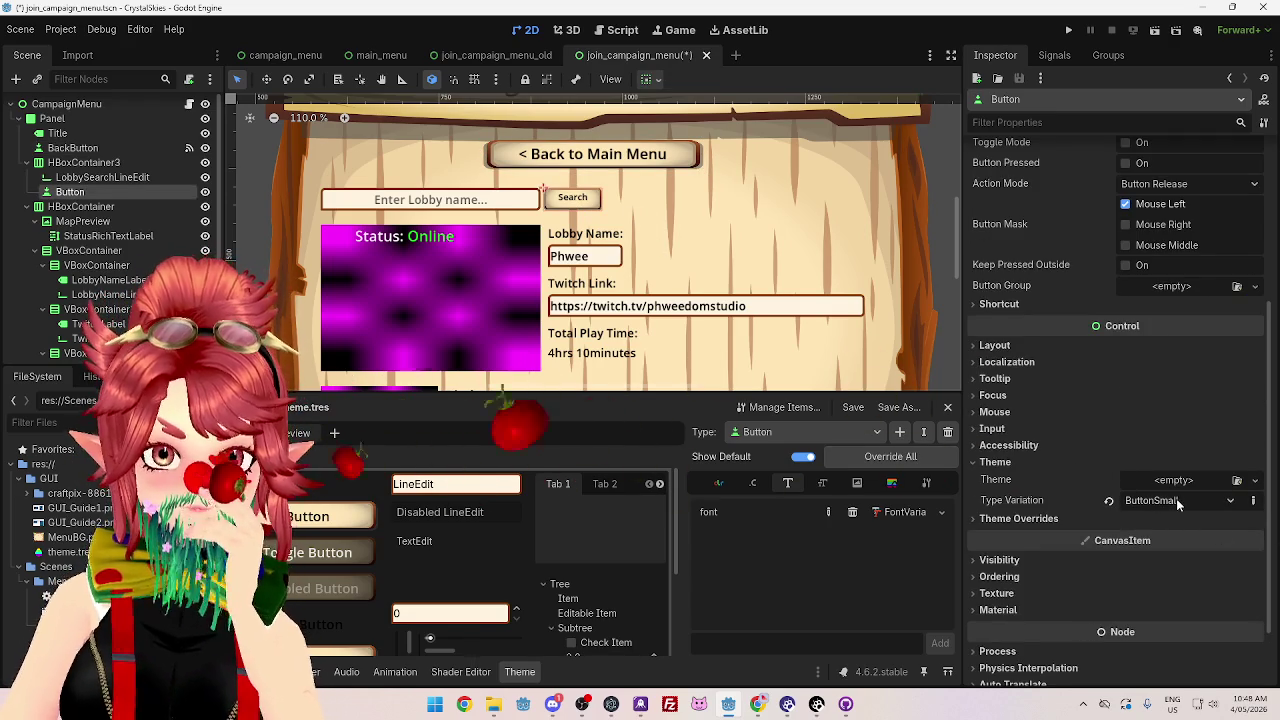
{"action": "left_click", "coordinate": [788, 434]}
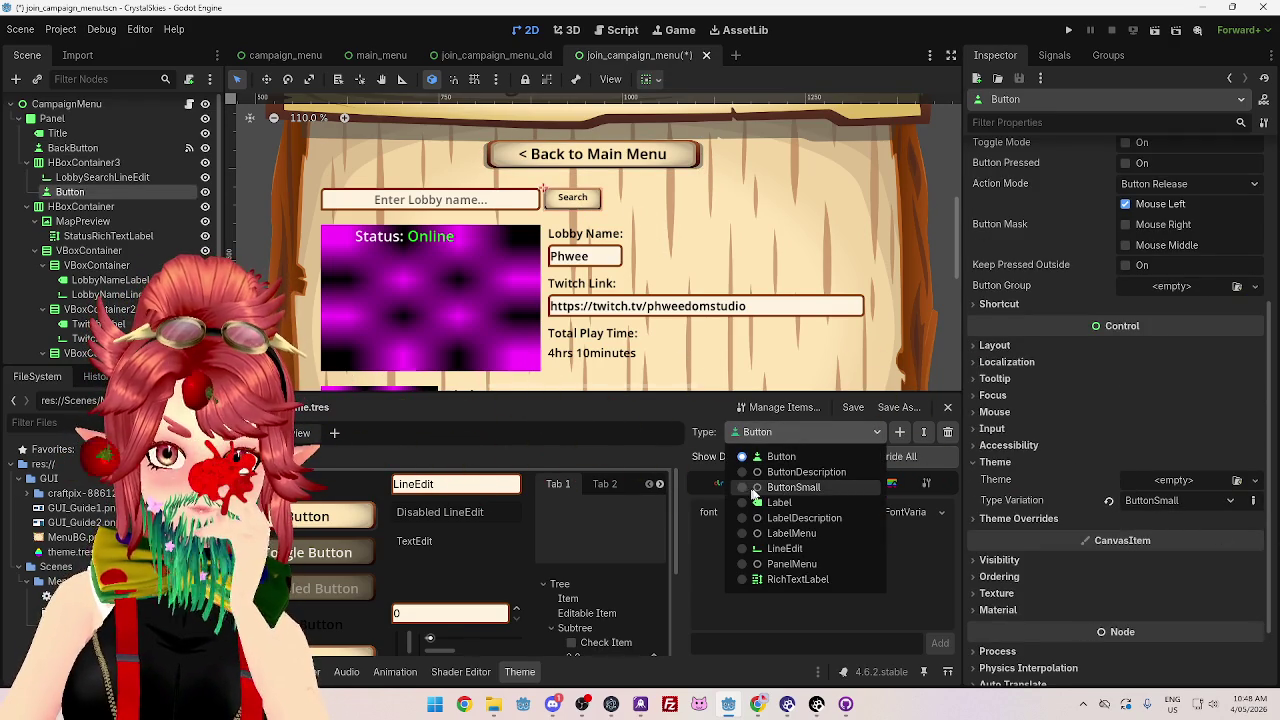
{"action": "key", "text": "Escape"}
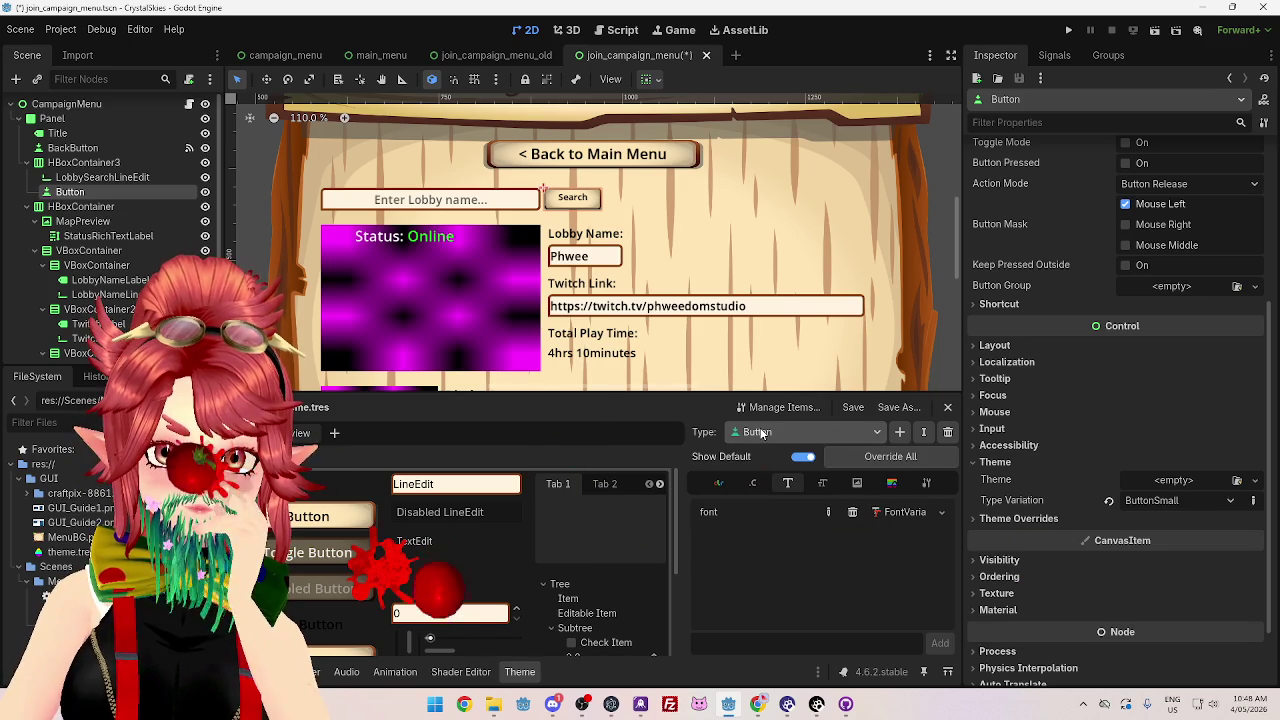
{"action": "left_click", "coordinate": [761, 433]}
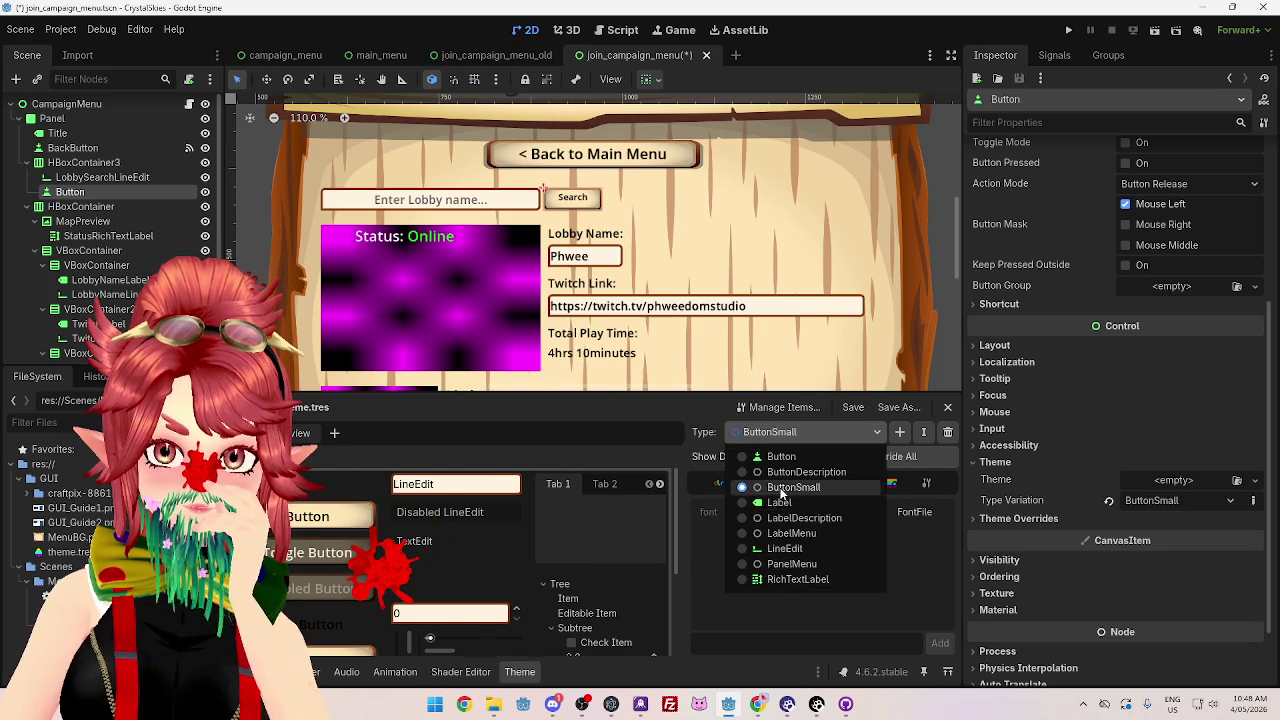
{"action": "left_click", "coordinate": [781, 489]}
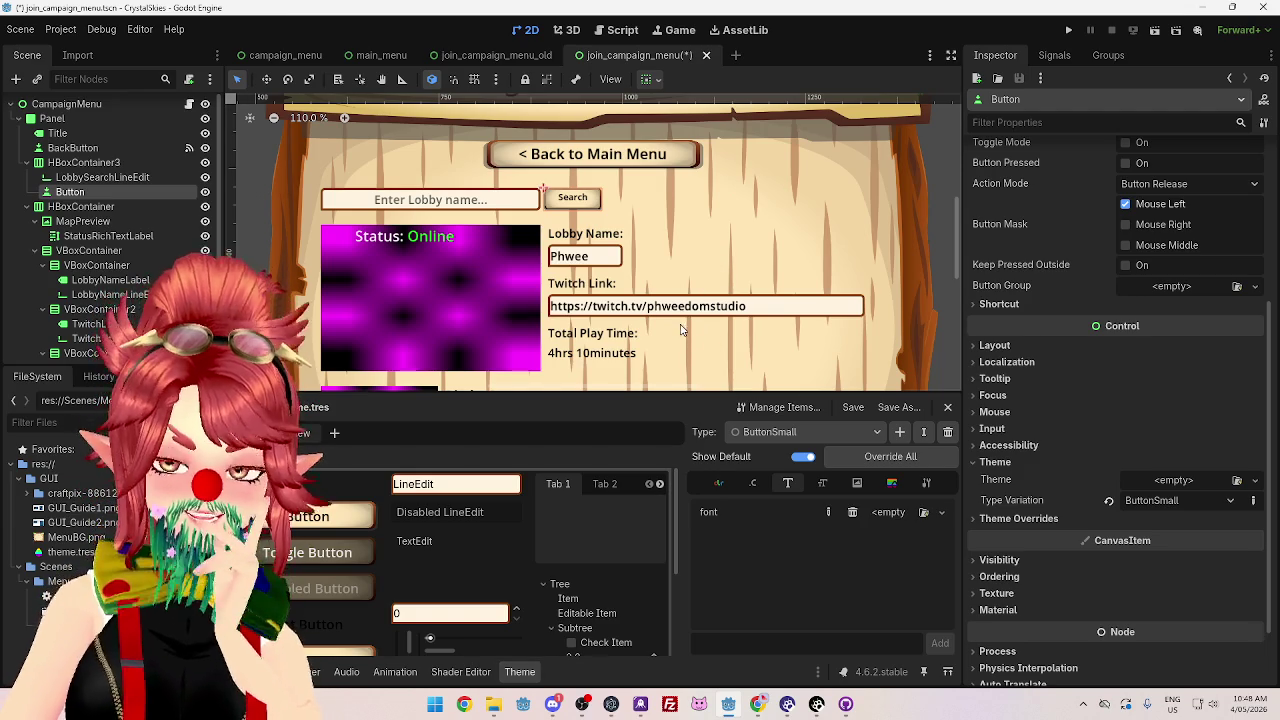
Give ButtonSmall's font a new FontVariation with baseline offset 0.235, then open main_menu.
{"action": "left_click", "coordinate": [940, 512]}
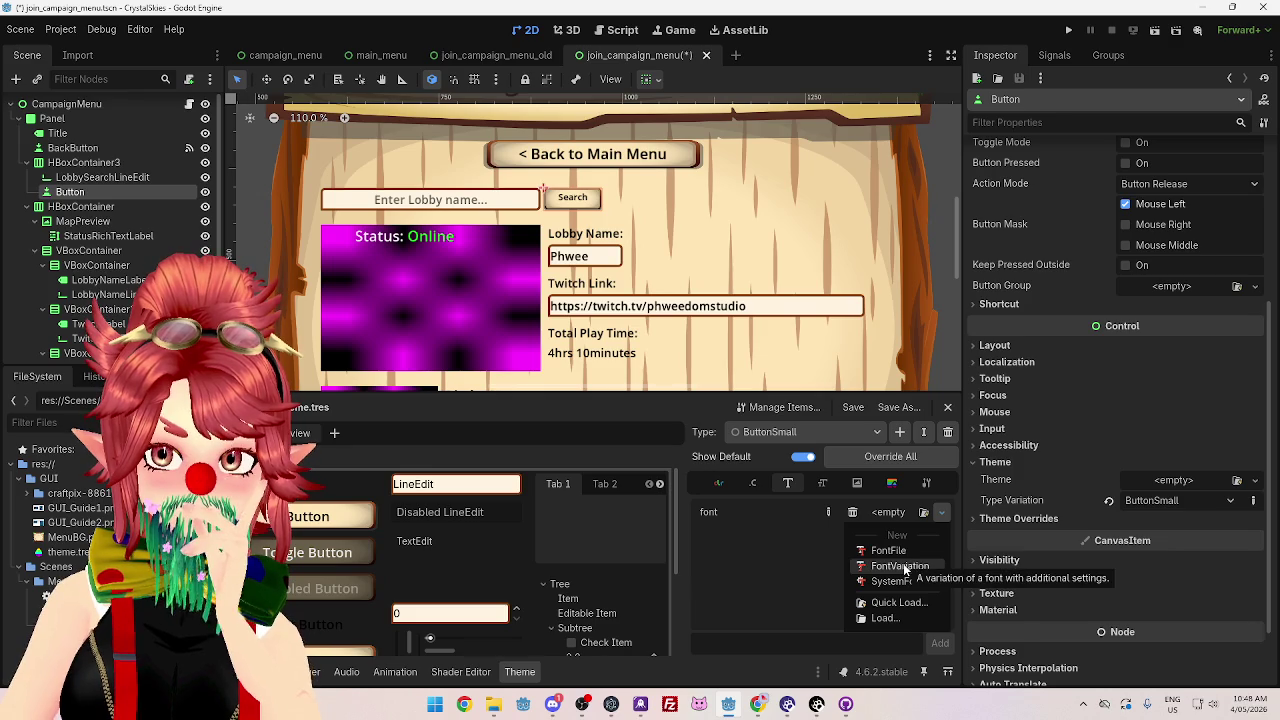
{"action": "left_click", "coordinate": [905, 567]}
{"action": "left_click", "coordinate": [907, 518]}
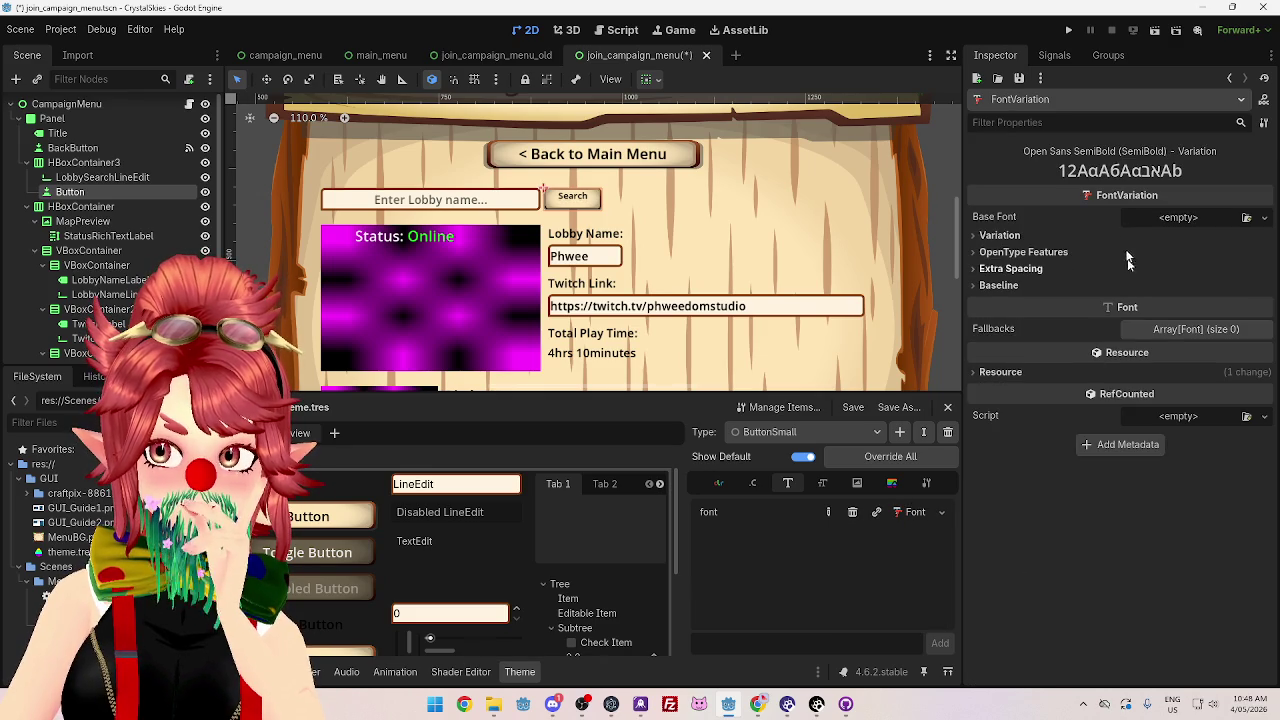
{"action": "left_click", "coordinate": [1000, 285]}
{"action": "left_click_drag", "start_coordinate": [1198, 312], "coordinate": [1208, 312]}
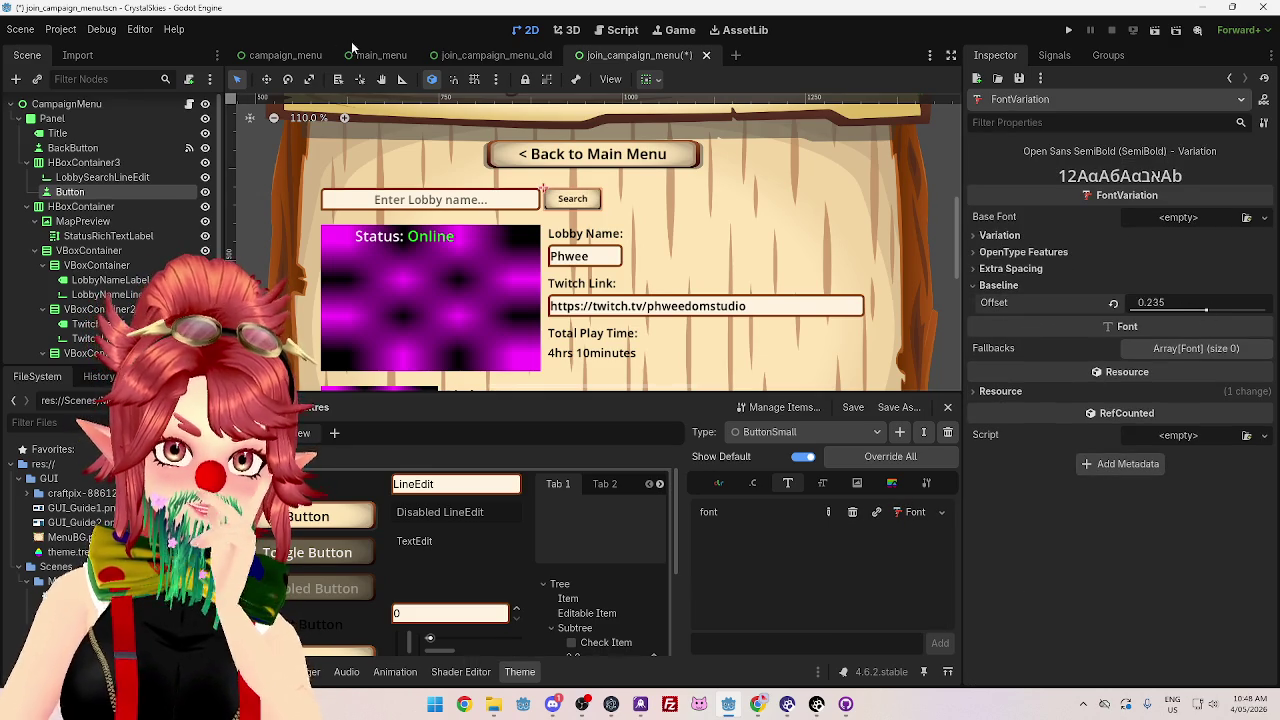
{"action": "left_click", "coordinate": [378, 55]}
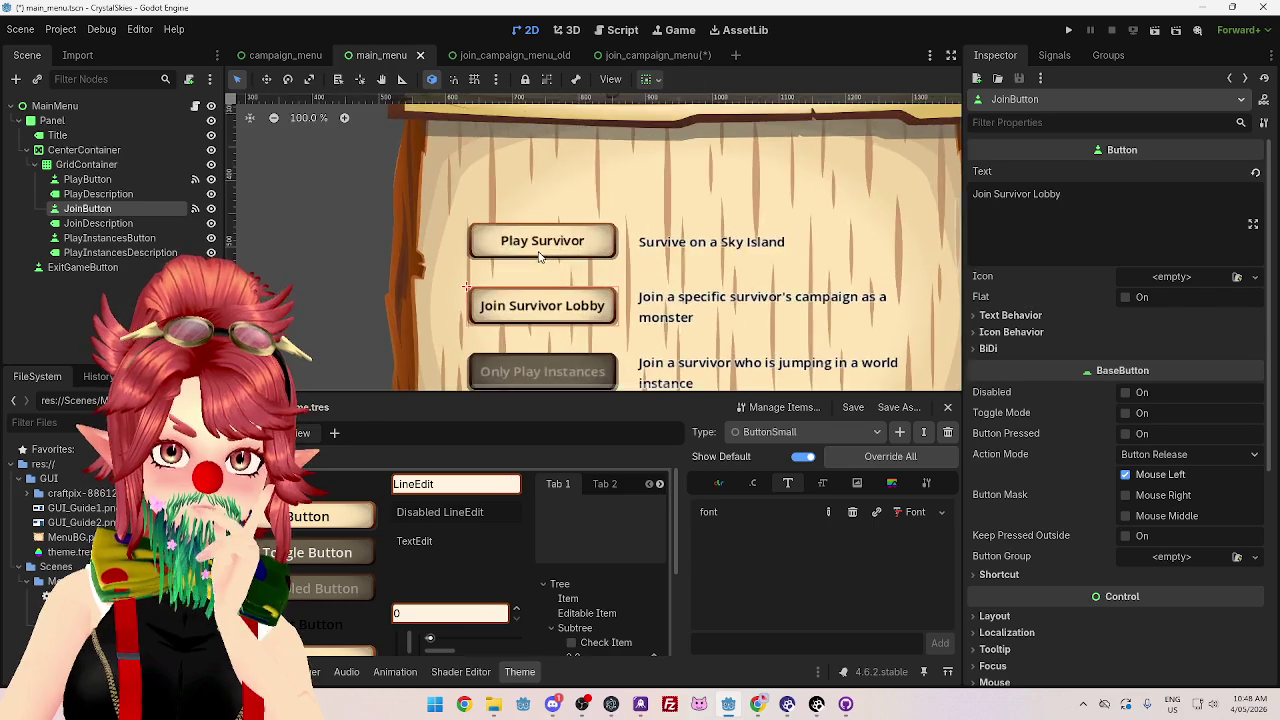
Switch from main_menu back to the join_campaign_menu(*) scene tab.
{"action": "left_click", "coordinate": [641, 55]}
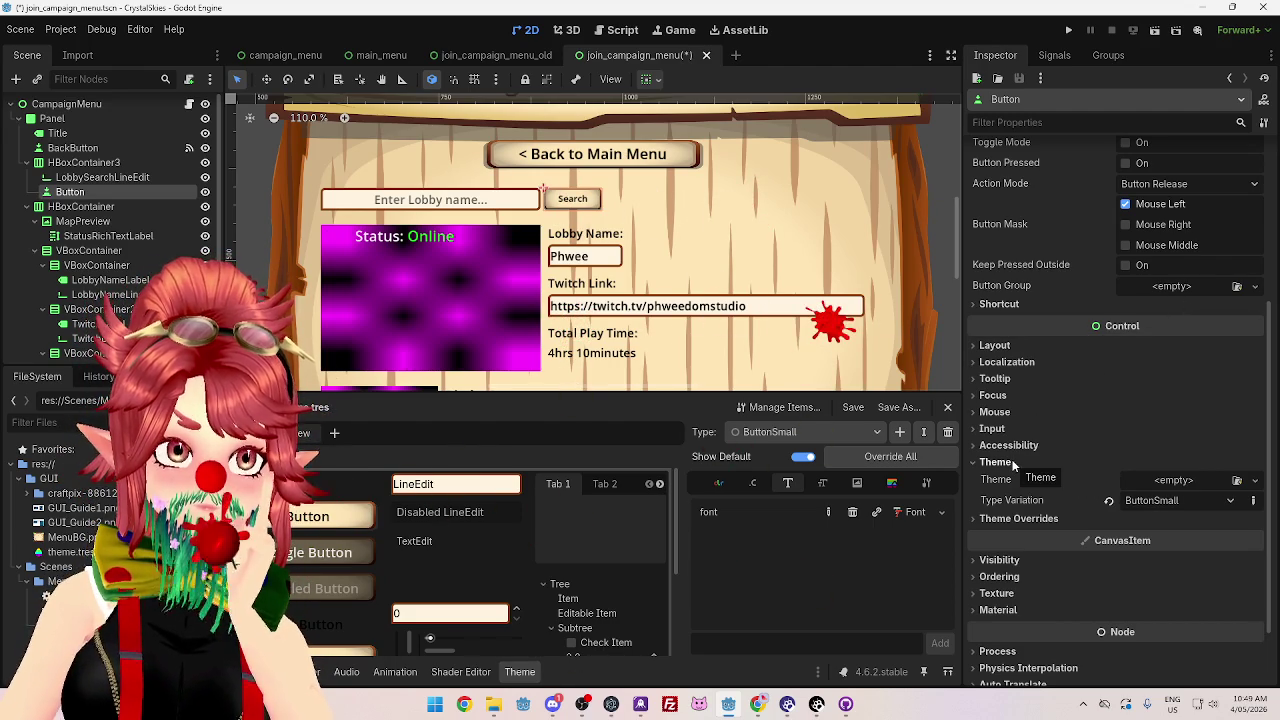
Collapse the Search button's Theme settings and save the join_campaign_menu scene.
{"action": "left_click", "coordinate": [975, 464]}
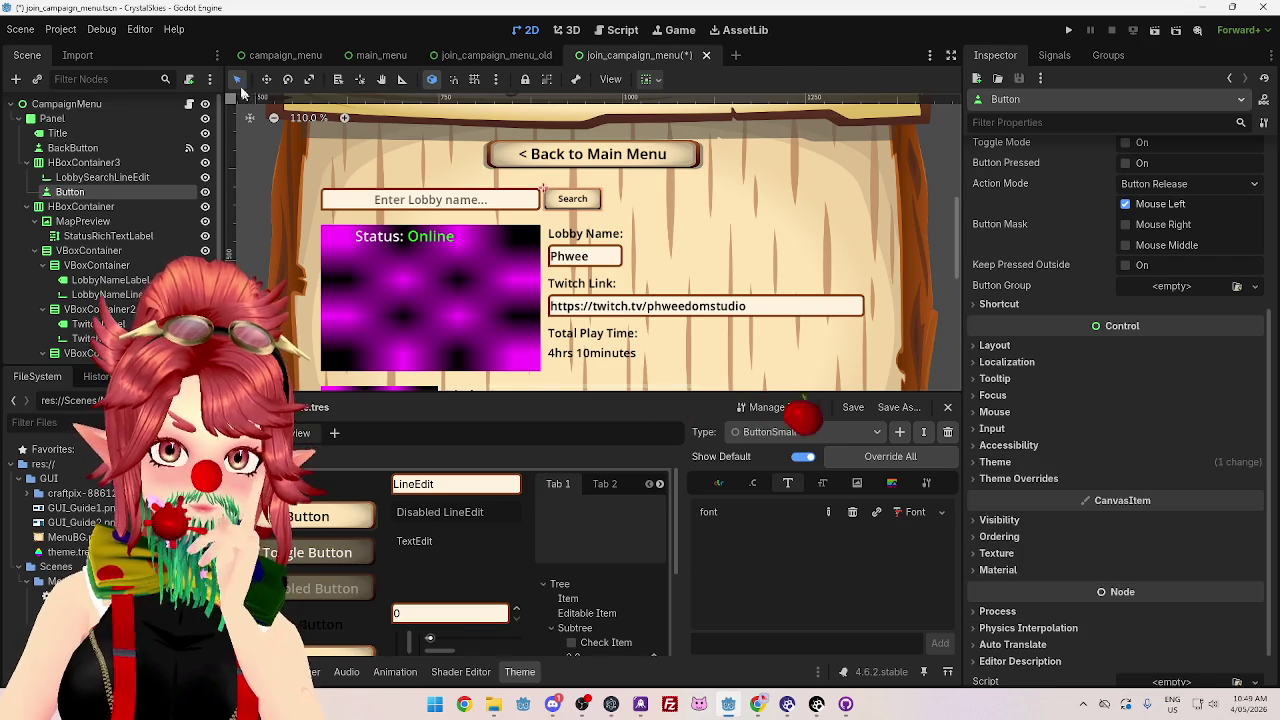
{"action": "left_click", "coordinate": [20, 29]}
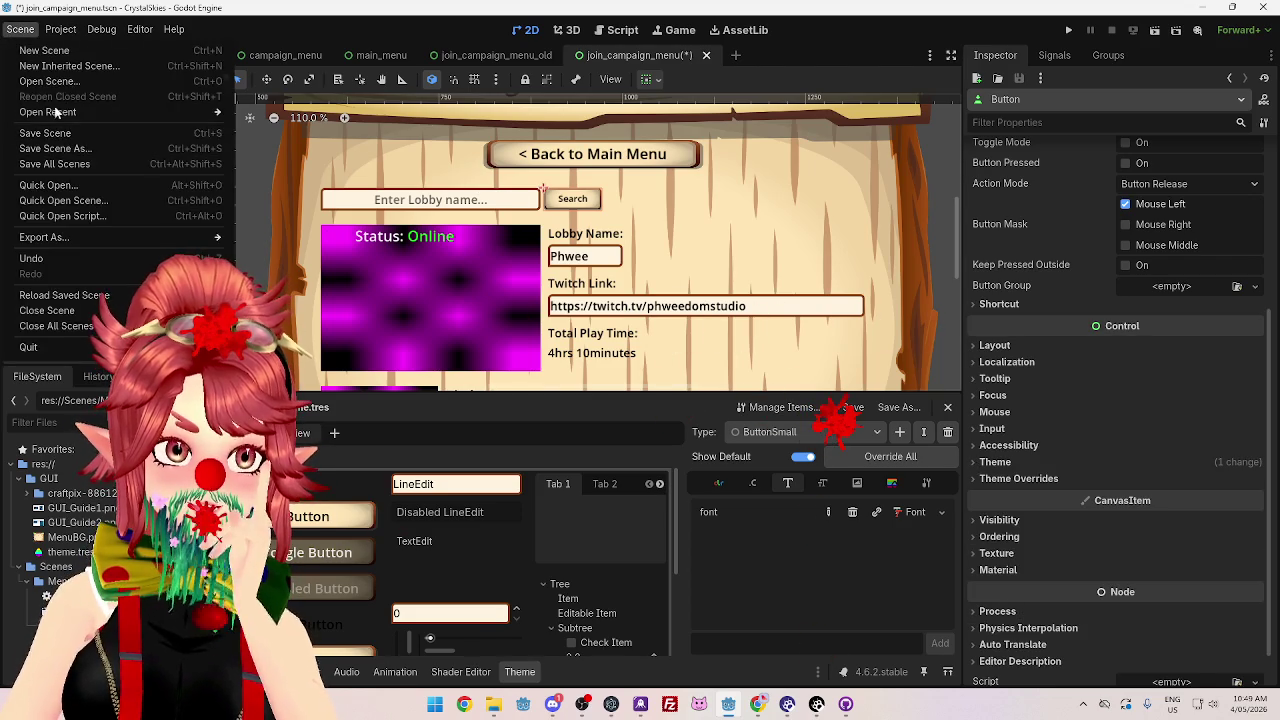
{"action": "mouse_move", "coordinate": [52, 32]}
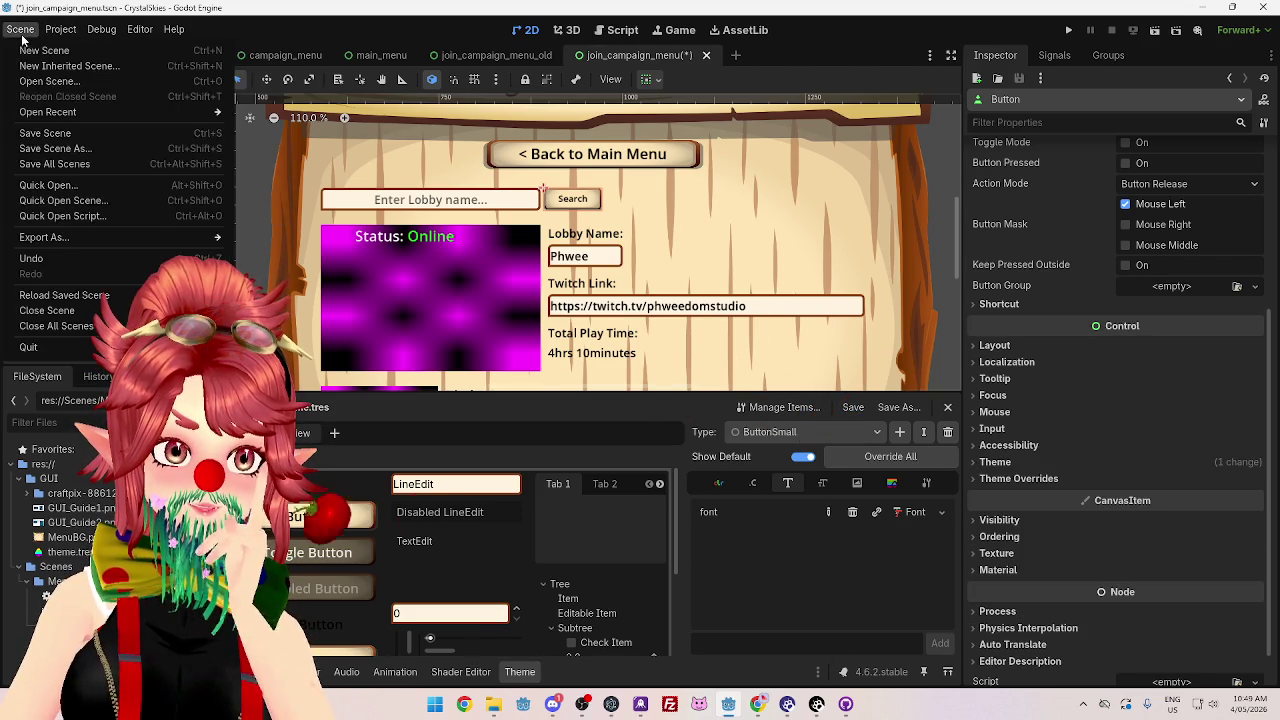
{"action": "left_click", "coordinate": [40, 136]}
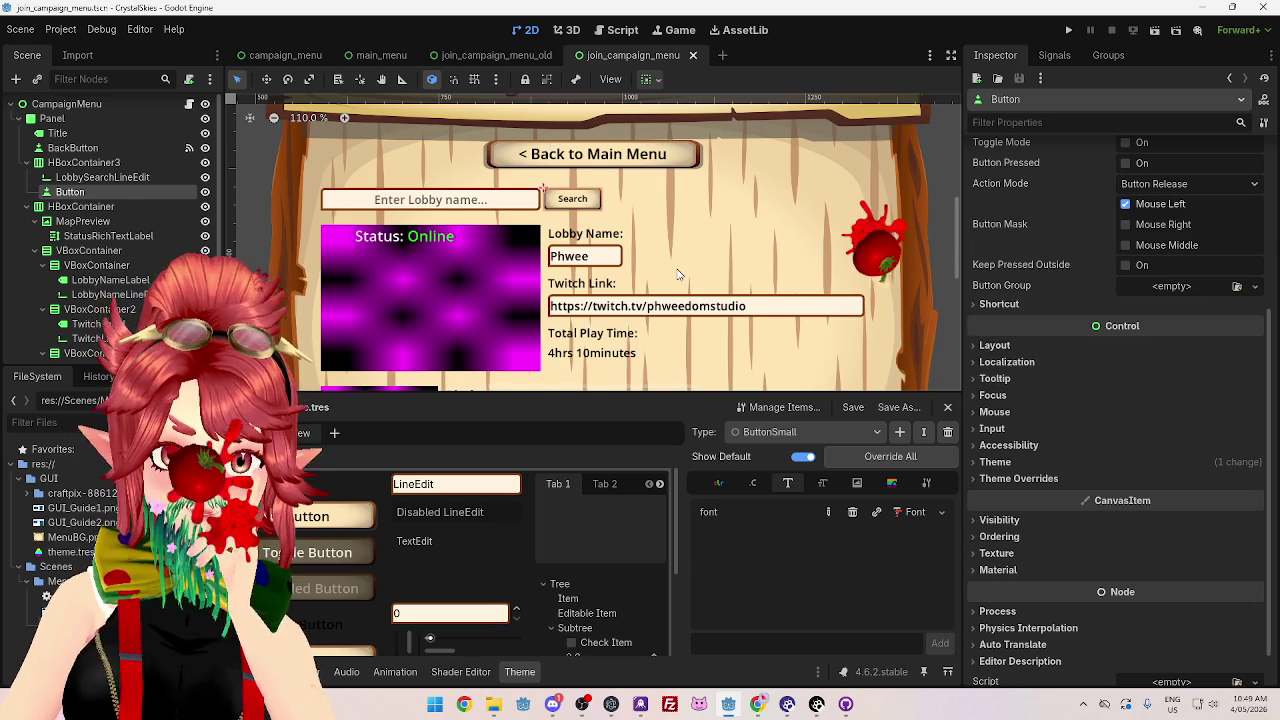
Review the menu layout down to the Join Campaign button, then run the game.
{"action": "scroll", "coordinate": [873, 295], "scroll_direction": "down", "scroll_amount": 4}
{"action": "scroll", "coordinate": [873, 295], "scroll_direction": "up", "scroll_amount": 3}
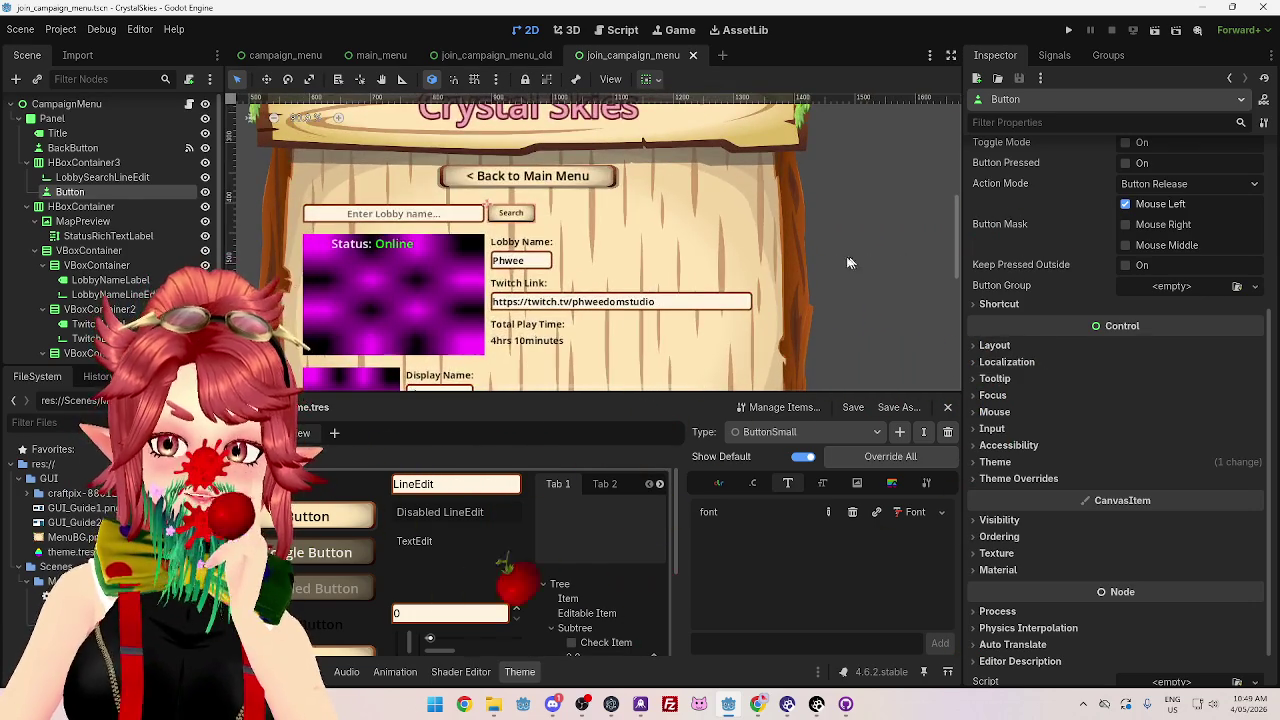
{"action": "scroll", "coordinate": [873, 295], "scroll_direction": "down", "scroll_amount": 2}
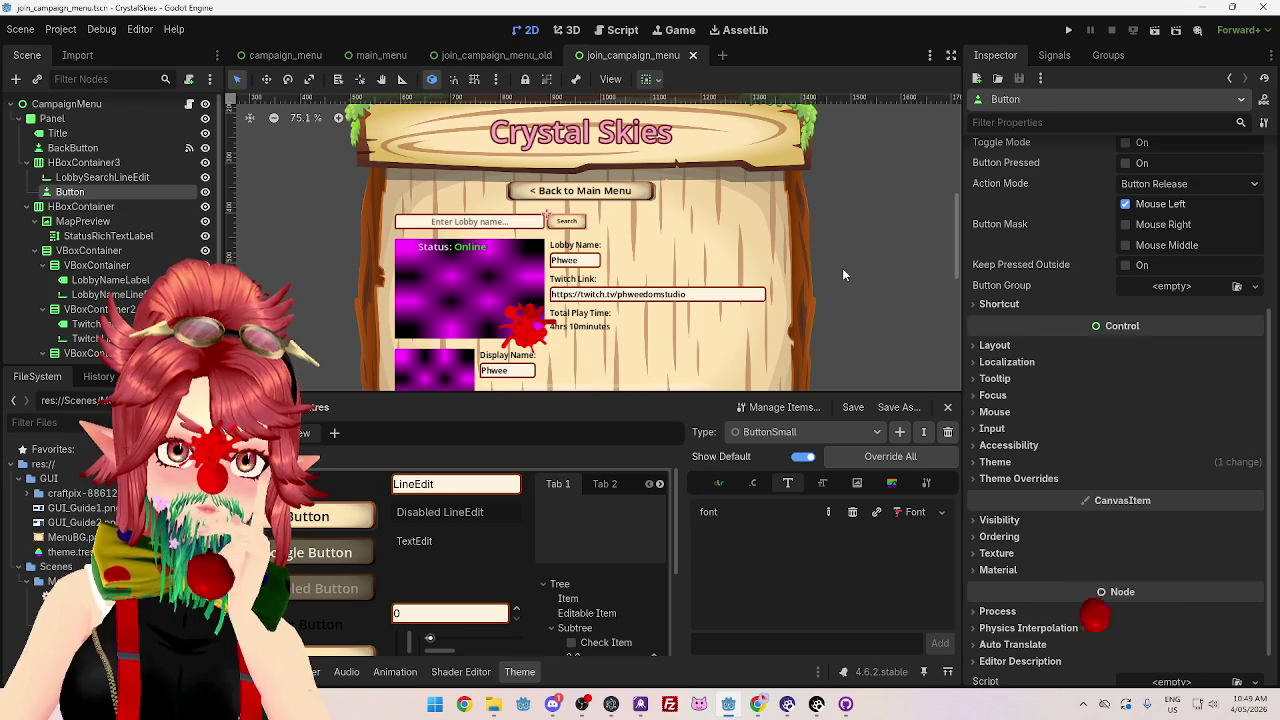
{"action": "scroll", "coordinate": [955, 262], "scroll_direction": "down", "scroll_amount": 2}
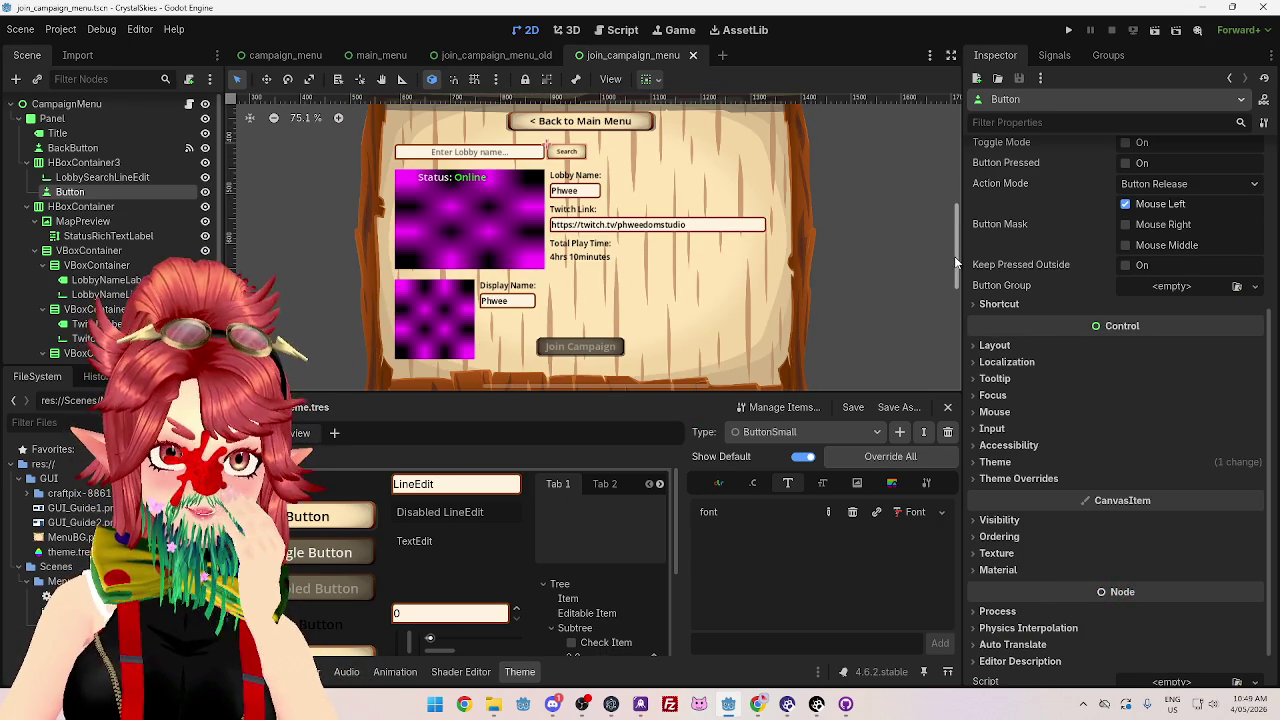
{"action": "scroll", "coordinate": [955, 262], "scroll_direction": "down", "scroll_amount": 1}
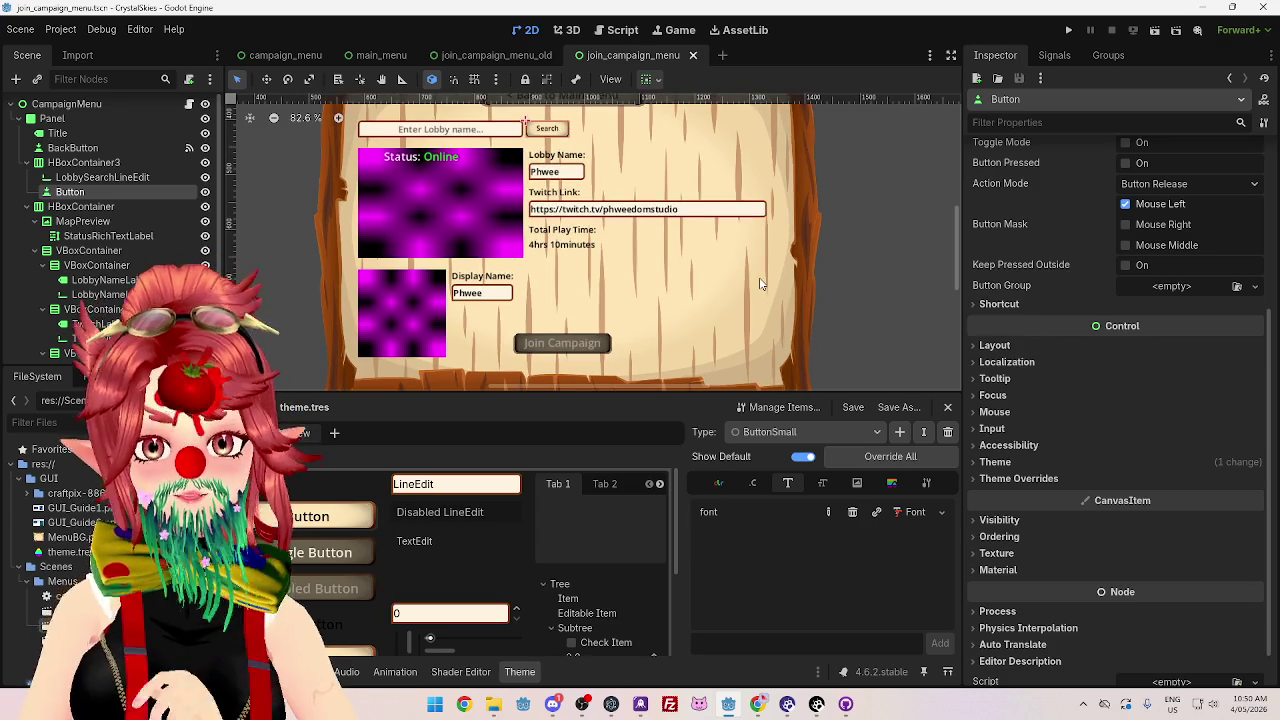
{"action": "left_click", "coordinate": [1068, 30]}
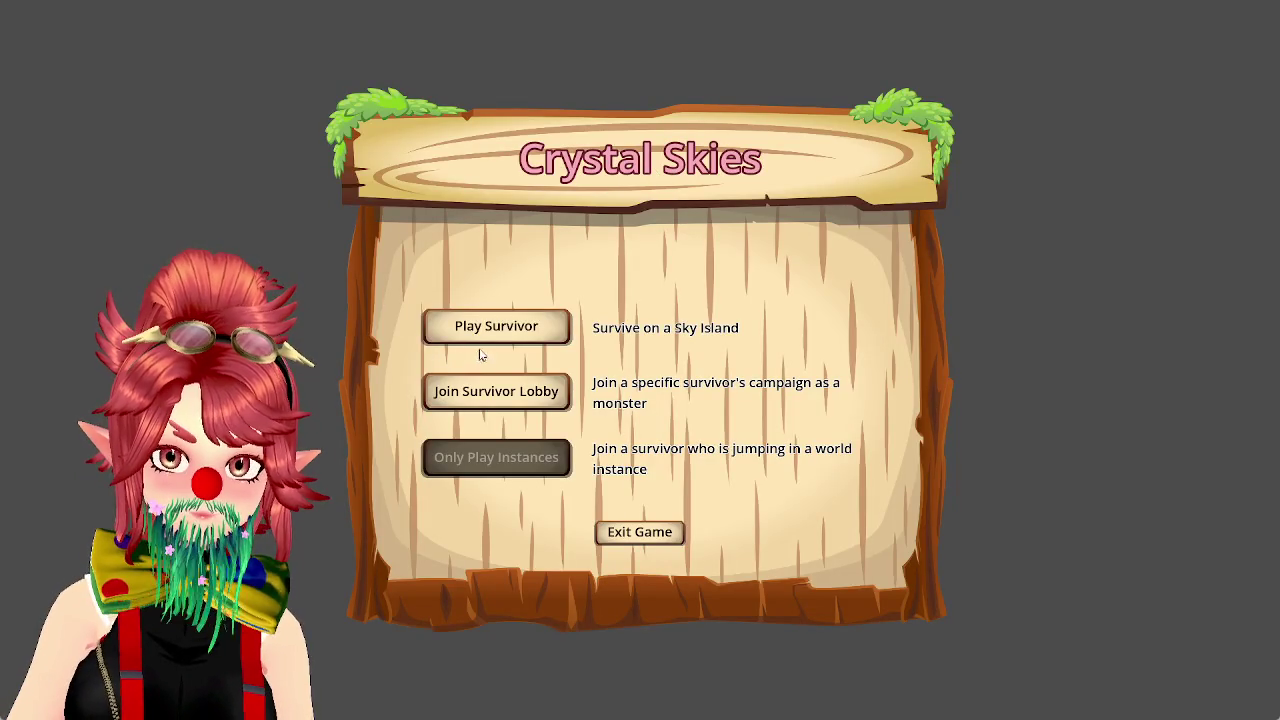
In the running game, visit the survivor campaign screen, return, then open the lobby browser.
{"action": "left_click", "coordinate": [504, 320]}
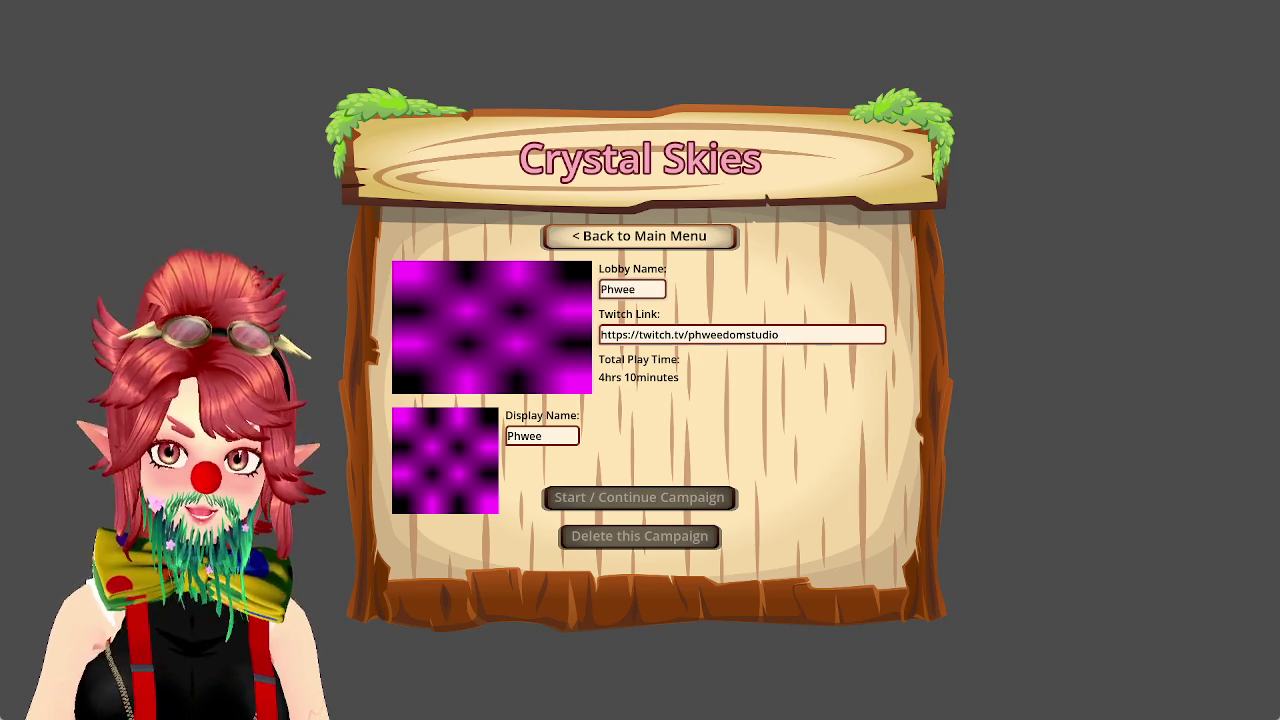
{"action": "left_click", "coordinate": [636, 240]}
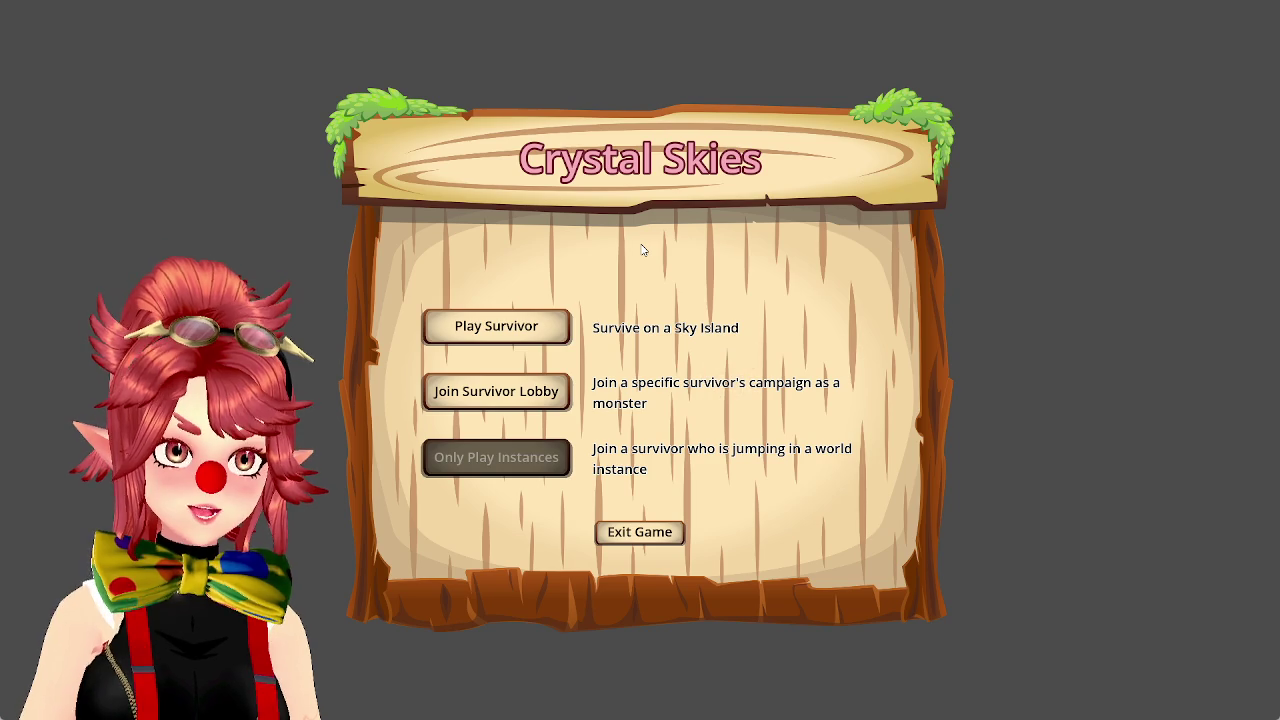
{"action": "left_click", "coordinate": [552, 400]}
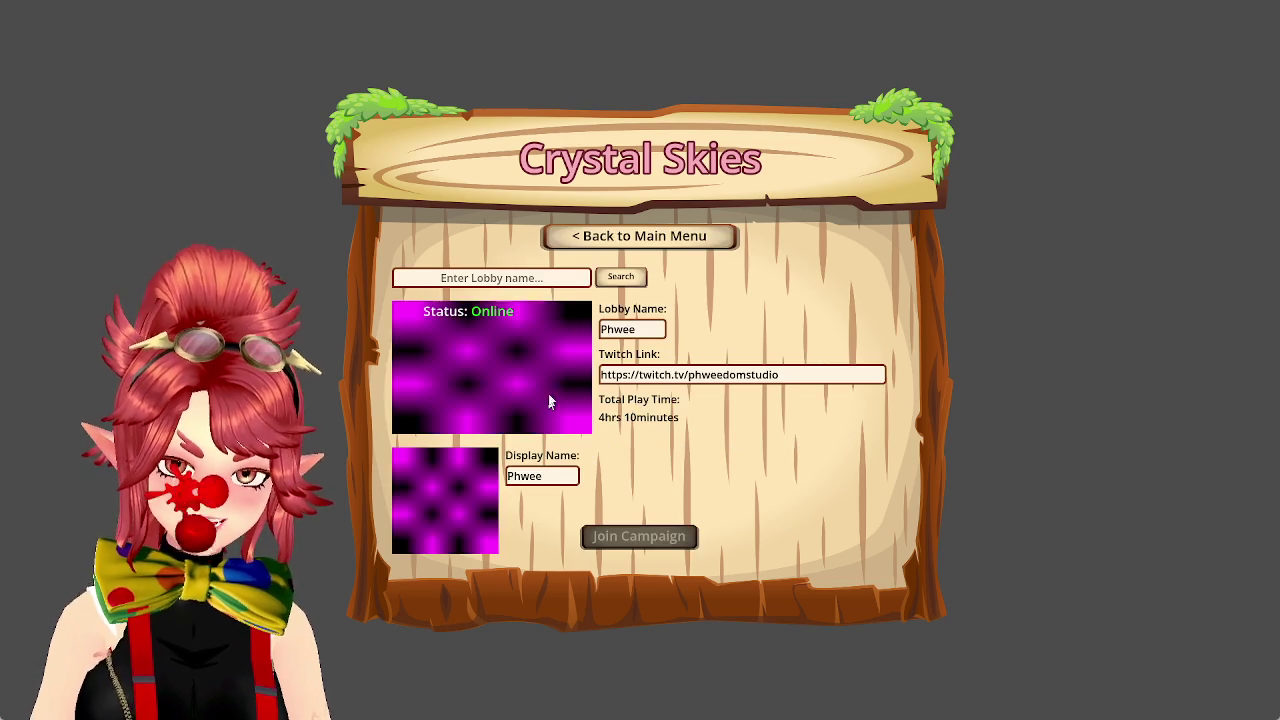
Search lobbies for 'sdfdsfds', go back to the main menu, and exit the game.
{"action": "left_click", "coordinate": [519, 280]}
{"action": "type", "text": "sdfdsfds"}
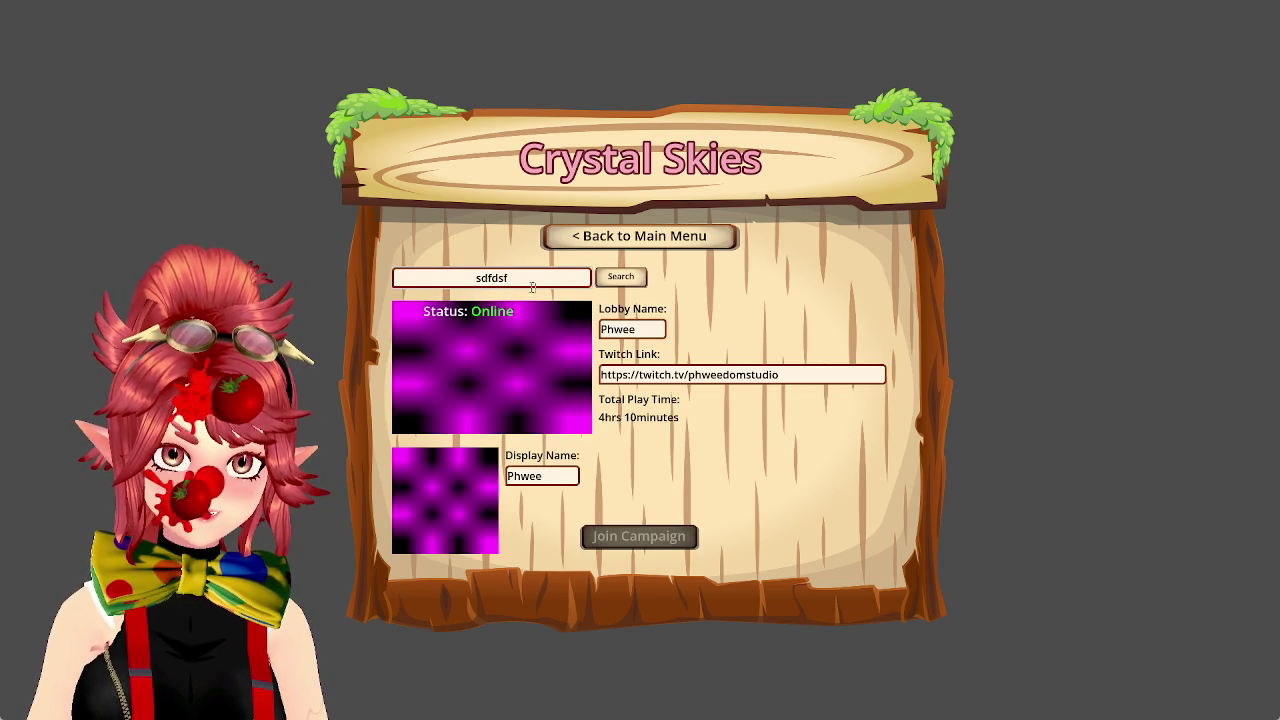
{"action": "left_click", "coordinate": [612, 280]}
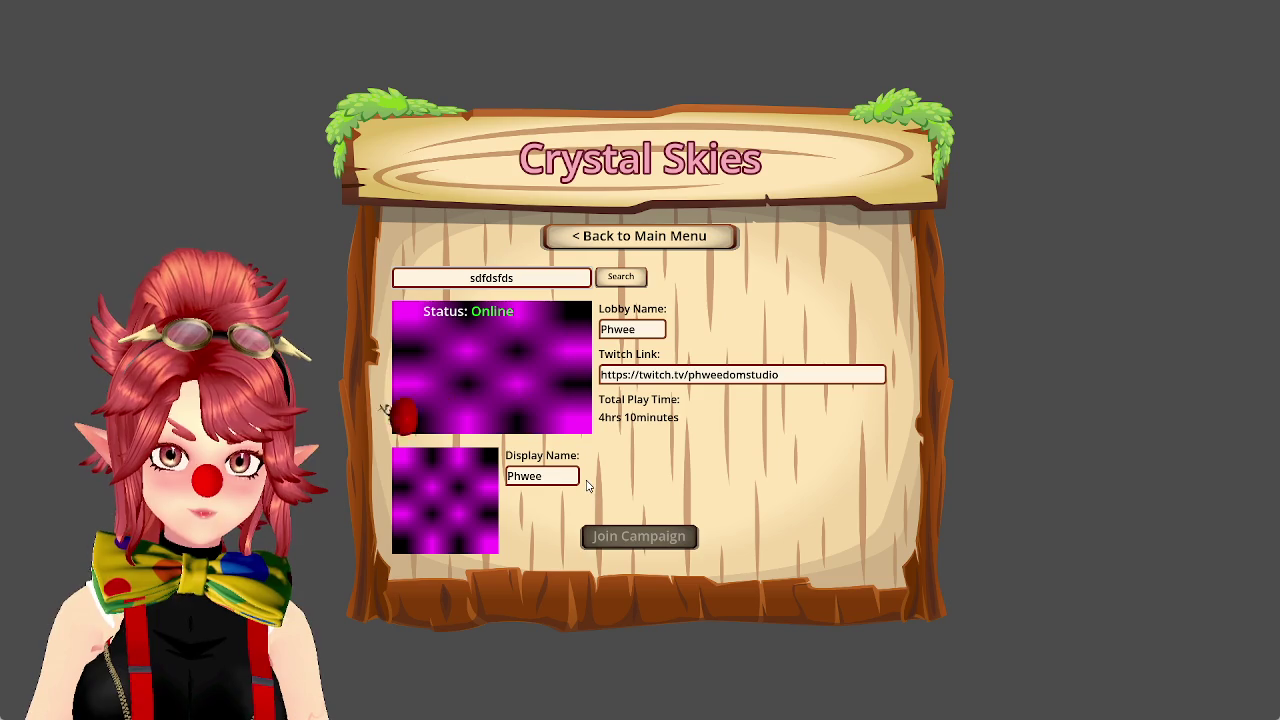
{"action": "left_click", "coordinate": [625, 240]}
{"action": "left_click", "coordinate": [624, 535]}
Tick BaseButton Disabled on the lobby Search button in the Inspector.
{"action": "scroll", "coordinate": [886, 268], "scroll_direction": "up", "scroll_amount": 3}
{"action": "scroll", "coordinate": [592, 245], "scroll_direction": "up", "scroll_amount": 3}
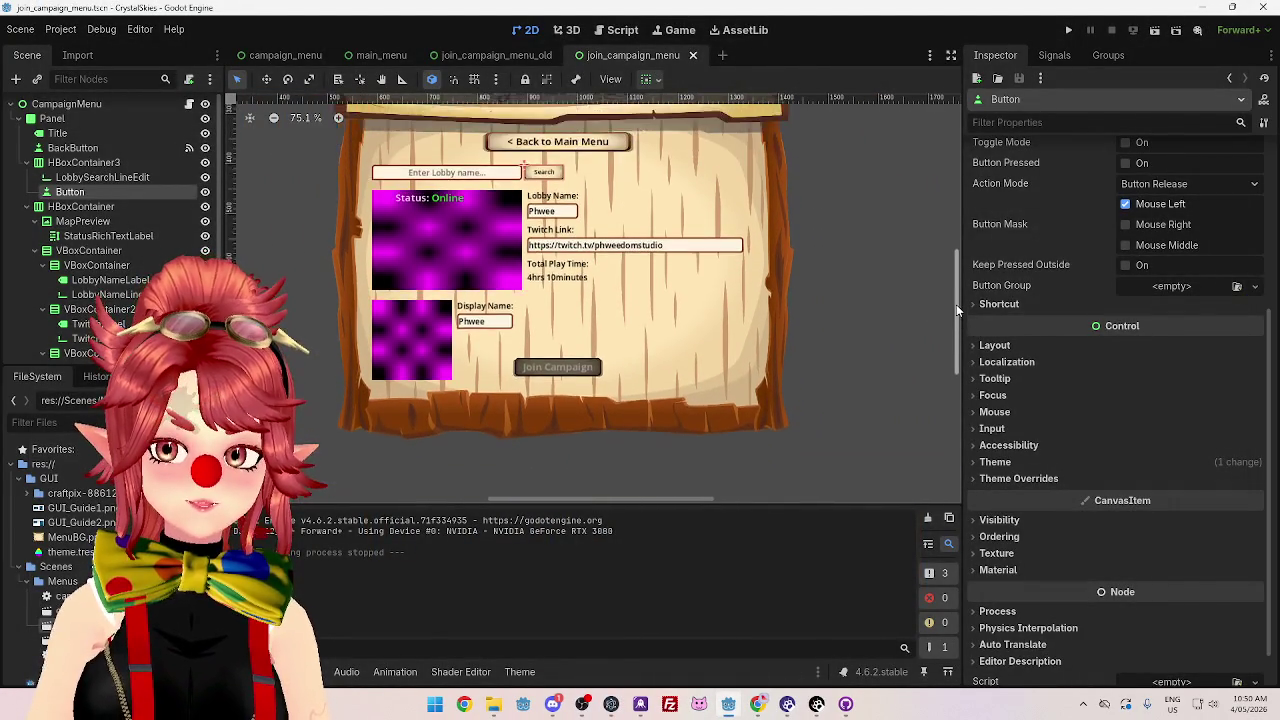
{"action": "scroll", "coordinate": [1185, 215], "scroll_direction": "down", "scroll_amount": 3}
{"action": "scroll", "coordinate": [1185, 215], "scroll_direction": "up", "scroll_amount": 8}
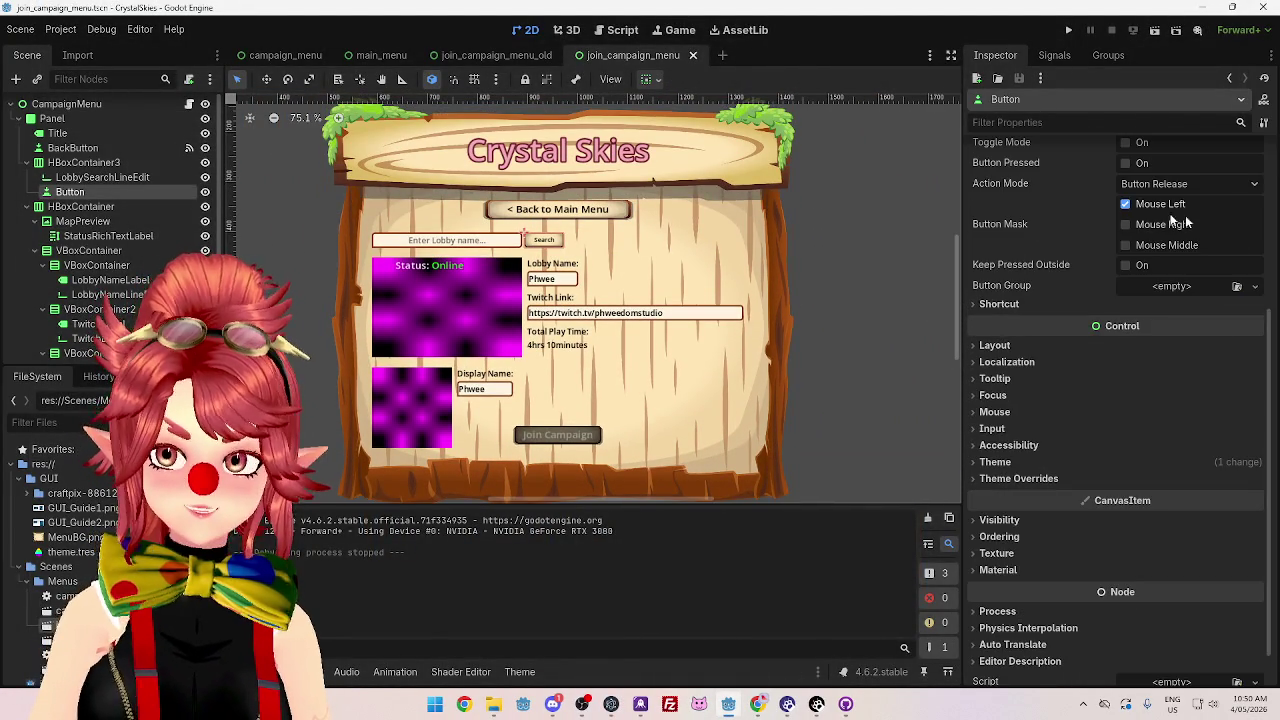
{"action": "left_click", "coordinate": [1125, 392]}
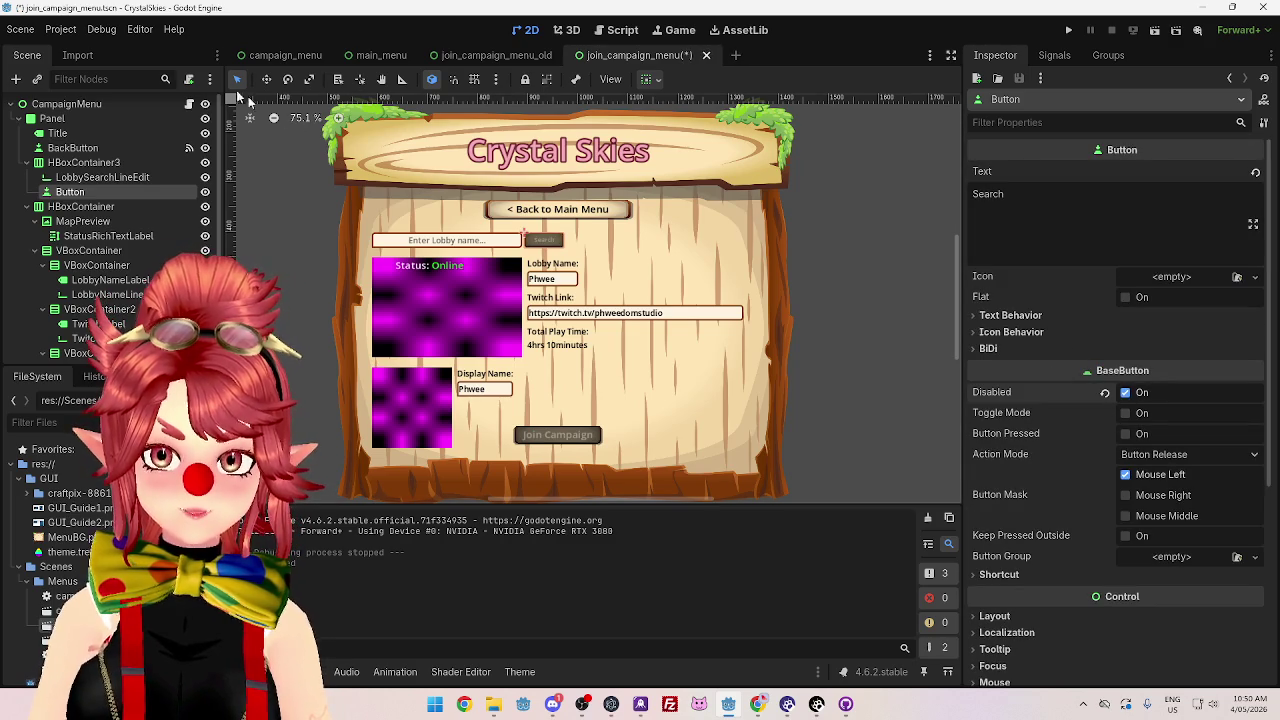
Save join_campaign_menu and switch to the join_campaign_menu_old scene.
{"action": "left_click", "coordinate": [20, 29]}
{"action": "left_click", "coordinate": [40, 131]}
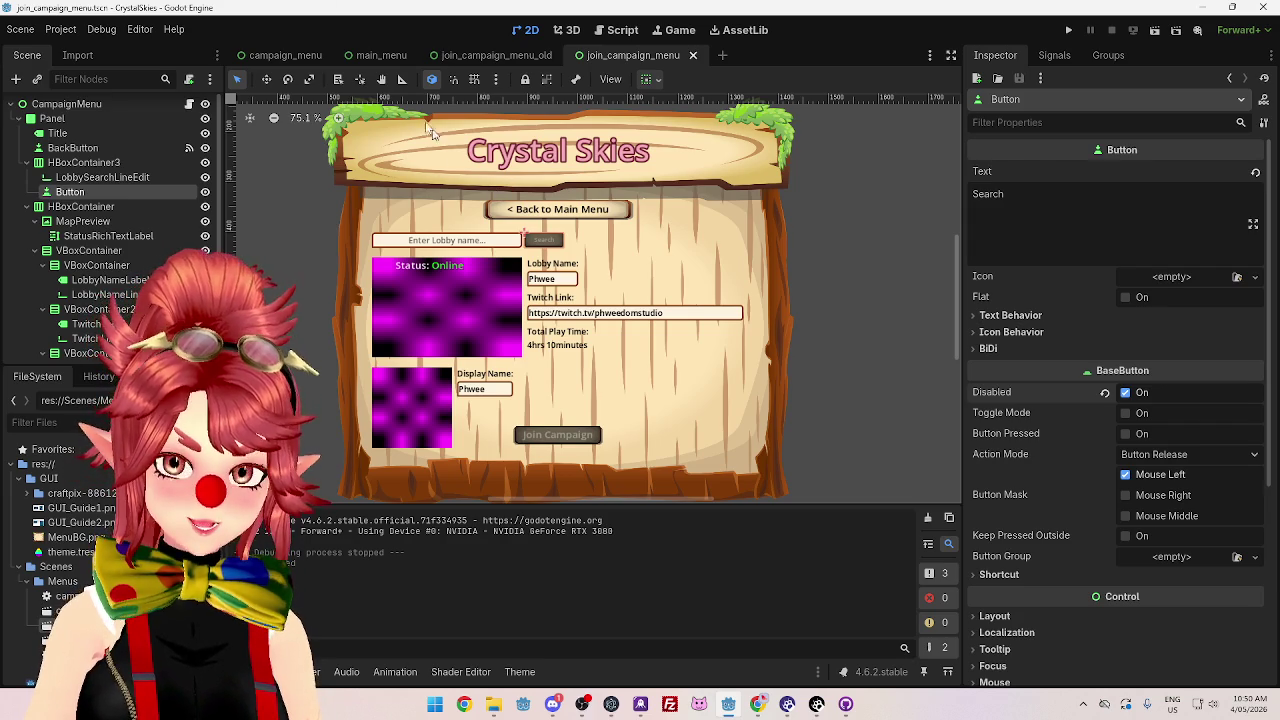
{"action": "scroll", "coordinate": [534, 320], "scroll_direction": "down", "scroll_amount": 2}
{"action": "mouse_move", "coordinate": [688, 499]}
{"action": "left_mouse_down"}
{"action": "mouse_move", "coordinate": [655, 499]}
{"action": "mouse_move", "coordinate": [666, 443]}
{"action": "left_mouse_up"}
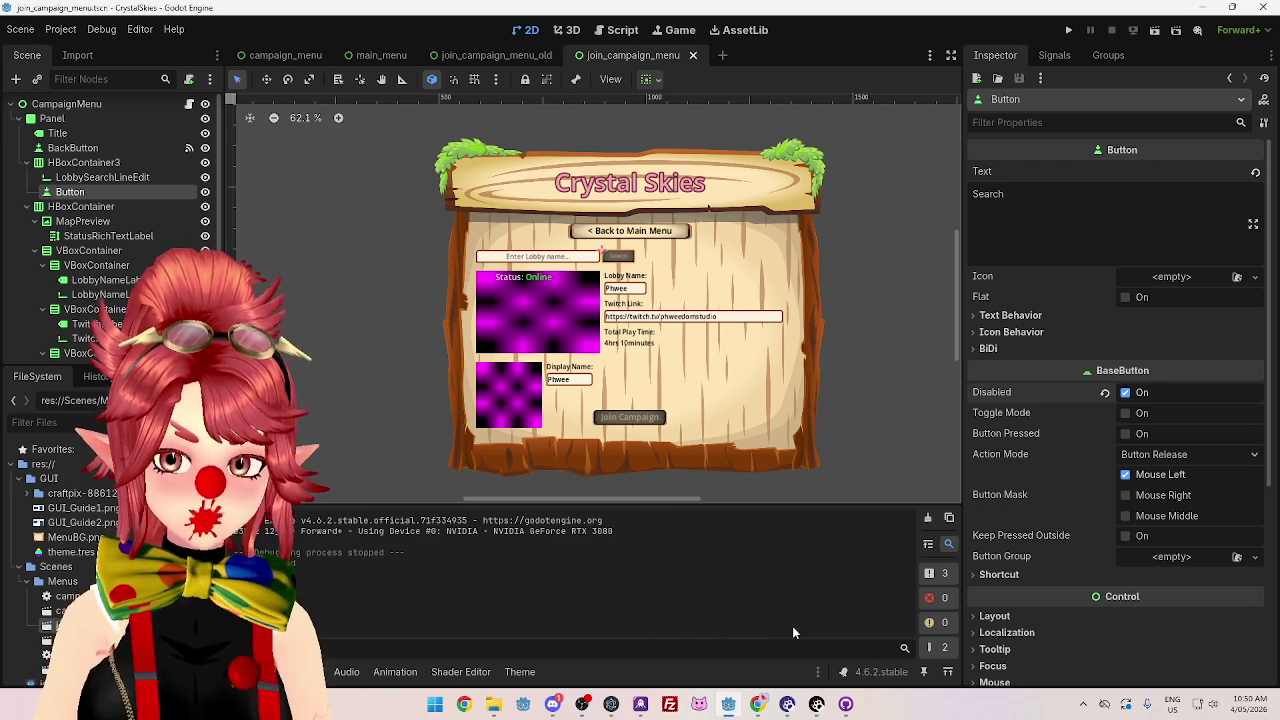
{"action": "left_click", "coordinate": [497, 55]}
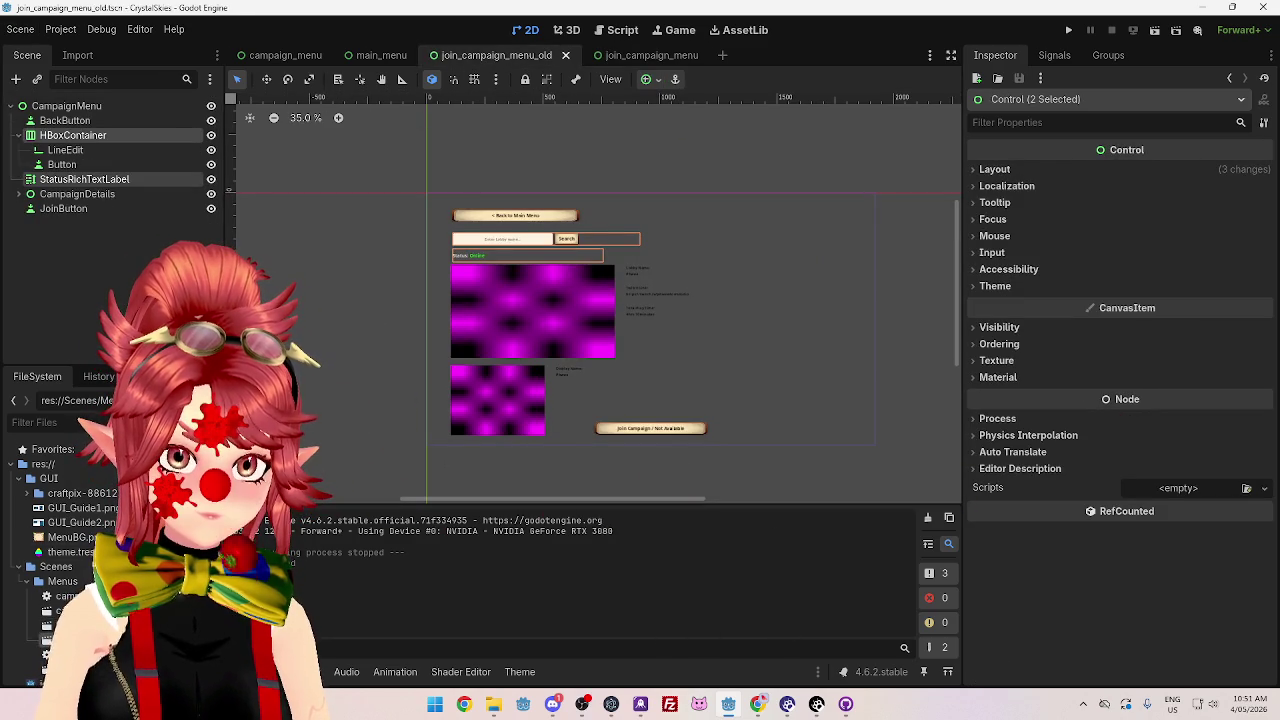
Delete the join_campaign_menu_old scene file from the FileSystem panel.
{"action": "right_click", "coordinate": [165, 610]}
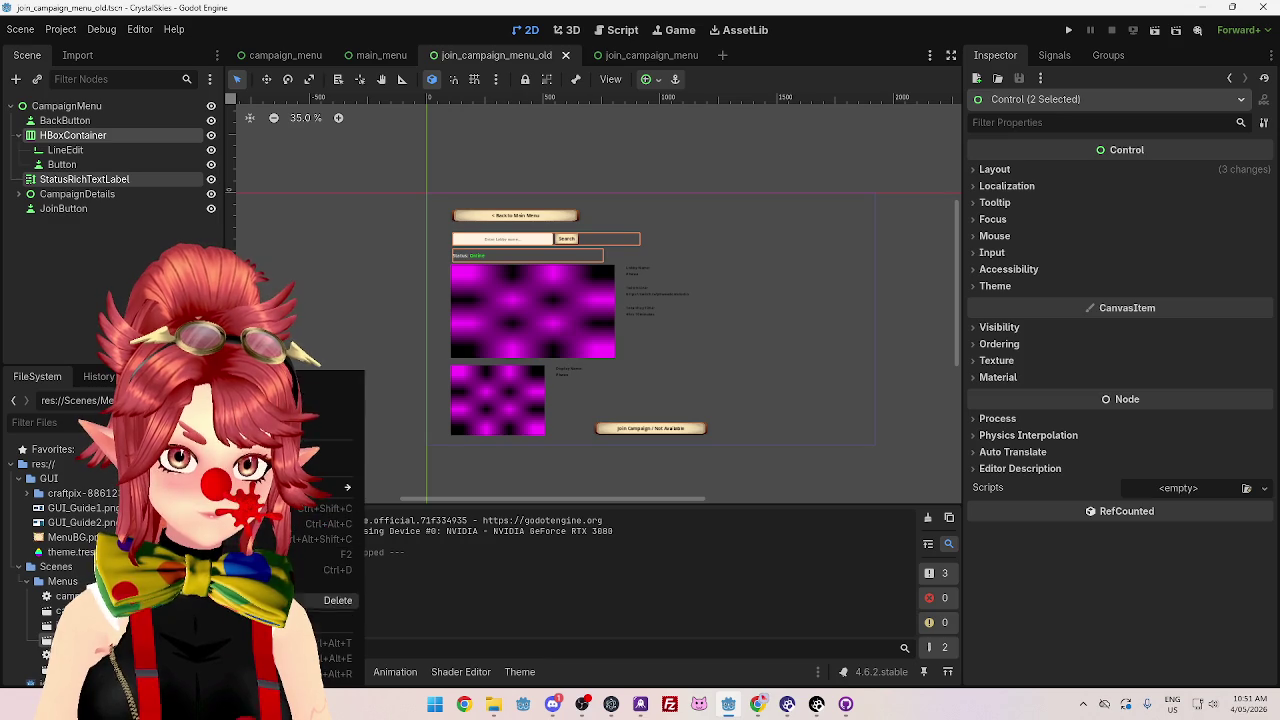
{"action": "left_click", "coordinate": [338, 600]}
{"action": "left_click", "coordinate": [535, 420]}
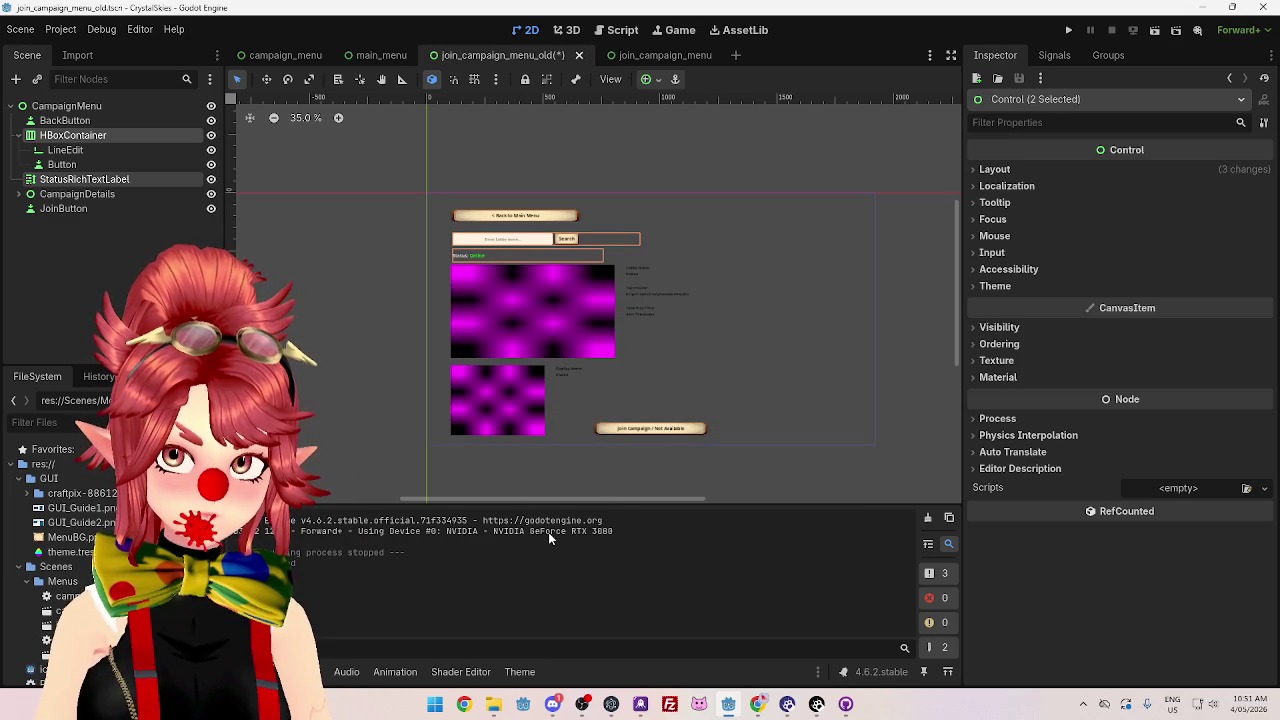
Close the old scene without saving, save main_menu, and switch to GitHub Desktop.
{"action": "left_click", "coordinate": [578, 55]}
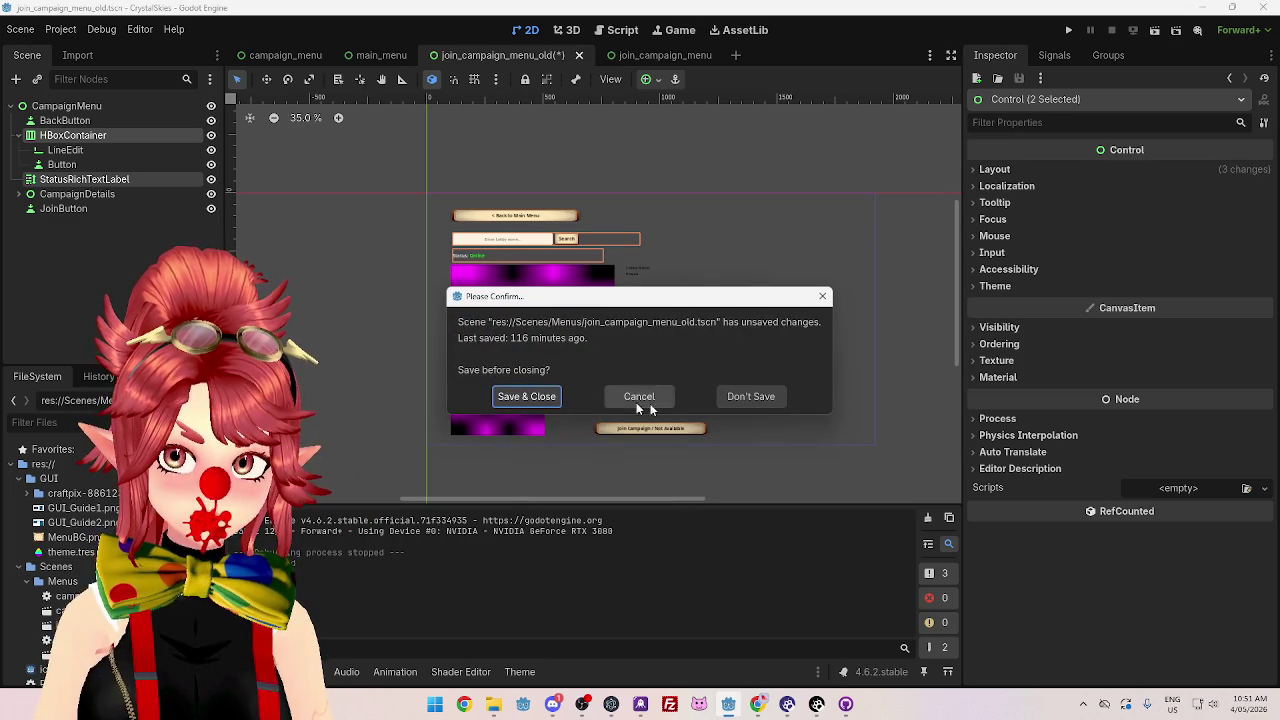
{"action": "left_click", "coordinate": [740, 400]}
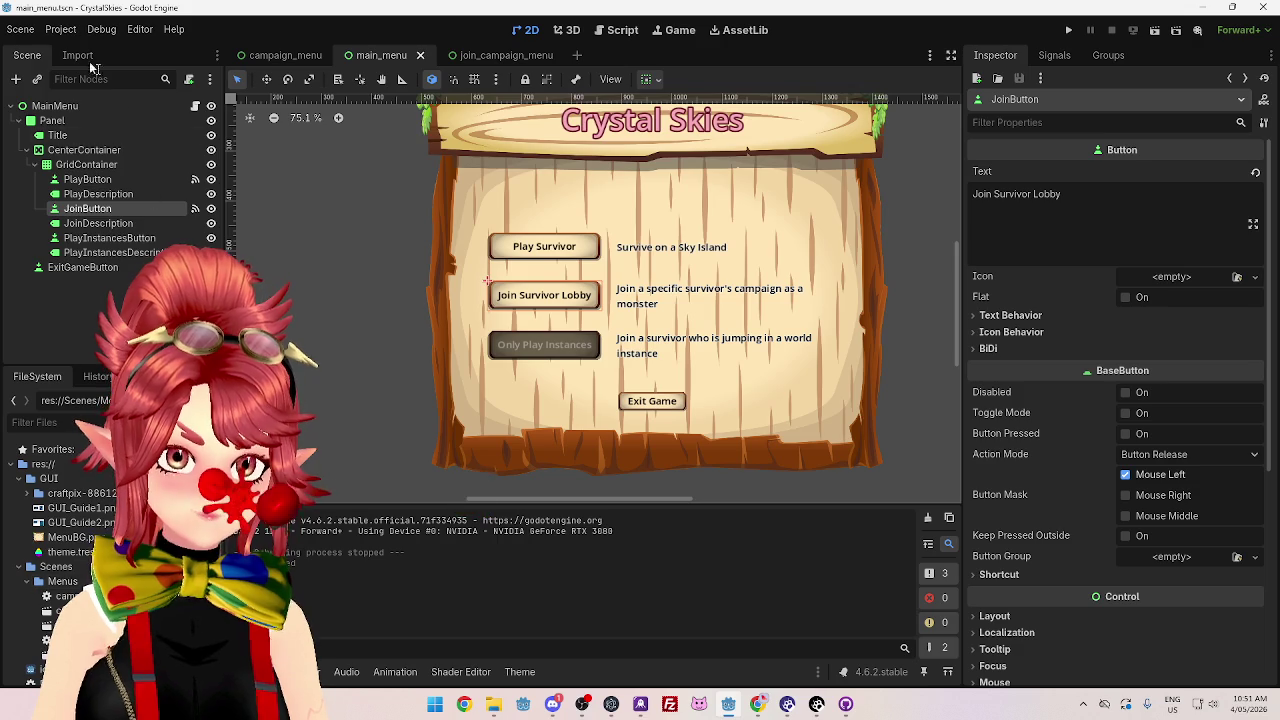
{"action": "left_click", "coordinate": [20, 29]}
{"action": "left_click", "coordinate": [40, 136]}
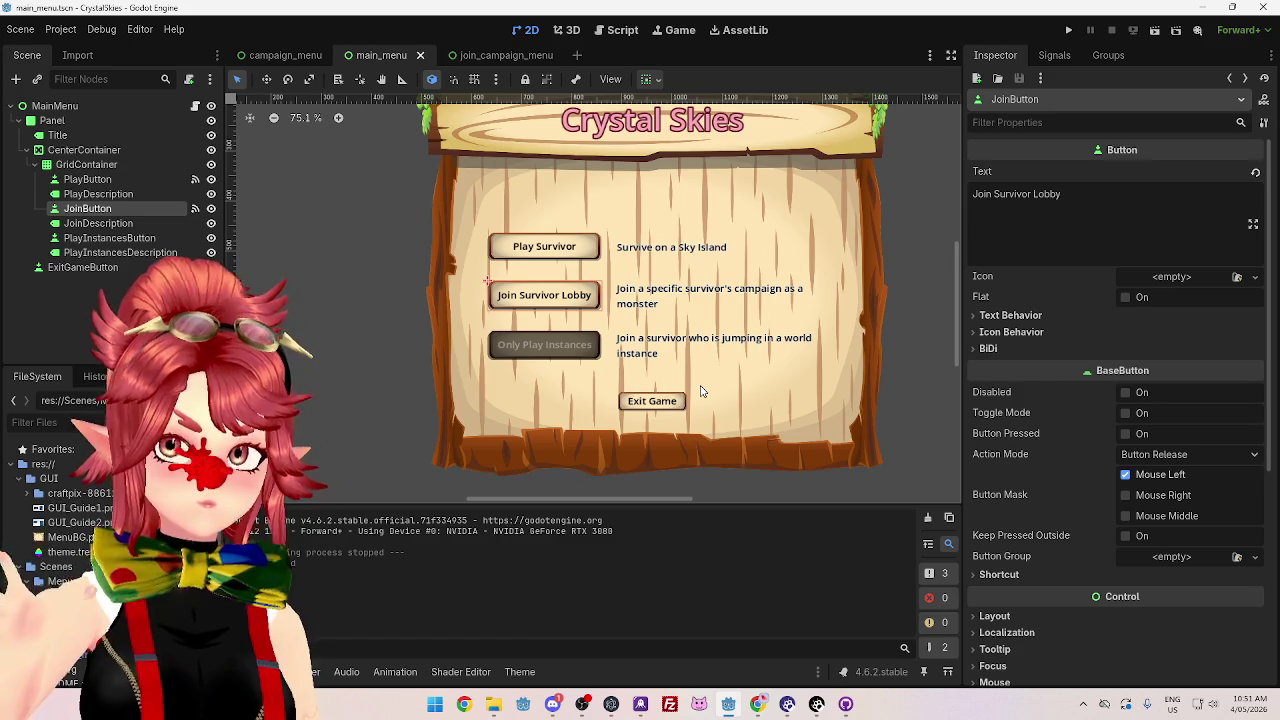
{"action": "left_click", "coordinate": [846, 704]}
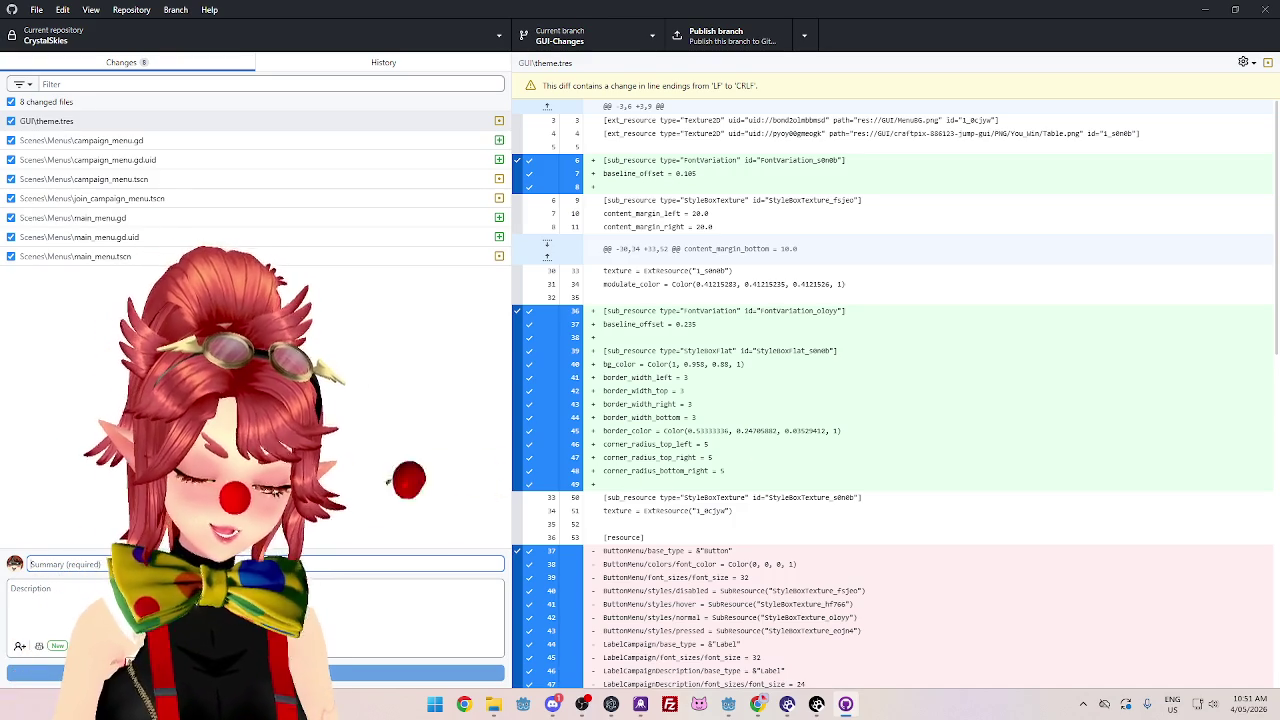
Enter a summary starting 'Modified' and commit the 8 changed files to GUI-Changes.
{"action": "type", "text": "Modified"}
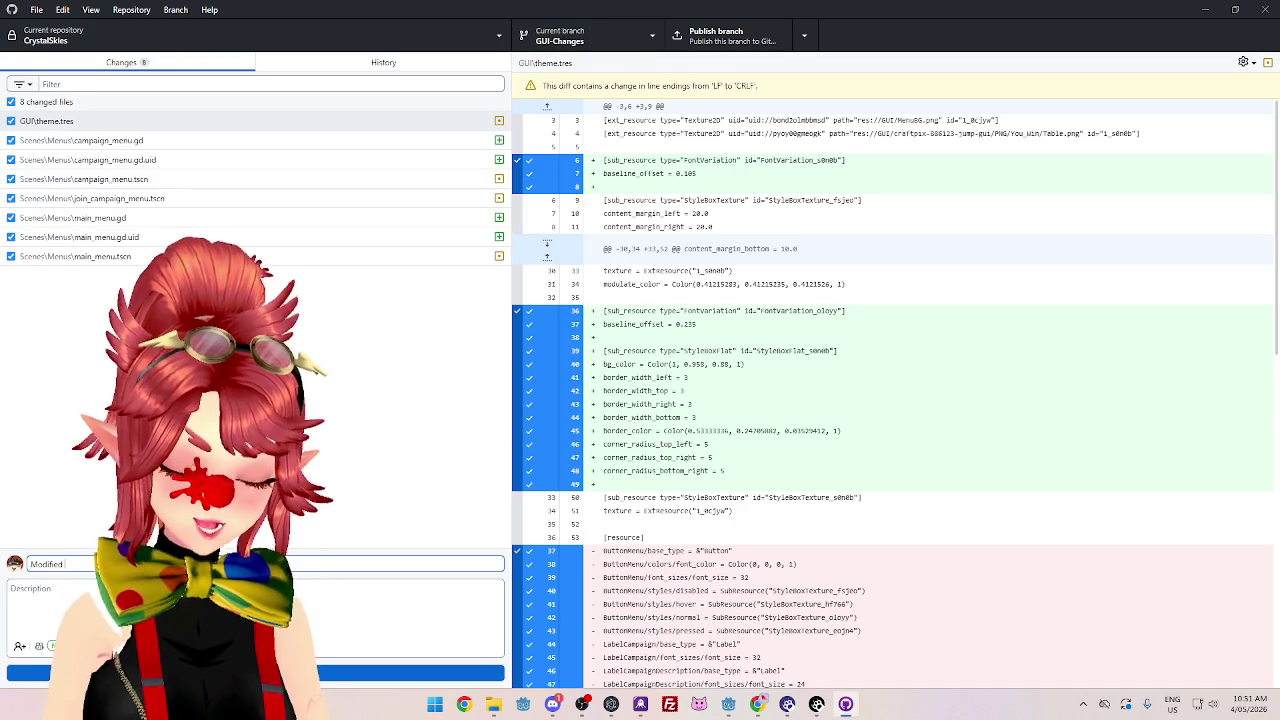
{"action": "left_click", "coordinate": [383, 62]}
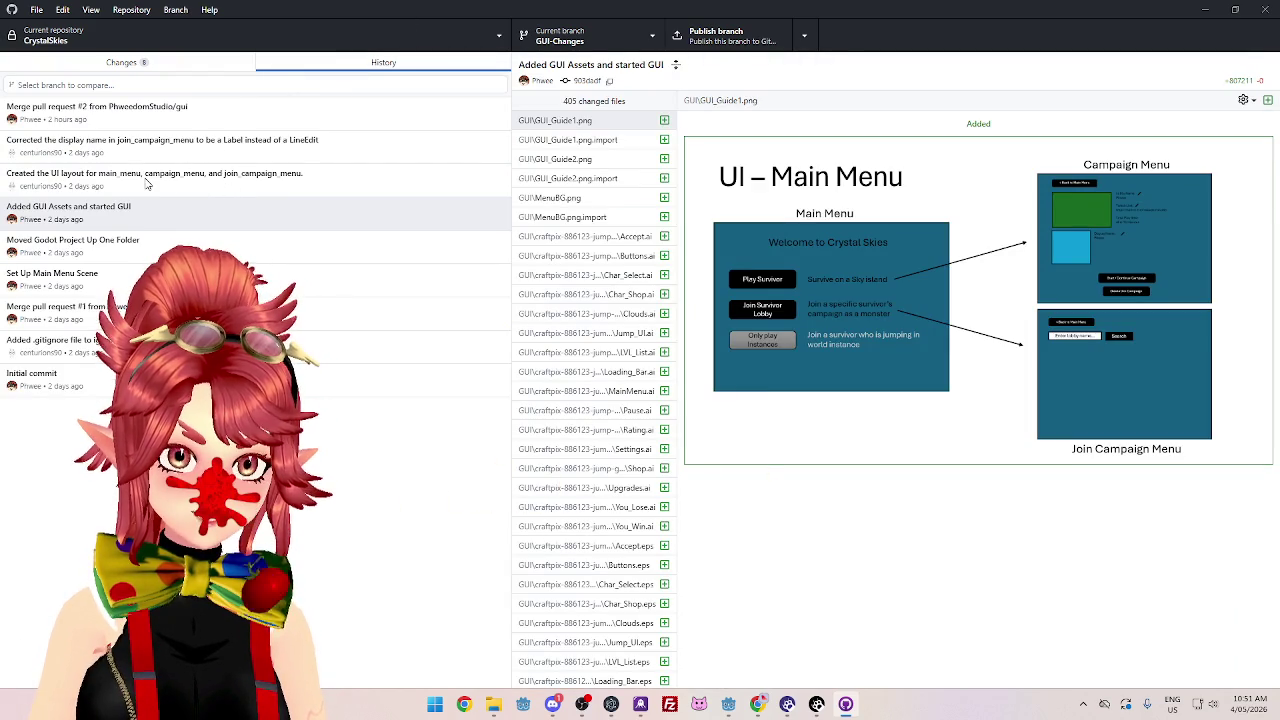
{"action": "left_click", "coordinate": [193, 66]}
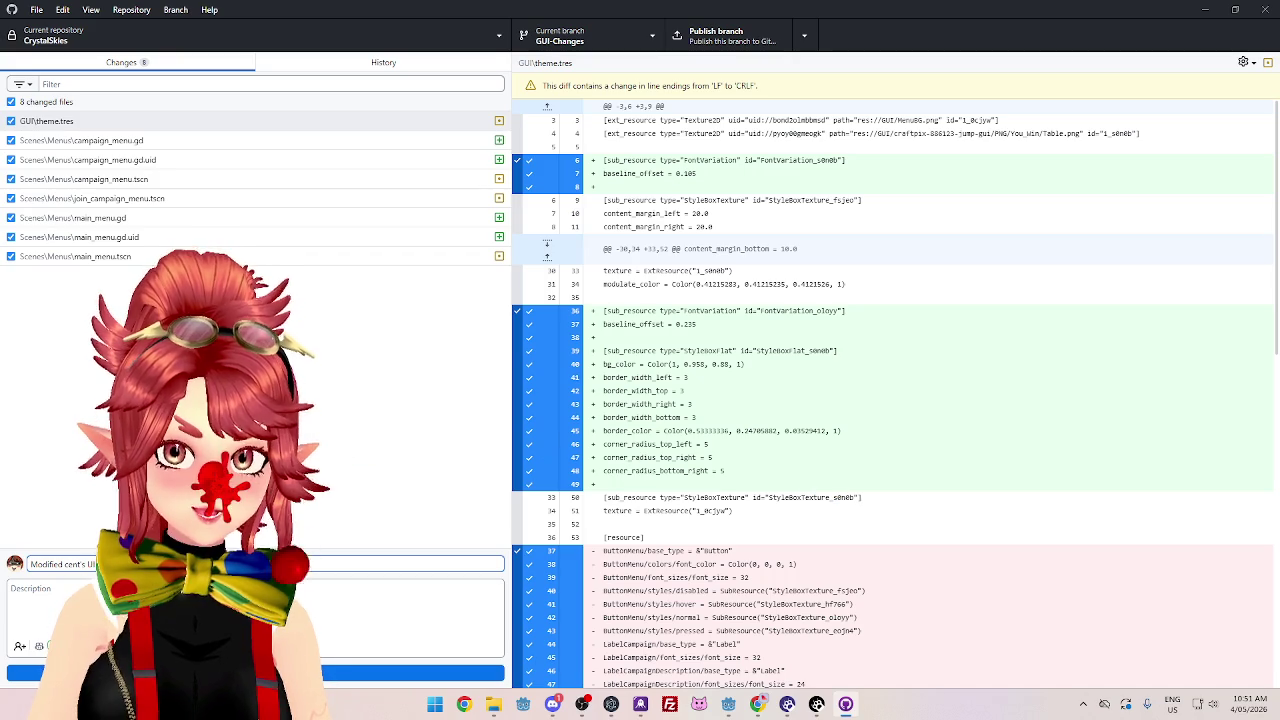
{"action": "left_click", "coordinate": [316, 673]}
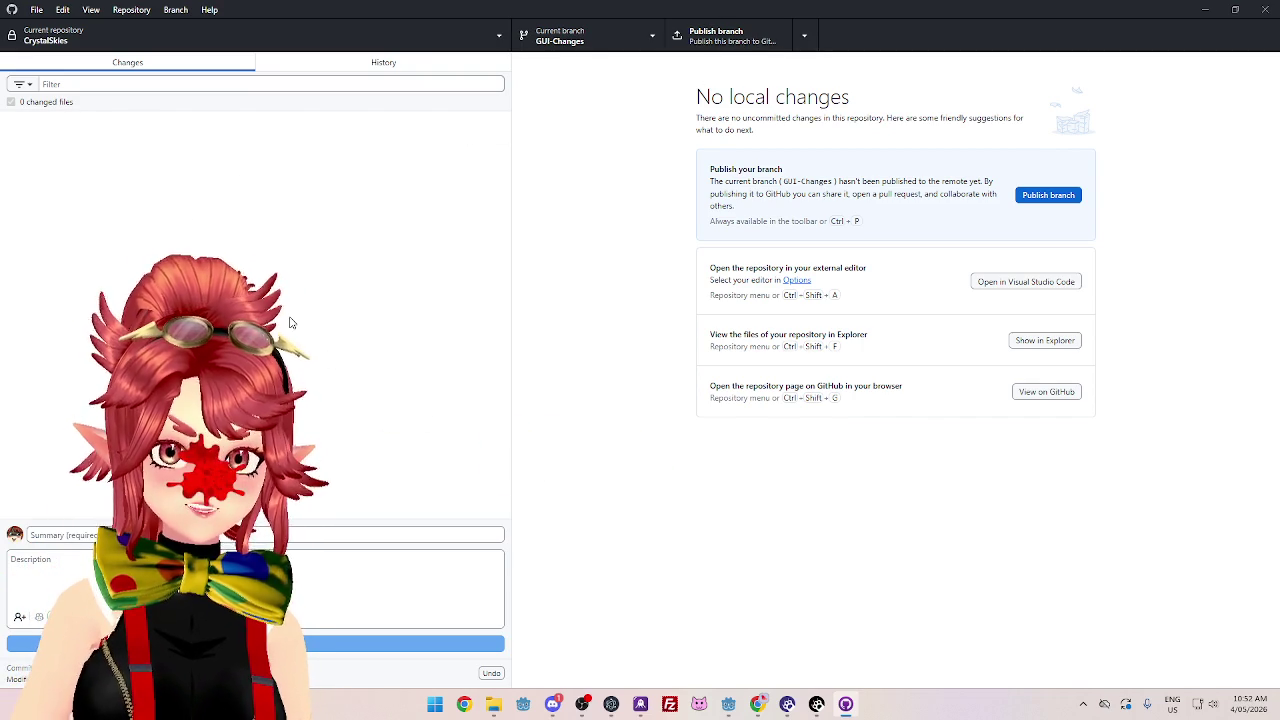
Publish the GUI-Changes branch to GitHub.
{"action": "left_click", "coordinate": [612, 40]}
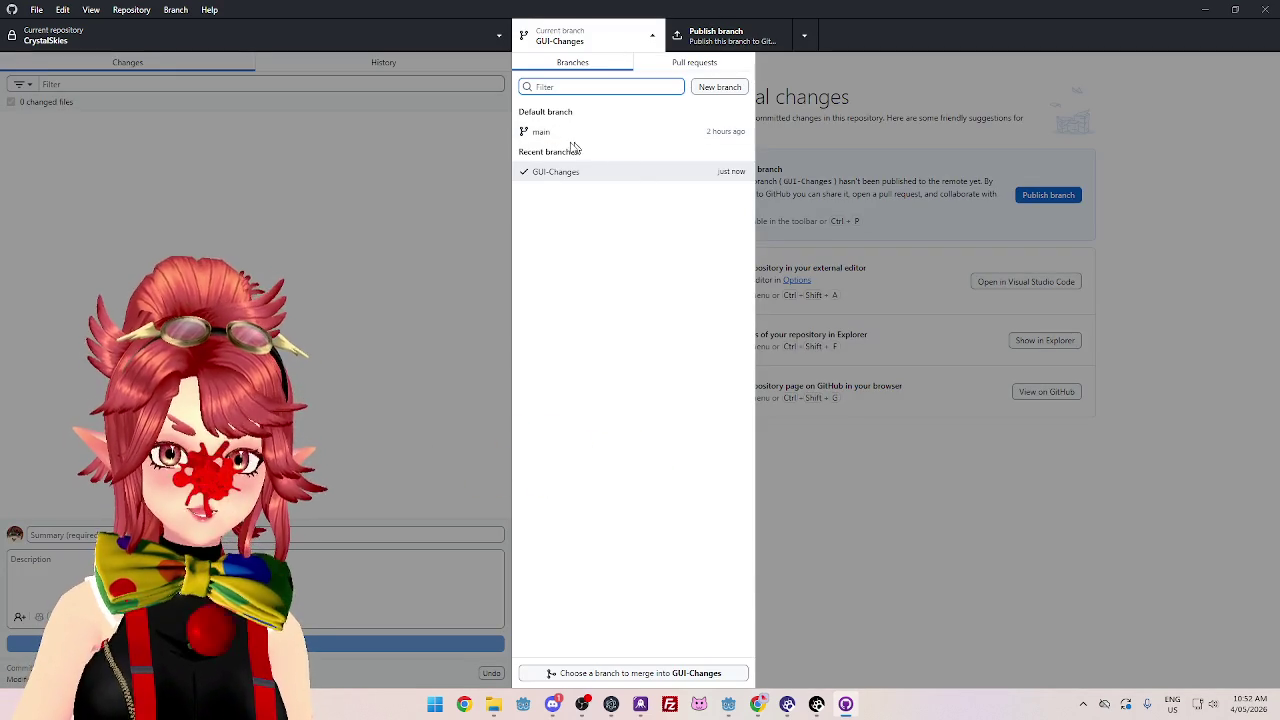
{"action": "left_click", "coordinate": [415, 278]}
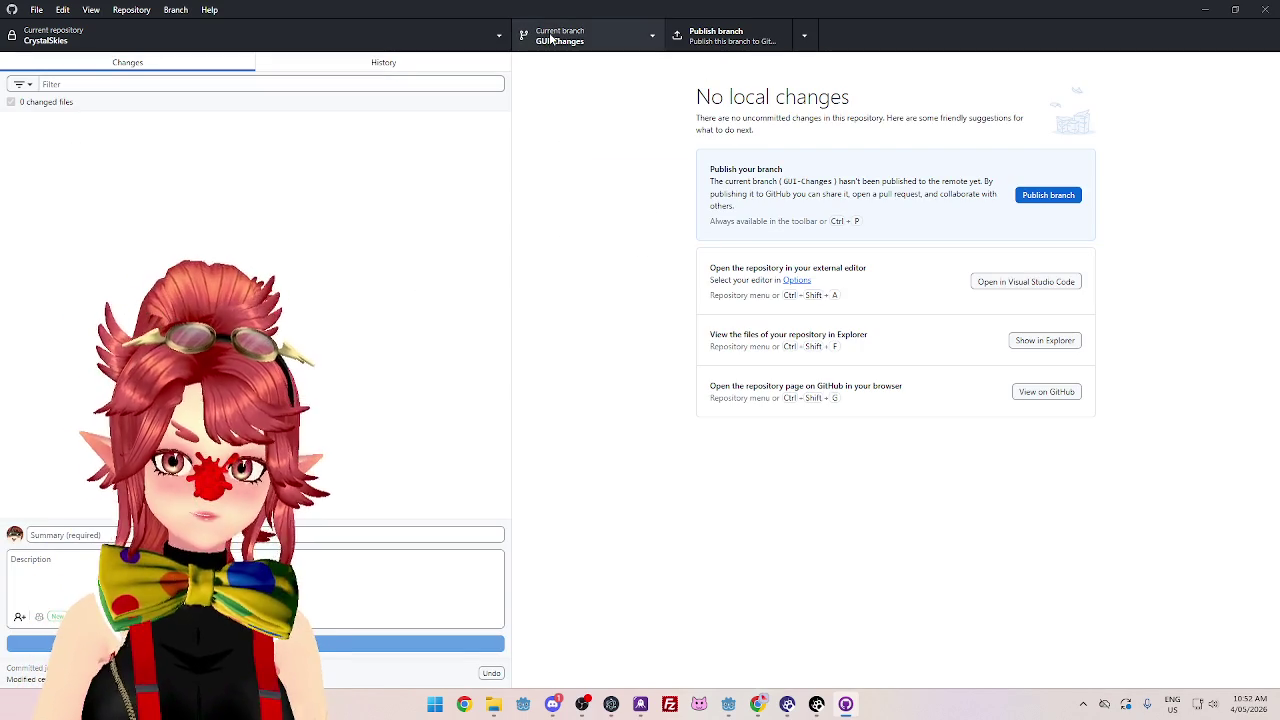
{"action": "left_click", "coordinate": [715, 40]}
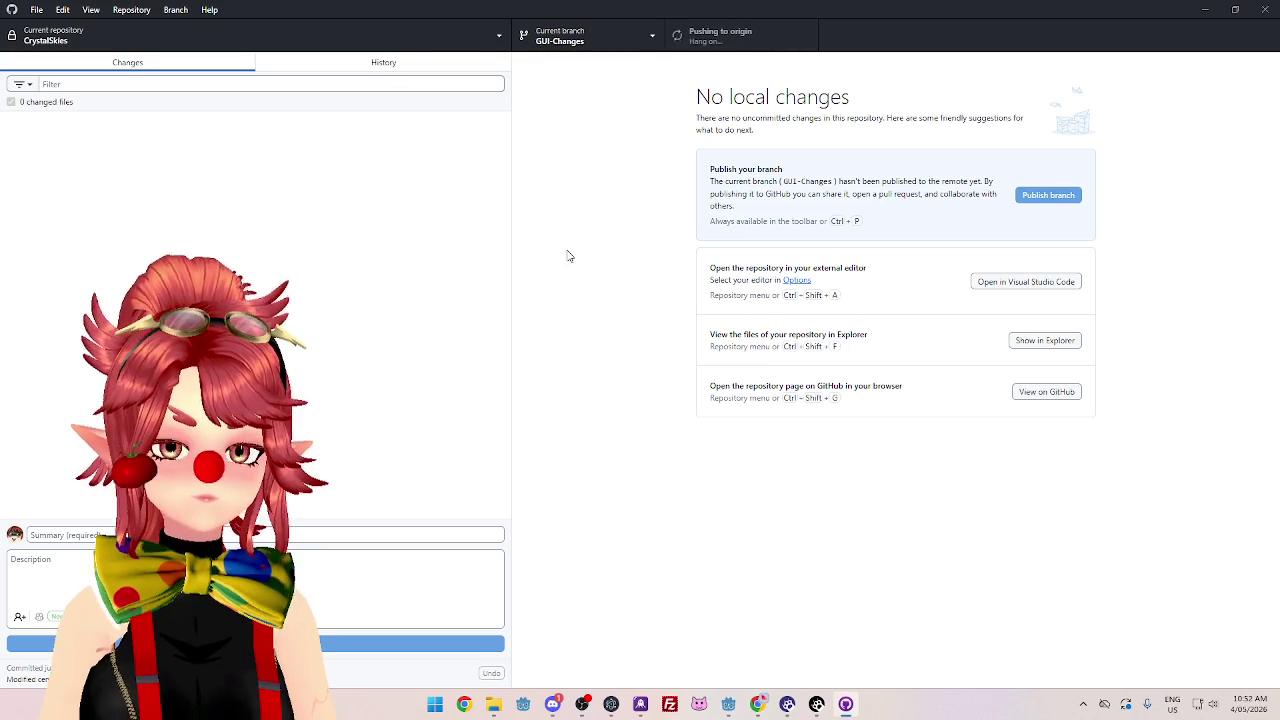
Check the branch list and commit history after publishing, then reopen the branch list.
{"action": "left_click", "coordinate": [652, 38]}
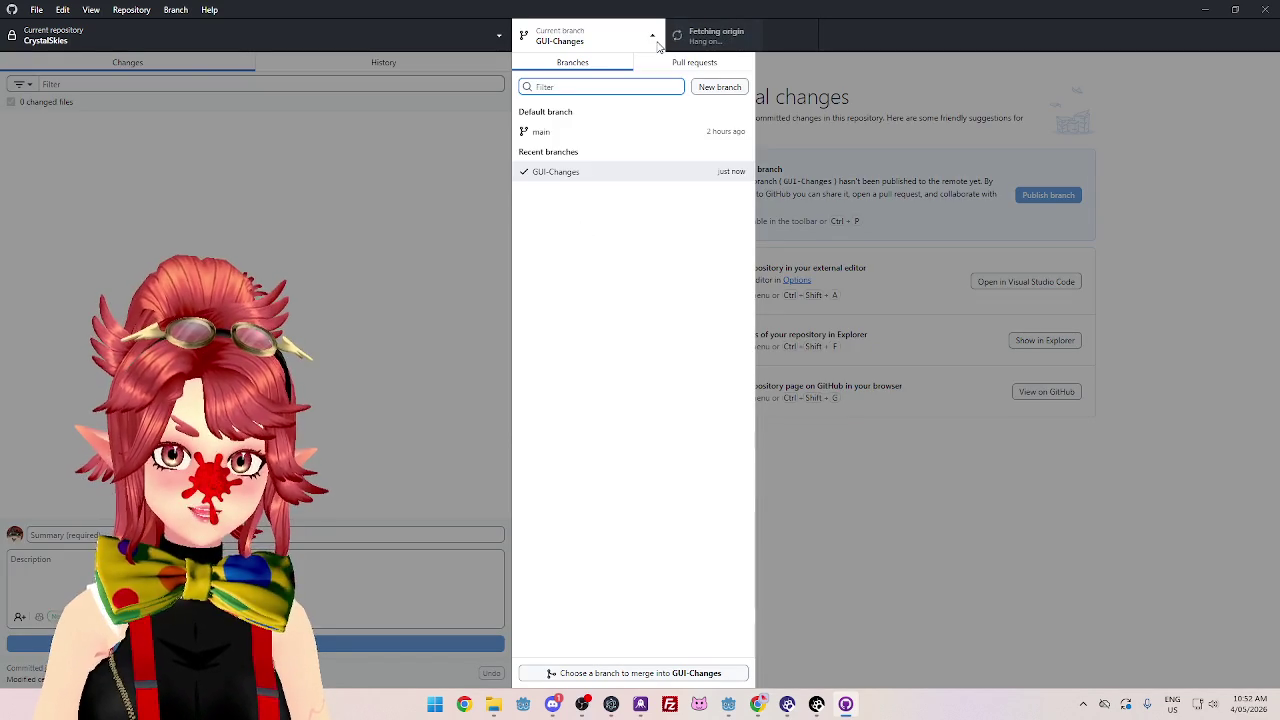
{"action": "left_click", "coordinate": [657, 45]}
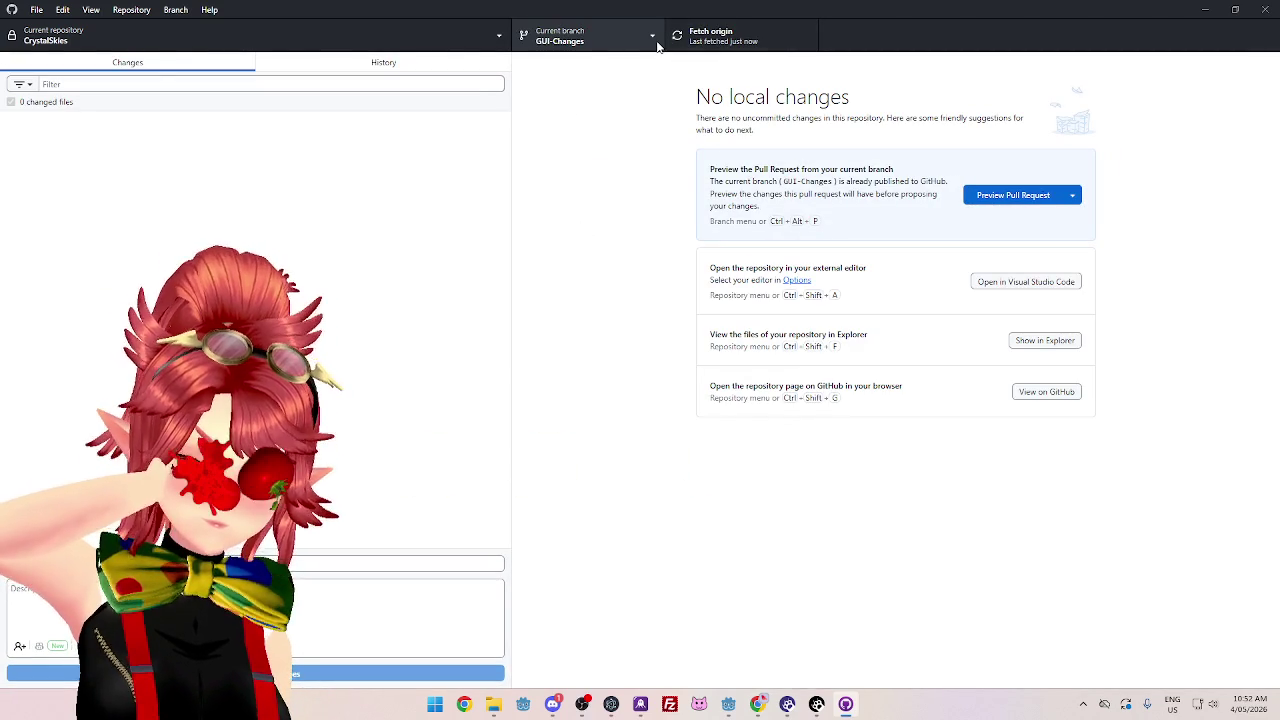
{"action": "left_click", "coordinate": [384, 63]}
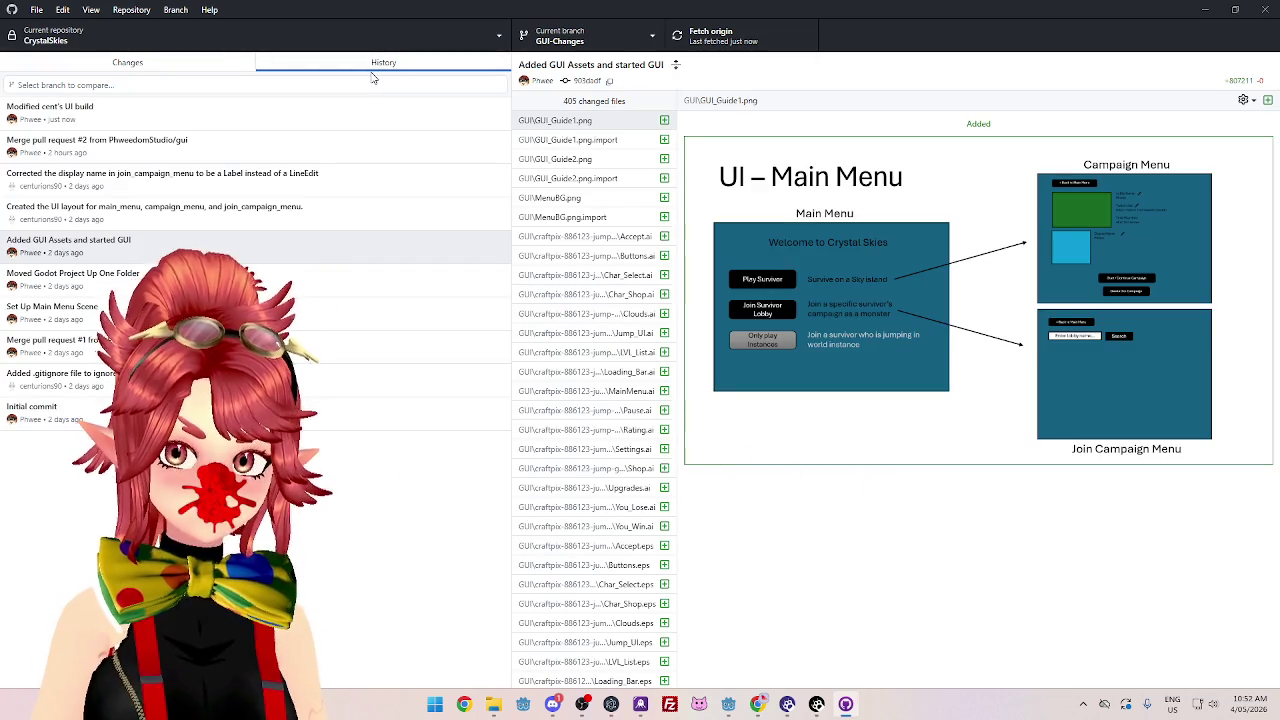
{"action": "left_click", "coordinate": [127, 62]}
{"action": "left_click", "coordinate": [654, 35]}
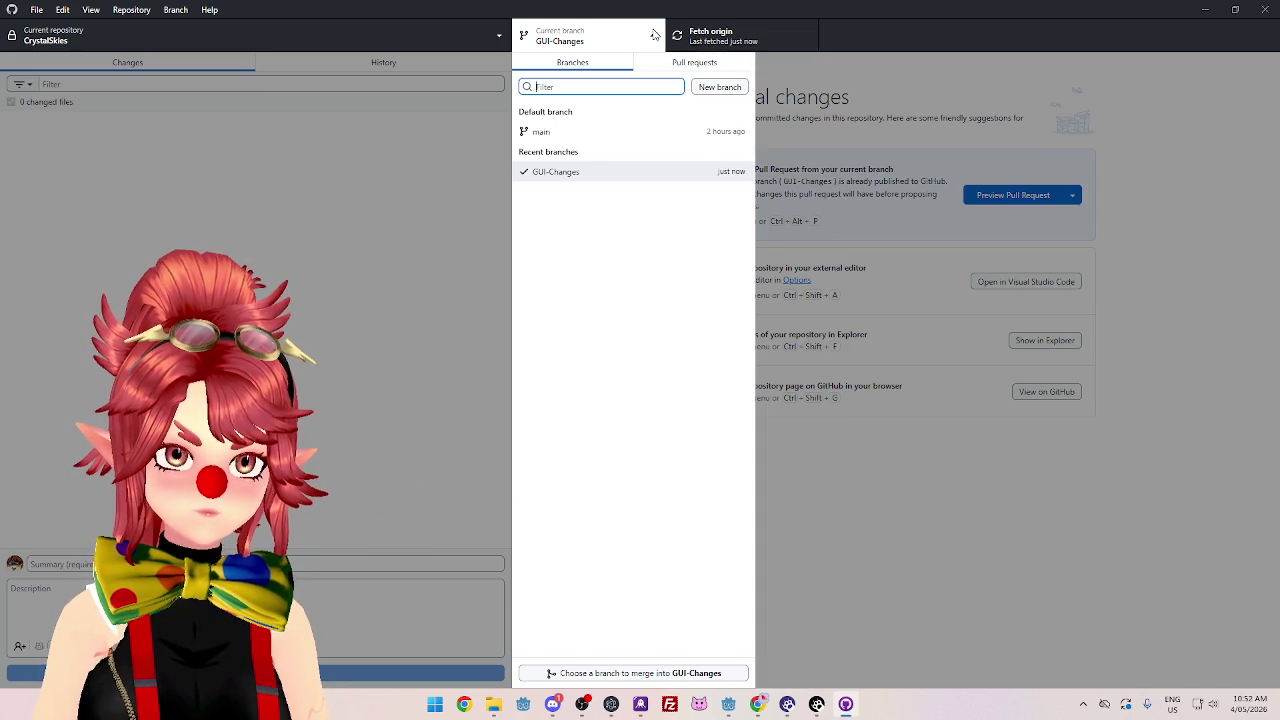
{"action": "left_click", "coordinate": [654, 35]}
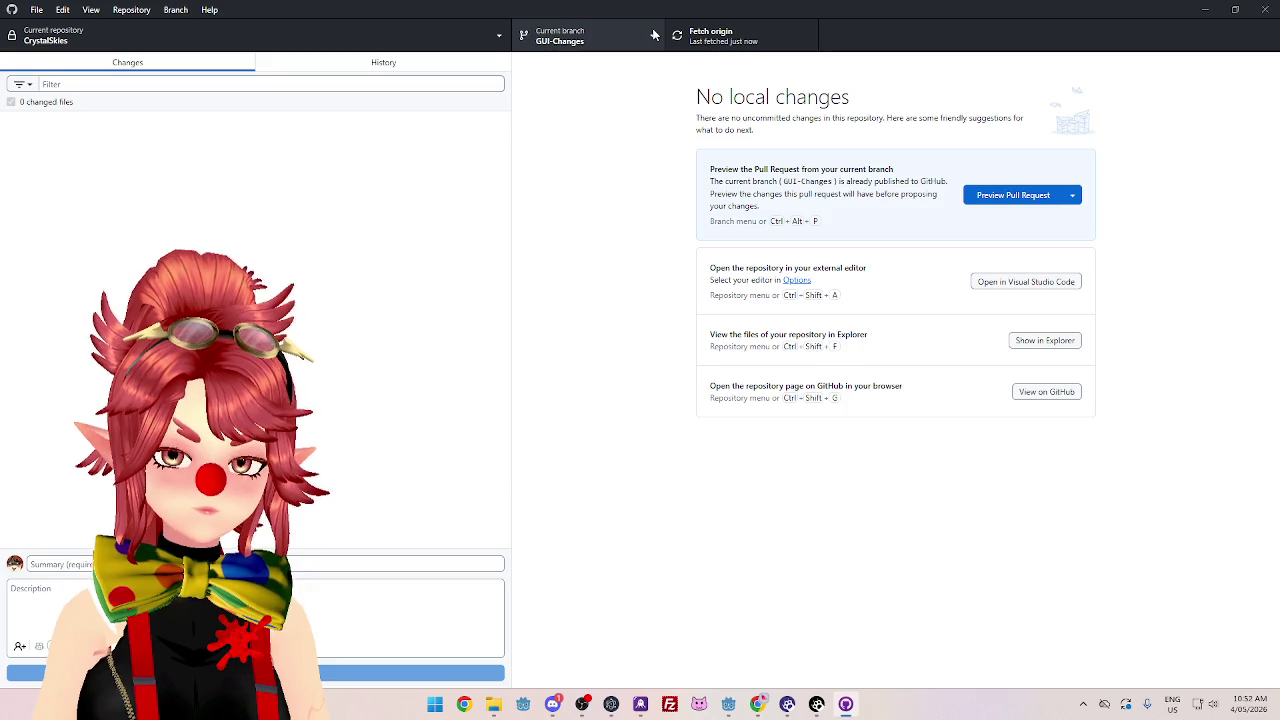
{"action": "left_click", "coordinate": [654, 35]}
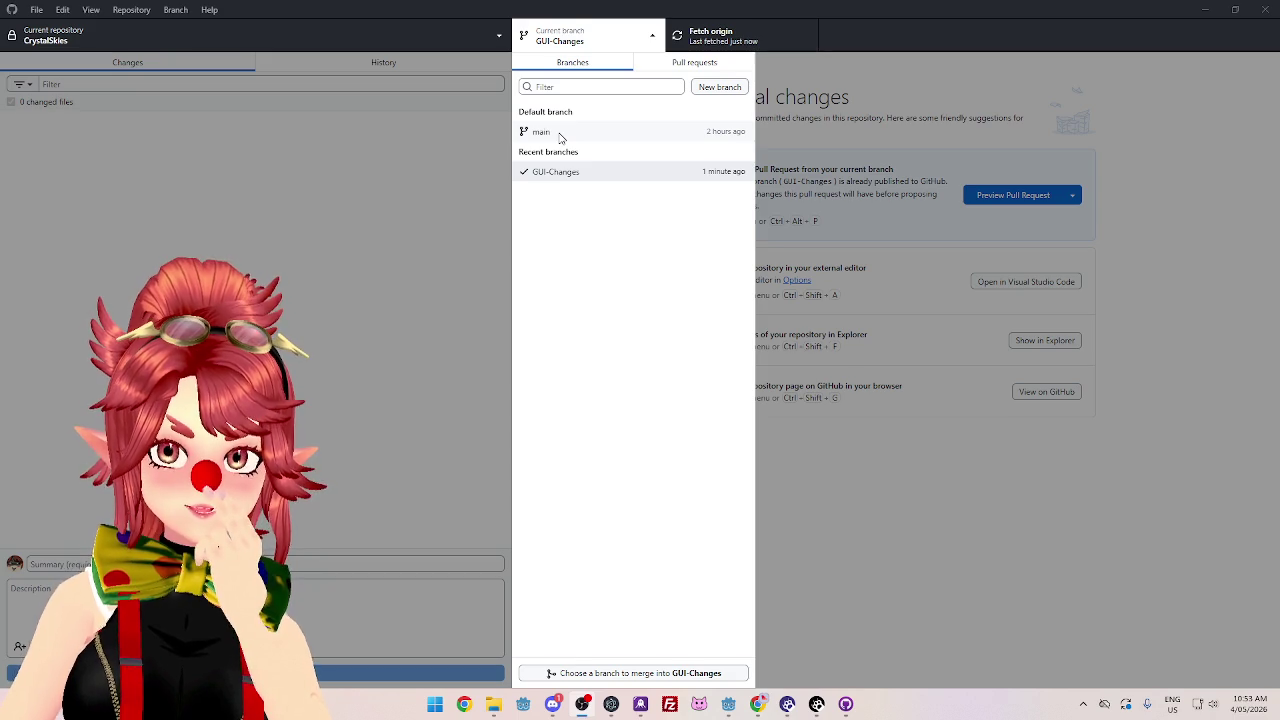
{"action": "left_click", "coordinate": [311, 171]}
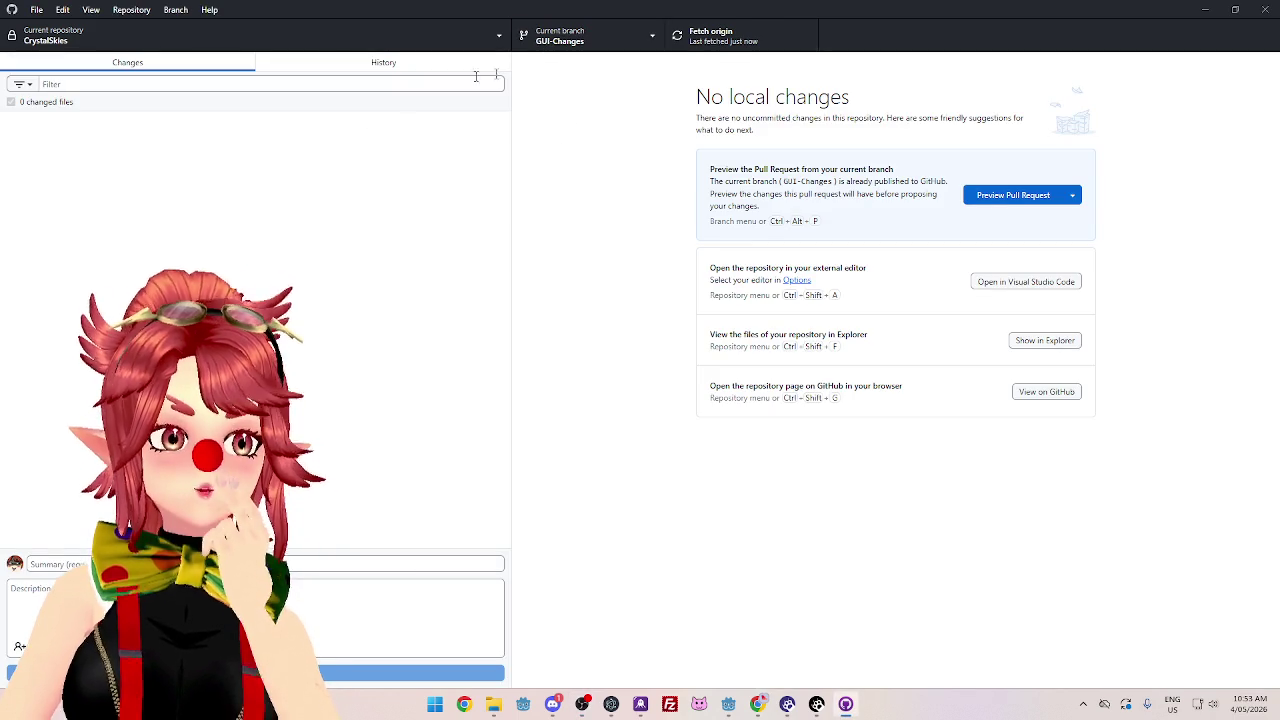
{"action": "key", "text": "ctrl+b"}
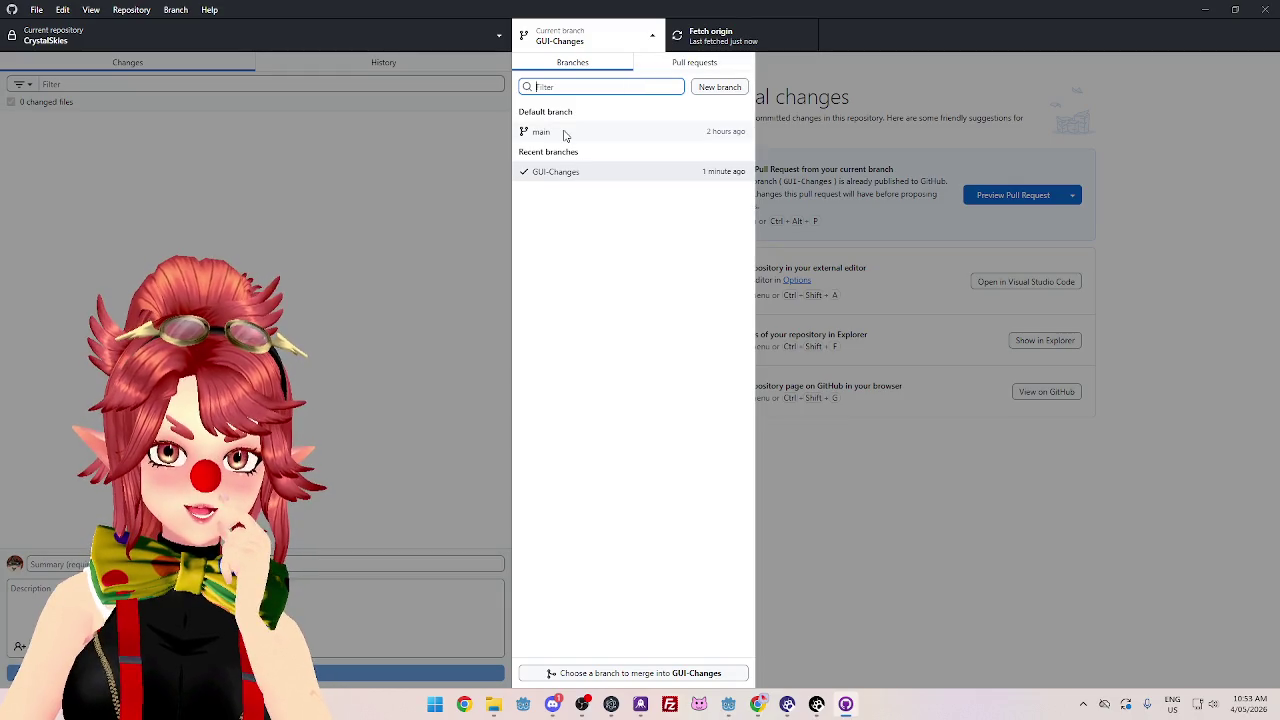
Inspect recent commits: the UI build, Merge pull request #2, display-name fix, and UI layout.
{"action": "left_click", "coordinate": [434, 155]}
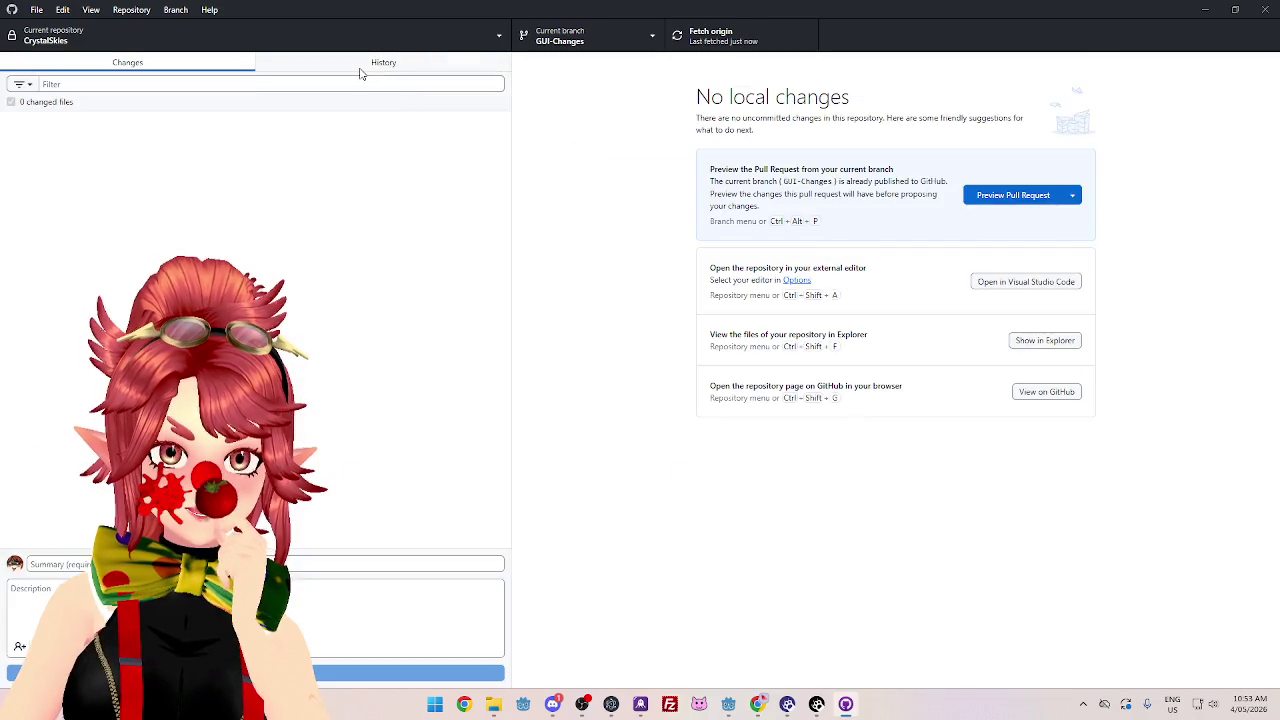
{"action": "left_click", "coordinate": [362, 72]}
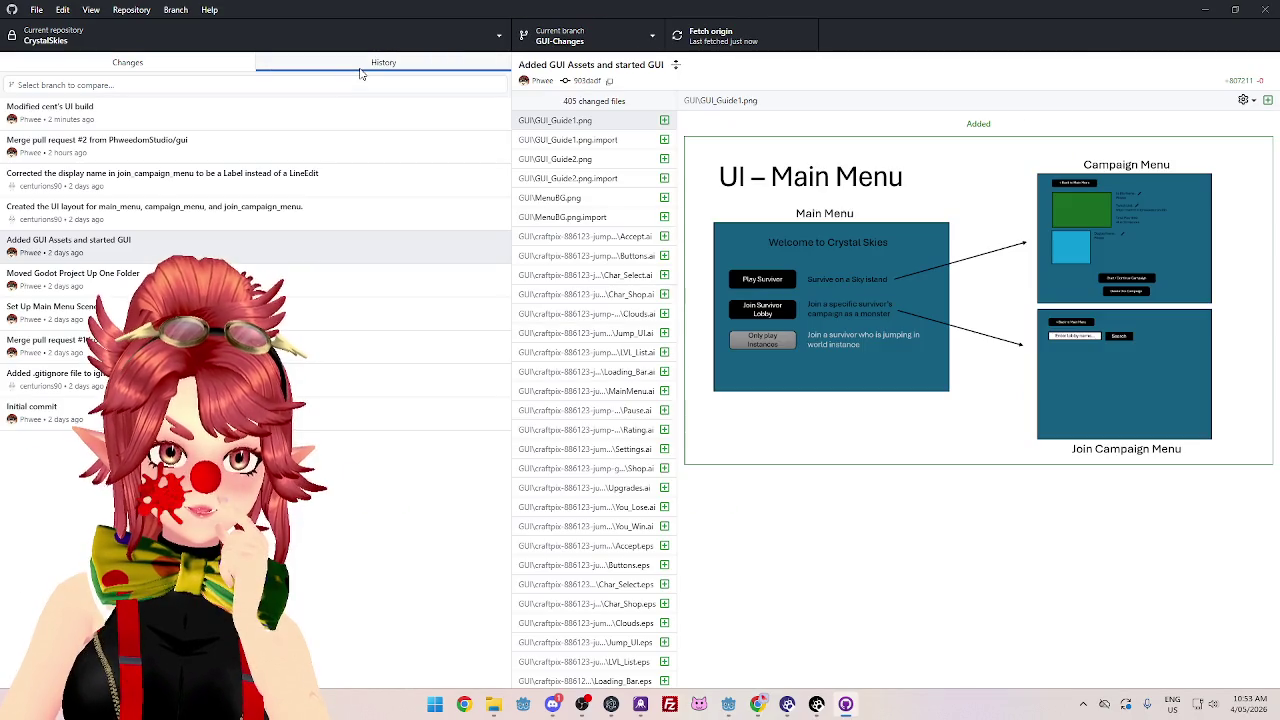
{"action": "left_click", "coordinate": [314, 122]}
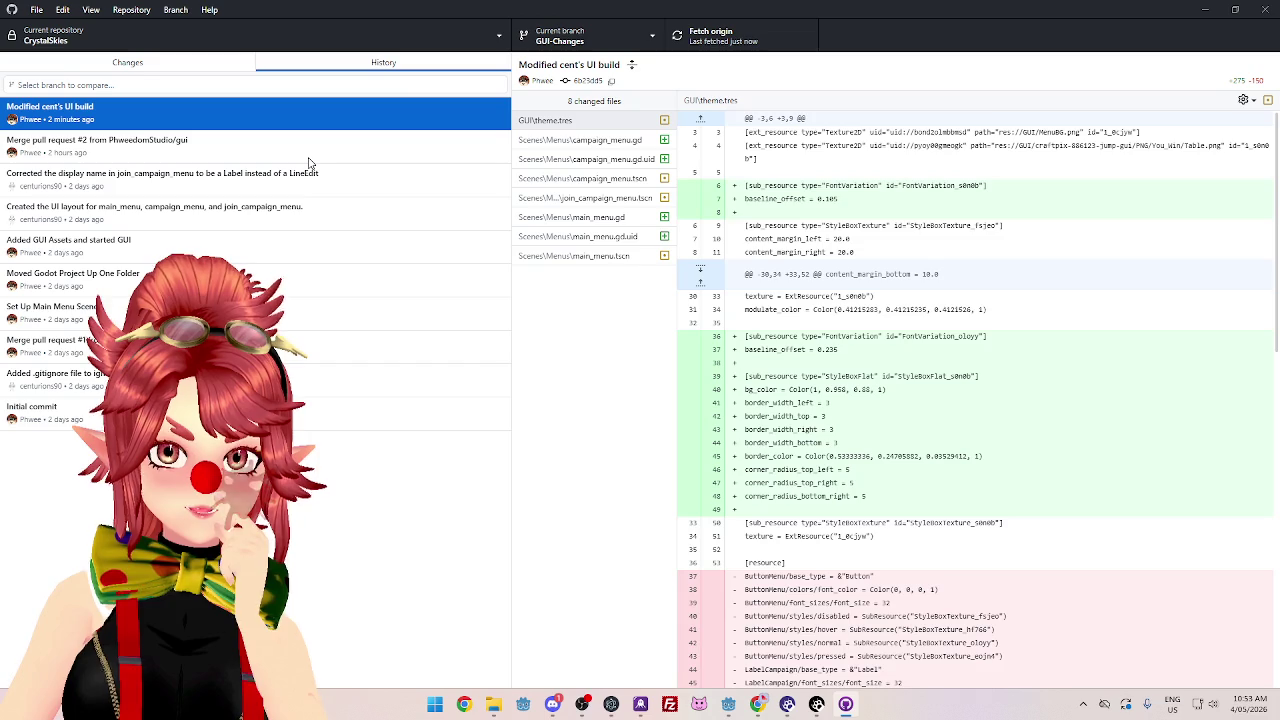
{"action": "left_click", "coordinate": [309, 160]}
{"action": "left_click", "coordinate": [290, 190]}
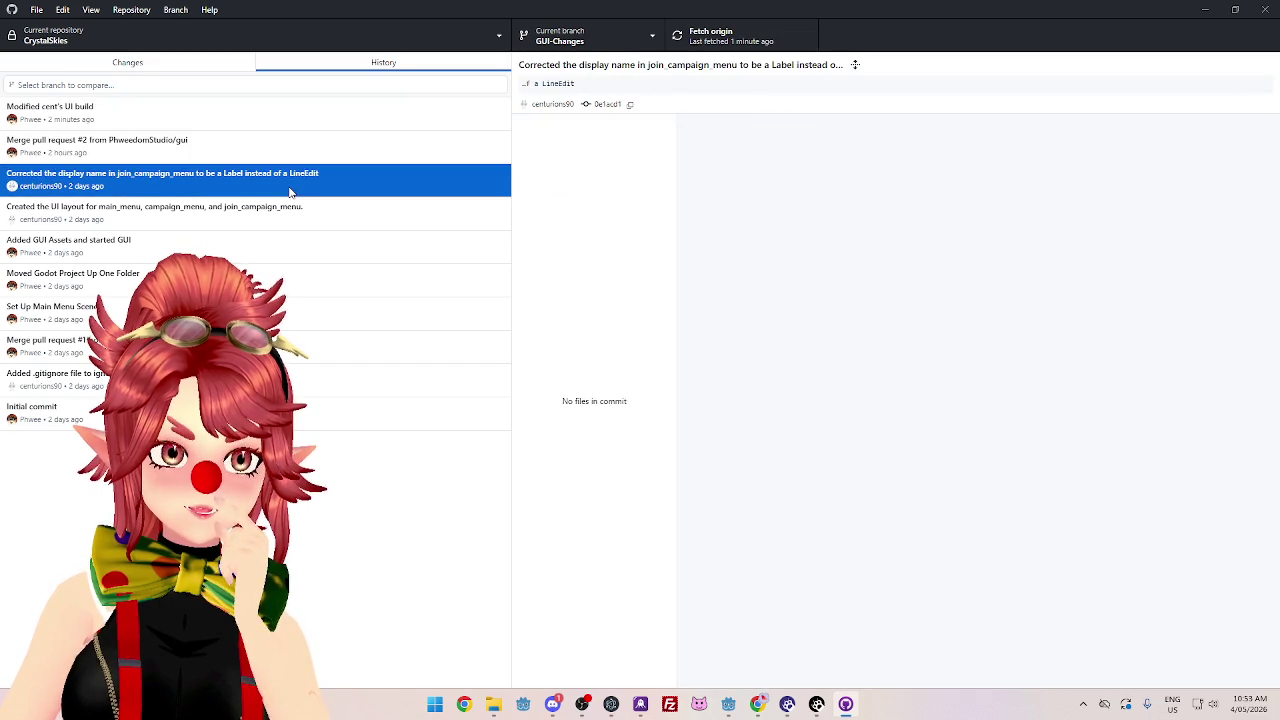
{"action": "left_click", "coordinate": [287, 213]}
{"action": "left_click", "coordinate": [274, 120]}
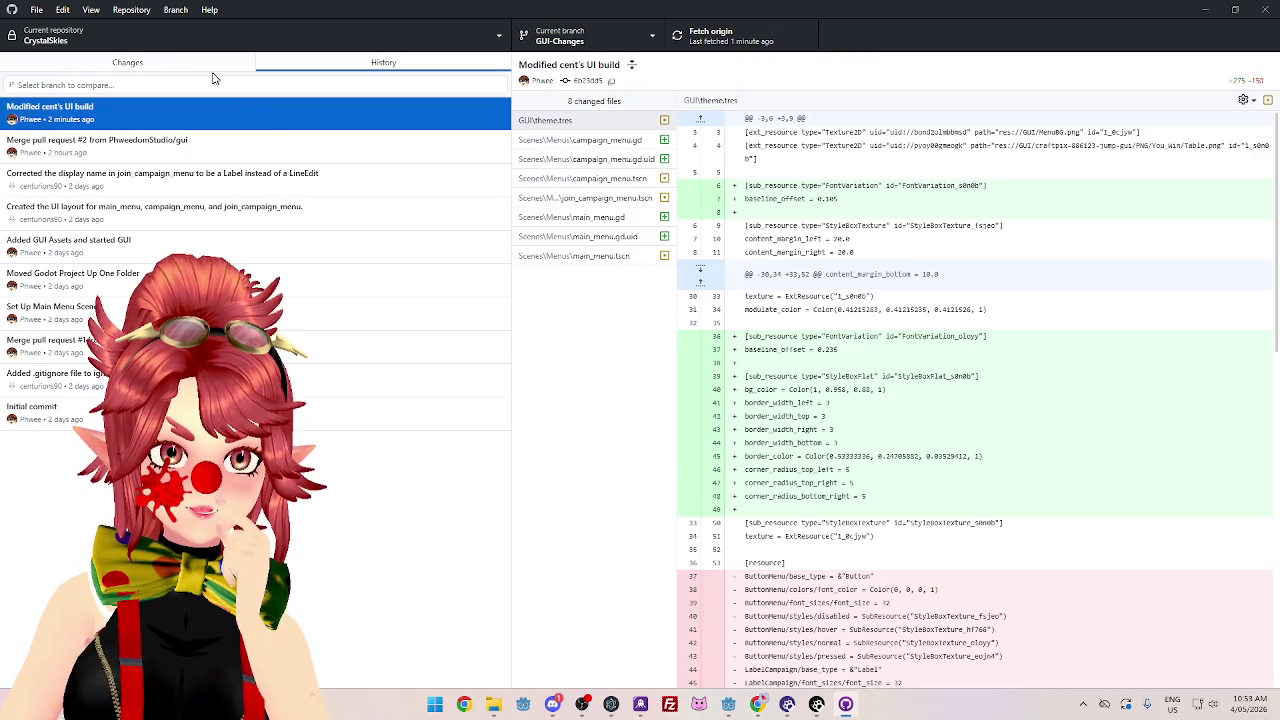
{"action": "left_click", "coordinate": [209, 65]}
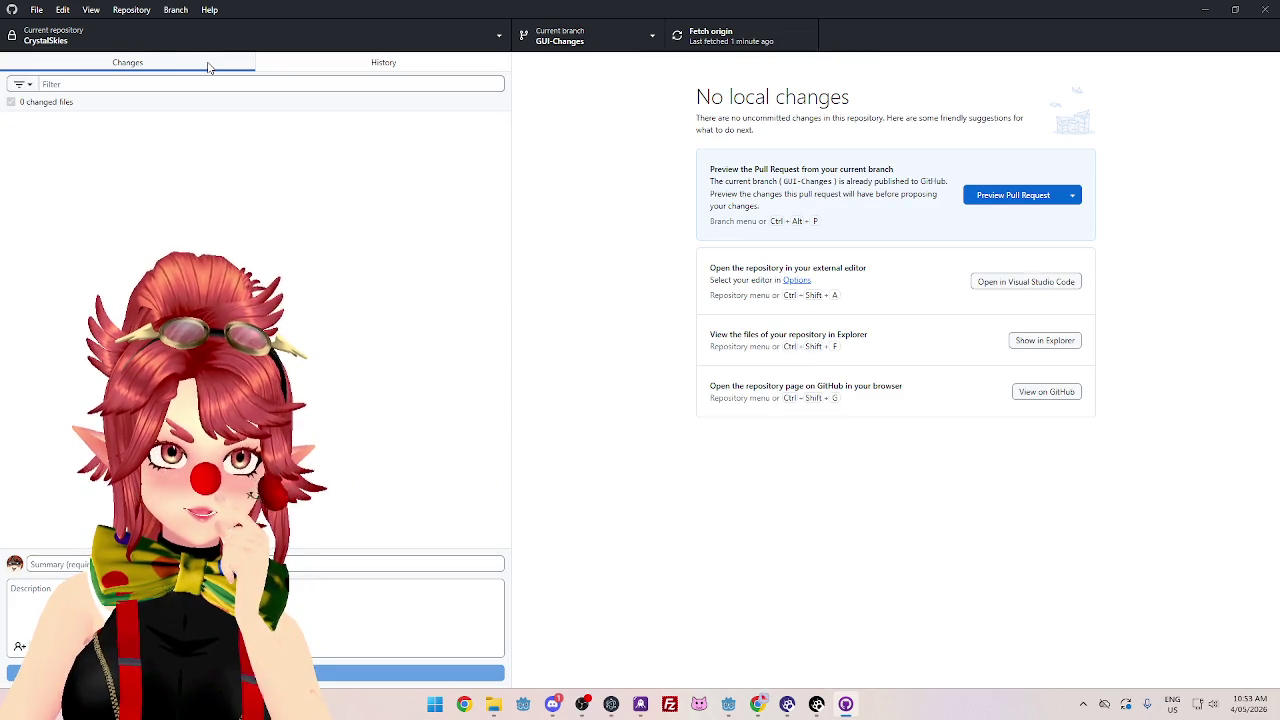
Check out the main branch from the branch list.
{"action": "left_click", "coordinate": [190, 11]}
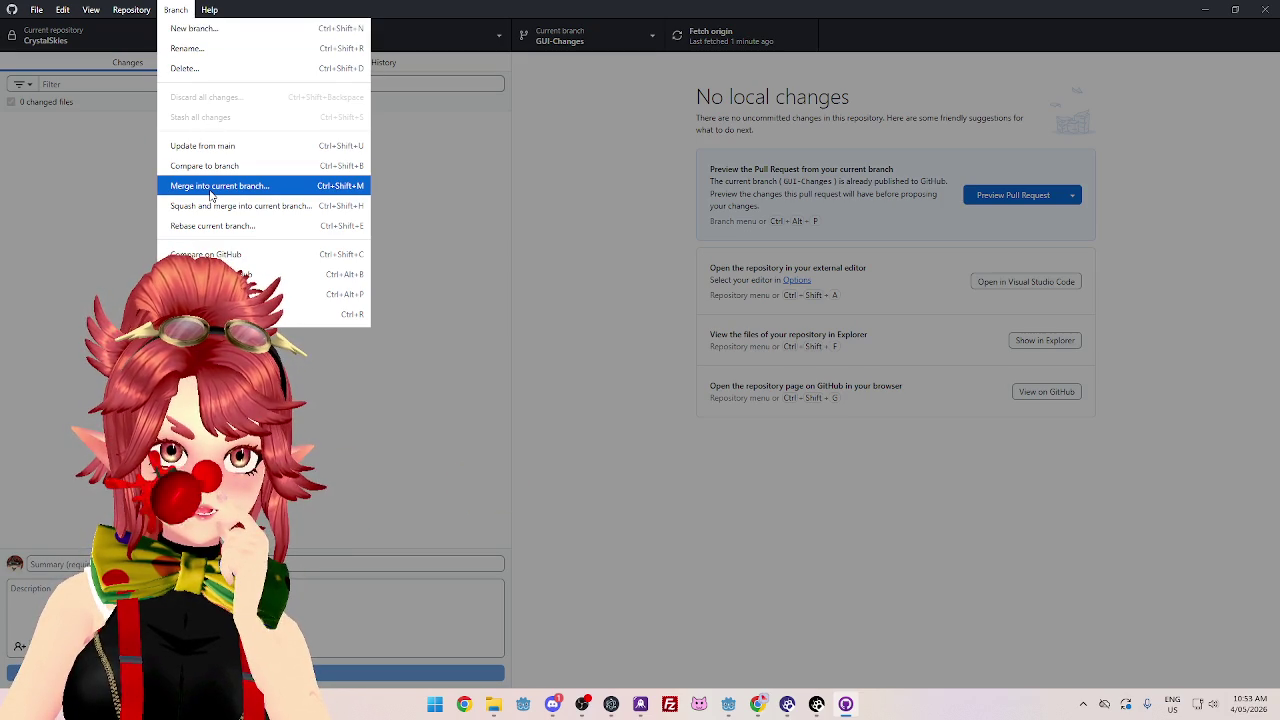
{"action": "left_click", "coordinate": [125, 155]}
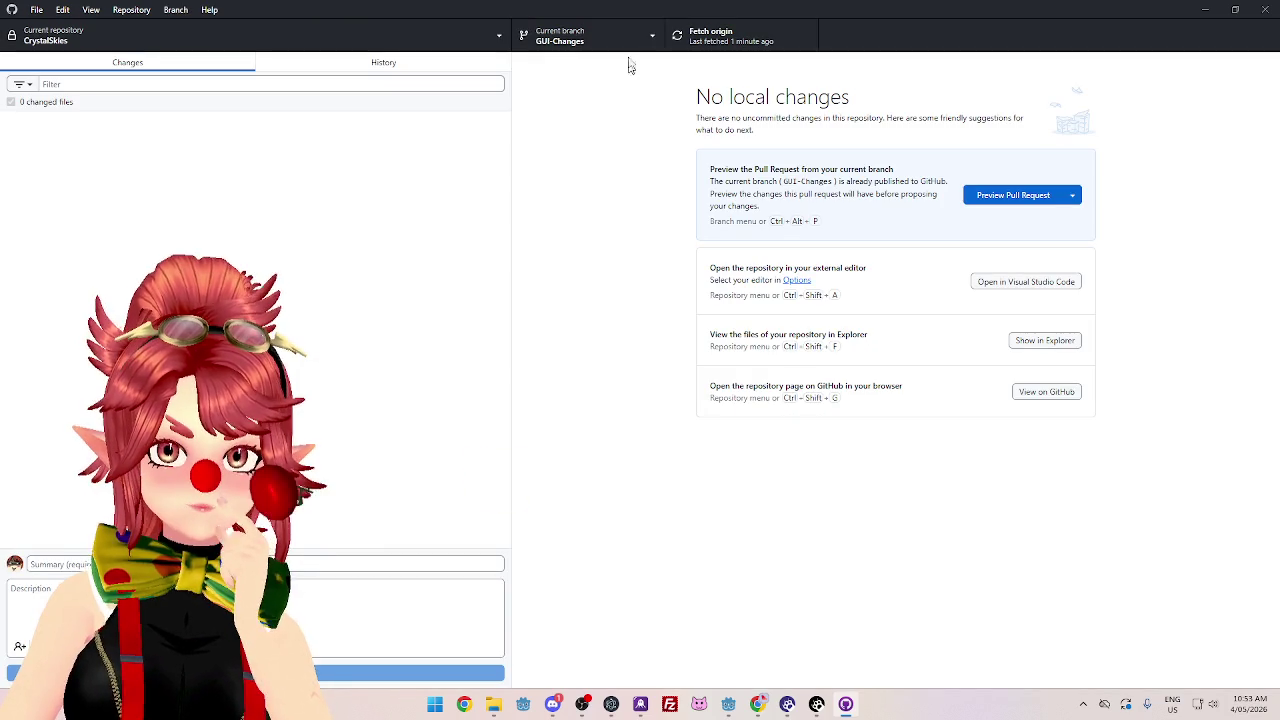
{"action": "left_click", "coordinate": [622, 45]}
{"action": "left_click", "coordinate": [565, 133]}
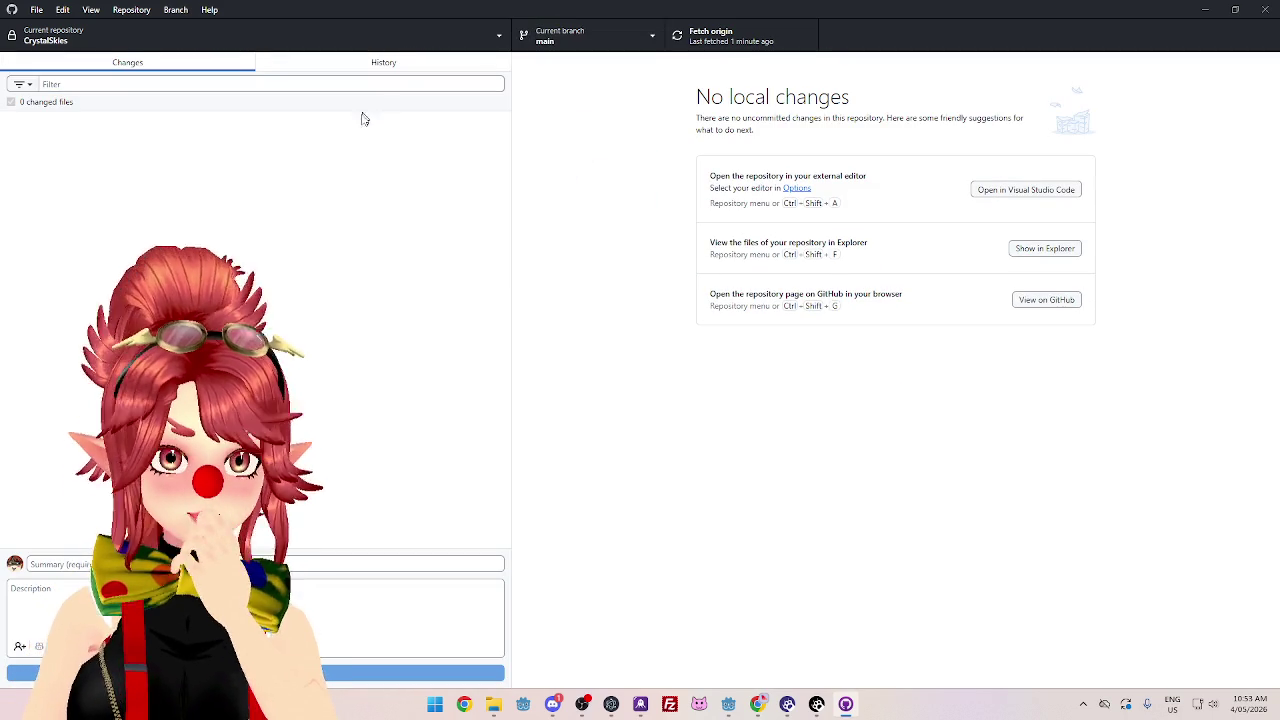
{"action": "left_click", "coordinate": [175, 10]}
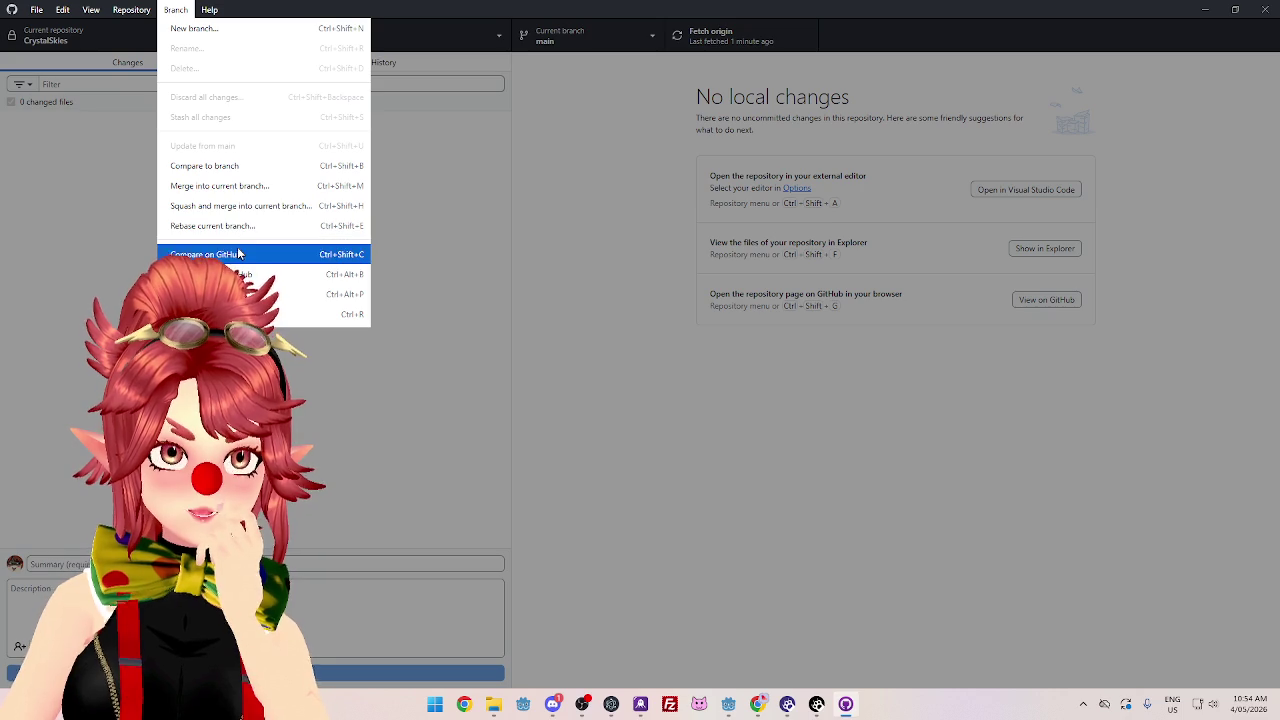
Merge GUI-Changes into main with a merge commit, then review the branch list.
{"action": "left_click", "coordinate": [232, 186]}
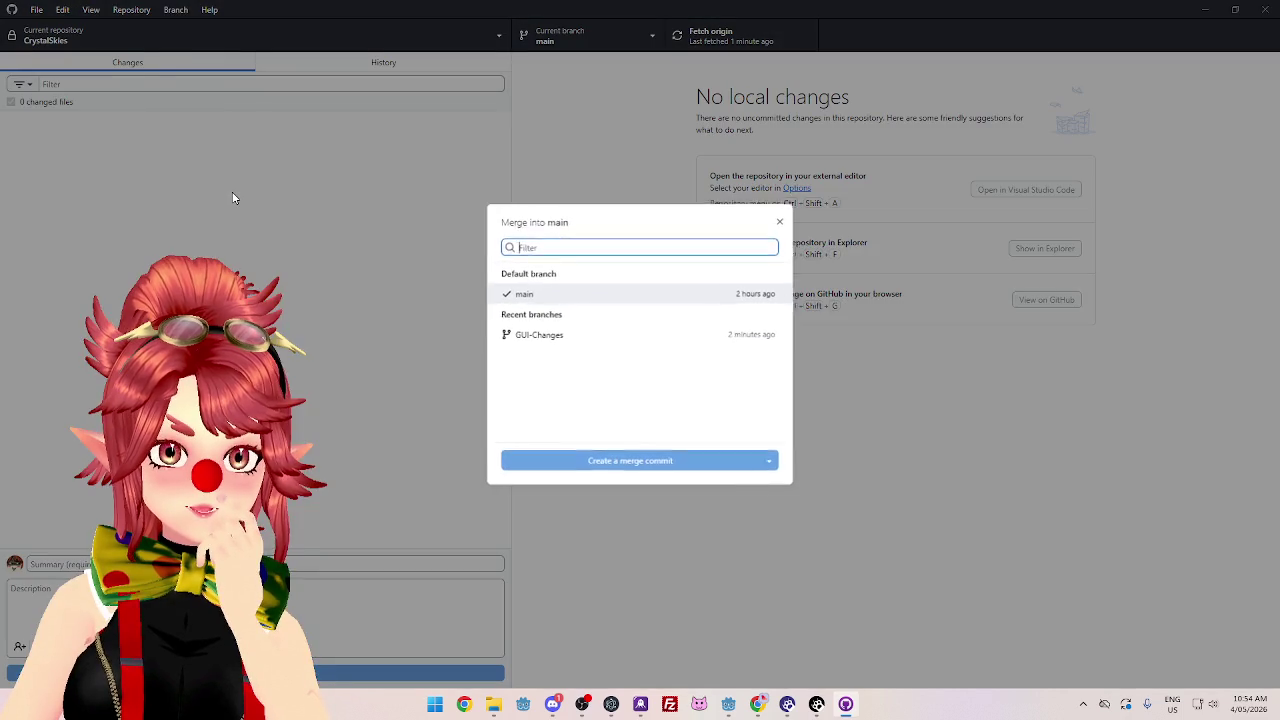
{"action": "left_click", "coordinate": [565, 341]}
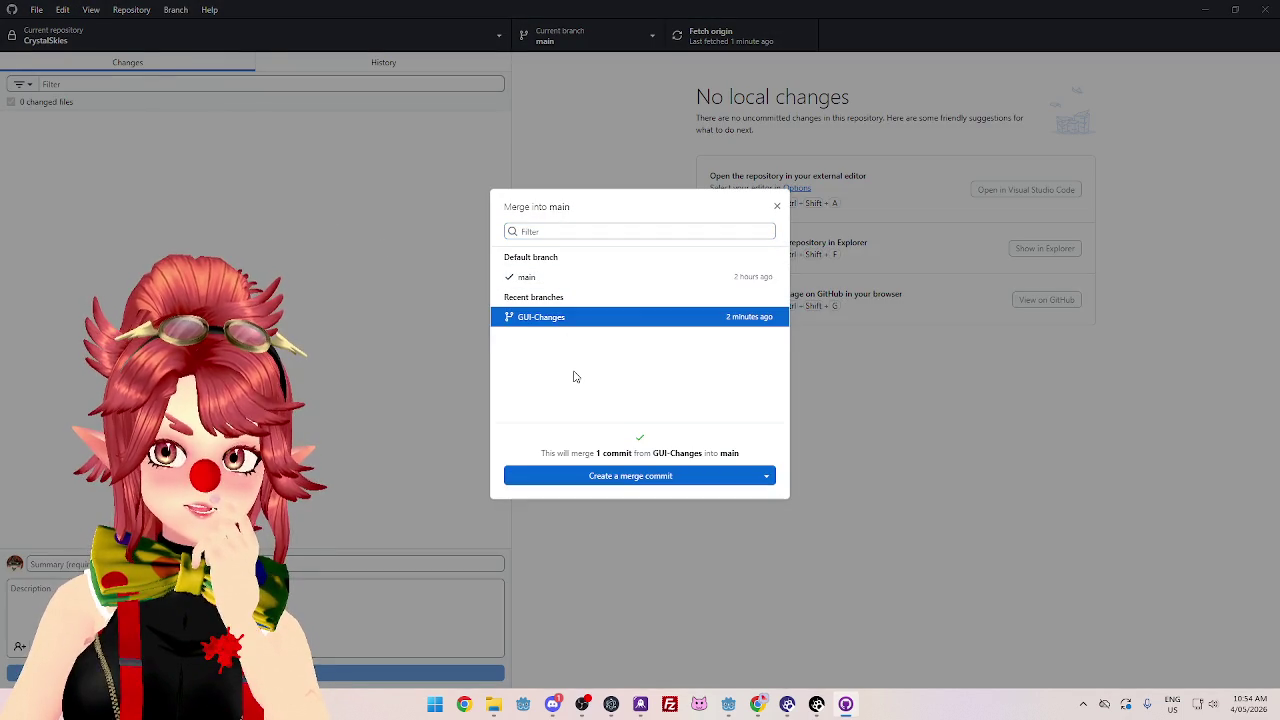
{"action": "left_click", "coordinate": [647, 478]}
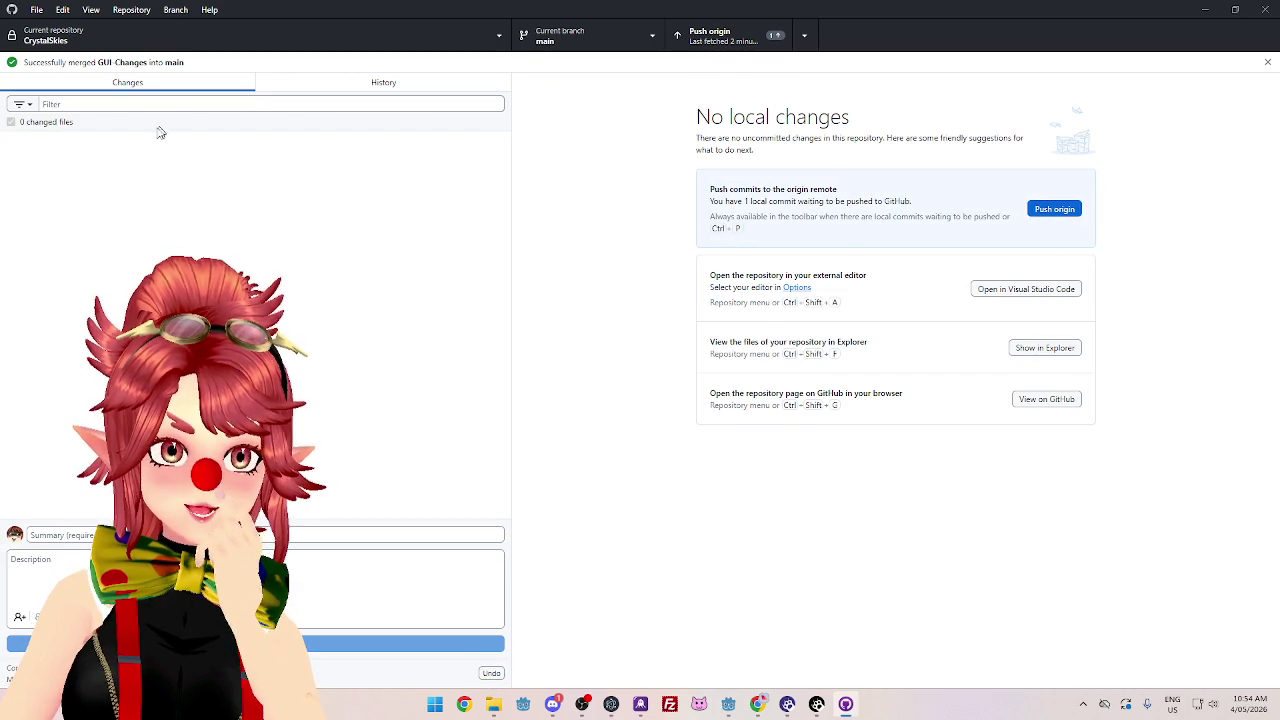
{"action": "left_click", "coordinate": [580, 38]}
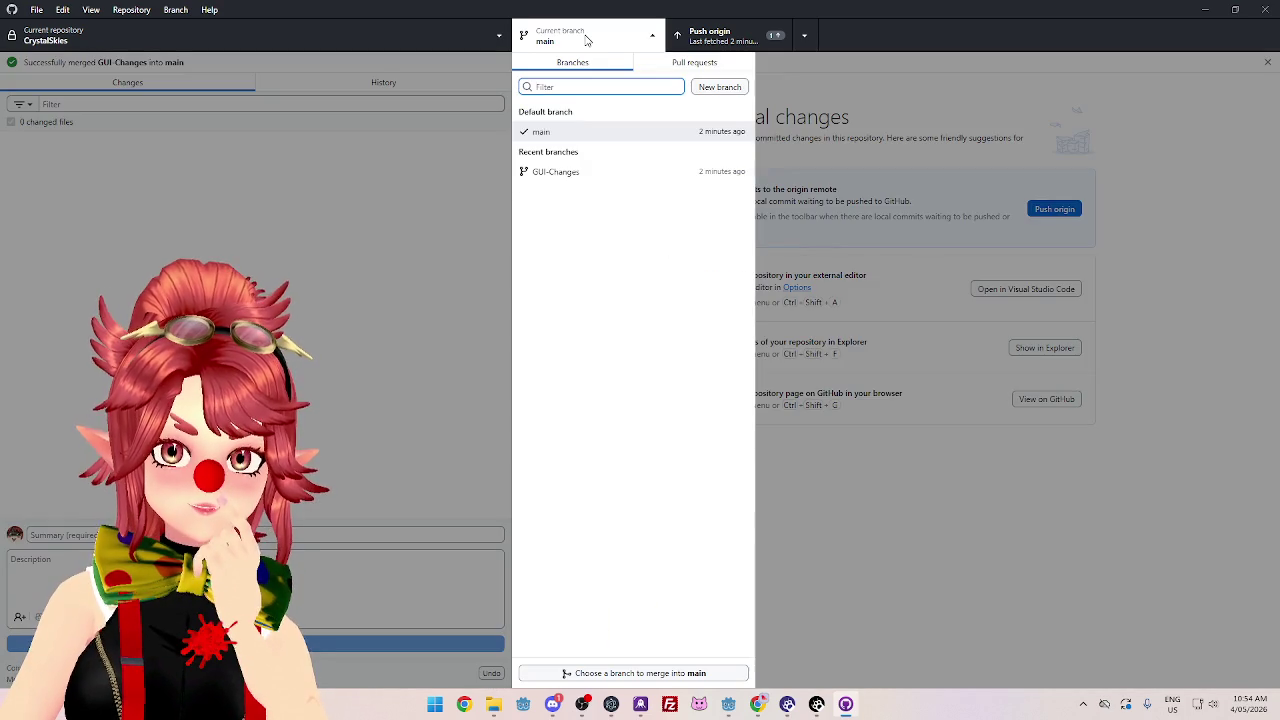
{"action": "left_click", "coordinate": [587, 40]}
{"action": "left_click", "coordinate": [587, 40]}
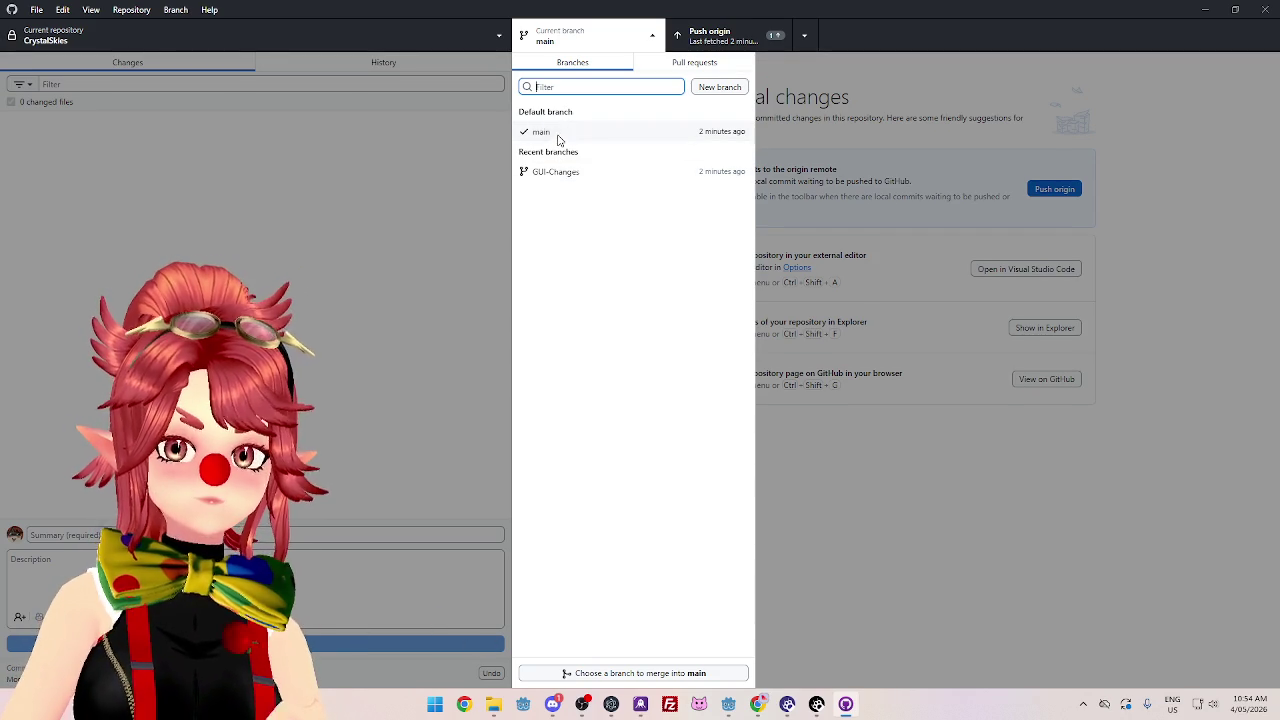
{"action": "left_click", "coordinate": [390, 204]}
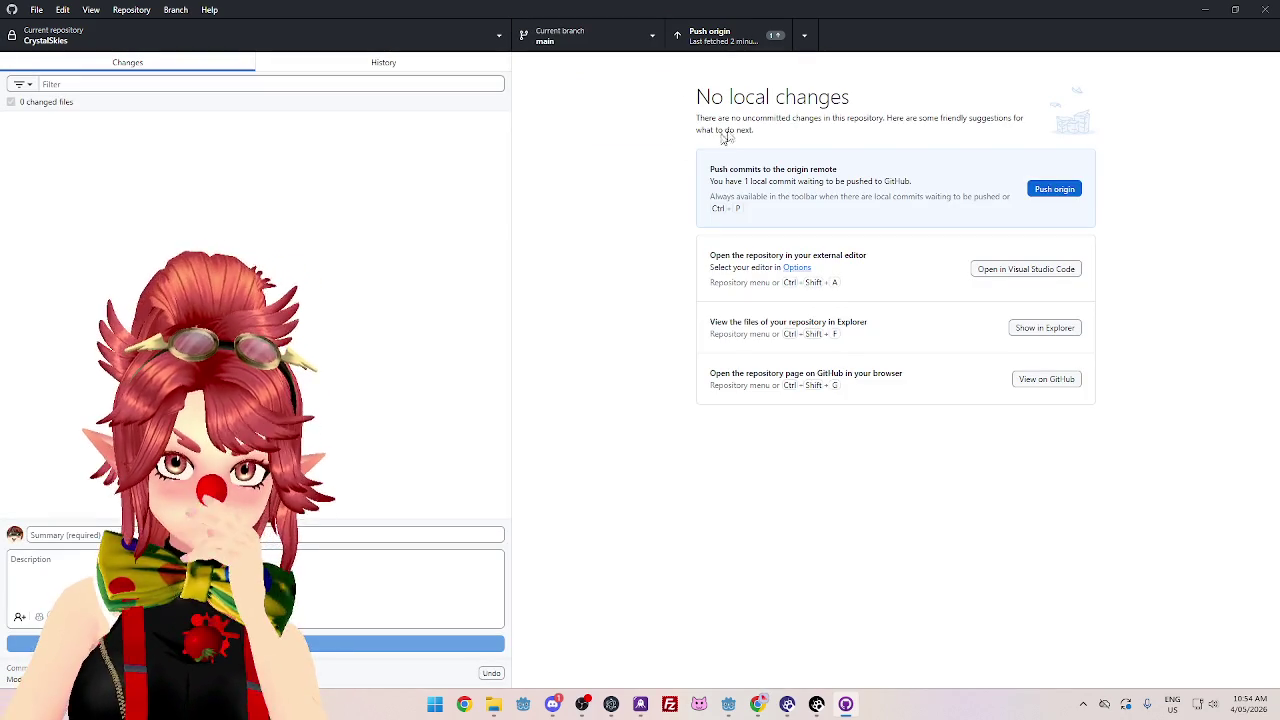
Push main to origin and delete the local GUI-Changes branch.
{"action": "left_click", "coordinate": [706, 40]}
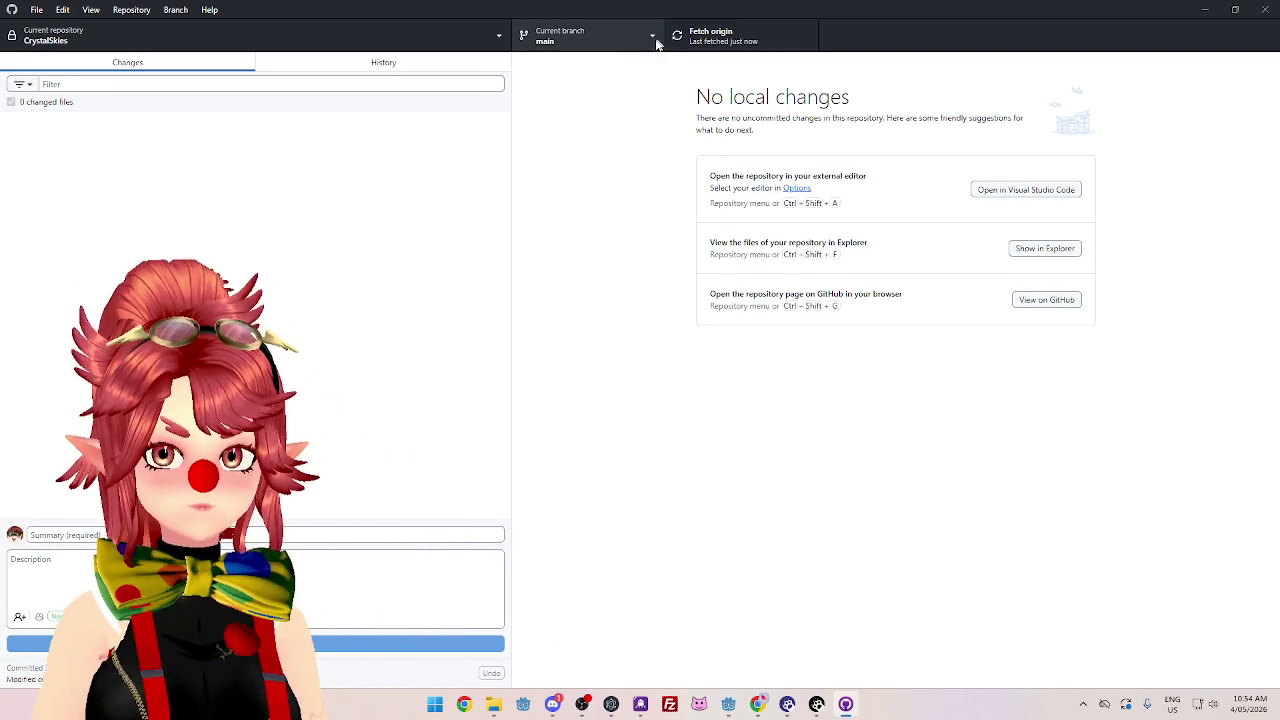
{"action": "left_click", "coordinate": [598, 36]}
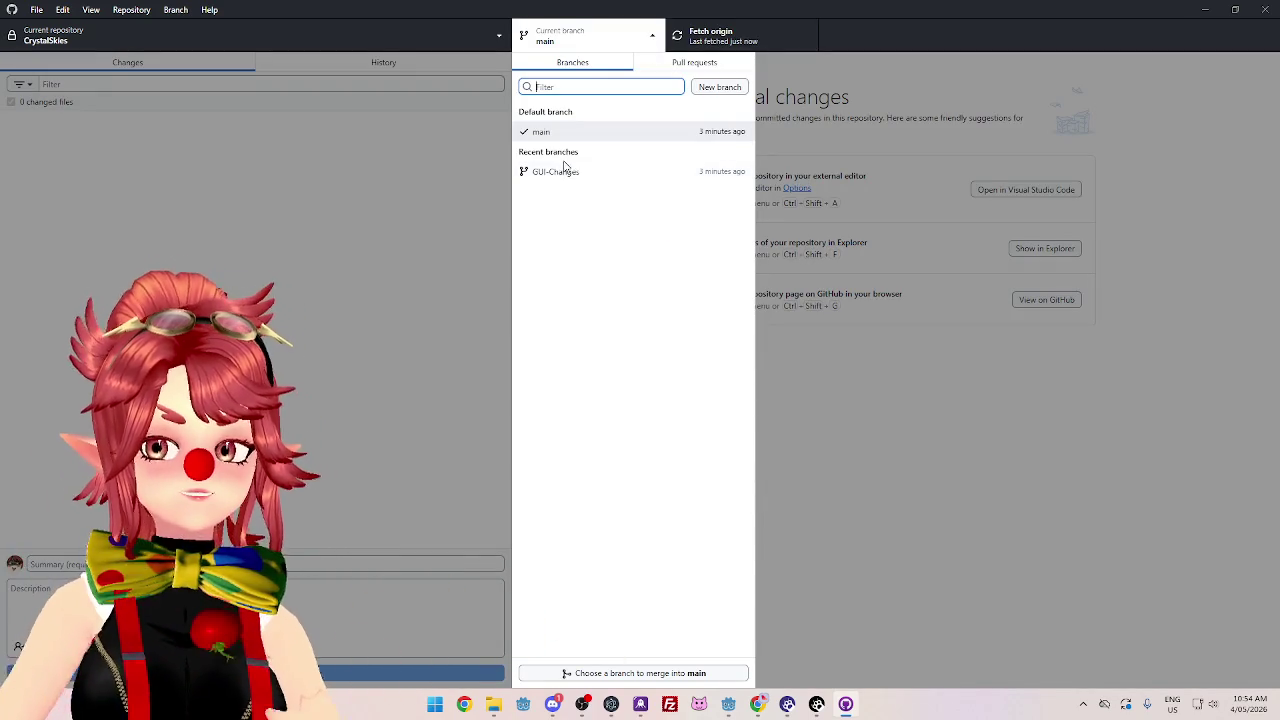
{"action": "right_click", "coordinate": [596, 177]}
{"action": "left_click", "coordinate": [623, 243]}
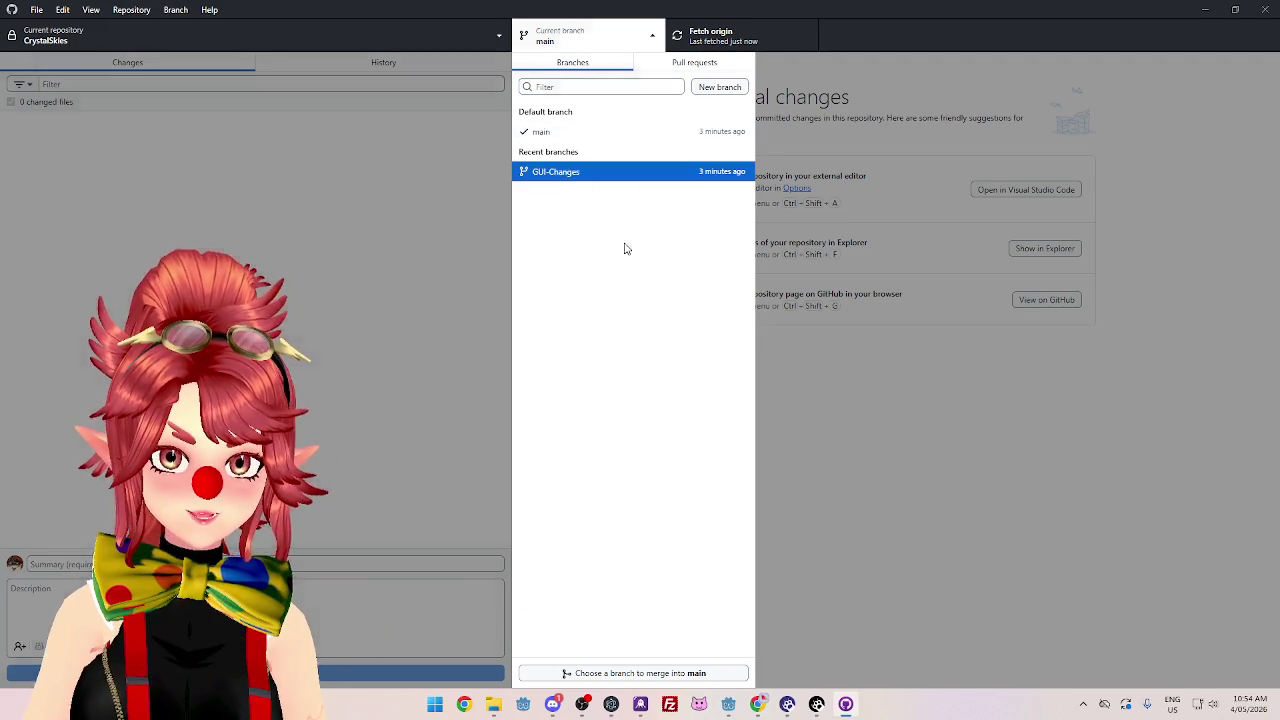
{"action": "left_click", "coordinate": [665, 407]}
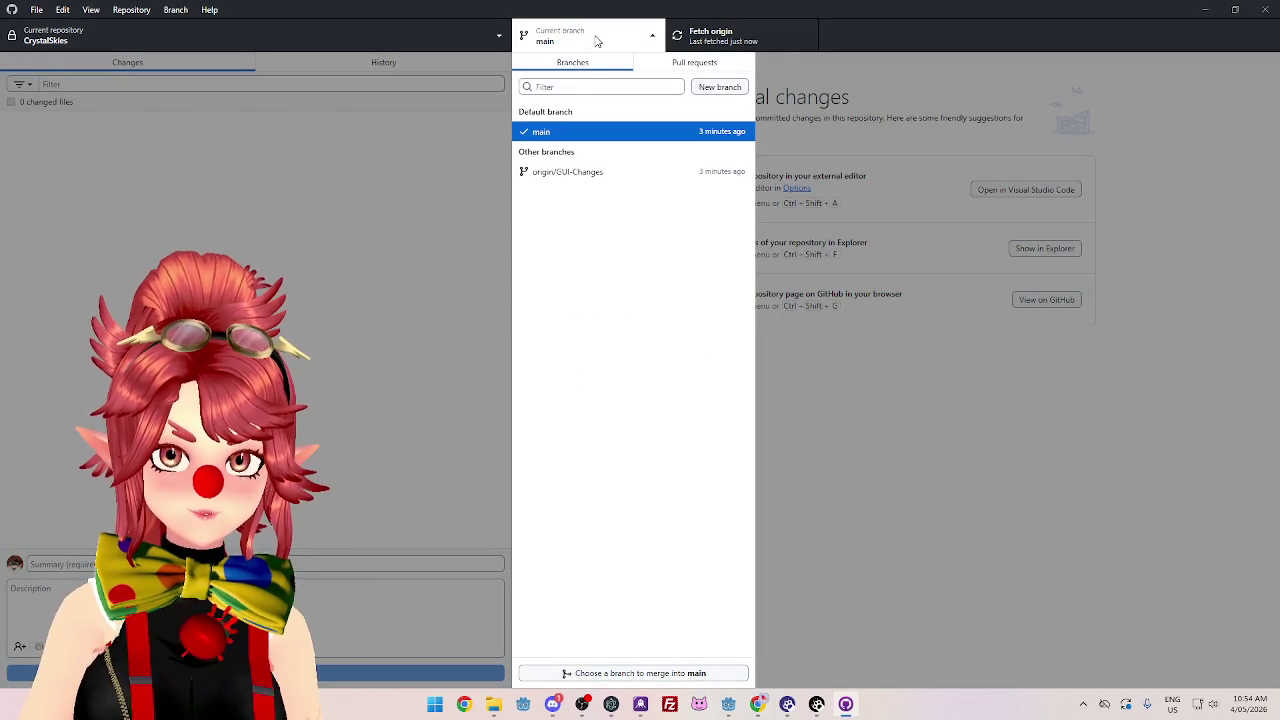
Review the remaining branches and main's commit history.
{"action": "left_click", "coordinate": [648, 36]}
{"action": "left_click", "coordinate": [648, 36]}
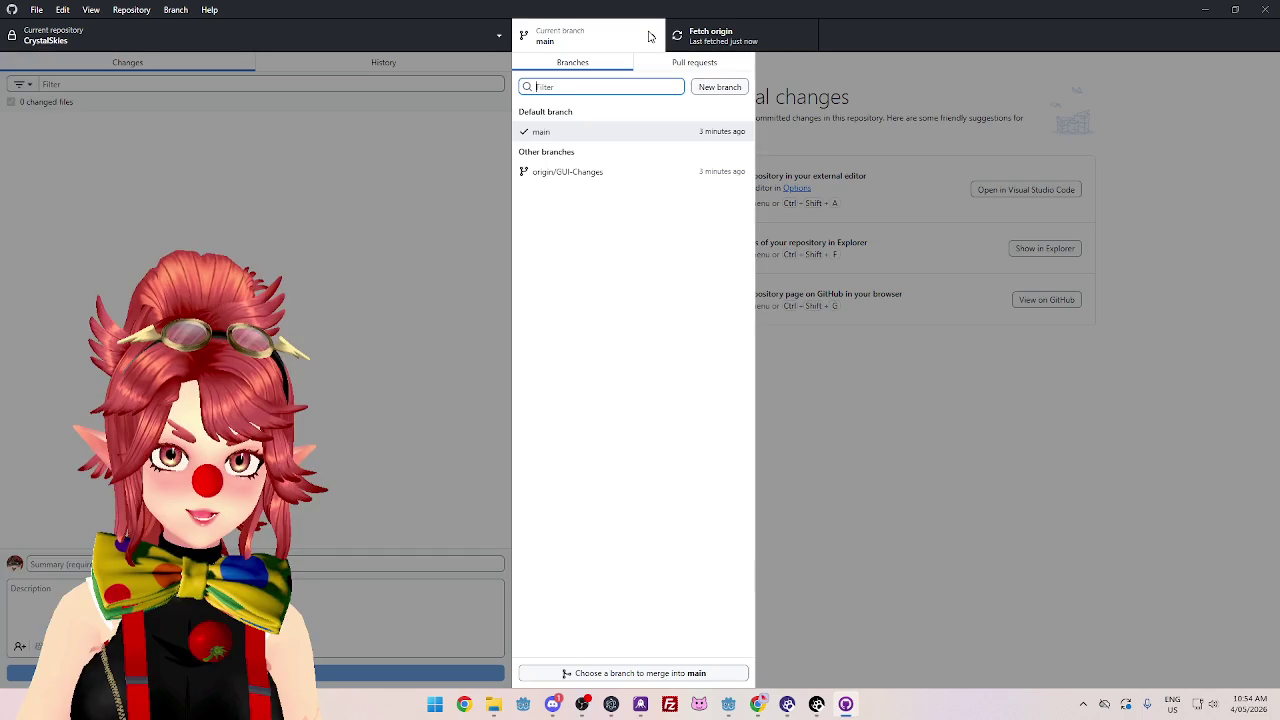
{"action": "left_click", "coordinate": [254, 206]}
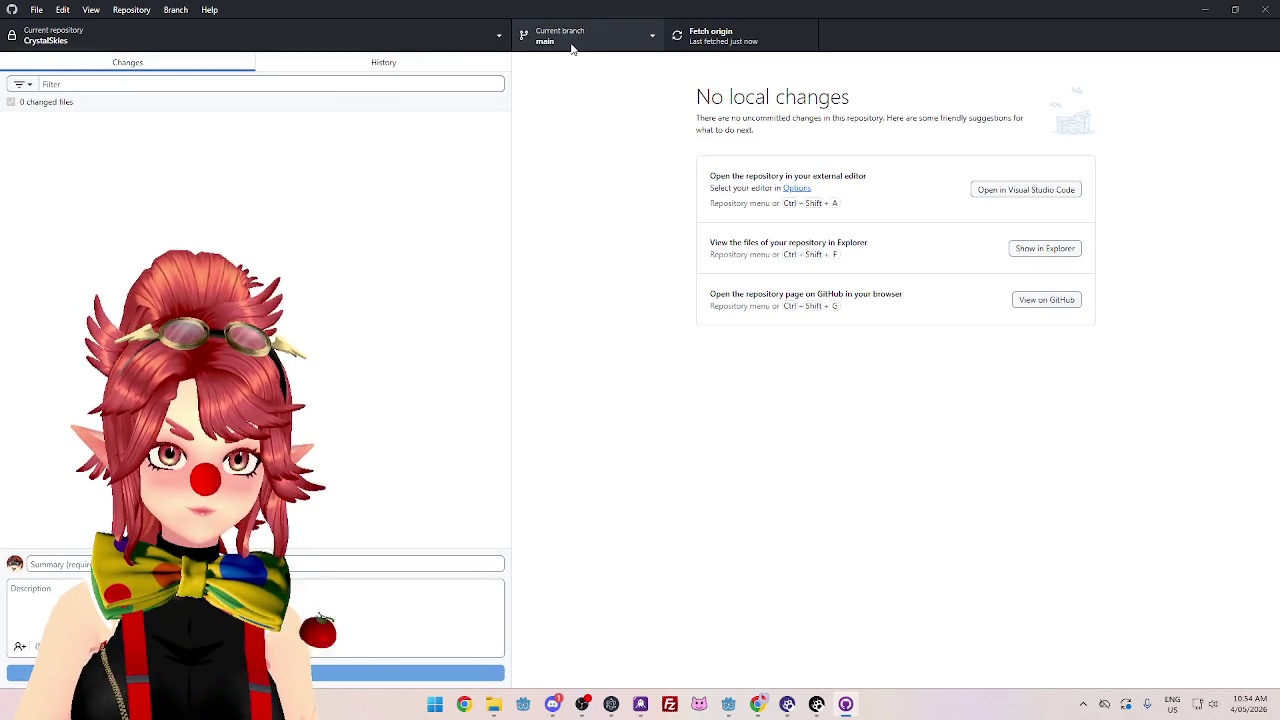
{"action": "left_click", "coordinate": [585, 36]}
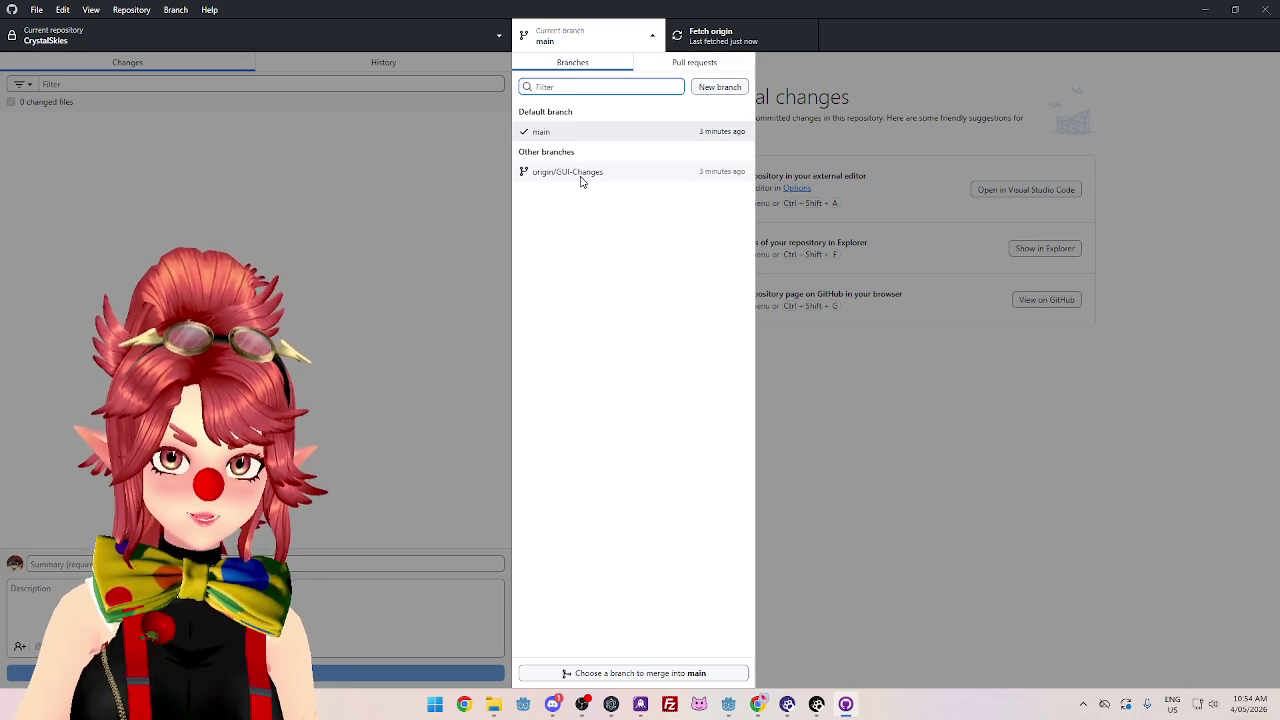
{"action": "left_click", "coordinate": [383, 194]}
{"action": "left_click", "coordinate": [381, 66]}
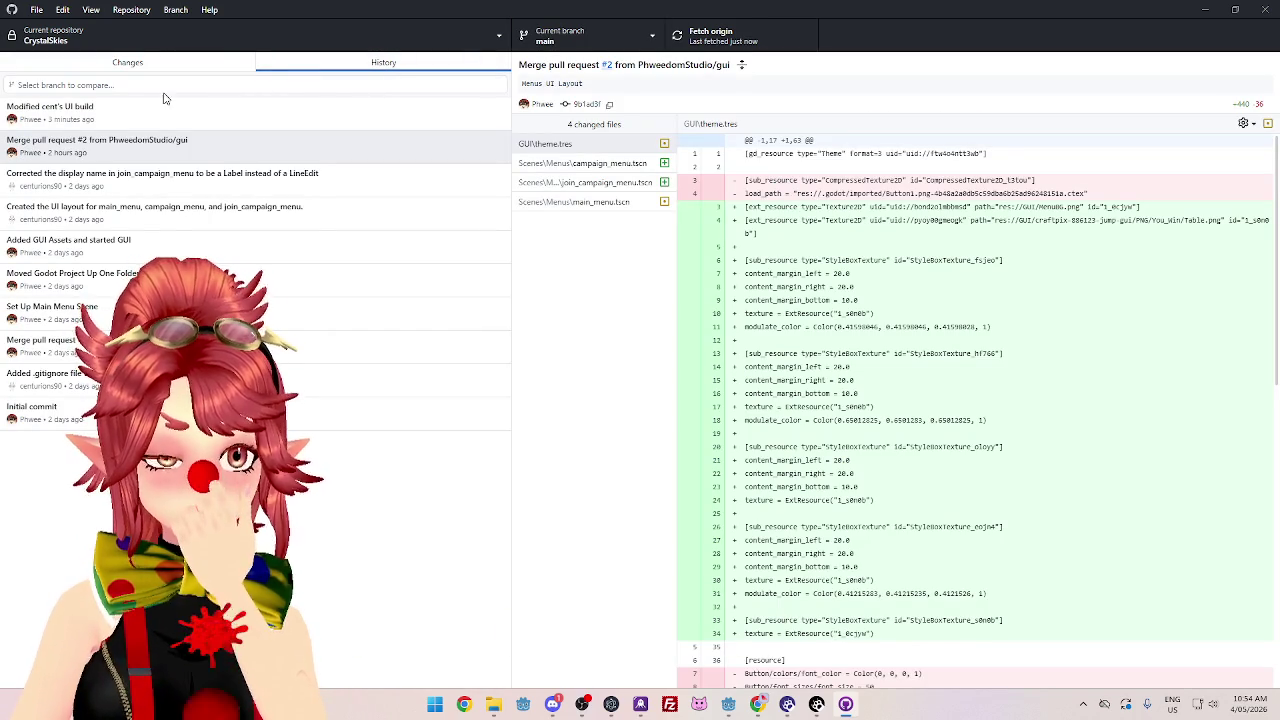
{"action": "left_click", "coordinate": [188, 68]}
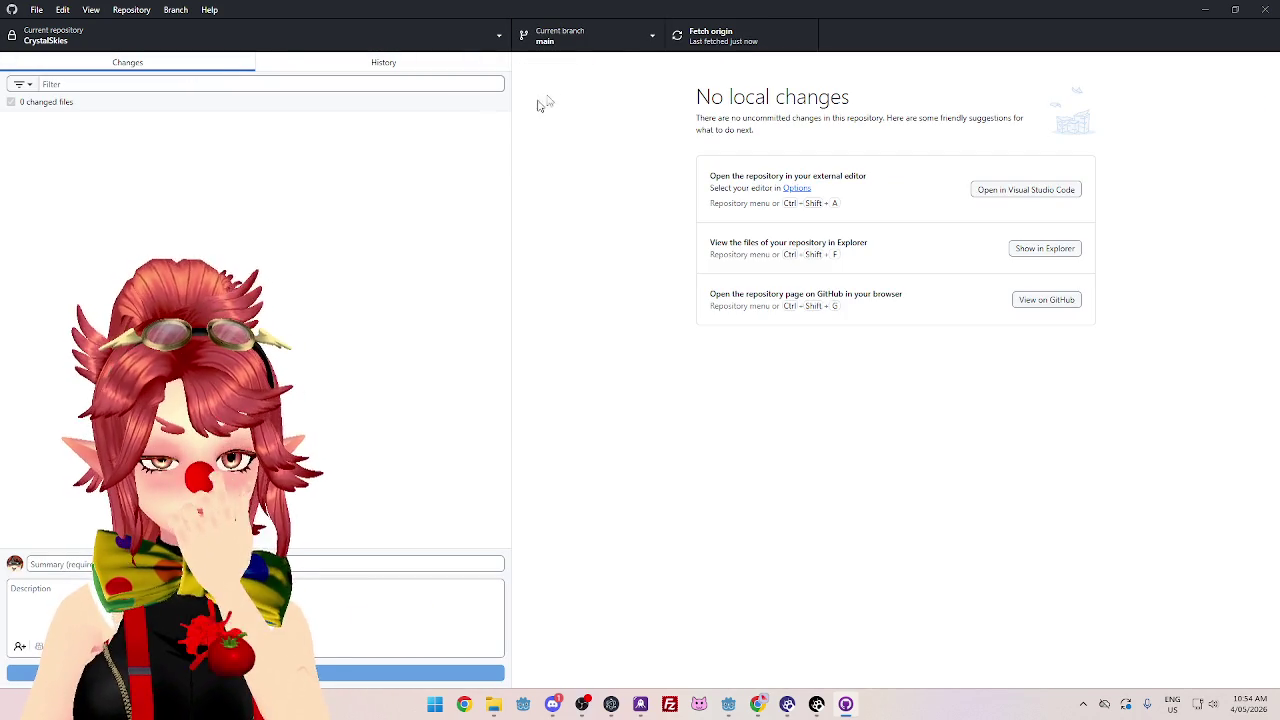
Fetch origin and confirm the branch list after the deletion.
{"action": "left_click", "coordinate": [580, 40]}
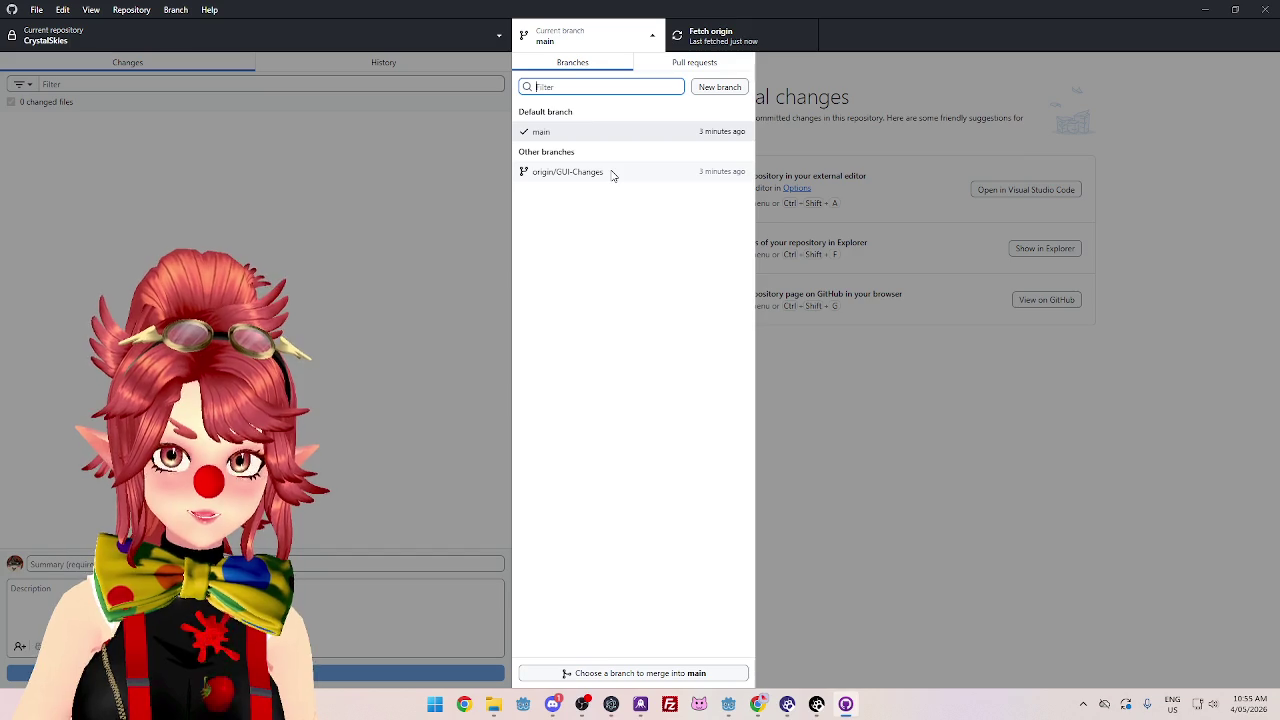
{"action": "left_click", "coordinate": [394, 206]}
{"action": "left_click", "coordinate": [750, 45]}
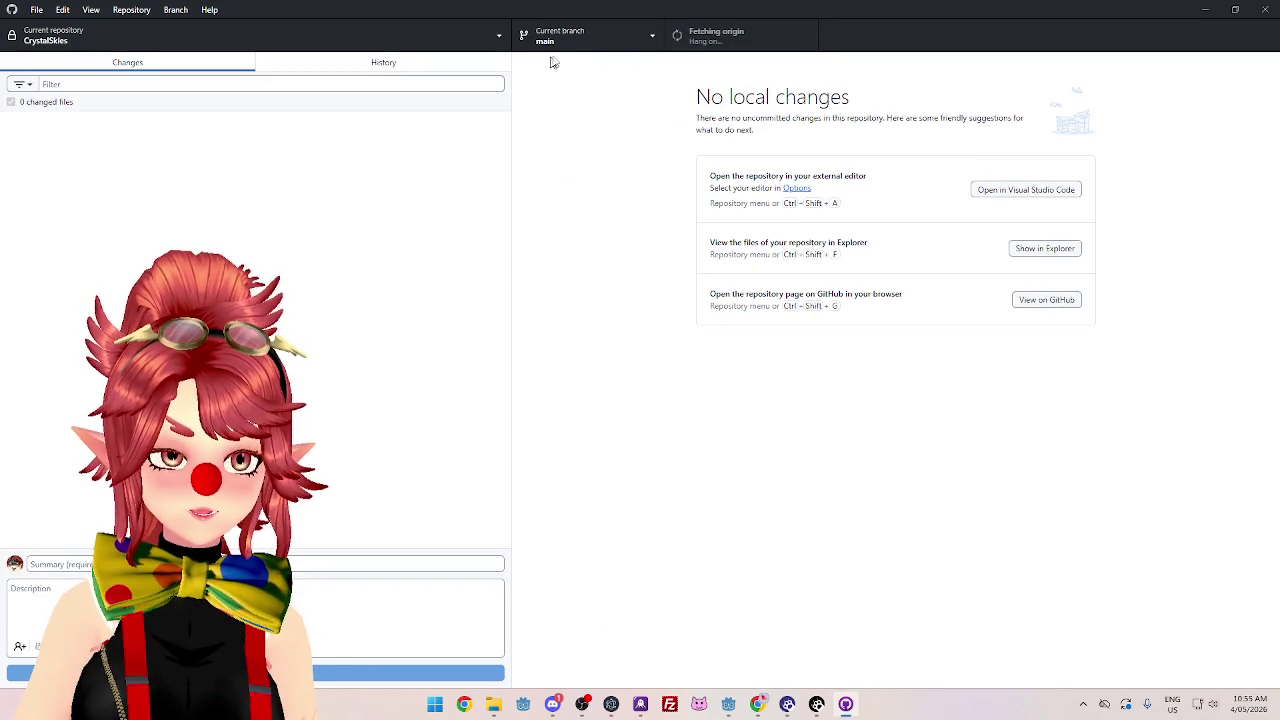
{"action": "left_click", "coordinate": [656, 40]}
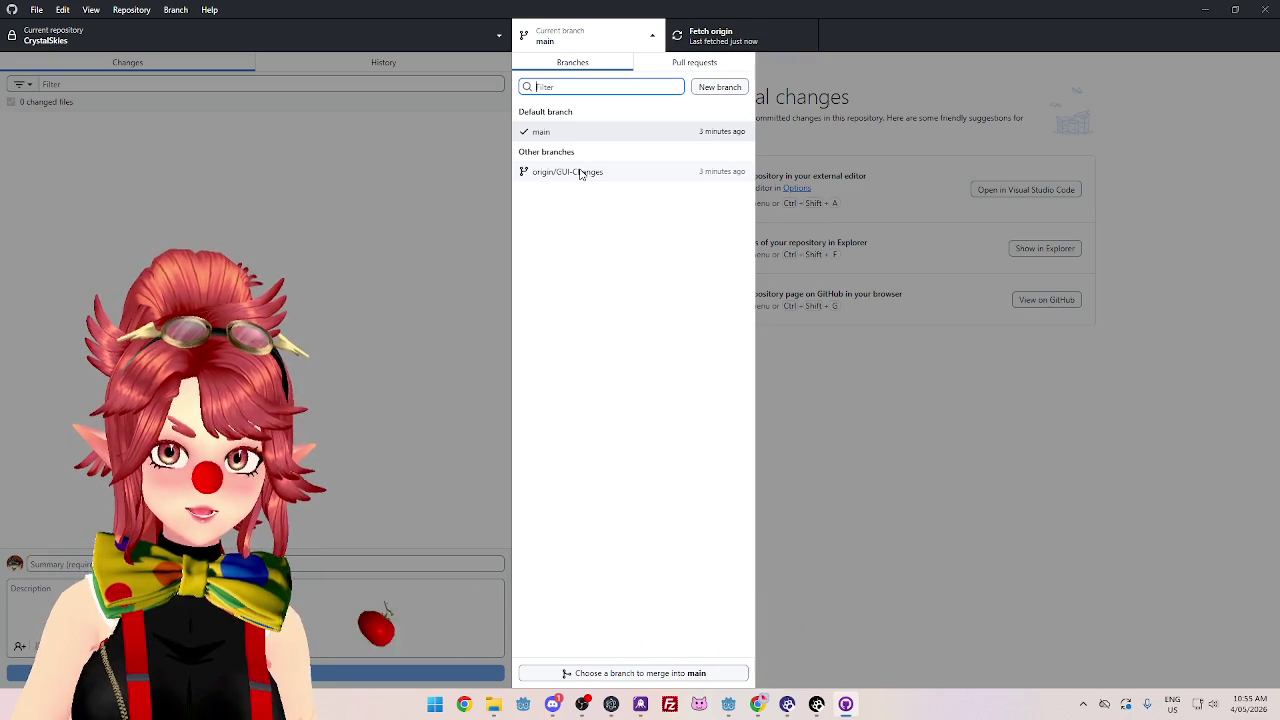
{"action": "left_click", "coordinate": [320, 186]}
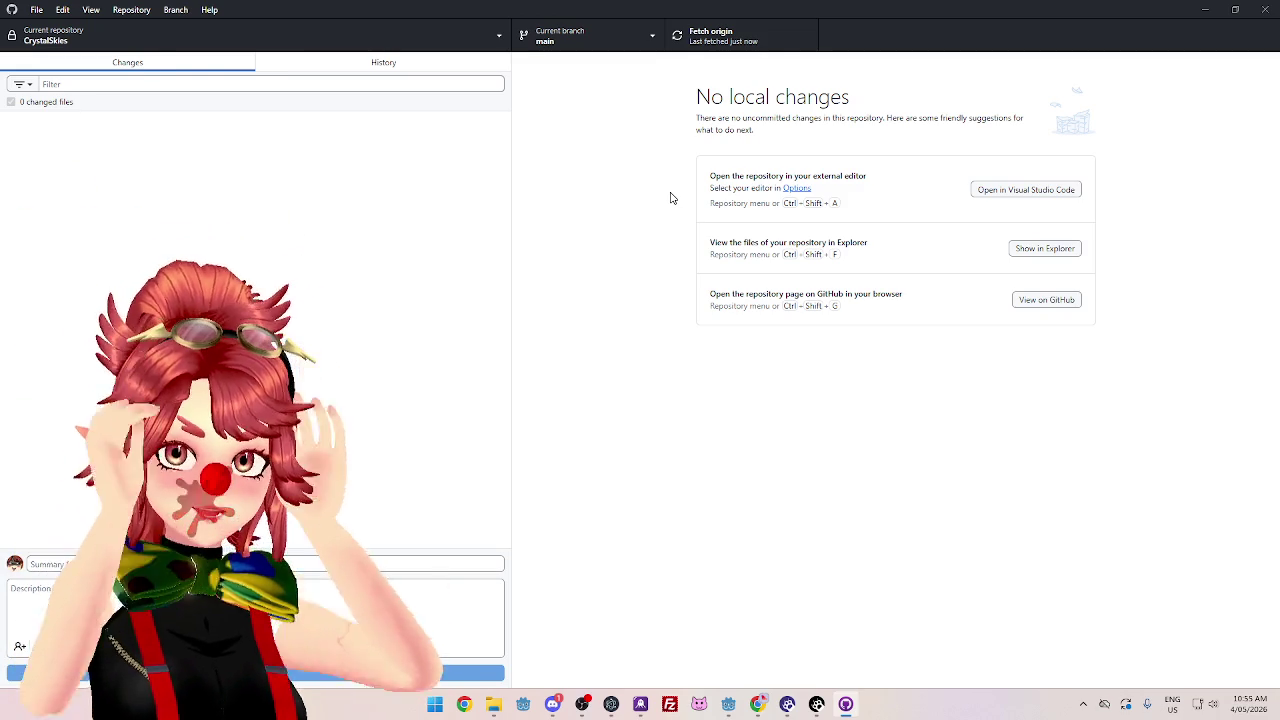
Check the branch list, glance at the browser, and return to CrystalSkies on main.
{"action": "left_click", "coordinate": [641, 39]}
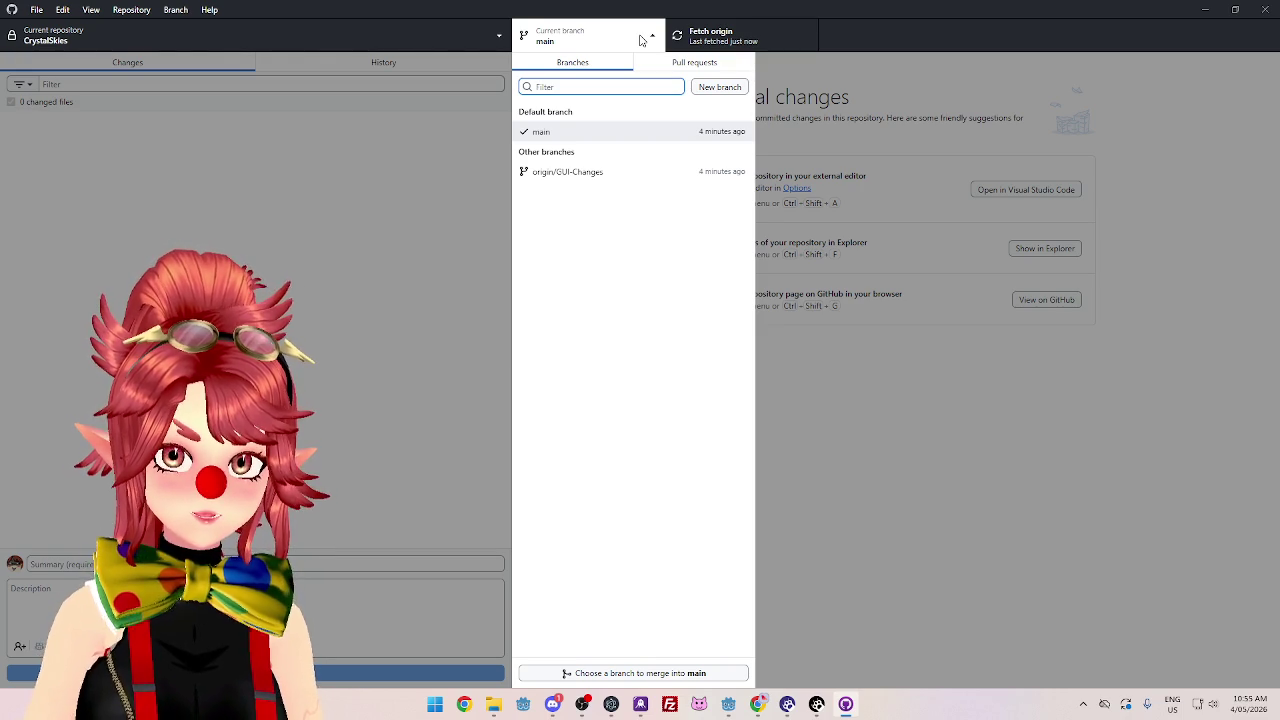
{"action": "left_click", "coordinate": [360, 226]}
{"action": "key", "text": "alt+Tab"}
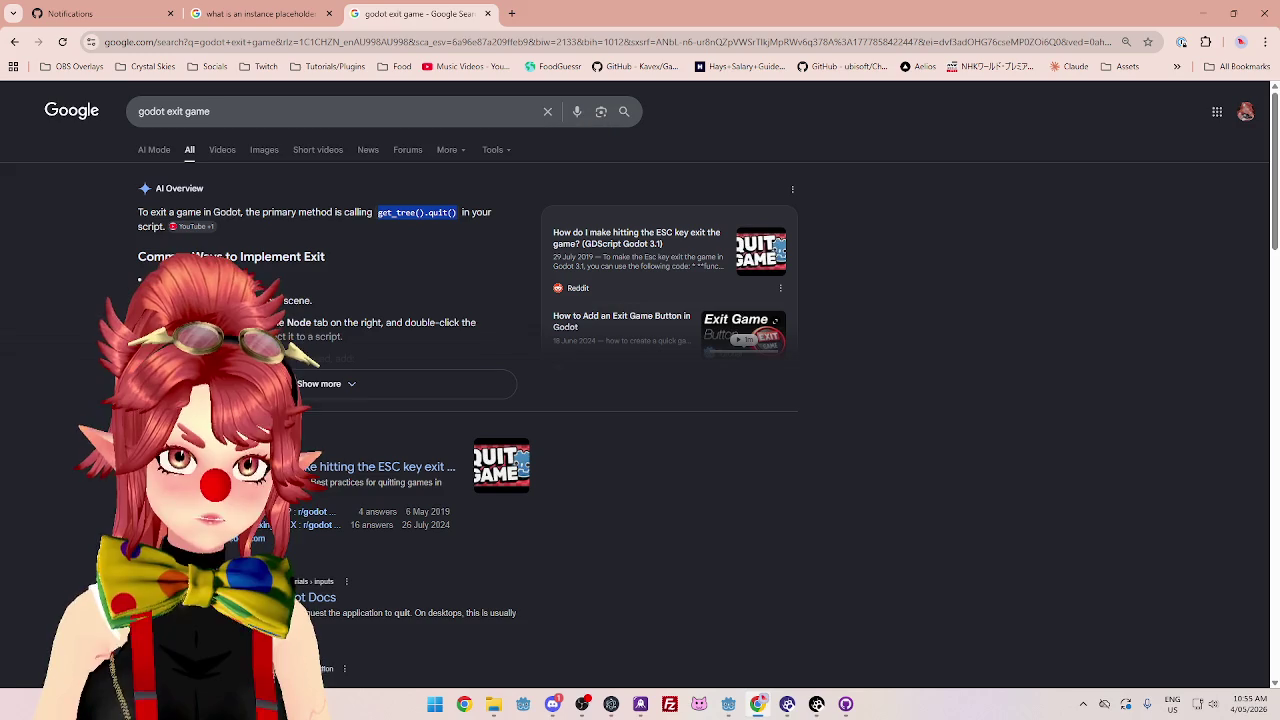
{"action": "key", "text": "alt+Tab"}
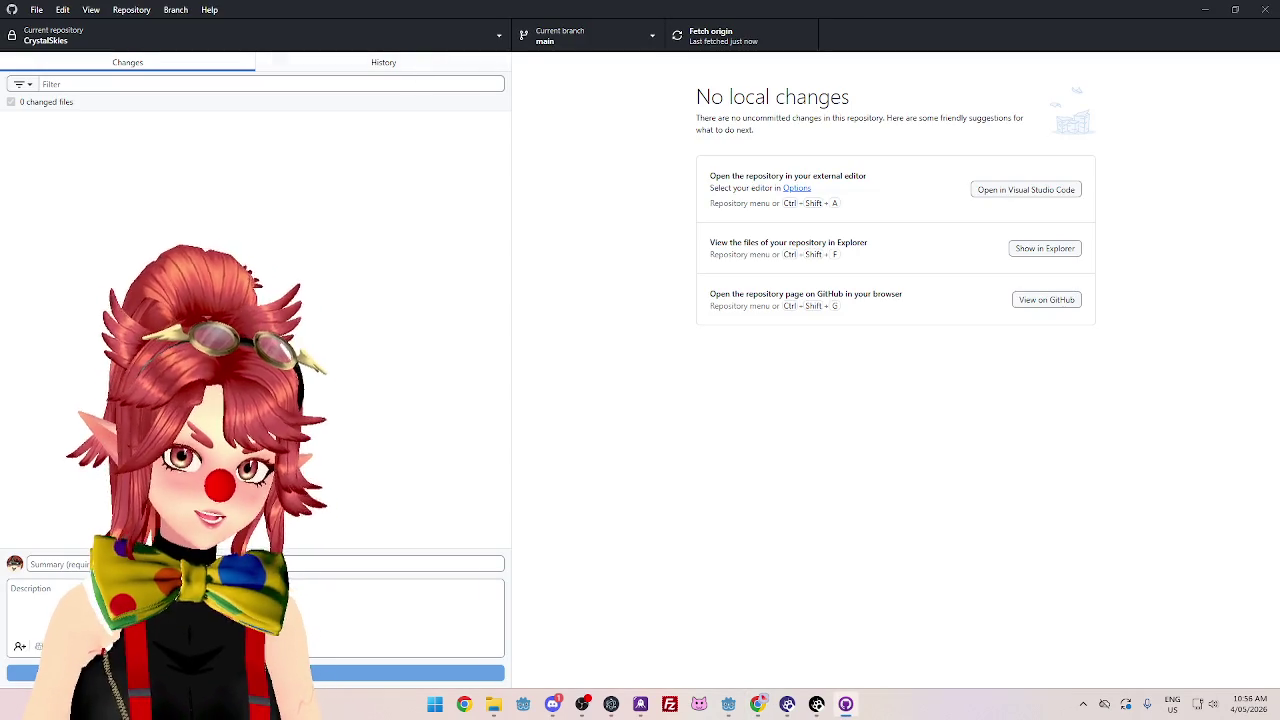
{"action": "left_click", "coordinate": [584, 48]}
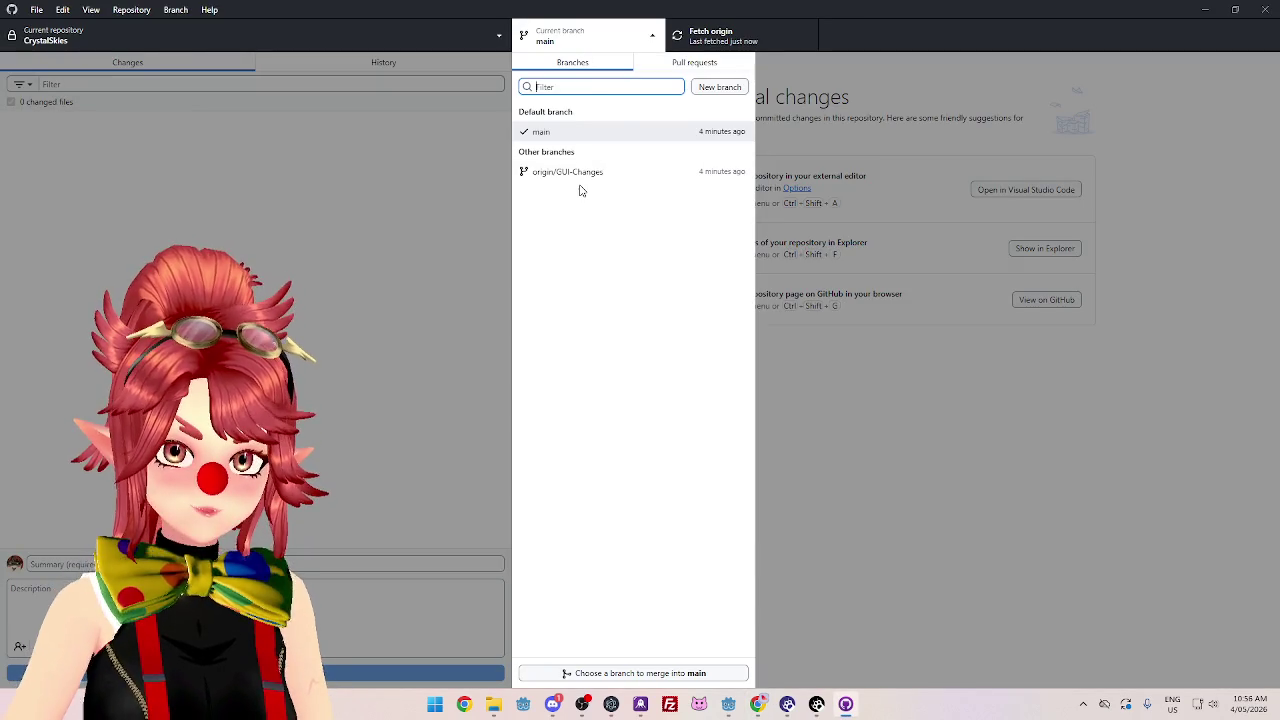
Review the repository history, including the 'Modified cent's UI build' commit.
{"action": "right_click", "coordinate": [581, 176]}
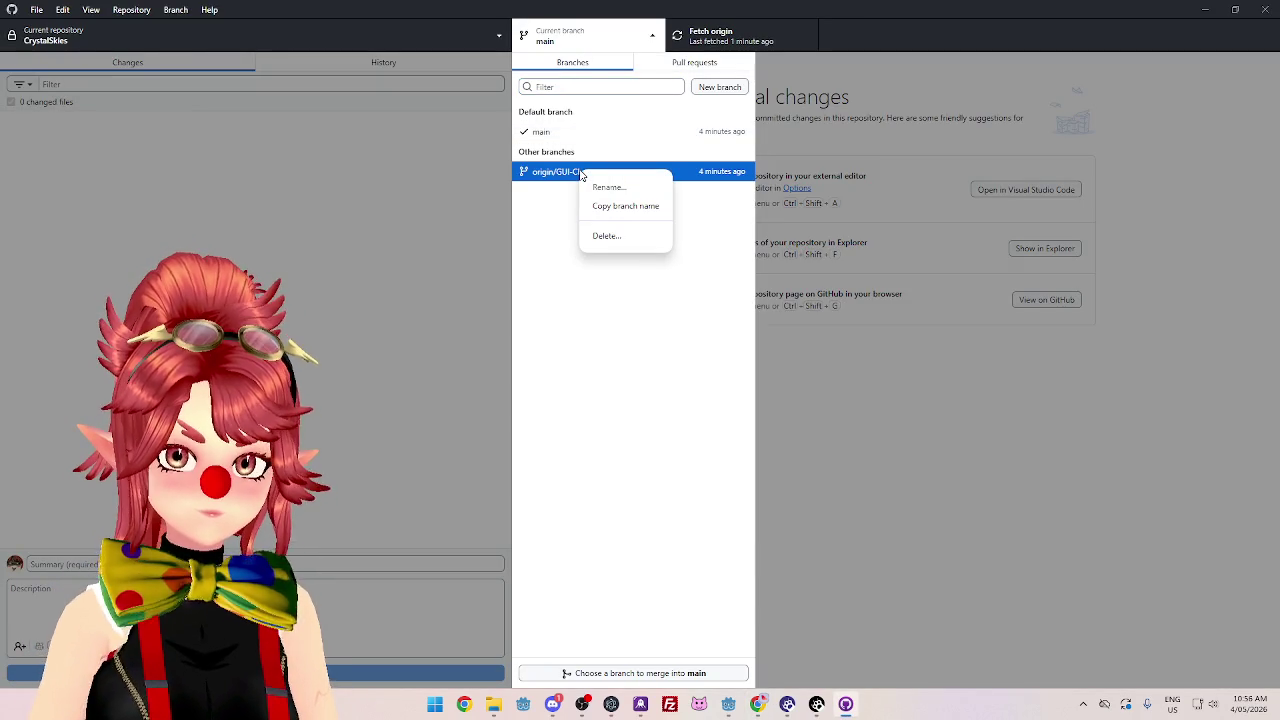
{"action": "left_click", "coordinate": [366, 97]}
{"action": "left_click", "coordinate": [364, 72]}
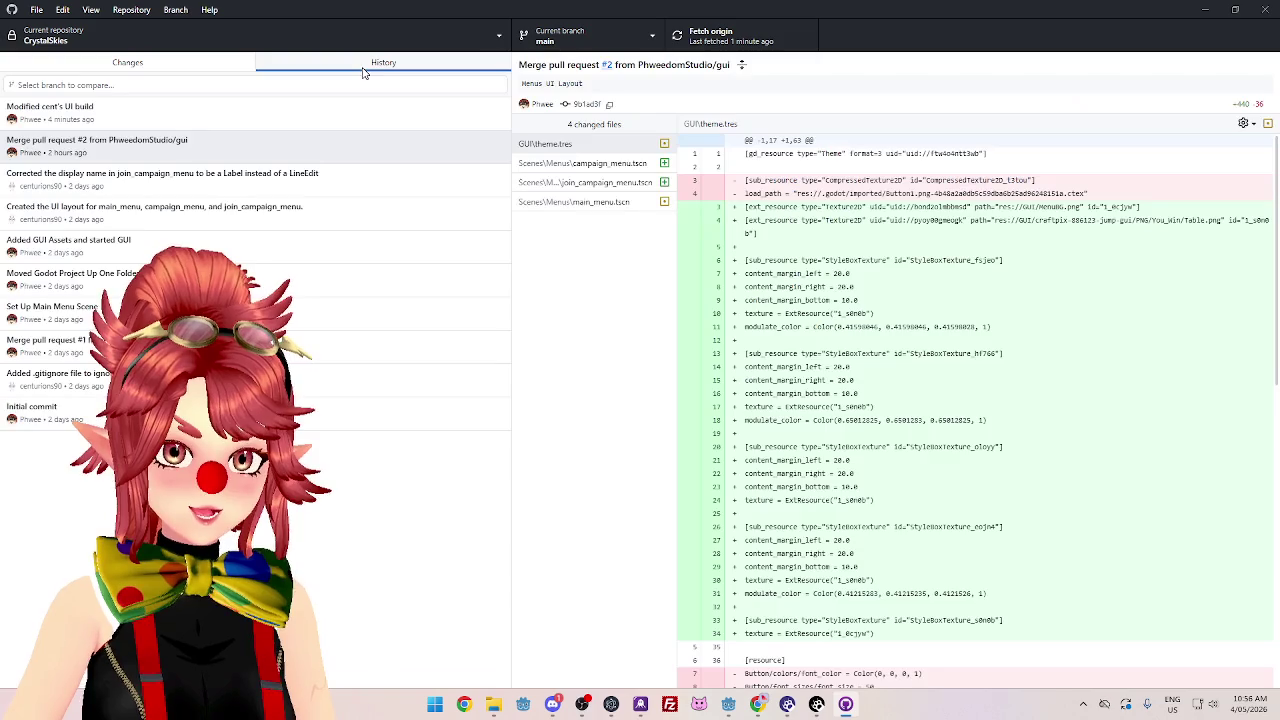
{"action": "left_click", "coordinate": [308, 114]}
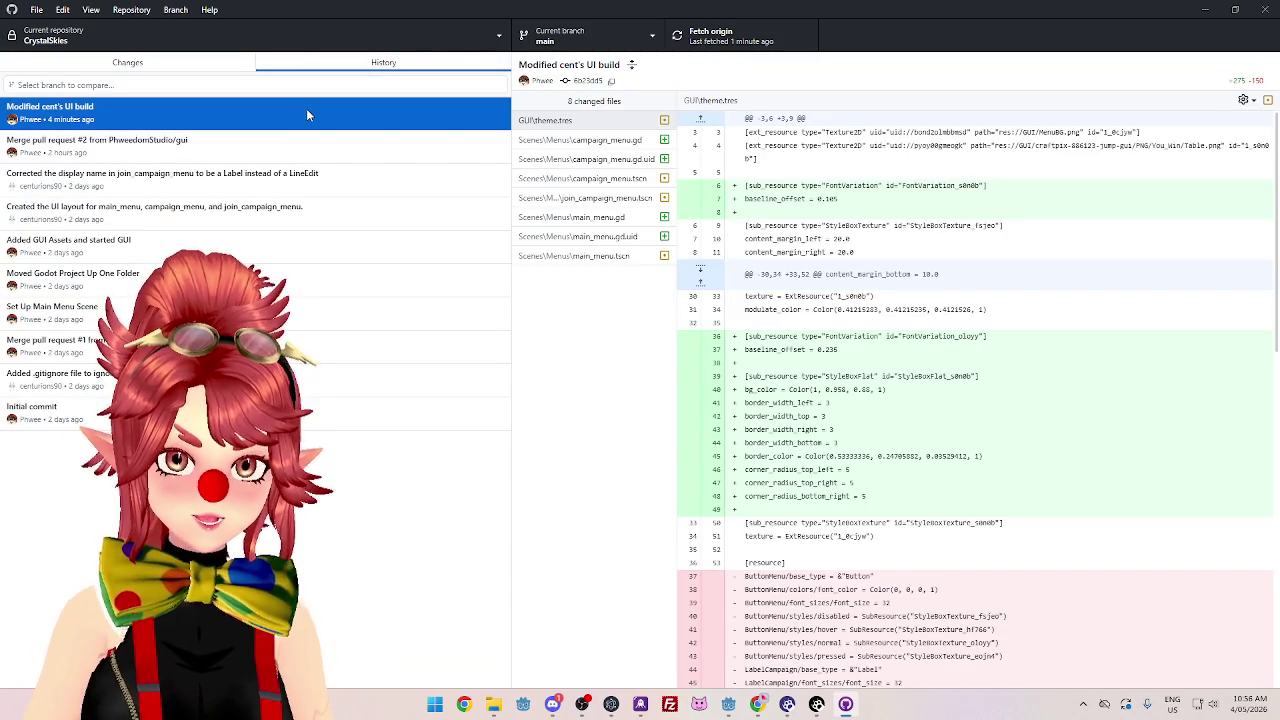
{"action": "left_click", "coordinate": [154, 64]}
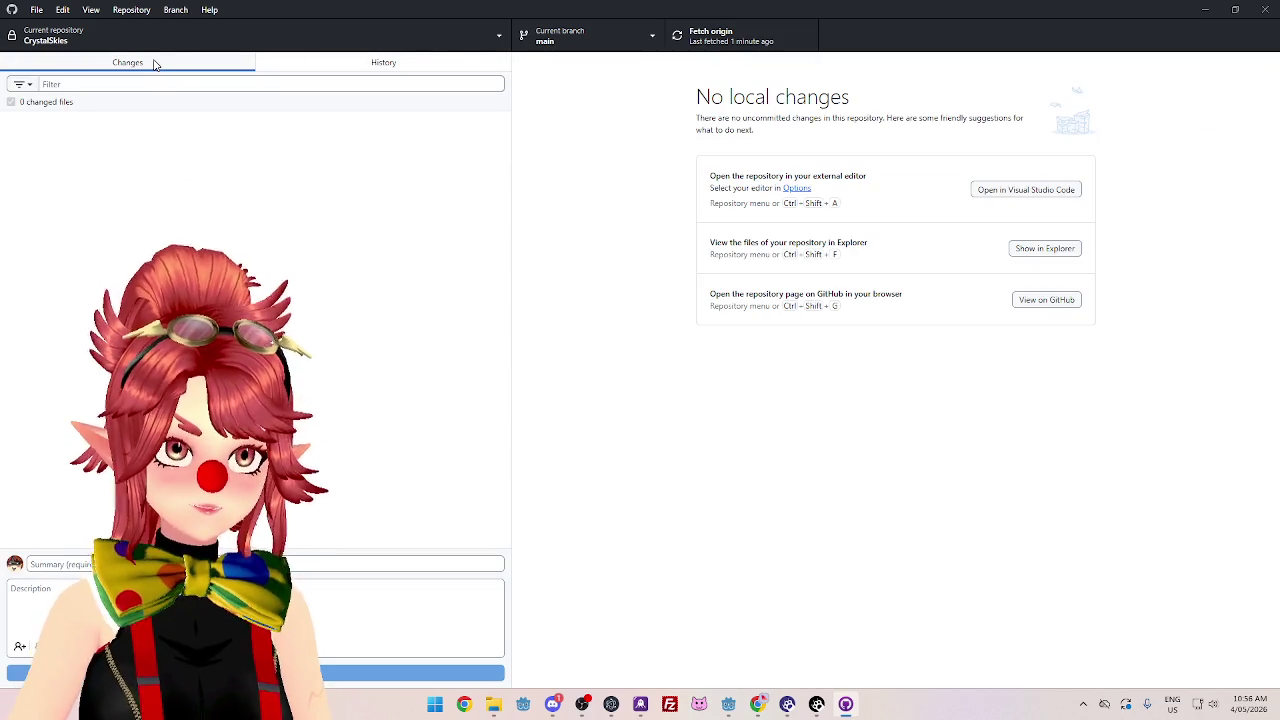
Delete the remote origin/GUI-Changes branch, then go back to Chrome.
{"action": "left_click", "coordinate": [652, 36]}
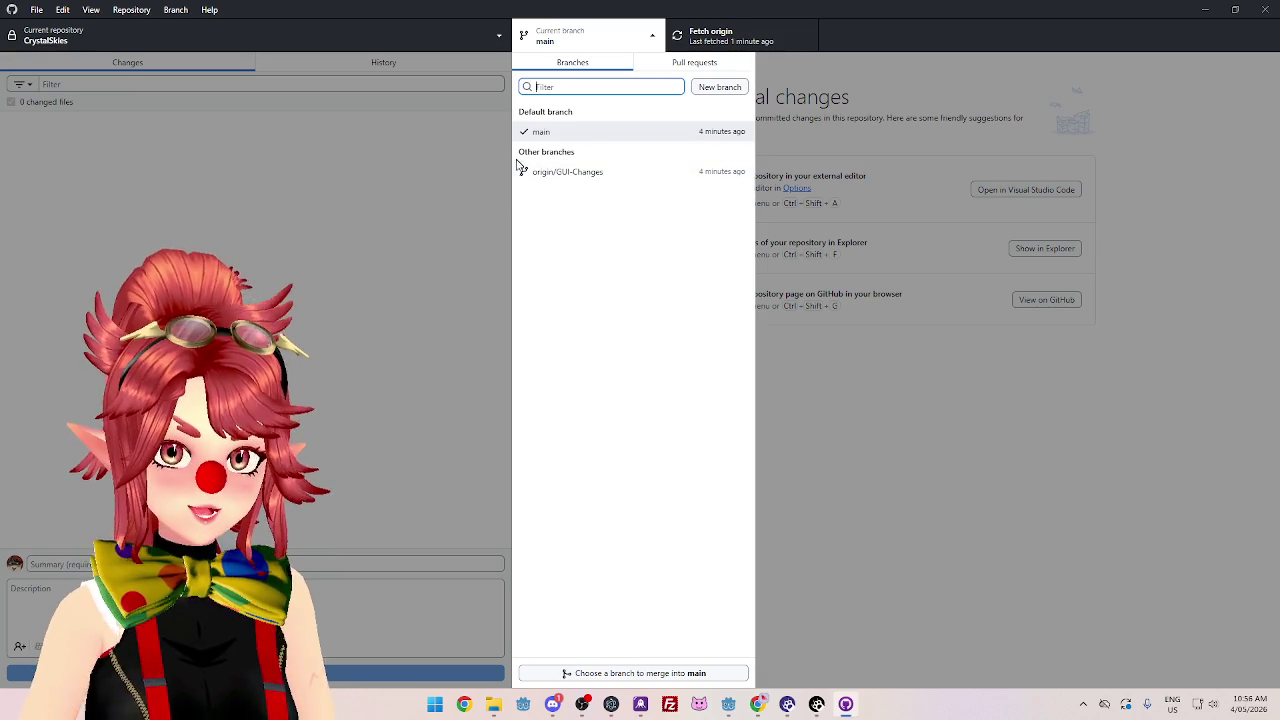
{"action": "right_click", "coordinate": [588, 181]}
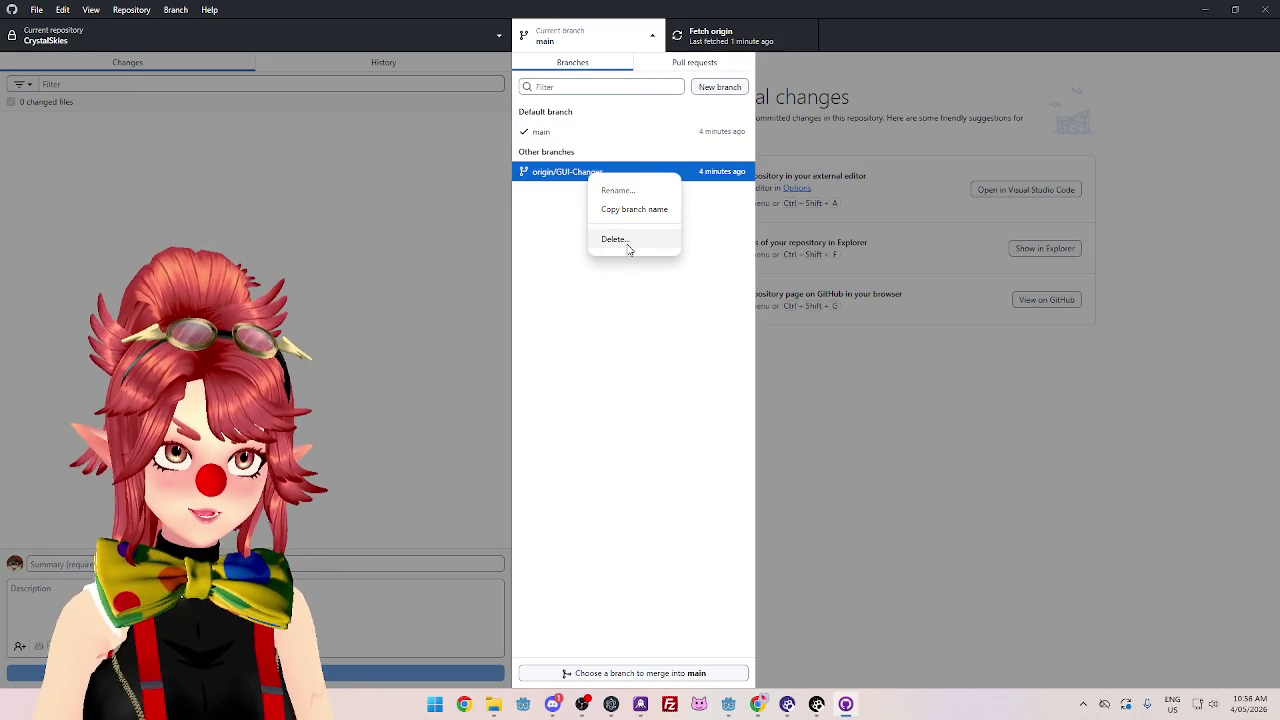
{"action": "left_click", "coordinate": [628, 243]}
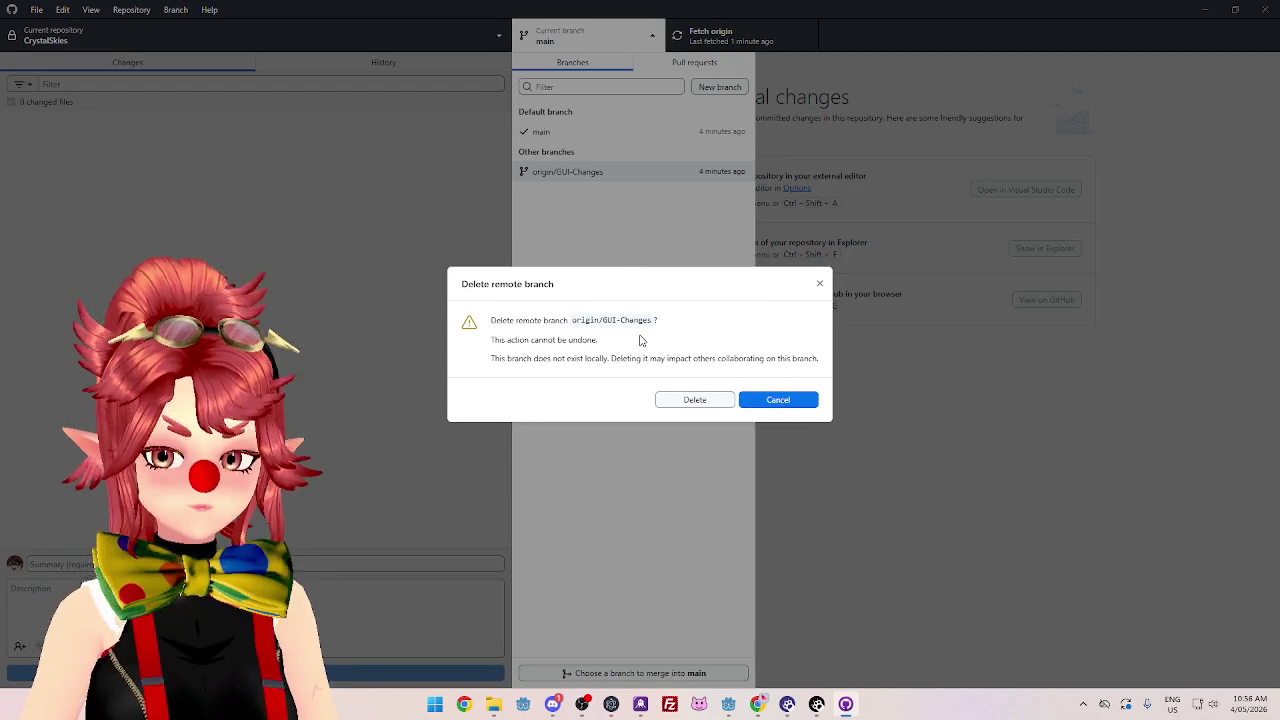
{"action": "left_click", "coordinate": [710, 402]}
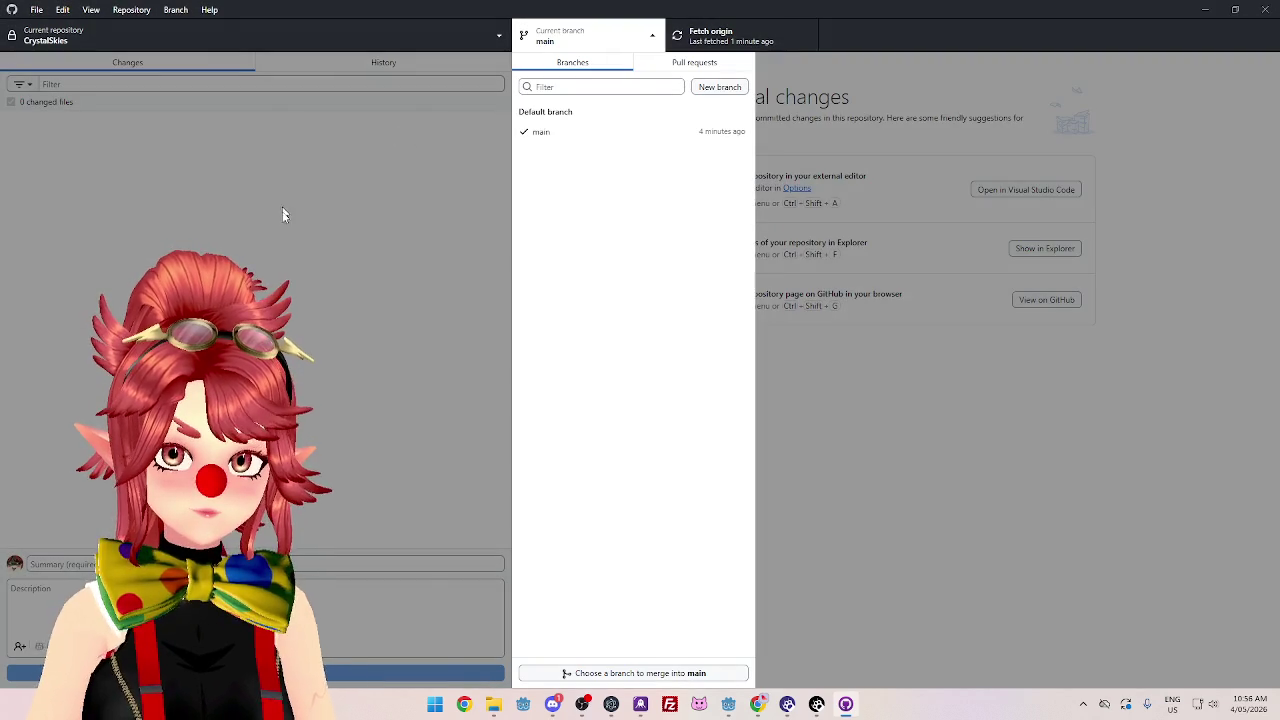
{"action": "left_click", "coordinate": [286, 211]}
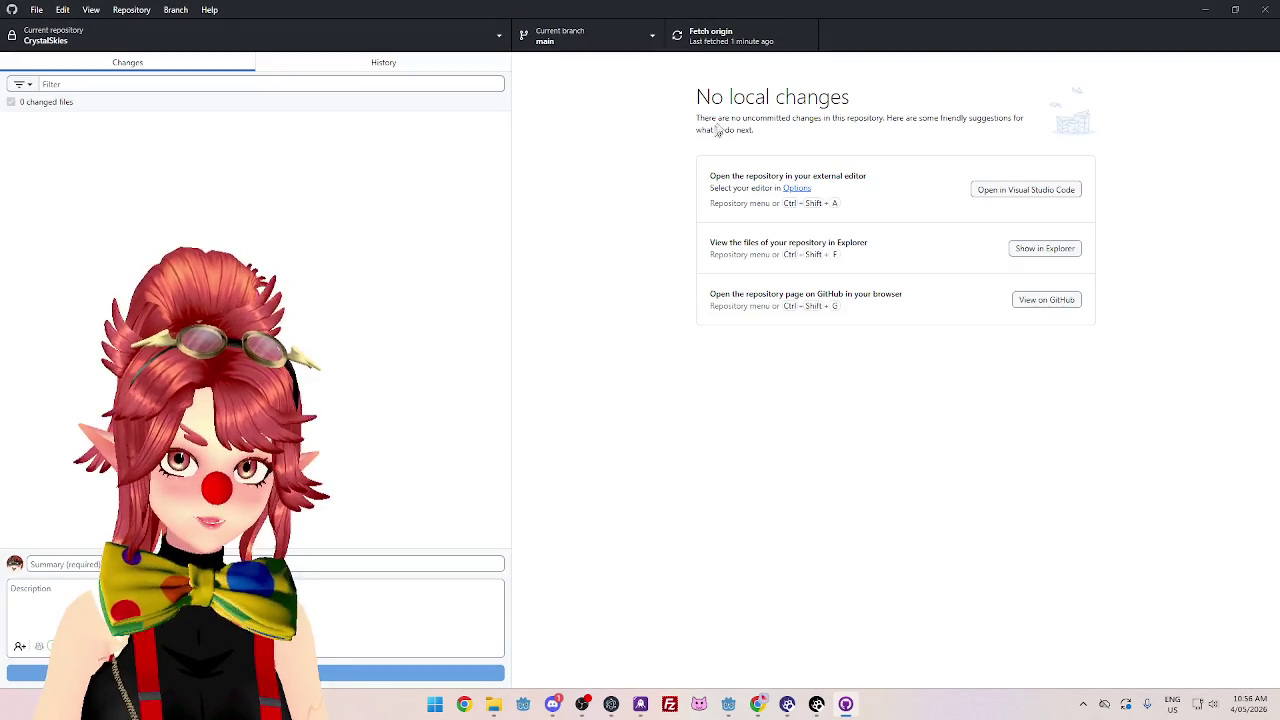
{"action": "left_click", "coordinate": [759, 703]}
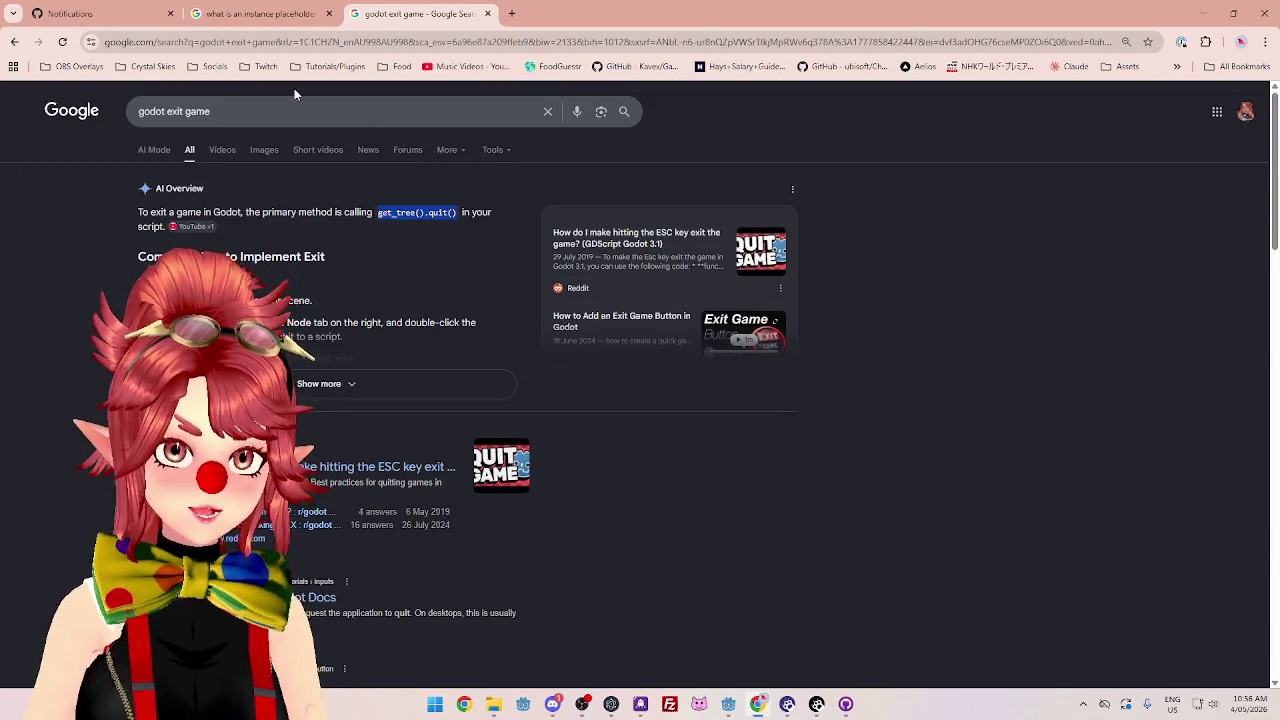
Filter GitHub notifications to CrystalSkies and open the CrystalSkies repository page.
{"action": "key", "text": "ctrl+1"}
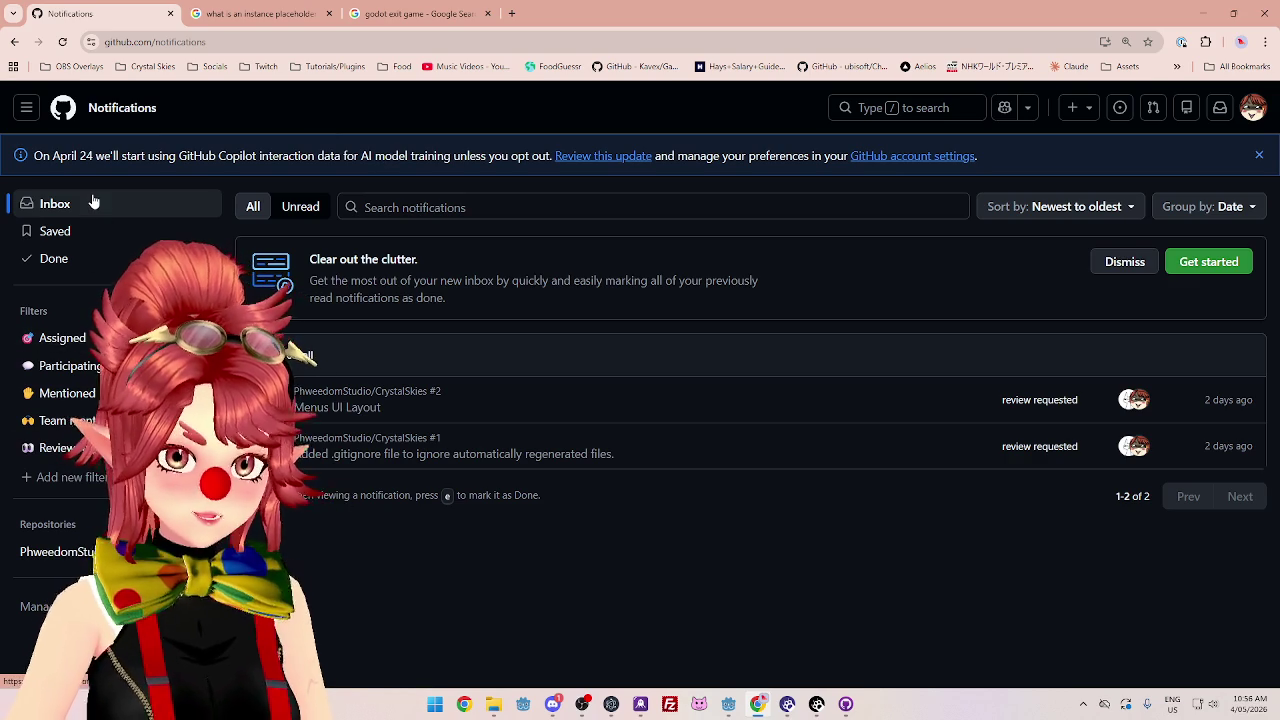
{"action": "left_click", "coordinate": [100, 551]}
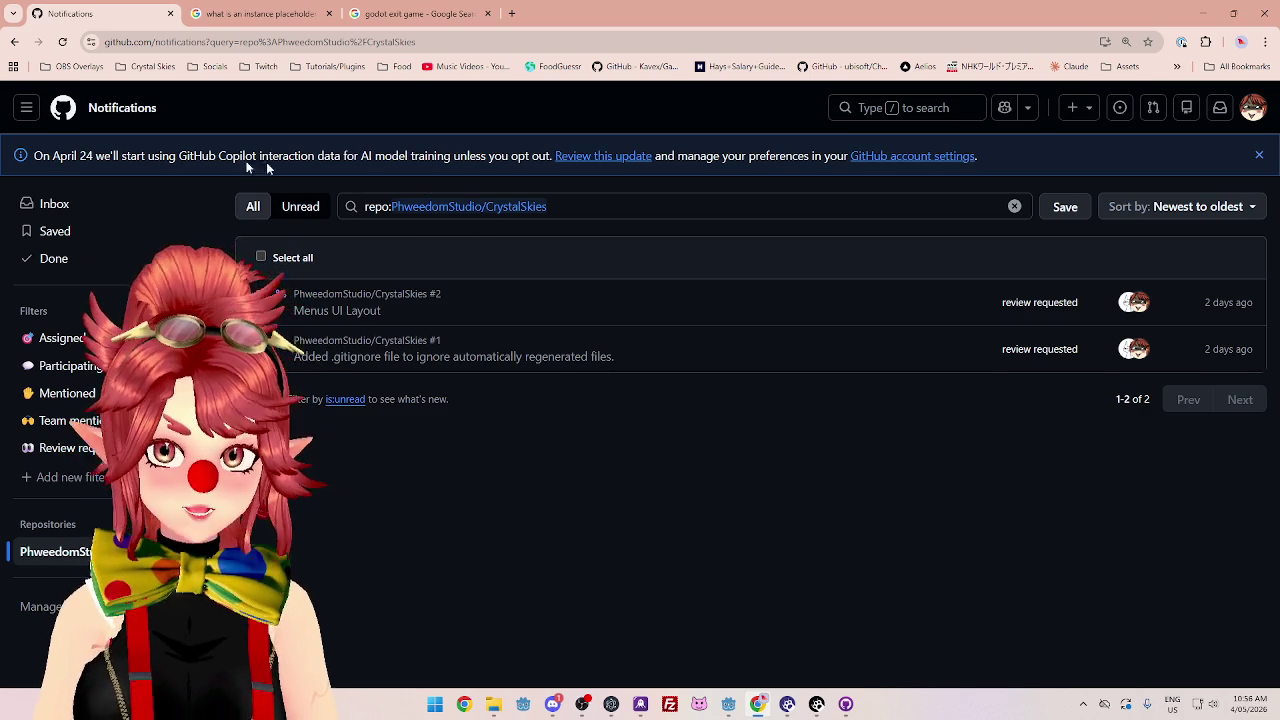
{"action": "left_click", "coordinate": [24, 108]}
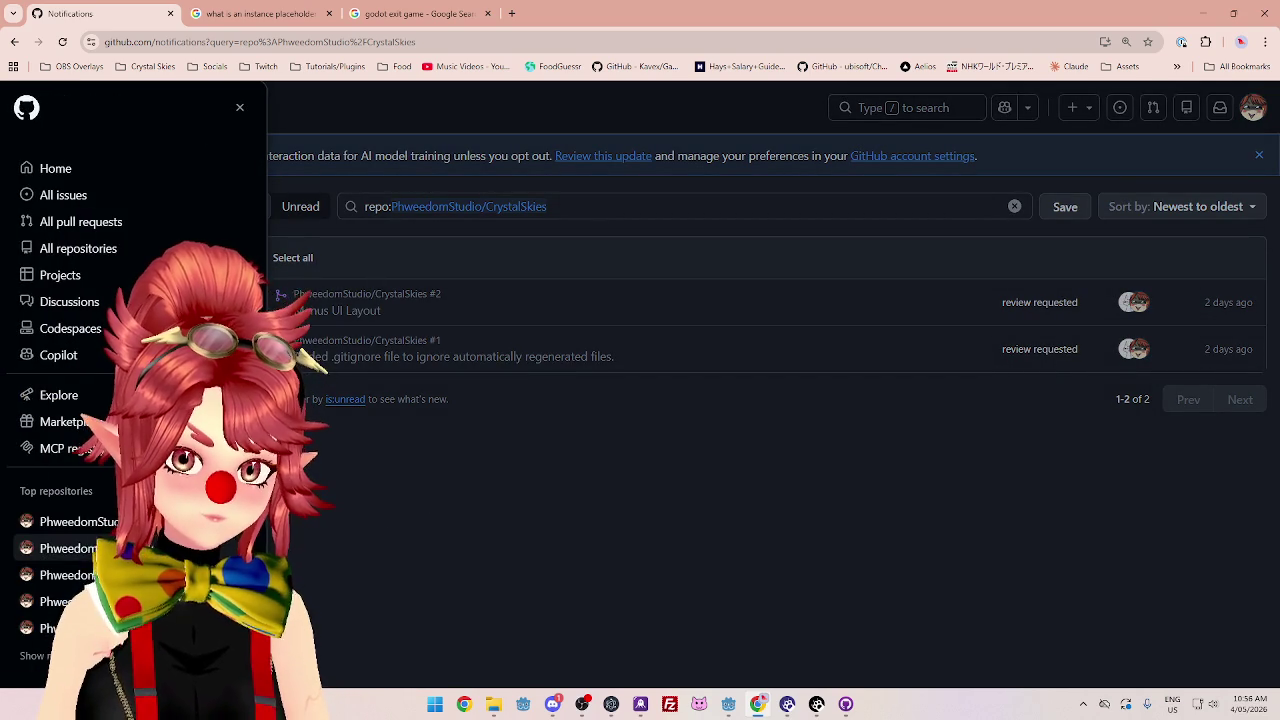
{"action": "left_click", "coordinate": [80, 521]}
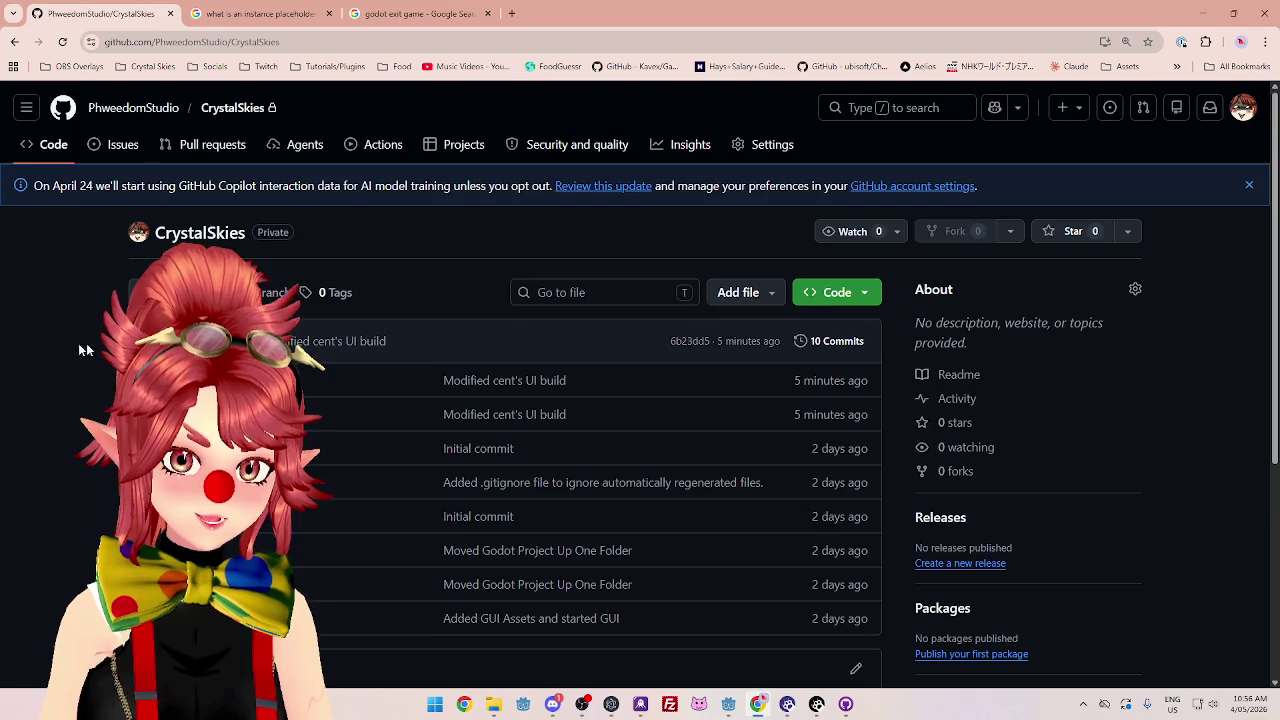
{"action": "scroll", "coordinate": [60, 344], "scroll_direction": "down", "scroll_amount": 2}
{"action": "scroll", "coordinate": [45, 346], "scroll_direction": "up", "scroll_amount": 2}
Check the Active and All branch lists to confirm only the default branch remains.
{"action": "left_click", "coordinate": [270, 294]}
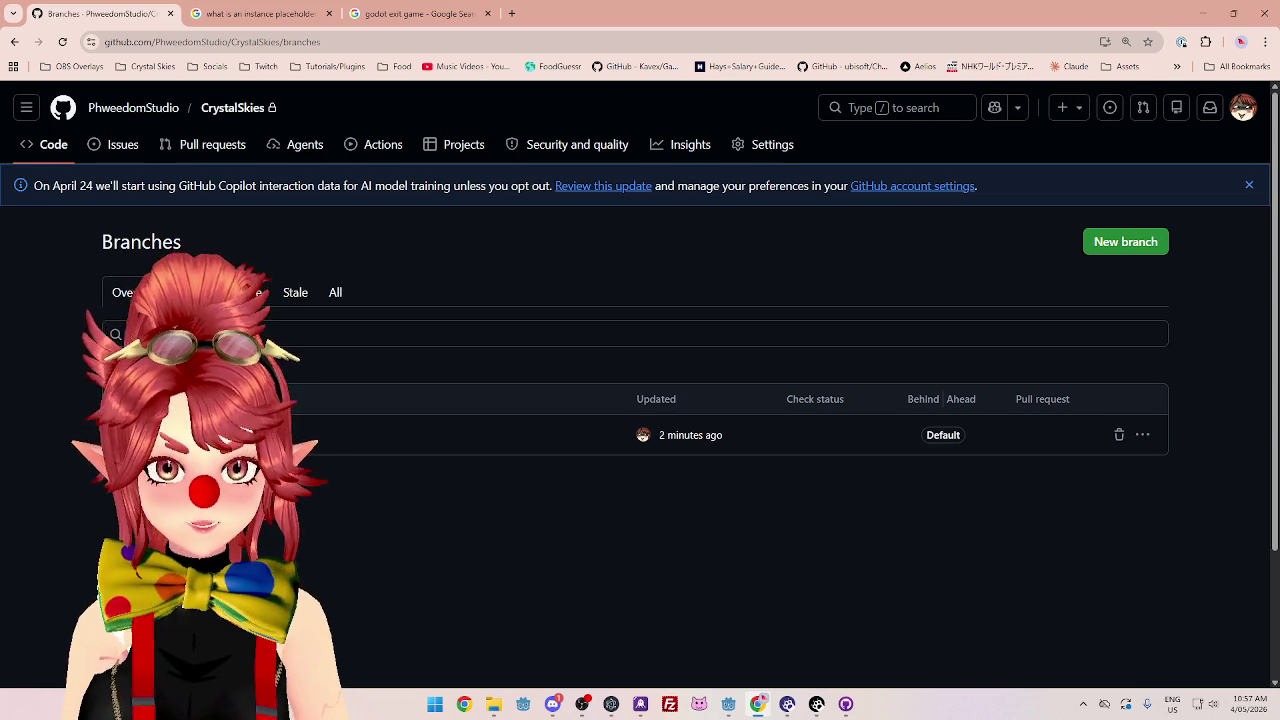
{"action": "left_click", "coordinate": [250, 292]}
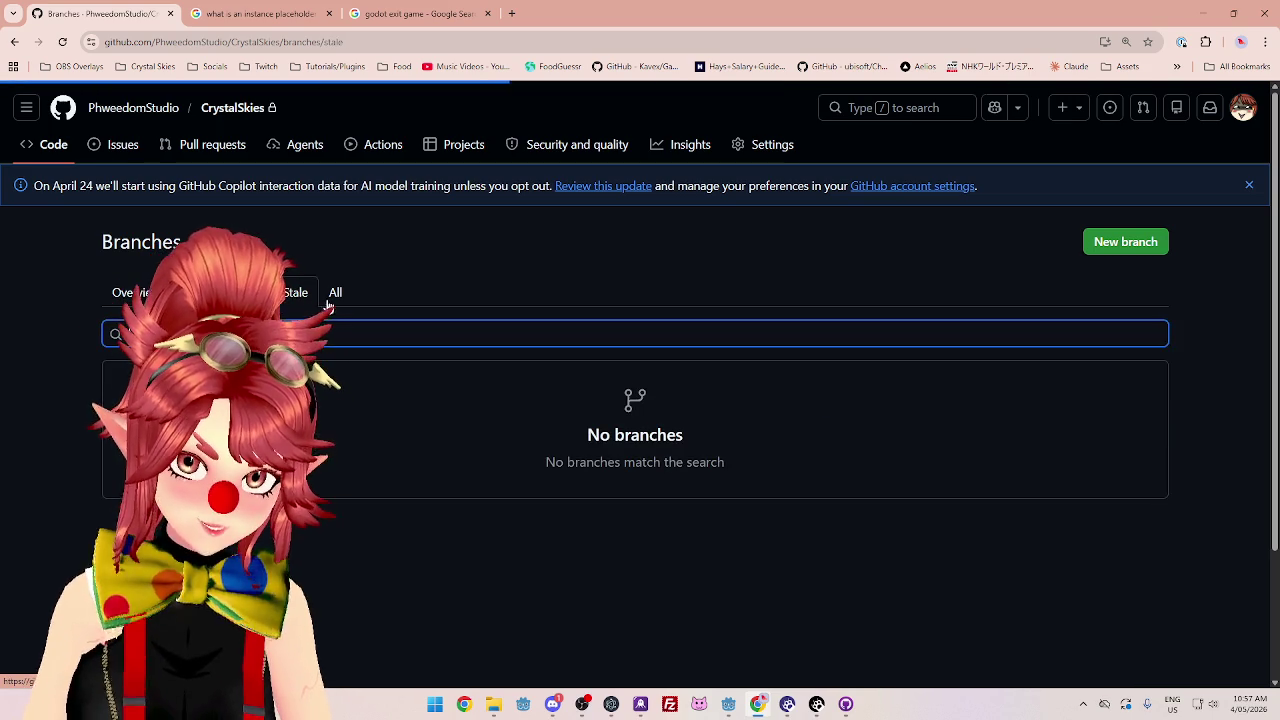
{"action": "left_click", "coordinate": [337, 293]}
{"action": "left_click", "coordinate": [128, 292]}
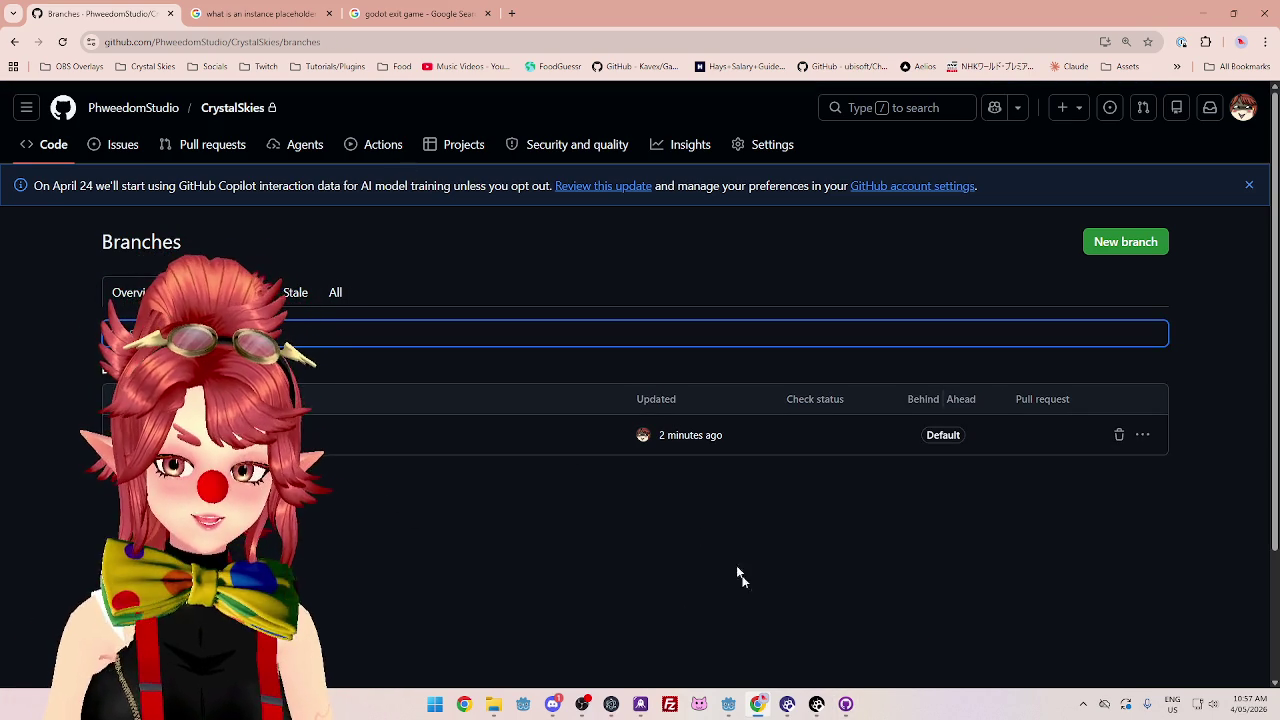
{"action": "left_click", "coordinate": [846, 705]}
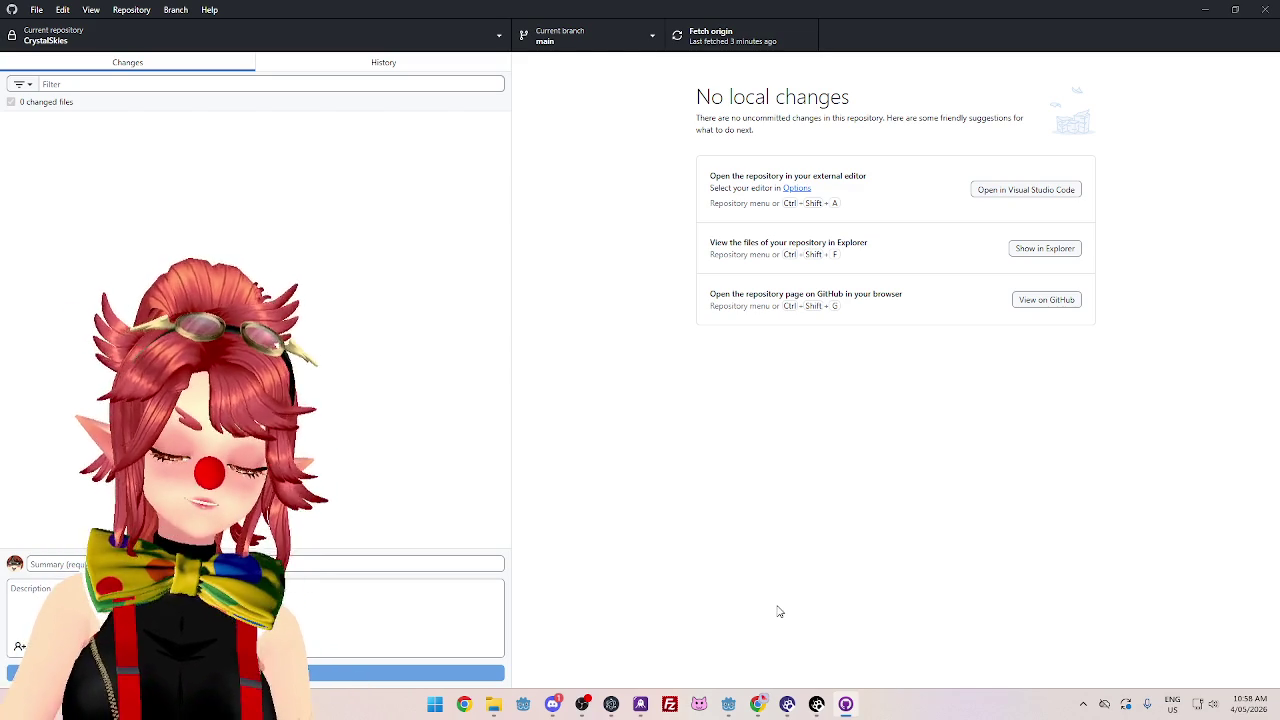
Switch to the Godot editor, which reports three menu scenes changed on disk.
{"action": "left_click", "coordinate": [728, 704]}
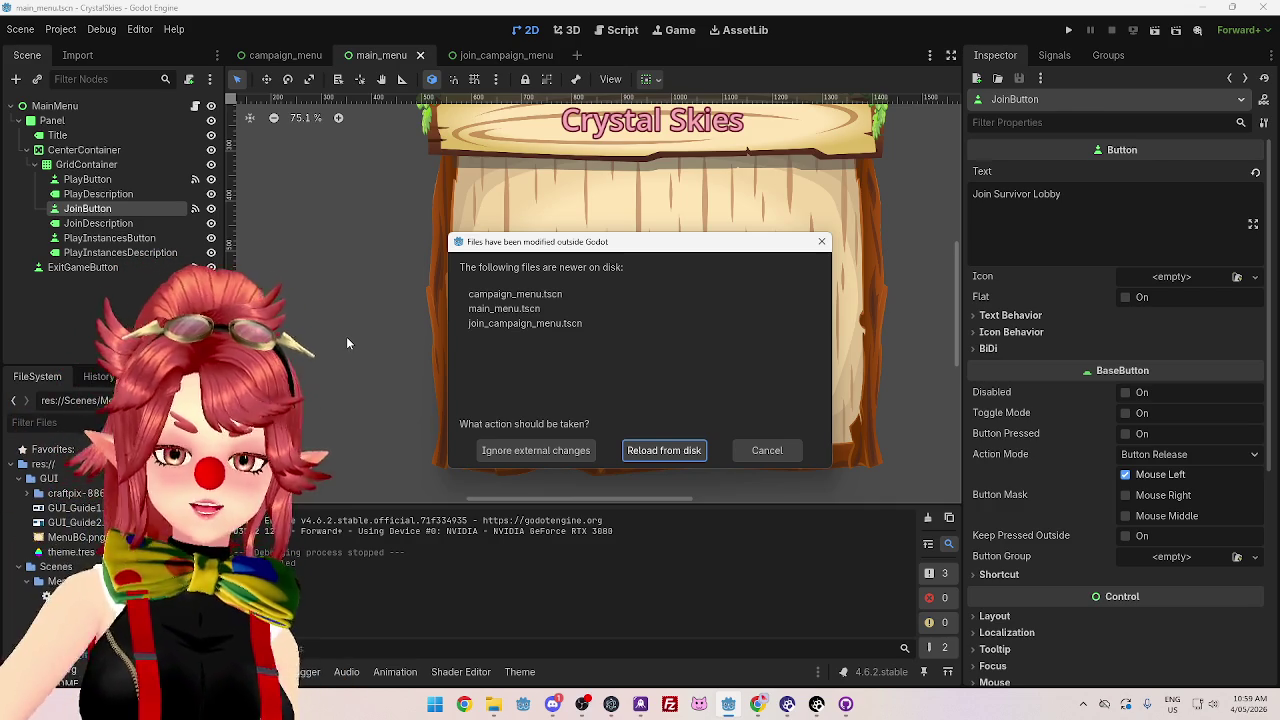
Reload the menu scenes from disk and close the main_menu and campaign_menu tabs.
{"action": "left_click", "coordinate": [658, 451]}
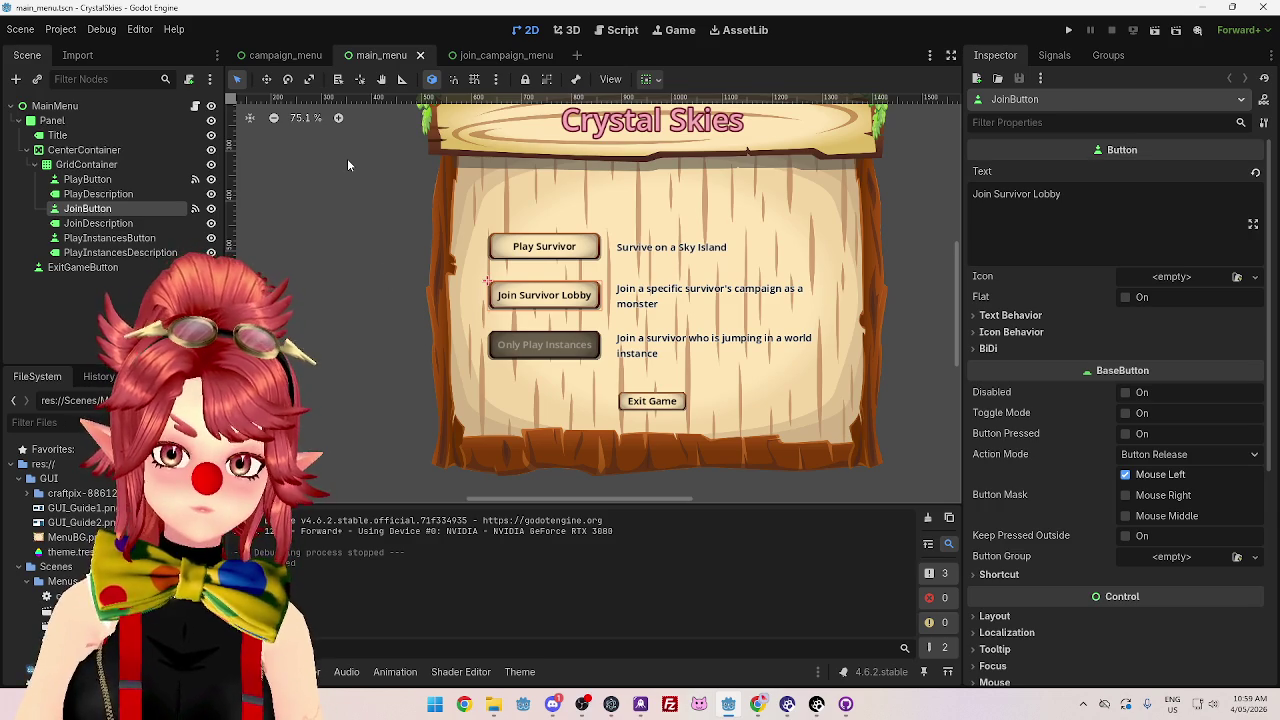
{"action": "left_click", "coordinate": [500, 55]}
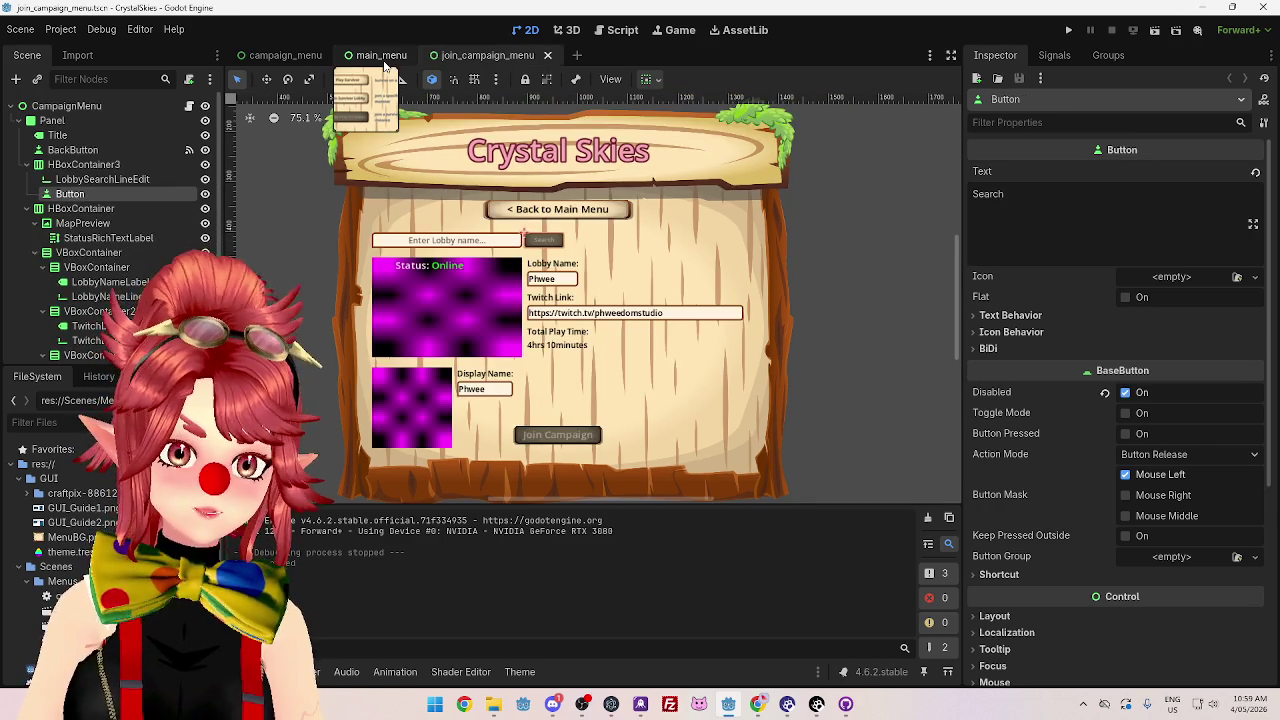
{"action": "left_click", "coordinate": [402, 59]}
{"action": "left_click", "coordinate": [420, 55]}
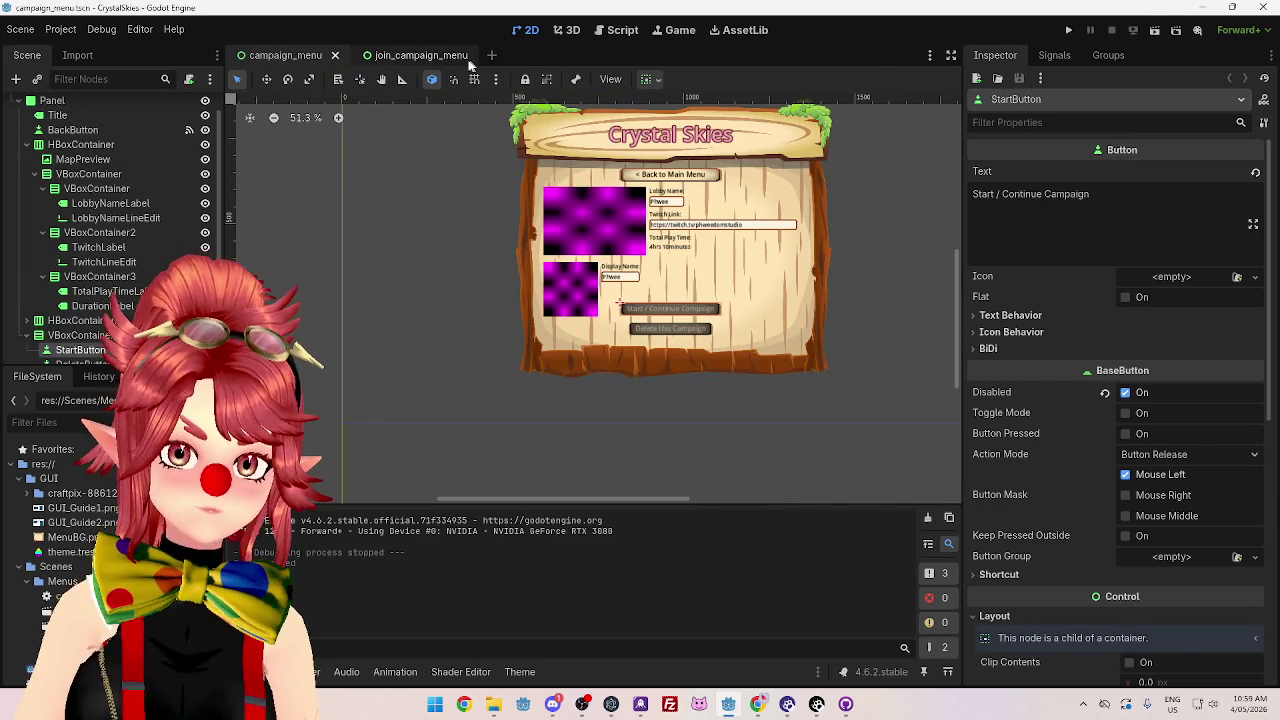
{"action": "left_click", "coordinate": [335, 57]}
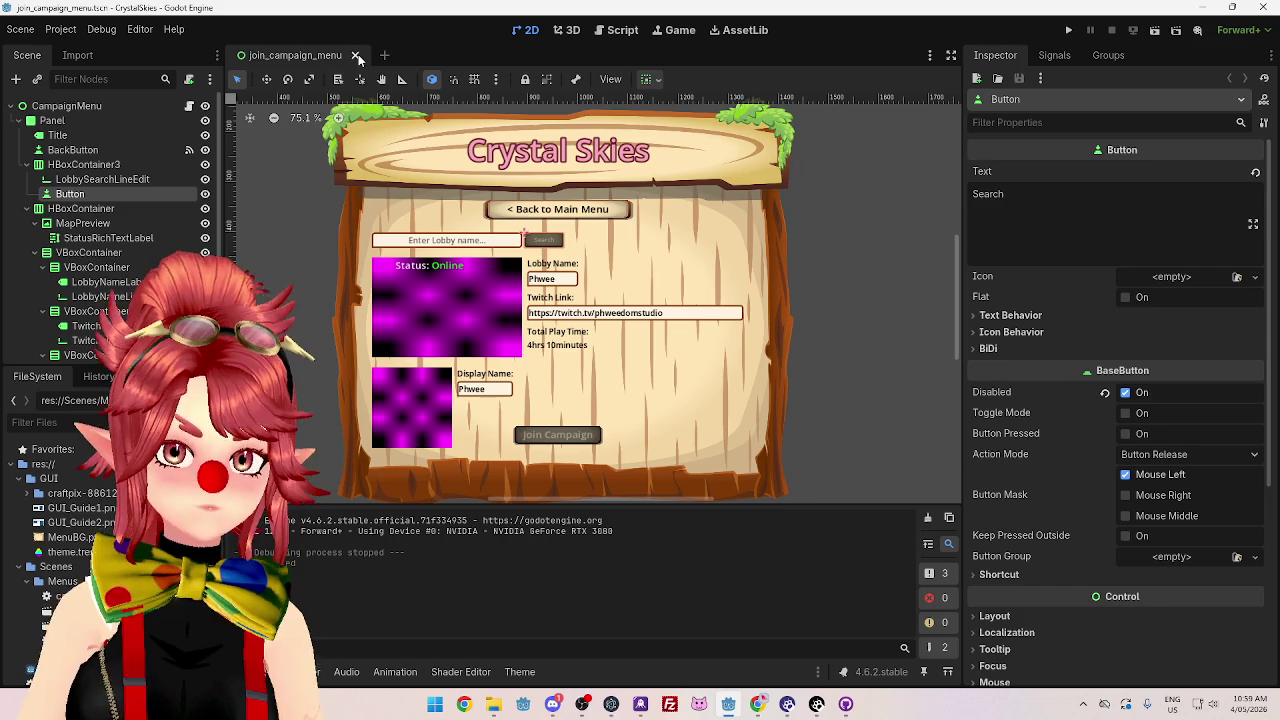
{"action": "left_click", "coordinate": [845, 704]}
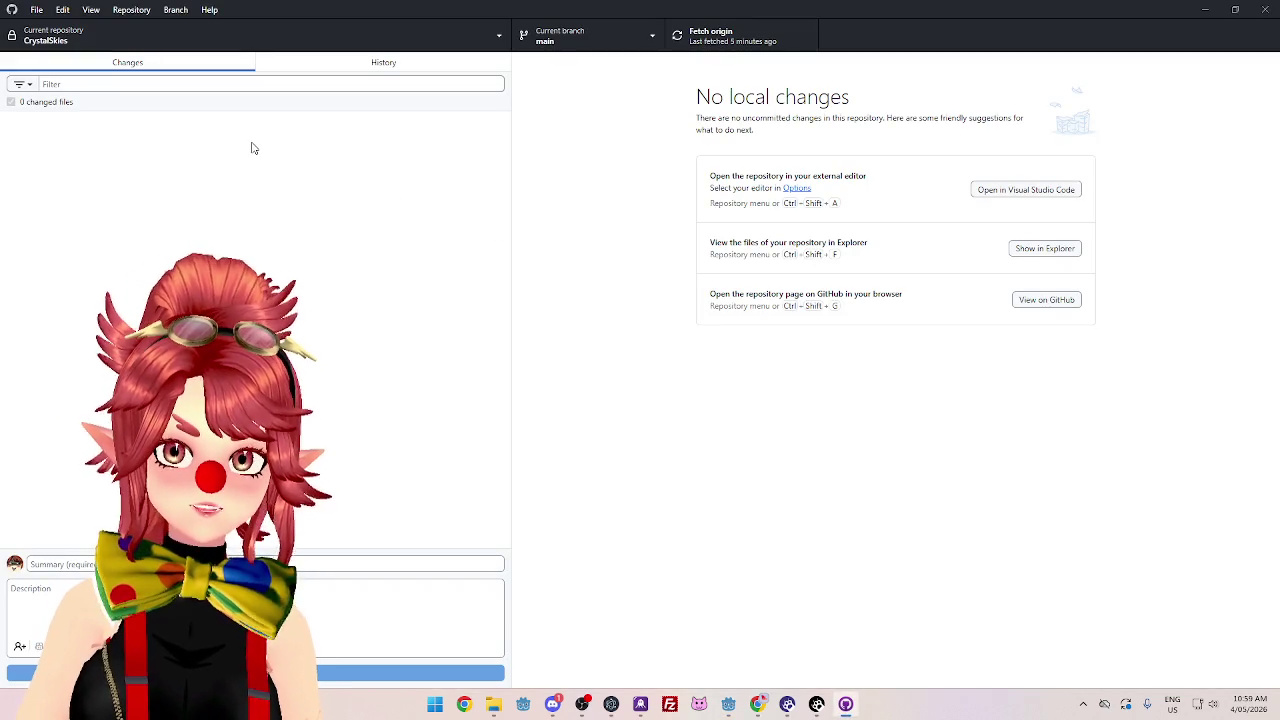
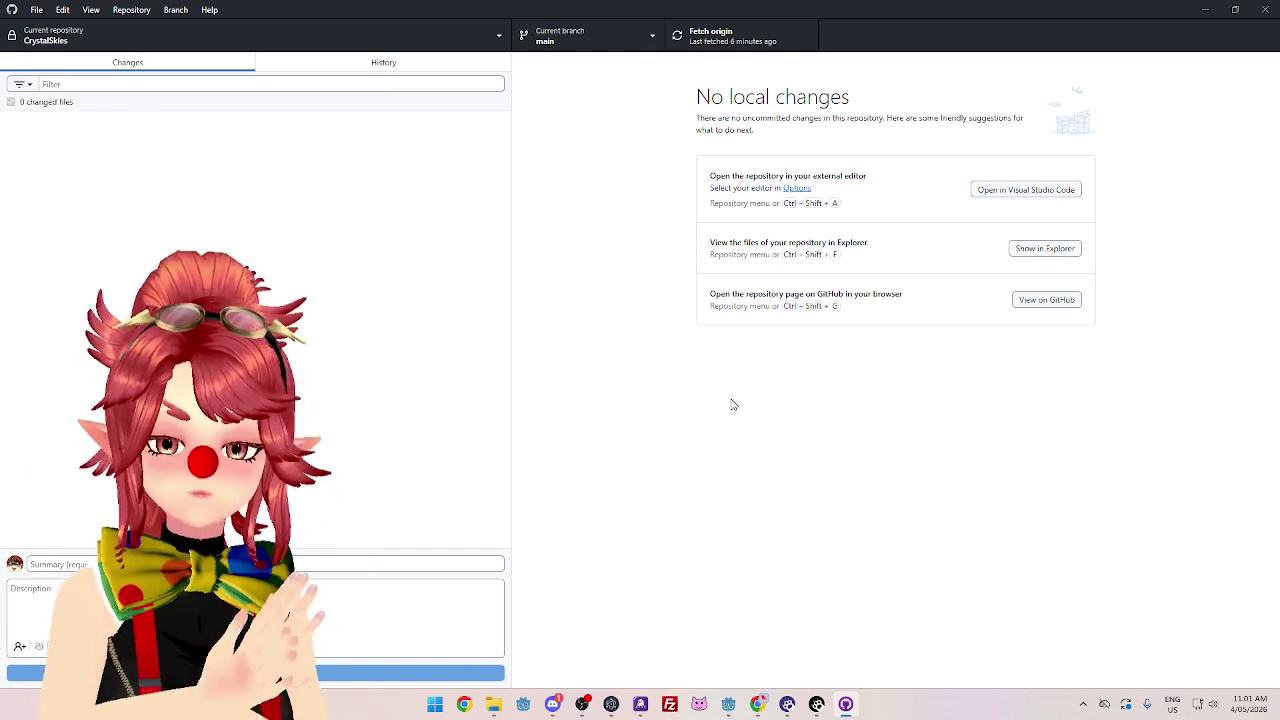
Fetch origin, then create and switch to a new SteamWorks branch based on main.
{"action": "left_click", "coordinate": [665, 30]}
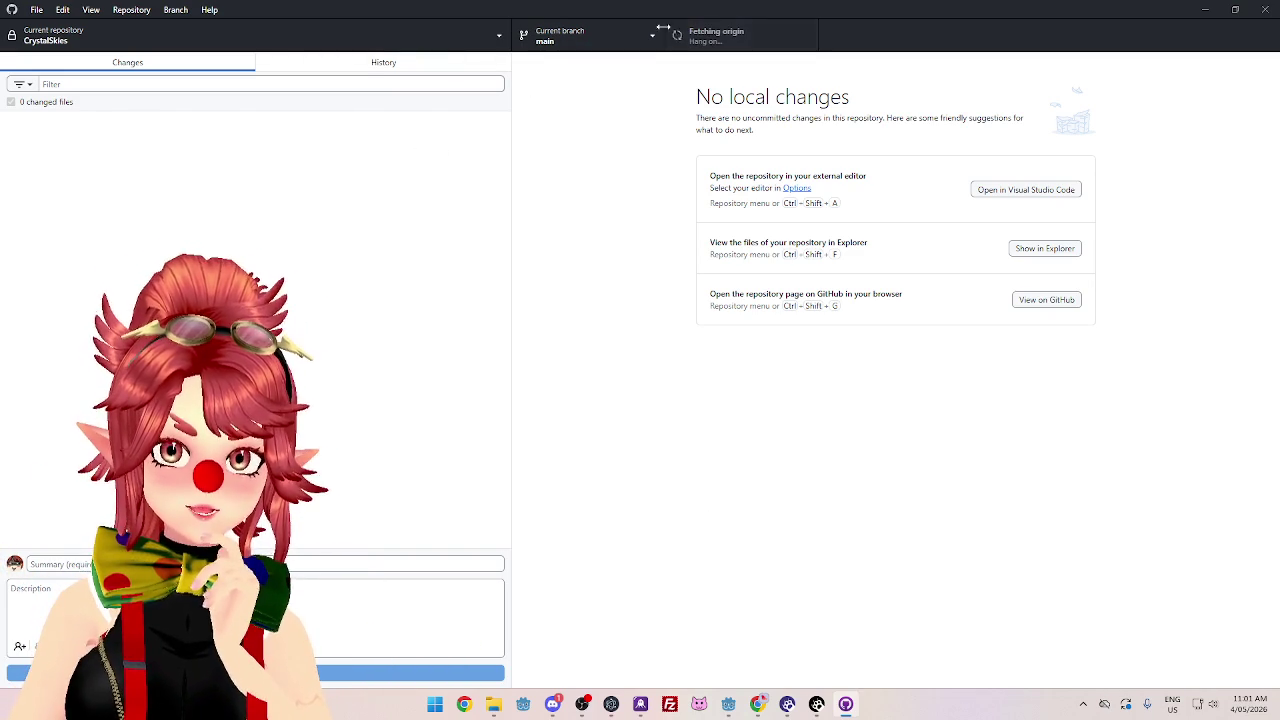
{"action": "left_click", "coordinate": [537, 36]}
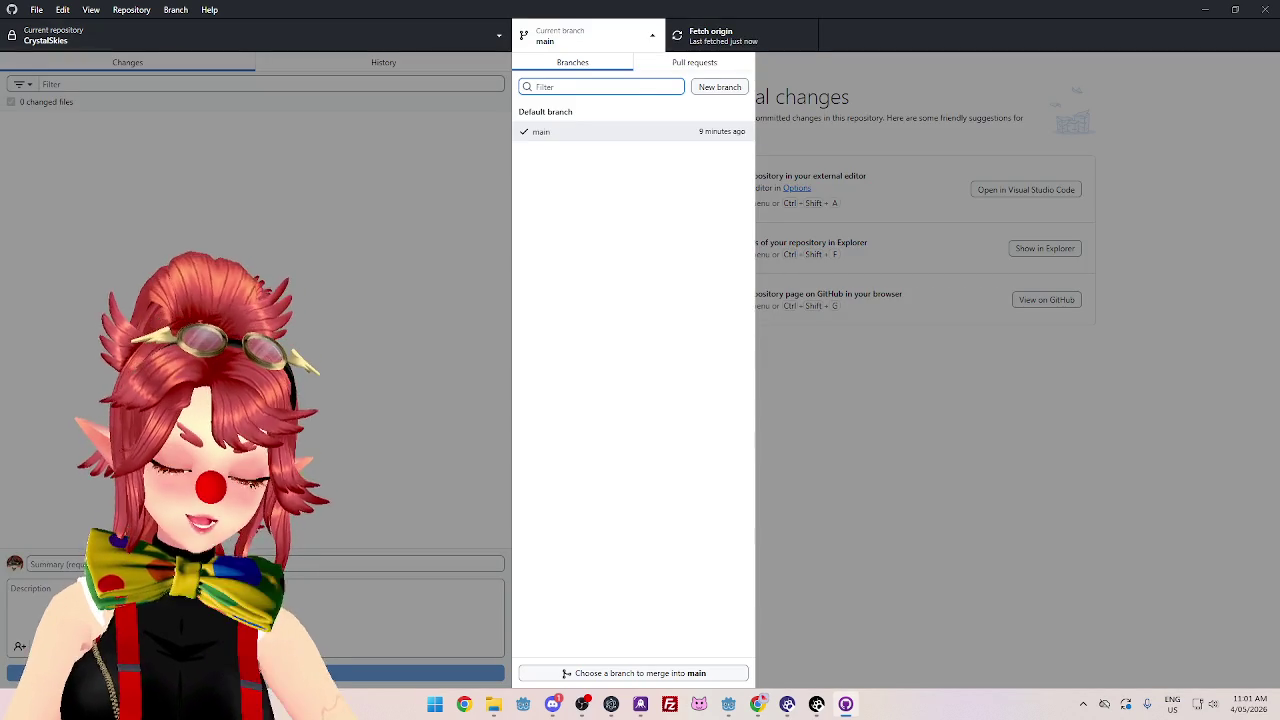
{"action": "type", "text": "SteamWorks"}
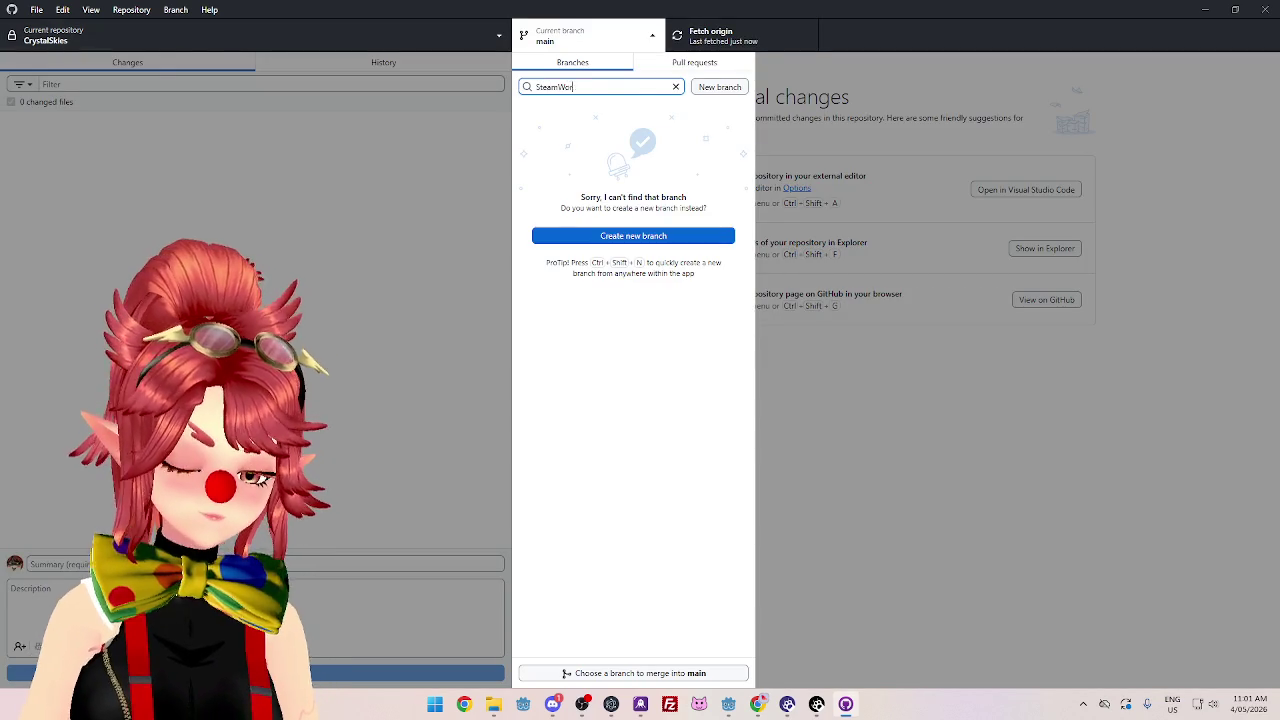
{"action": "left_click", "coordinate": [722, 88]}
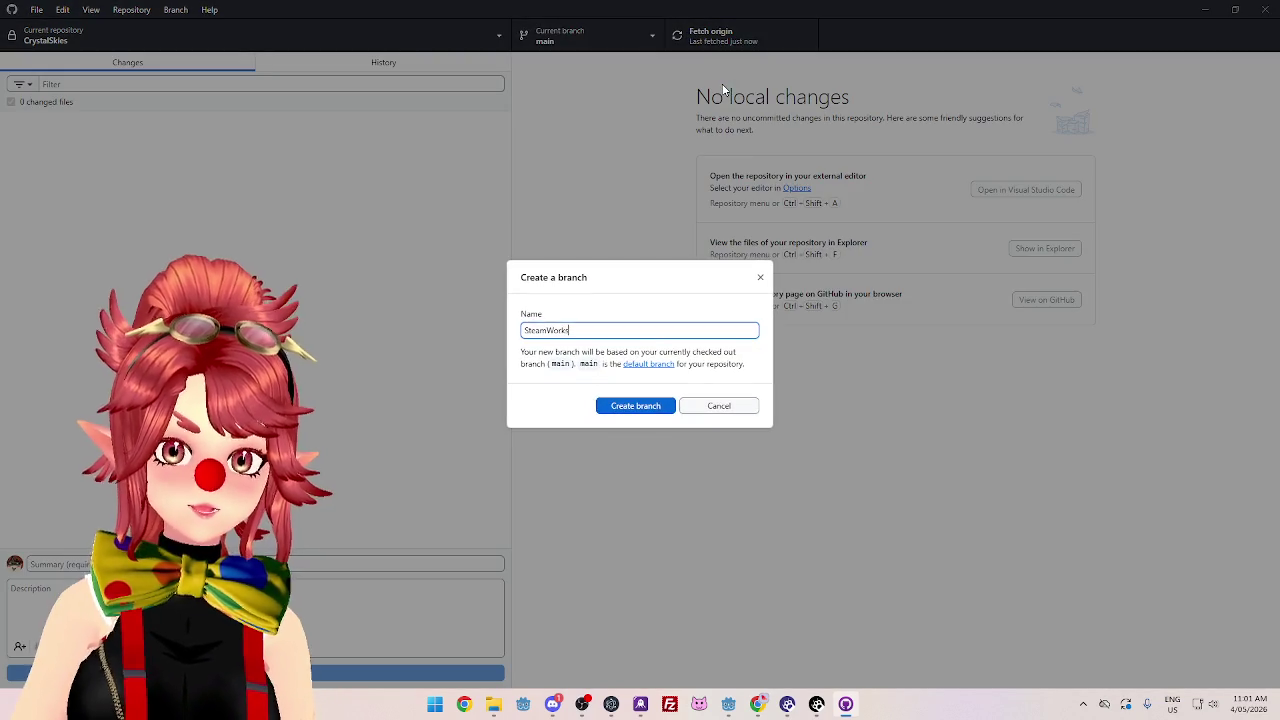
{"action": "left_click", "coordinate": [652, 408]}
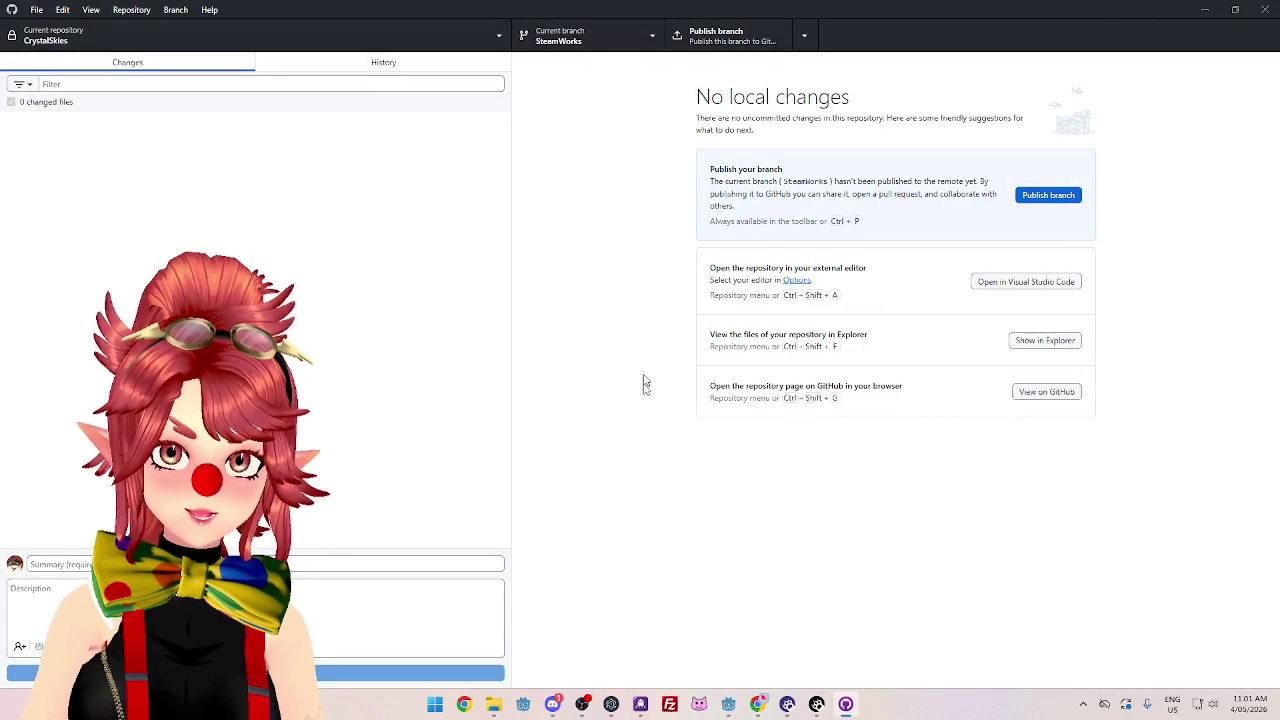
{"action": "left_click", "coordinate": [728, 705]}
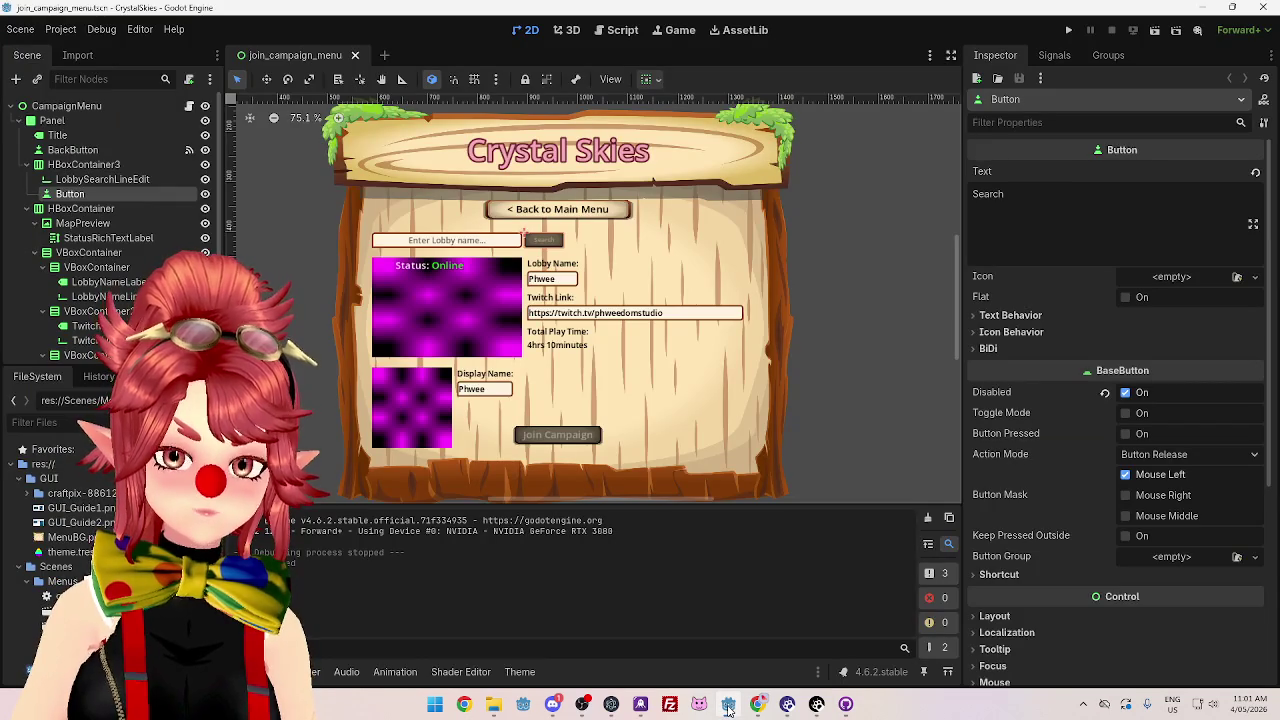
Close join_campaign_menu, search AssetLib for 'godotsteam' and download GodotSteam GDExtension 4.4+.
{"action": "left_click", "coordinate": [354, 55]}
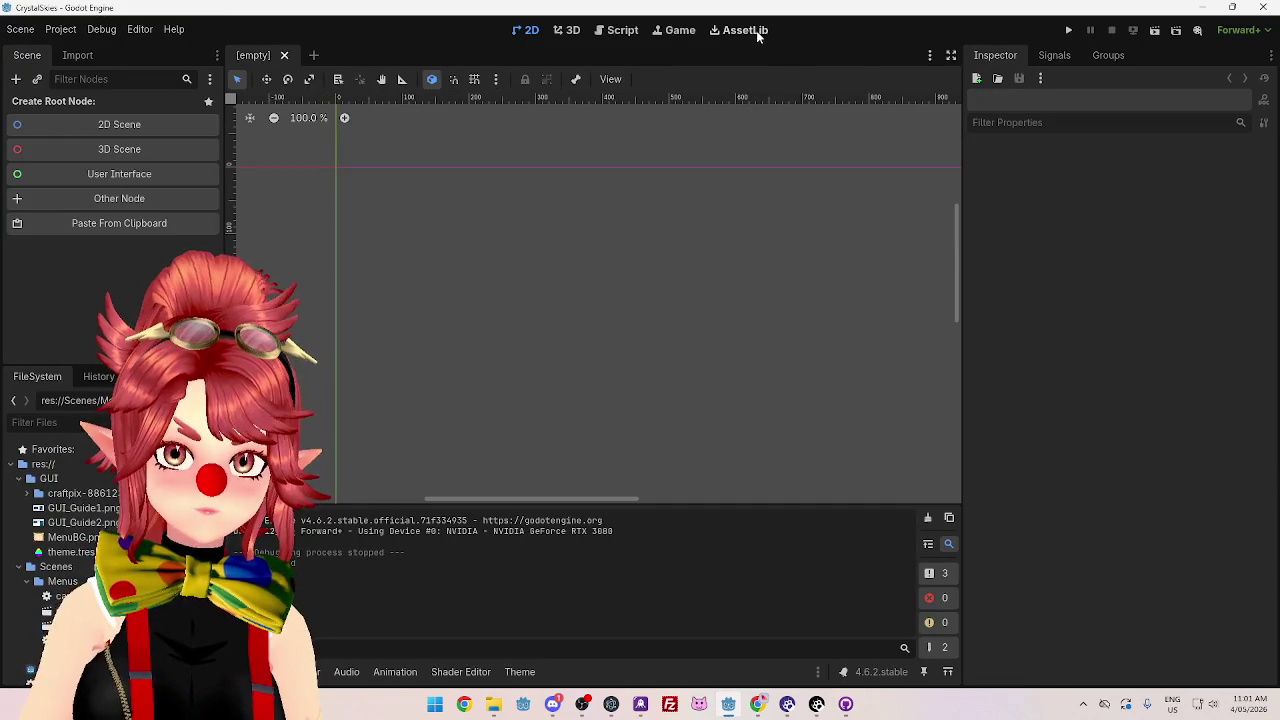
{"action": "left_click", "coordinate": [745, 30]}
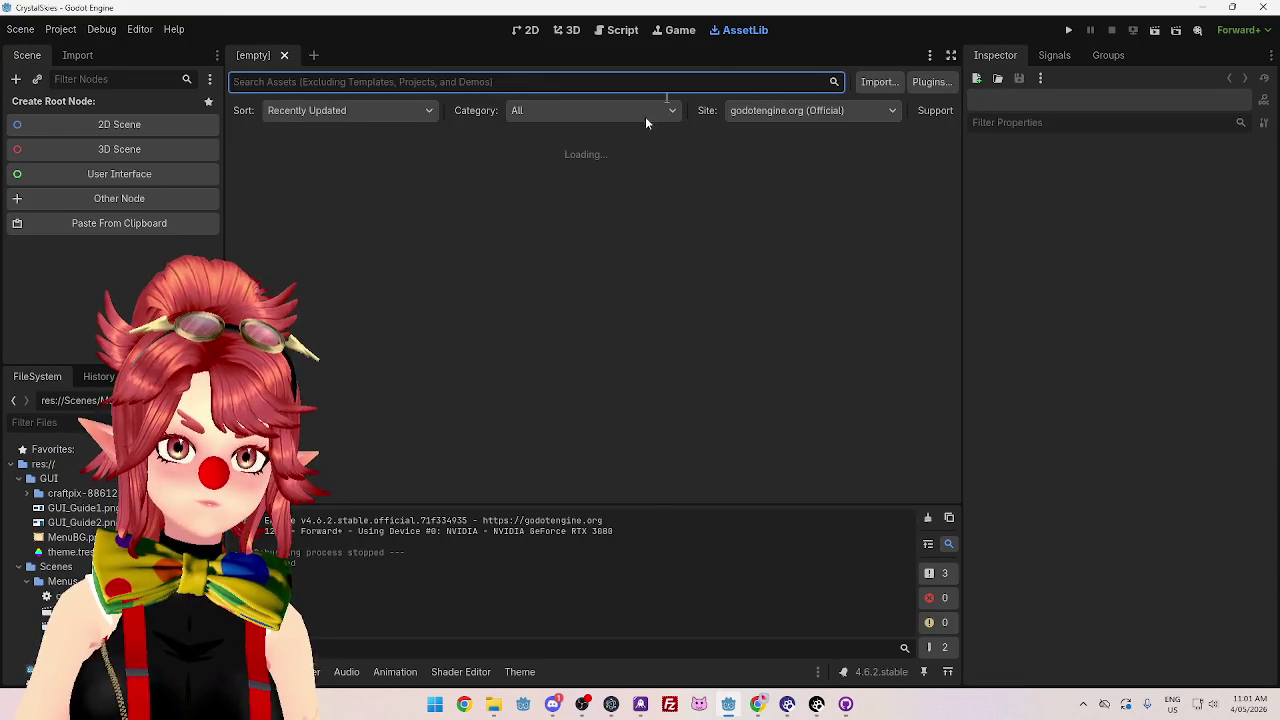
{"action": "type", "text": "godotsteam"}
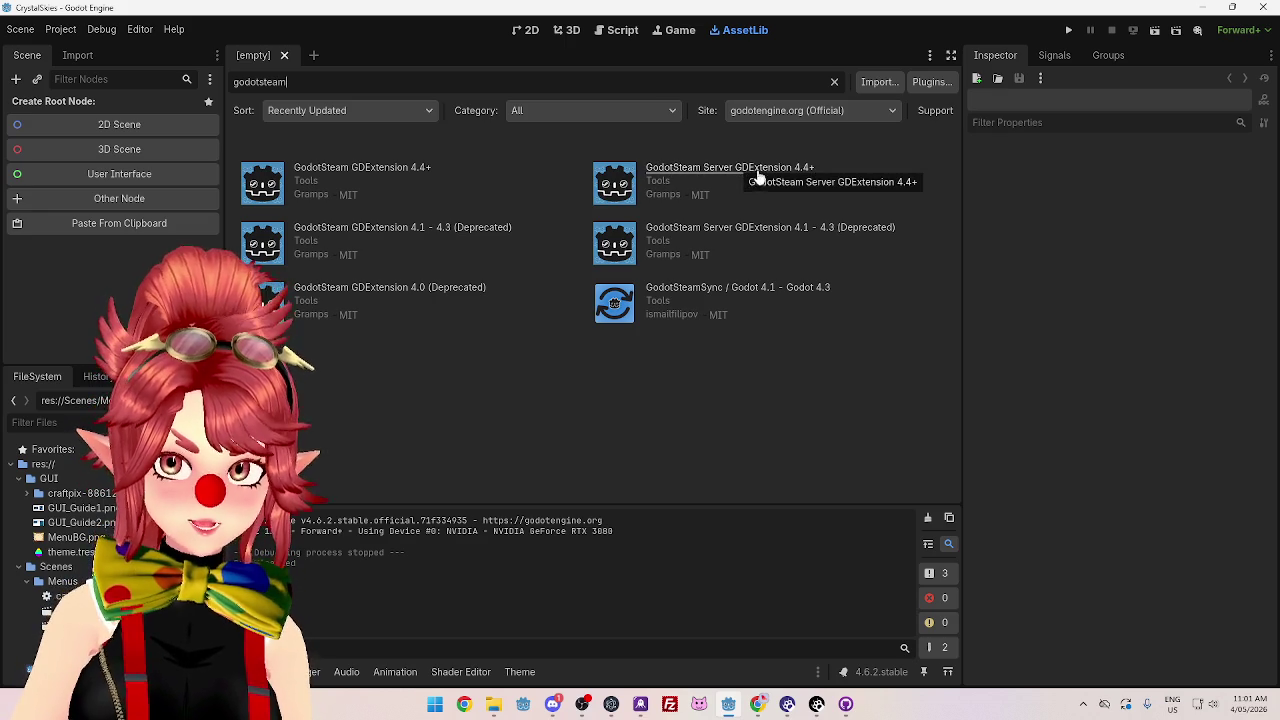
{"action": "left_click", "coordinate": [333, 170]}
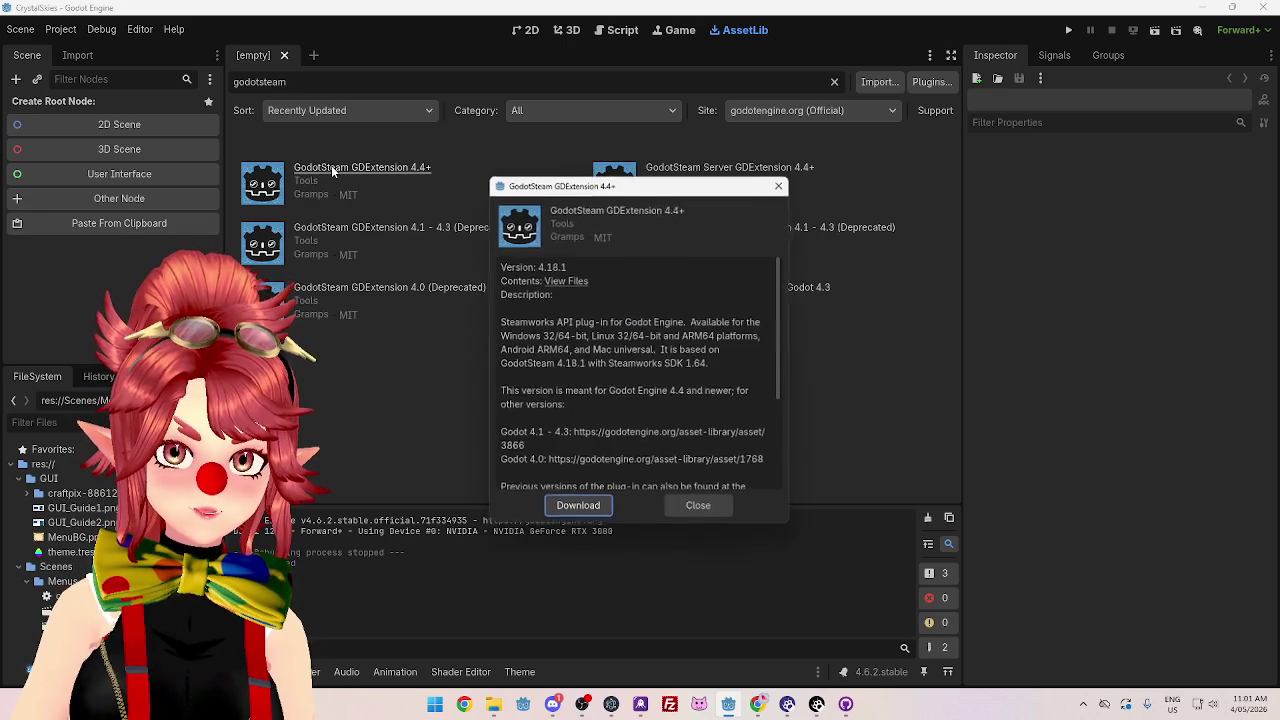
{"action": "left_click", "coordinate": [578, 505]}
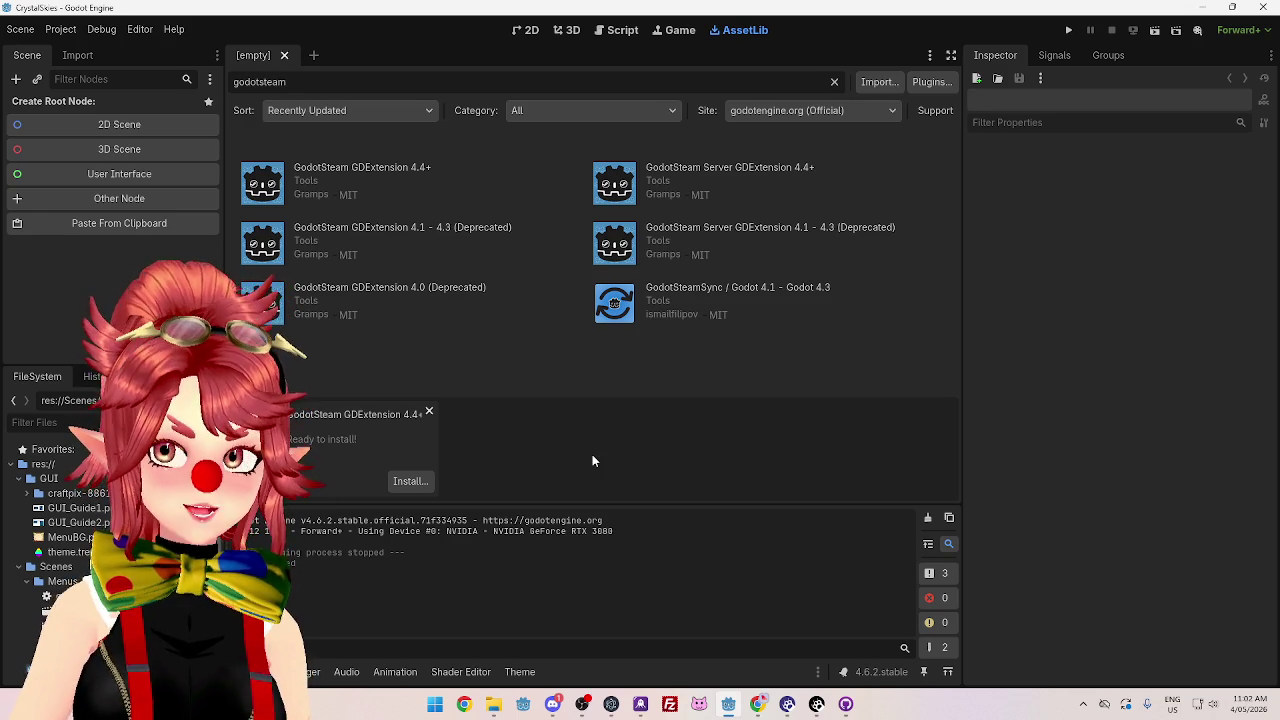
Attempt the GodotSteam install, dismiss the failed download panel, and open a new Chrome tab.
{"action": "left_click_drag", "start_coordinate": [110, 364], "coordinate": [110, 309]}
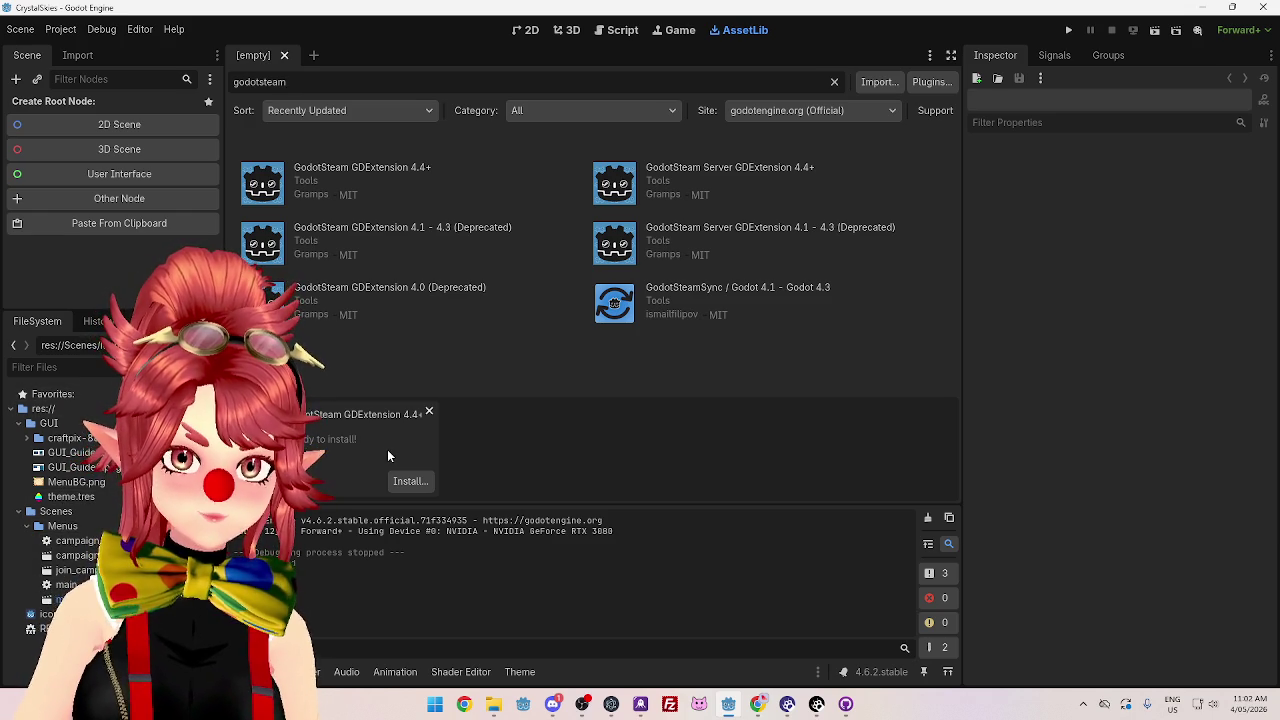
{"action": "left_click", "coordinate": [406, 482]}
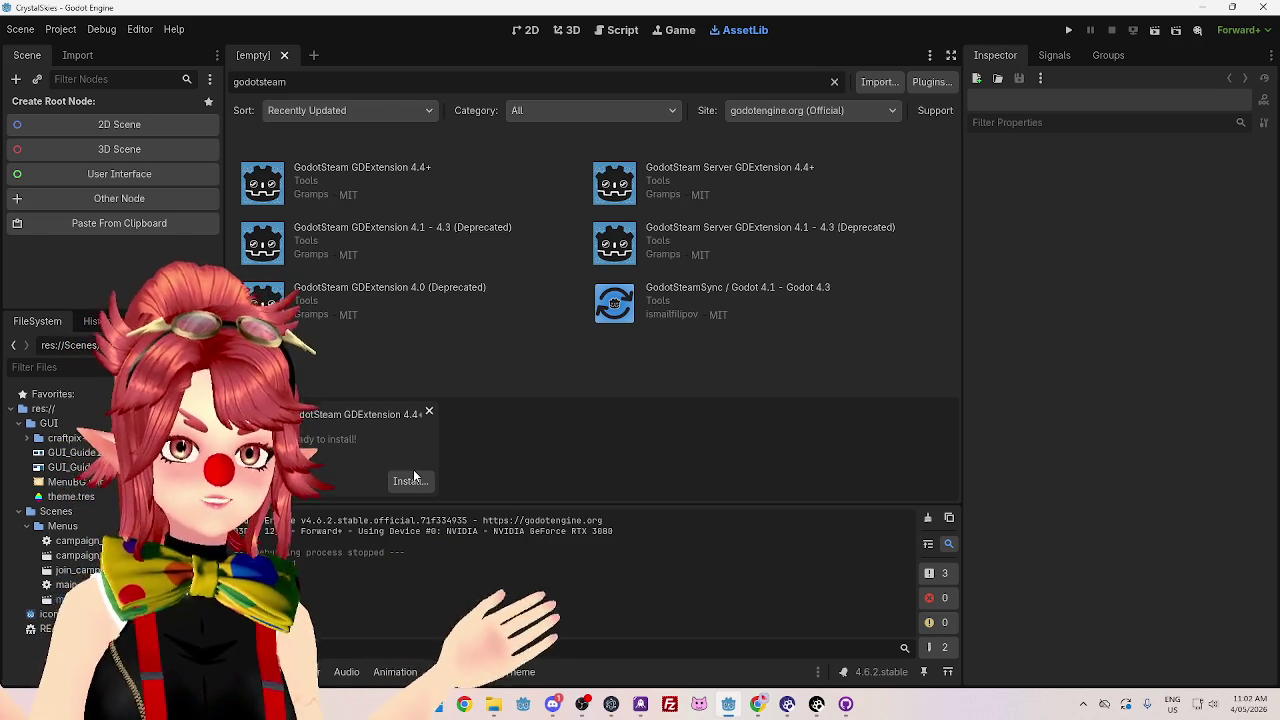
{"action": "left_click", "coordinate": [430, 412]}
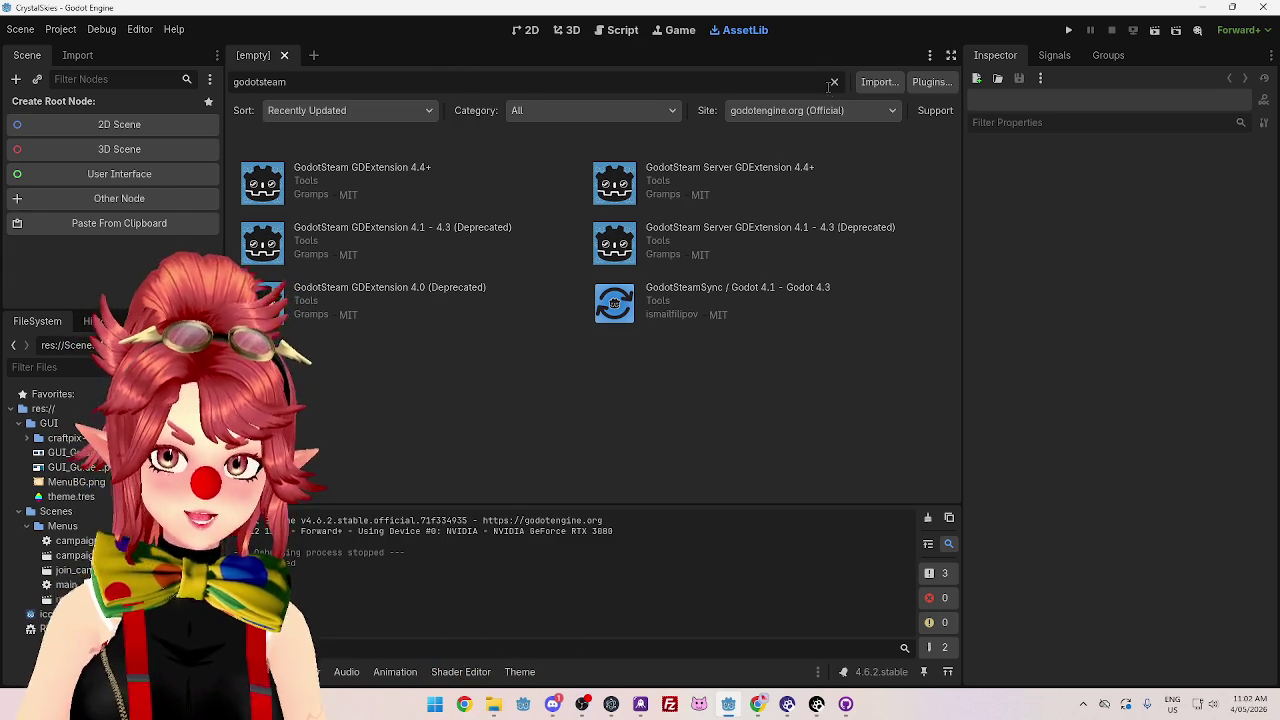
{"action": "left_click", "coordinate": [758, 704]}
{"action": "left_click", "coordinate": [510, 14]}
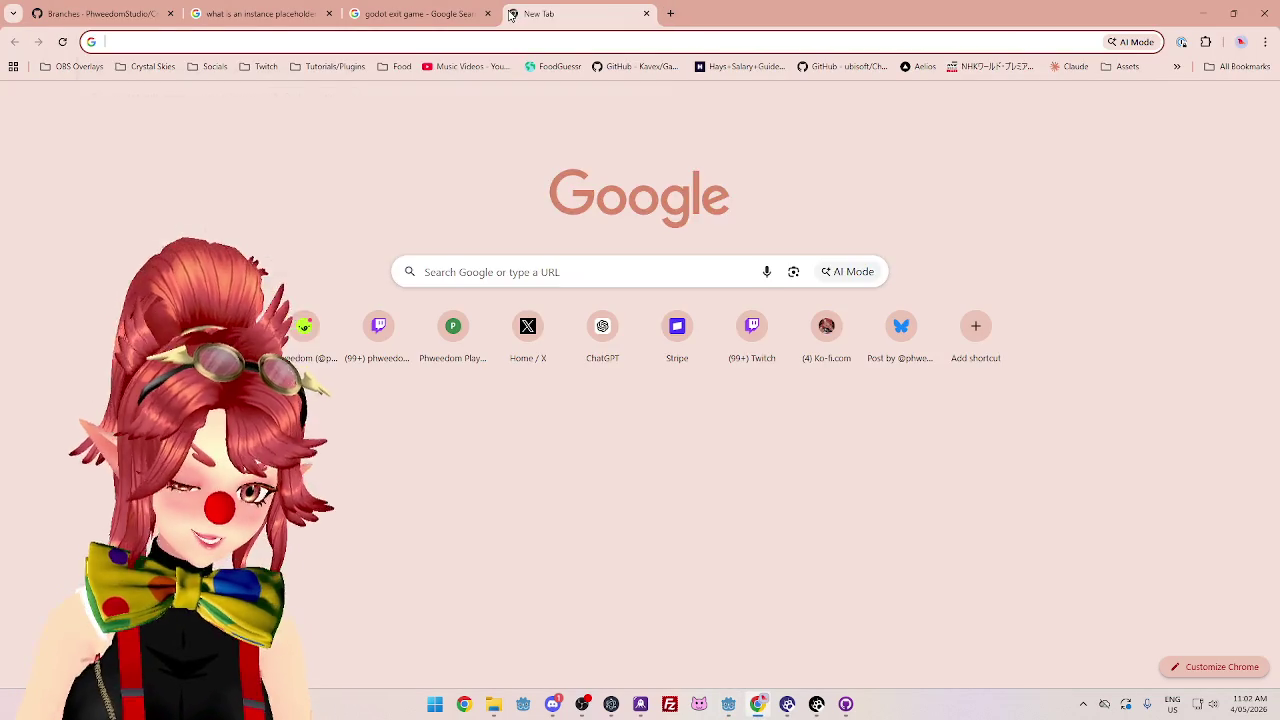
Load godotsteam.com, jump to the download versions and read the Server version description.
{"action": "type", "text": "godotsteam"}
{"action": "key", "text": "Return"}
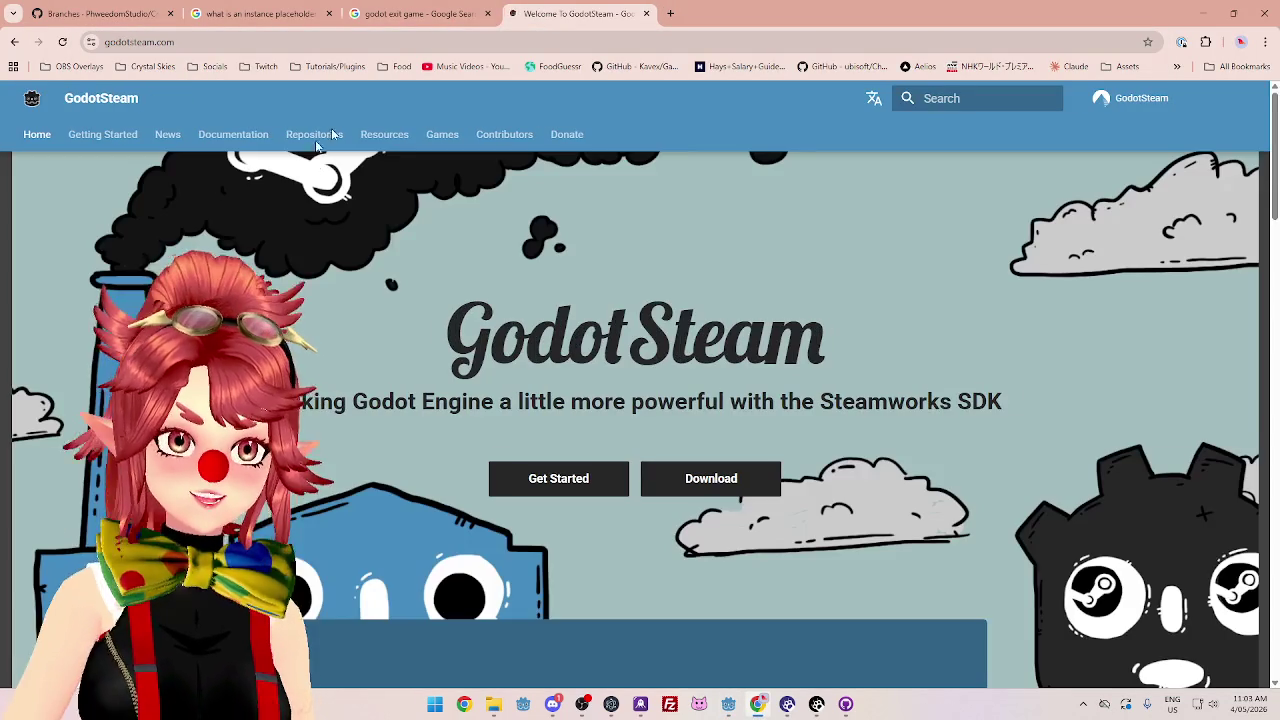
{"action": "left_click", "coordinate": [712, 478]}
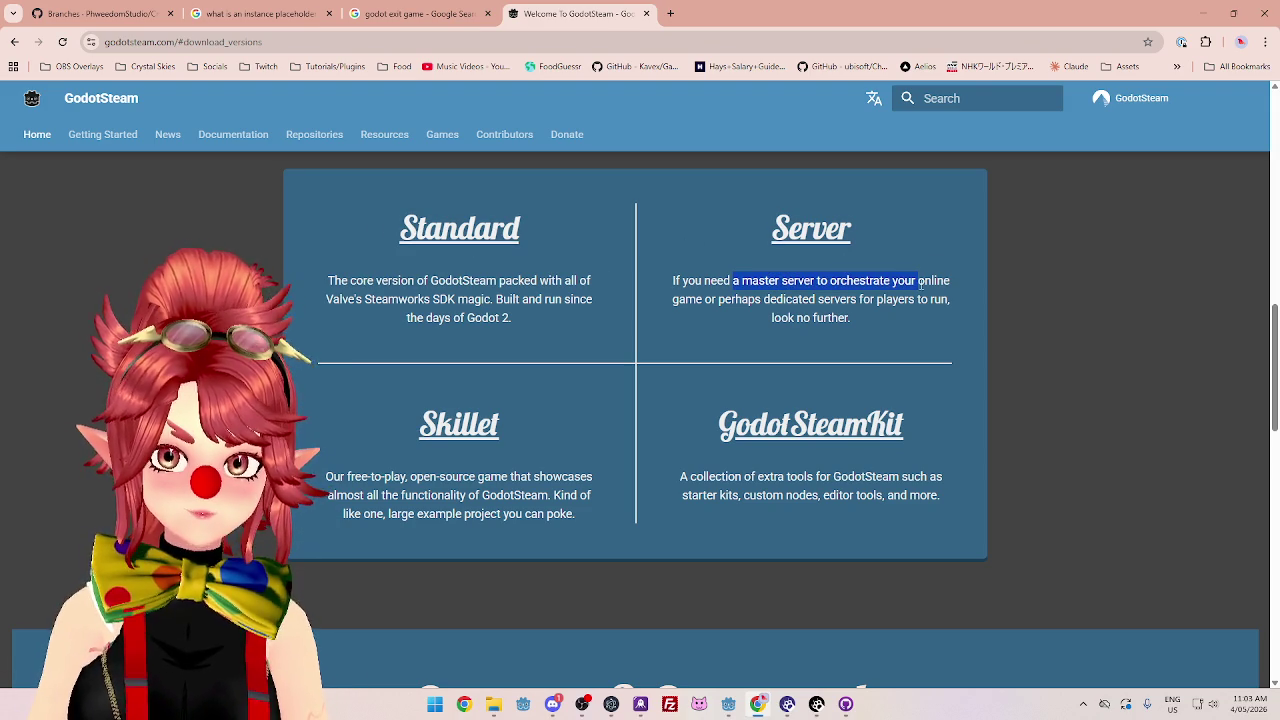
{"action": "mouse_move", "coordinate": [697, 299]}
{"action": "left_mouse_down"}
{"action": "mouse_move", "coordinate": [829, 316]}
{"action": "mouse_move", "coordinate": [872, 299]}
{"action": "left_mouse_up"}
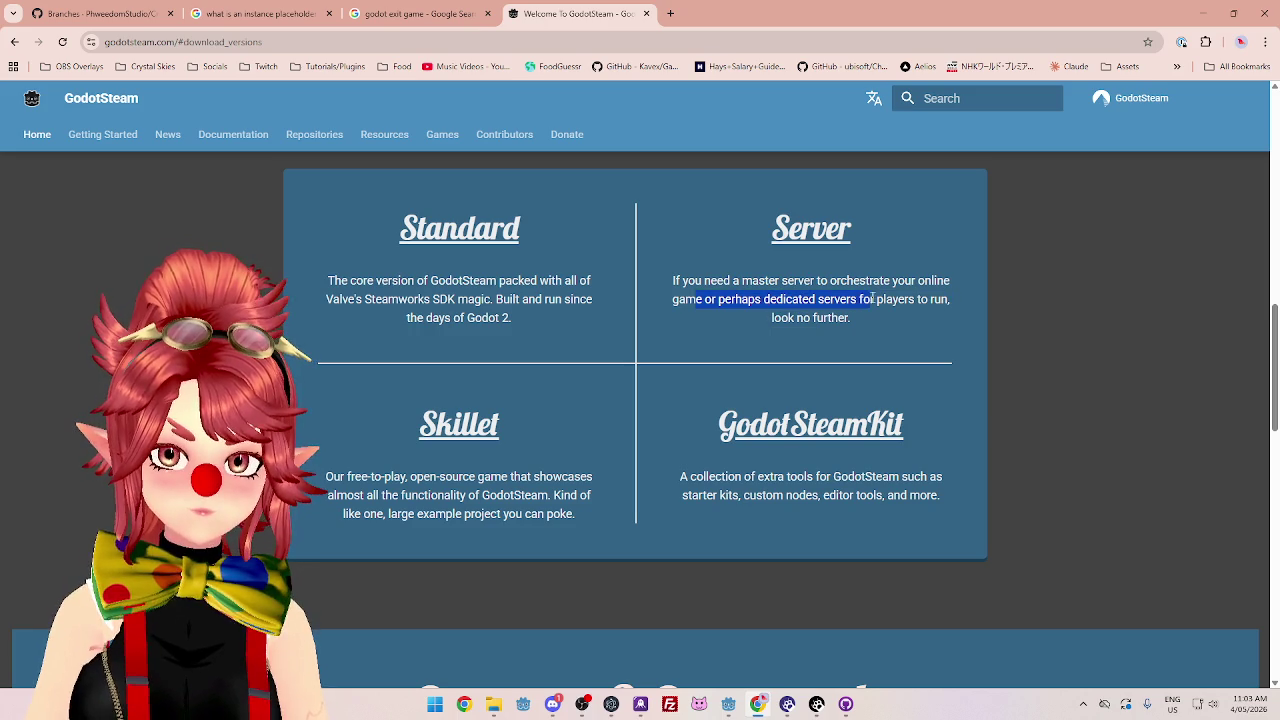
{"action": "left_click", "coordinate": [857, 317]}
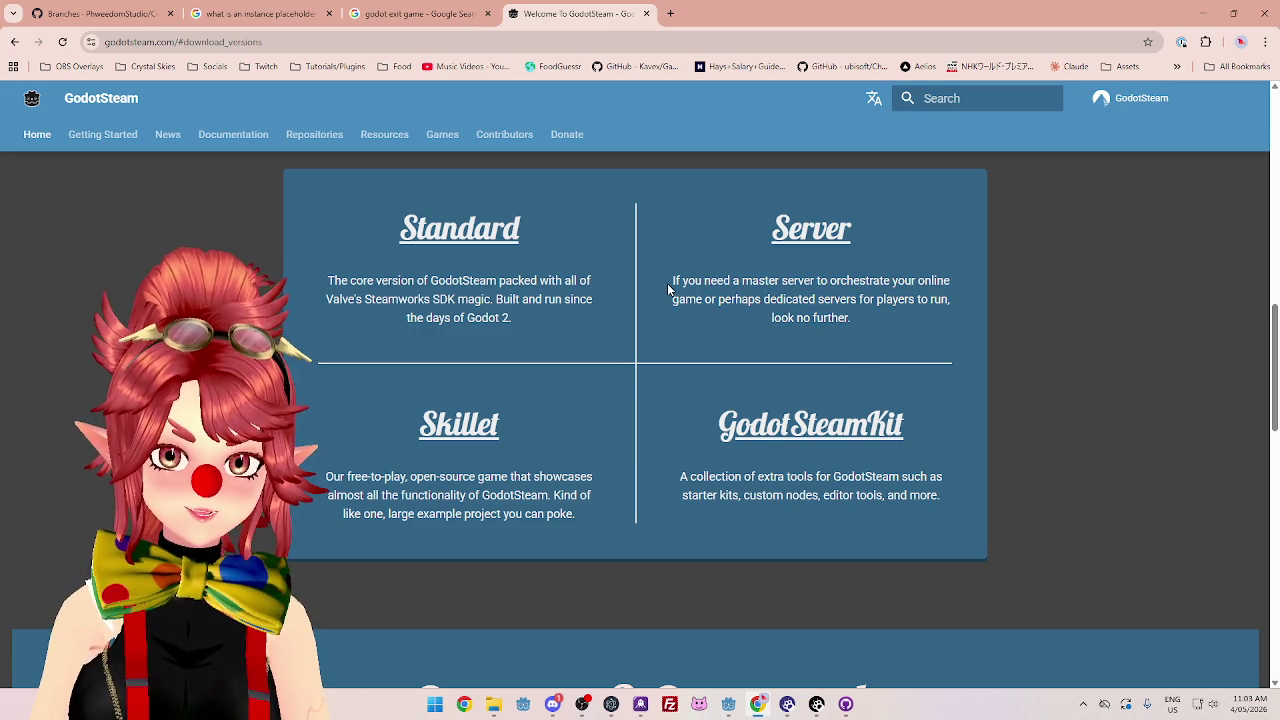
{"action": "mouse_move", "coordinate": [670, 285]}
{"action": "left_mouse_down"}
{"action": "mouse_move", "coordinate": [905, 290]}
{"action": "mouse_move", "coordinate": [964, 310]}
{"action": "mouse_move", "coordinate": [937, 326]}
{"action": "left_mouse_up"}
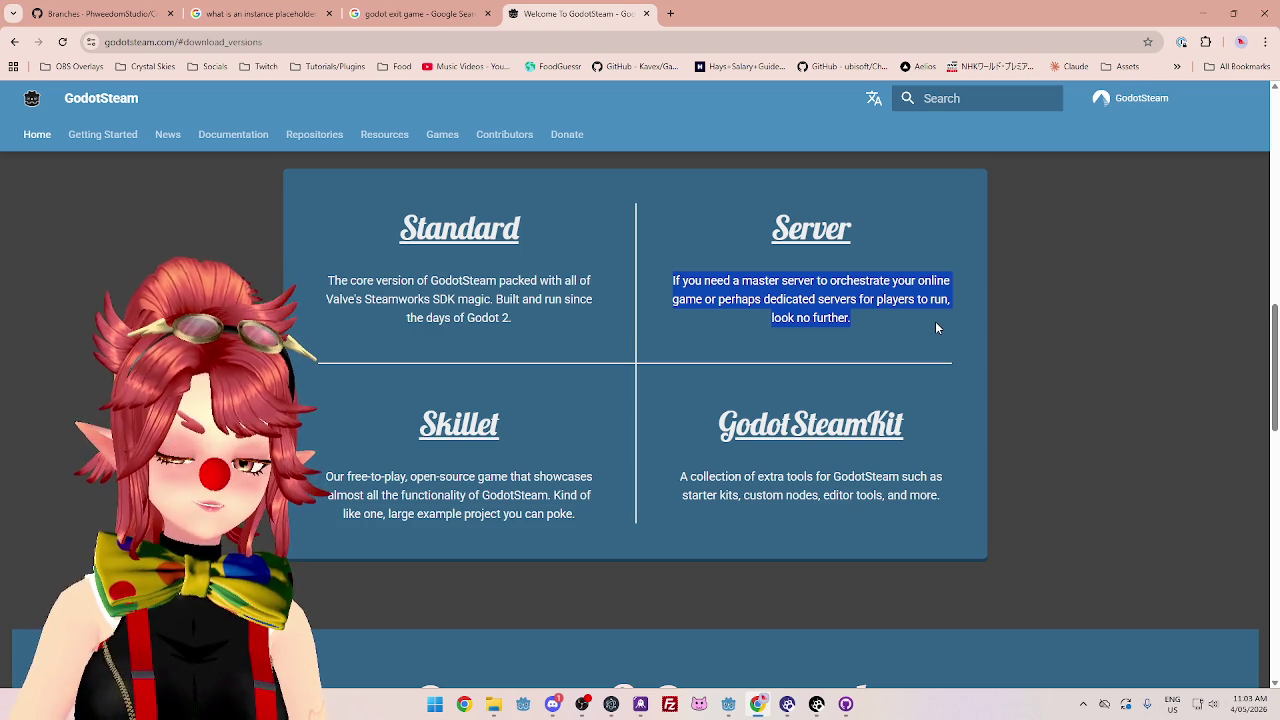
{"action": "left_click", "coordinate": [883, 328]}
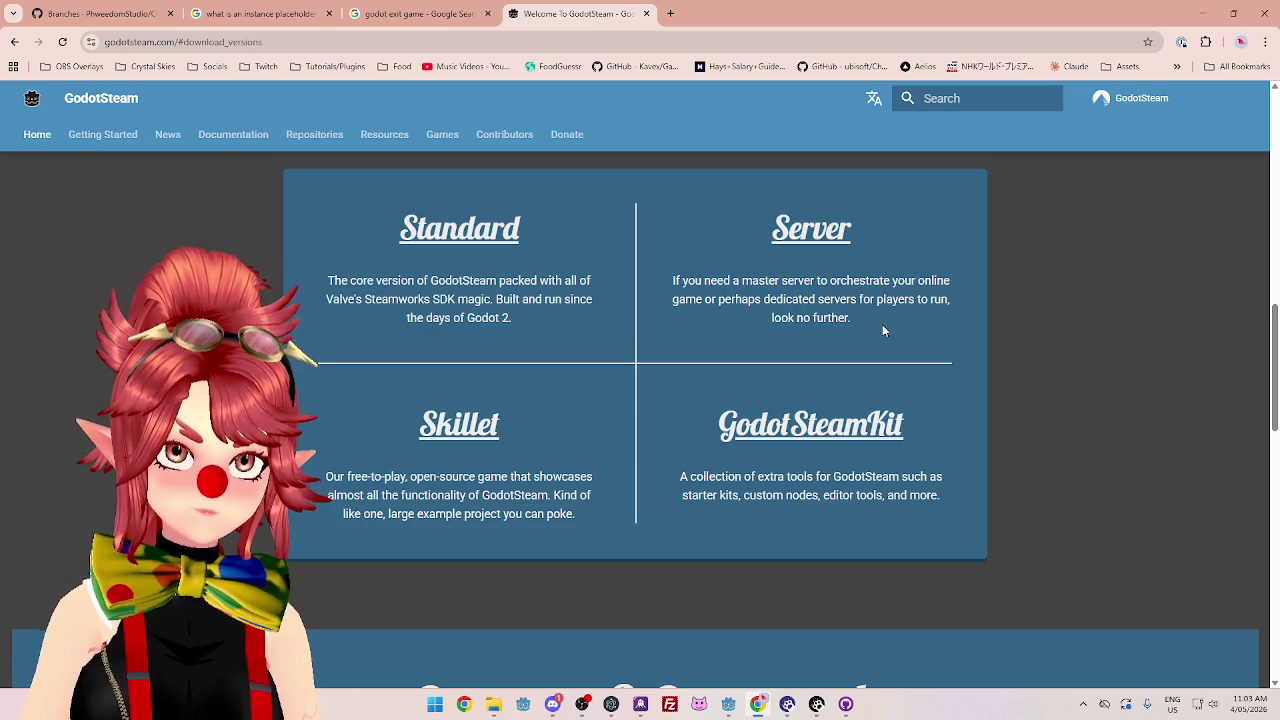
{"action": "left_click", "coordinate": [462, 238]}
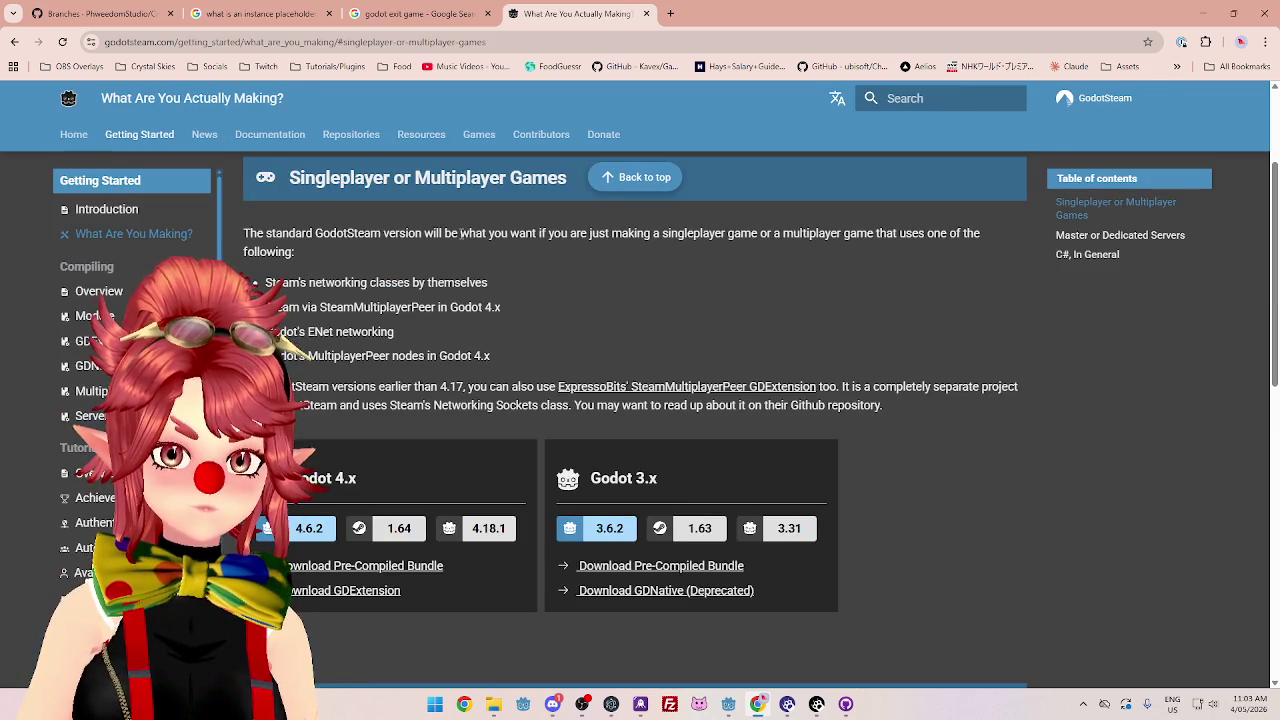
Skim the Standard guide, go back, and read the Server version's purpose in its guide section.
{"action": "scroll", "coordinate": [600, 387], "scroll_direction": "down", "scroll_amount": 2}
{"action": "scroll", "coordinate": [600, 387], "scroll_direction": "down", "scroll_amount": 1}
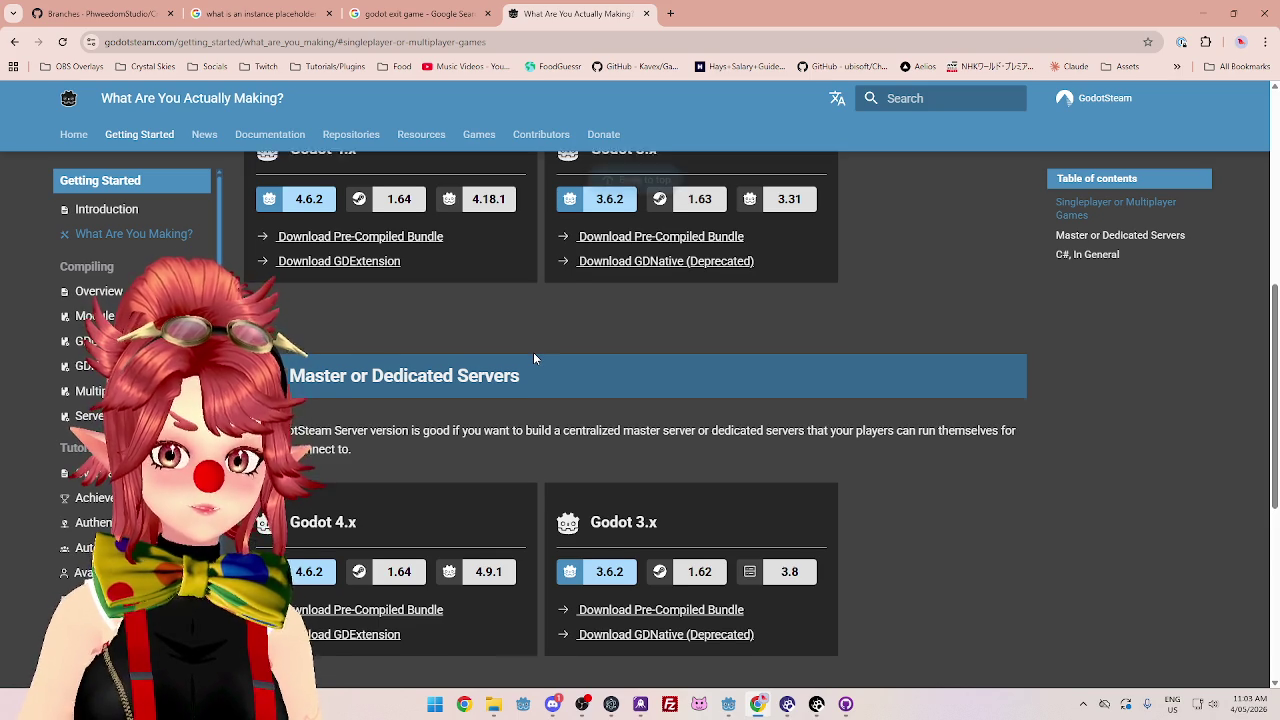
{"action": "scroll", "coordinate": [534, 356], "scroll_direction": "up", "scroll_amount": 1}
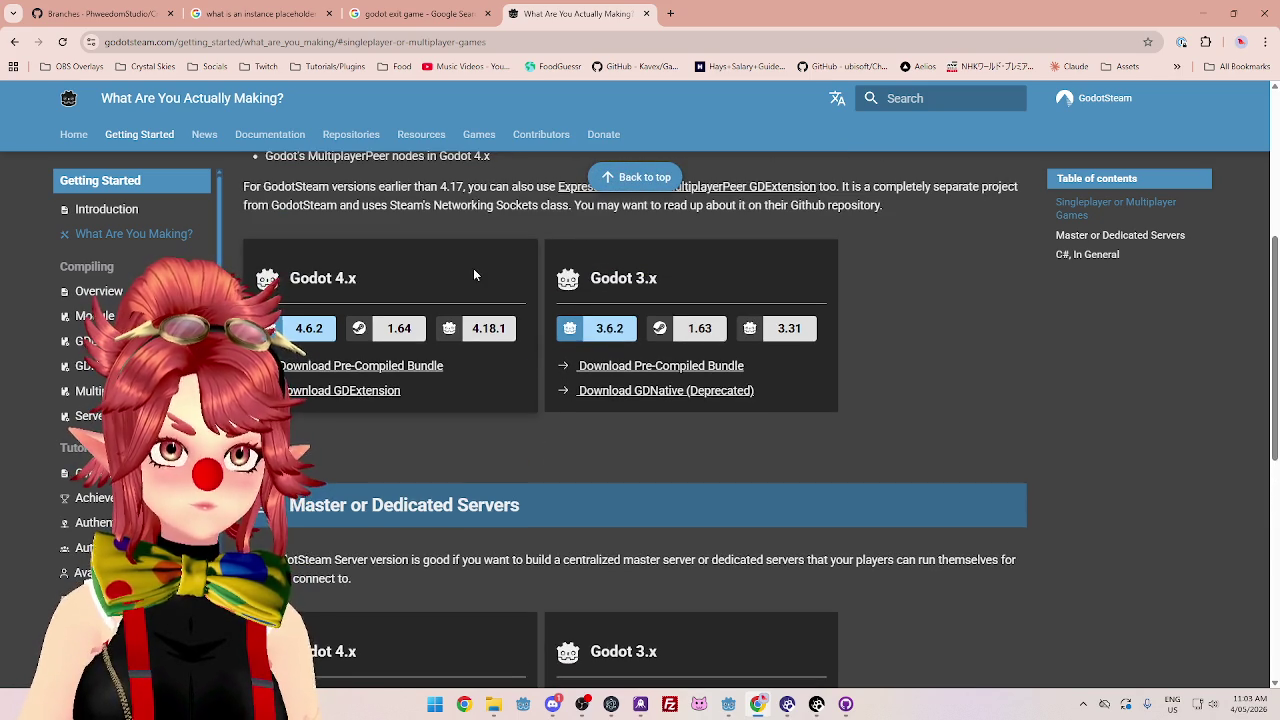
{"action": "scroll", "coordinate": [474, 270], "scroll_direction": "up", "scroll_amount": 1}
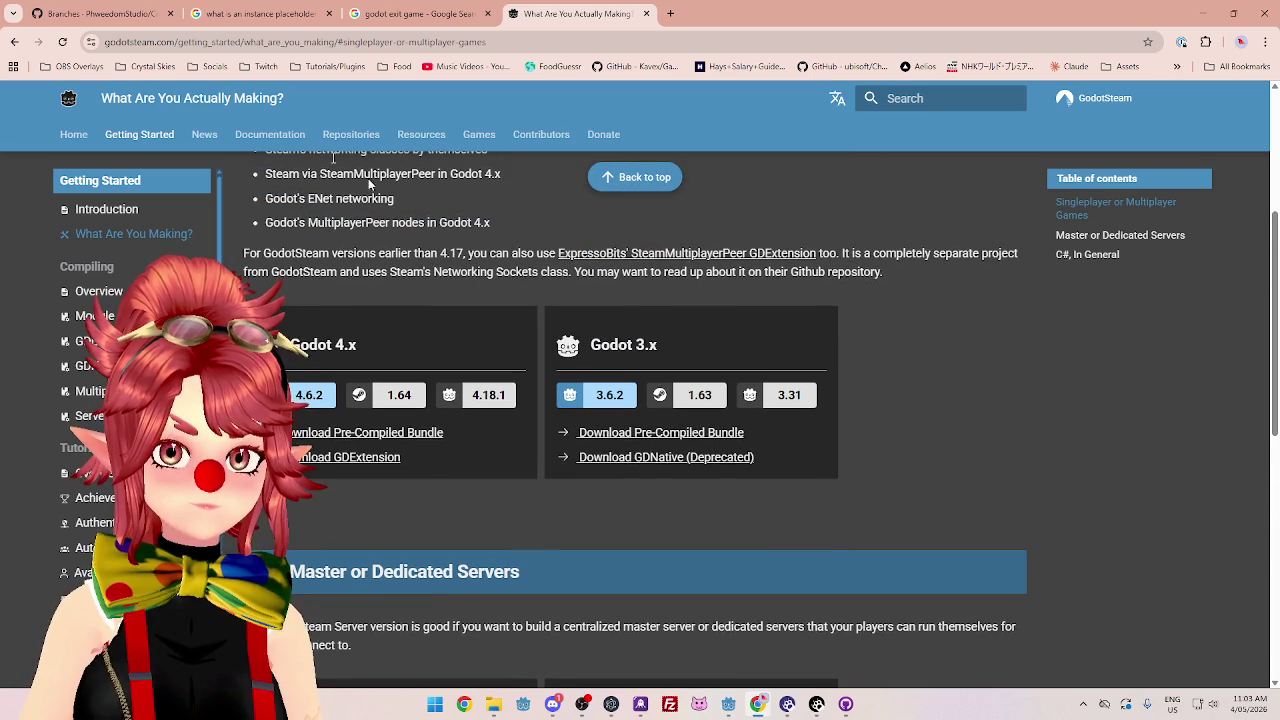
{"action": "left_click", "coordinate": [14, 41]}
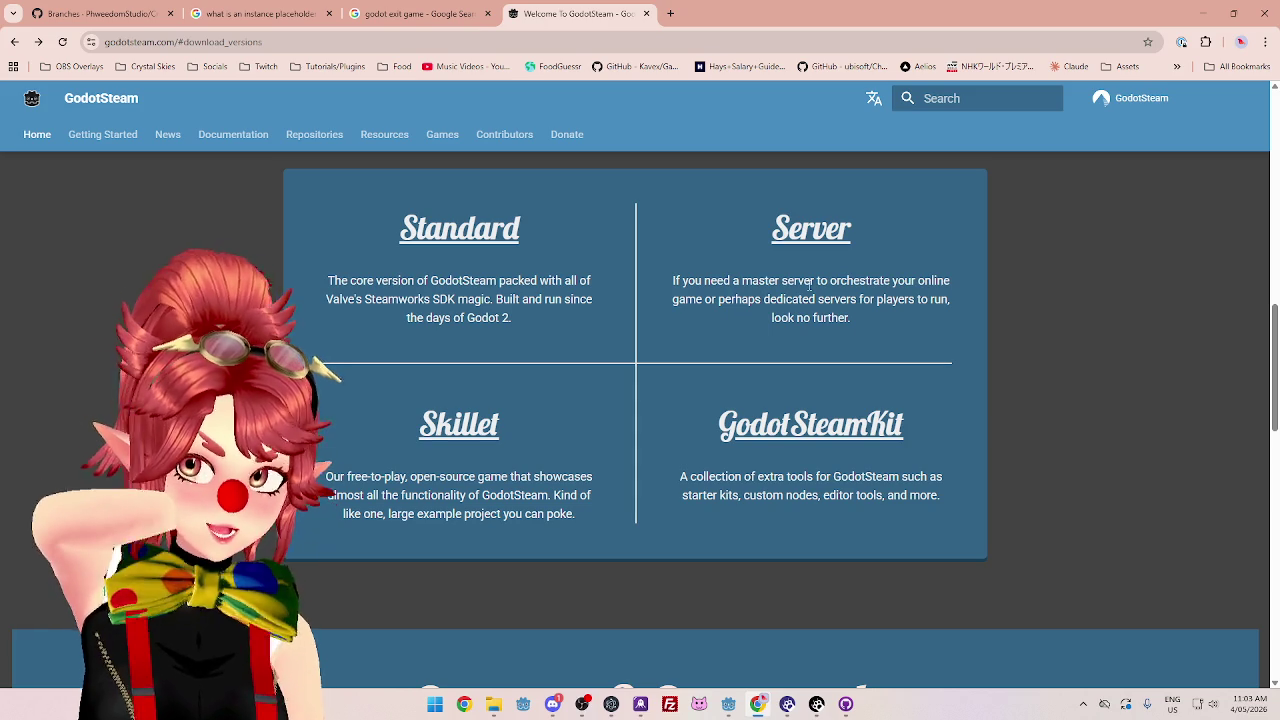
{"action": "left_click", "coordinate": [810, 230]}
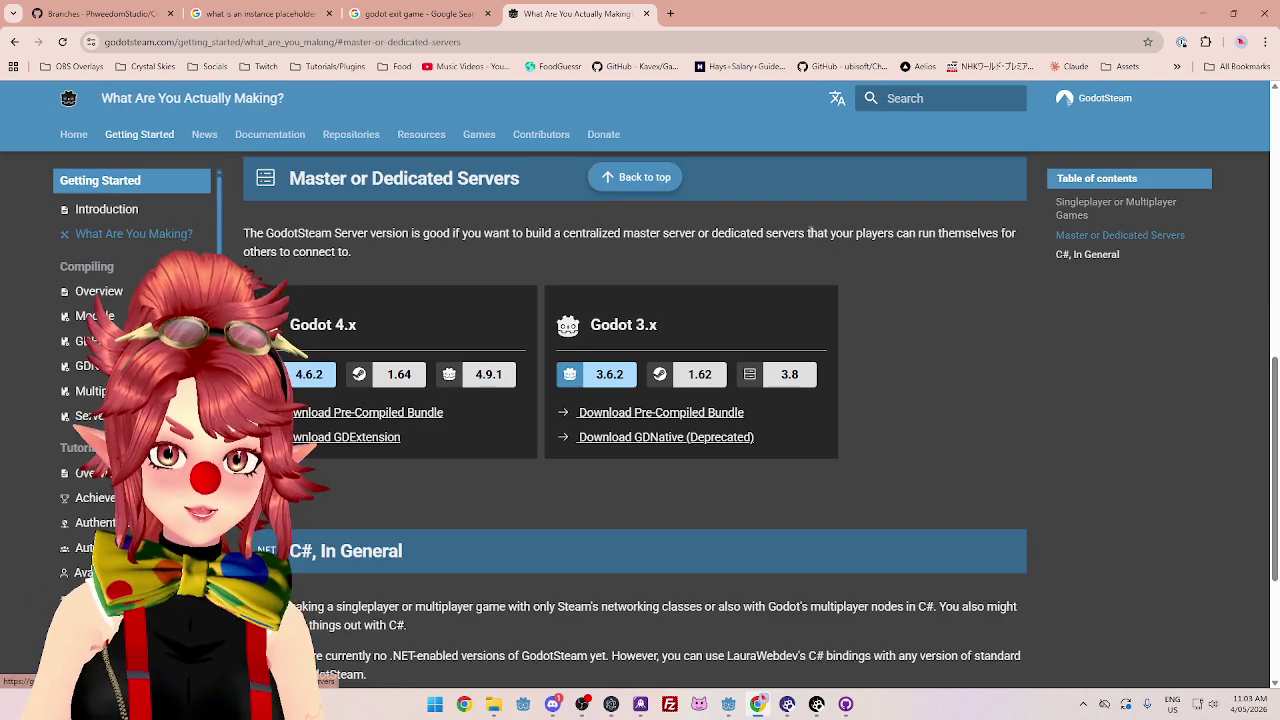
{"action": "left_click_drag", "start_coordinate": [405, 232], "coordinate": [763, 233]}
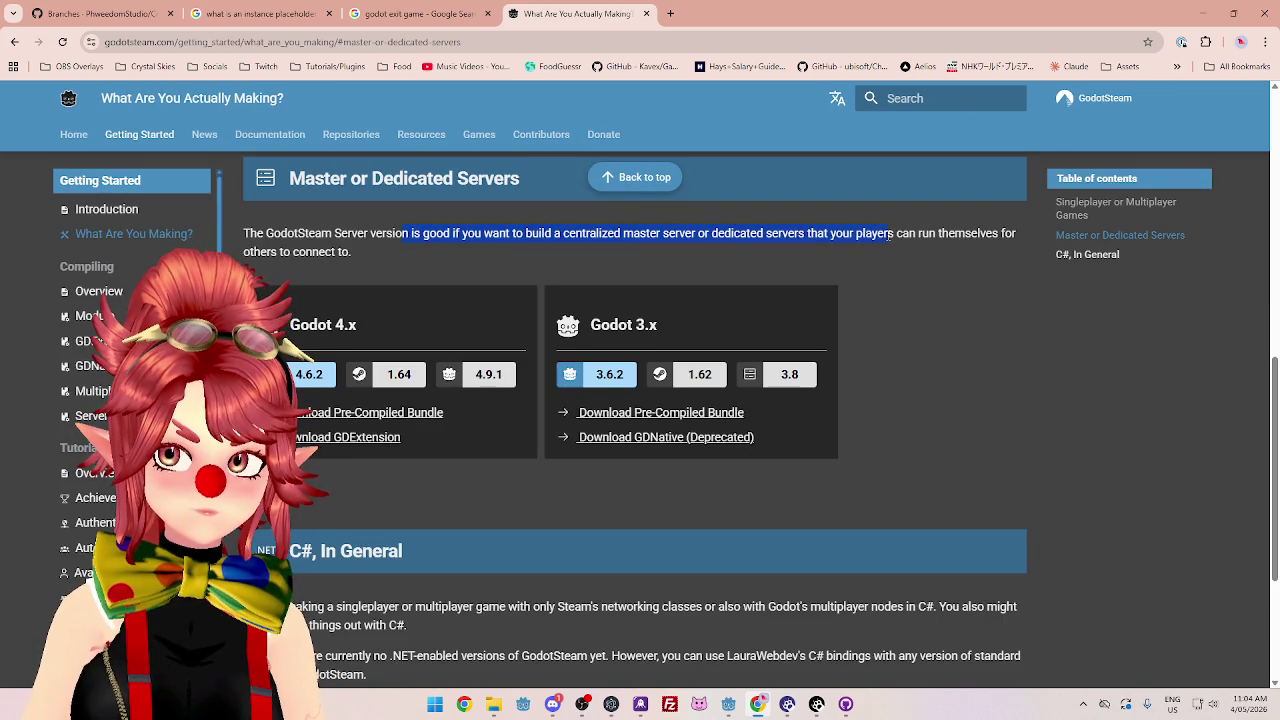
{"action": "scroll", "coordinate": [838, 349], "scroll_direction": "down", "scroll_amount": 3}
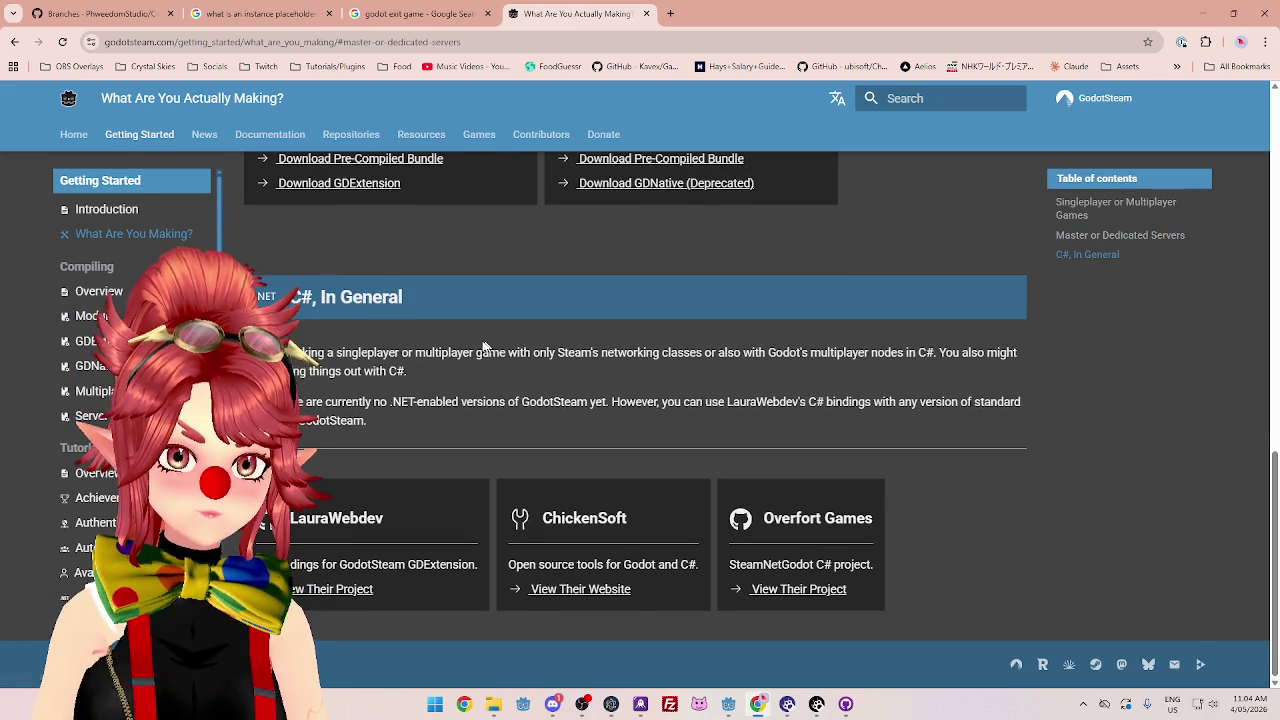
{"action": "scroll", "coordinate": [107, 476], "scroll_direction": "up", "scroll_amount": 3}
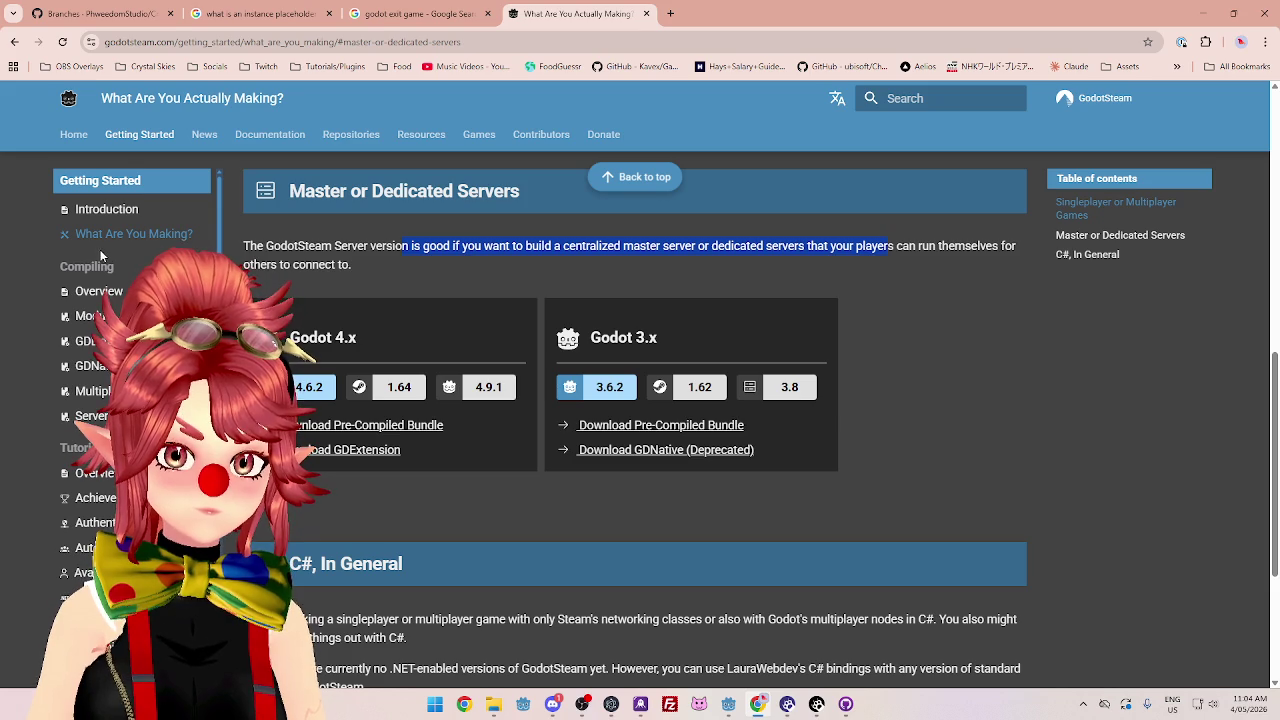
Browse the Compiling Overview, Tutorials Overview and server compiling guide pages.
{"action": "left_click", "coordinate": [85, 291]}
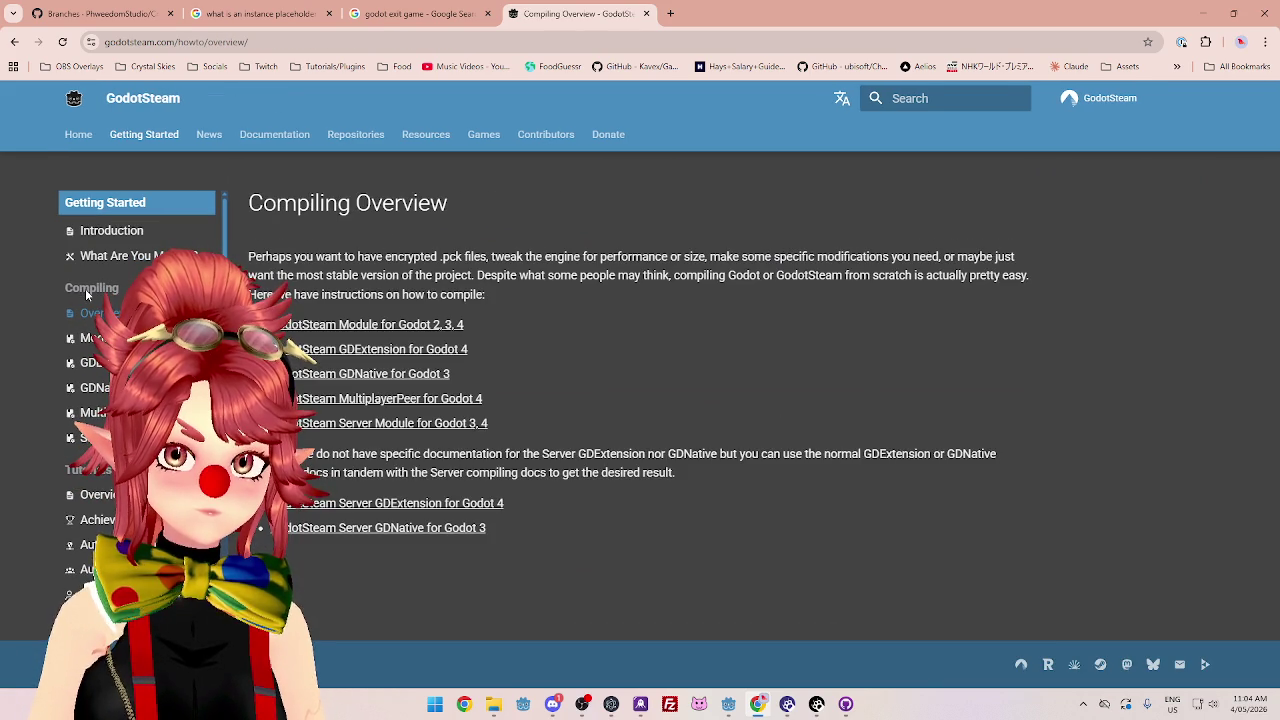
{"action": "left_click", "coordinate": [96, 494]}
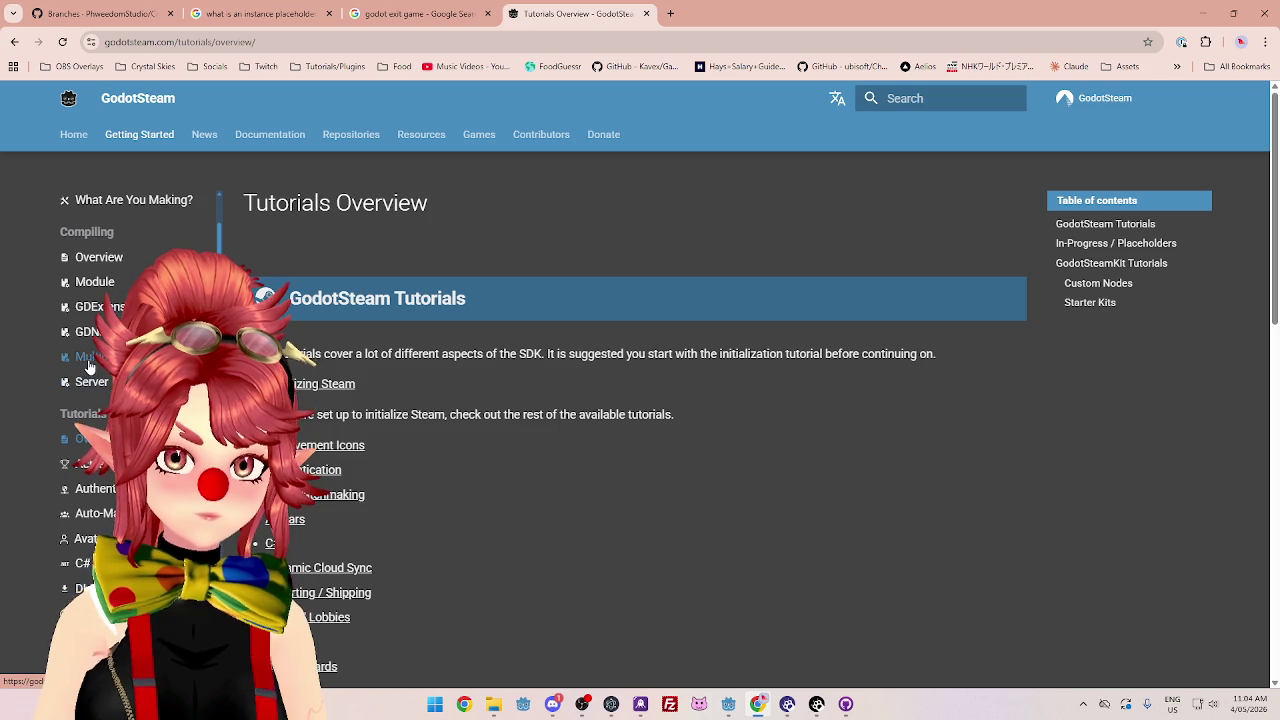
{"action": "scroll", "coordinate": [86, 378], "scroll_direction": "down", "scroll_amount": 3}
{"action": "scroll", "coordinate": [86, 378], "scroll_direction": "down", "scroll_amount": 3}
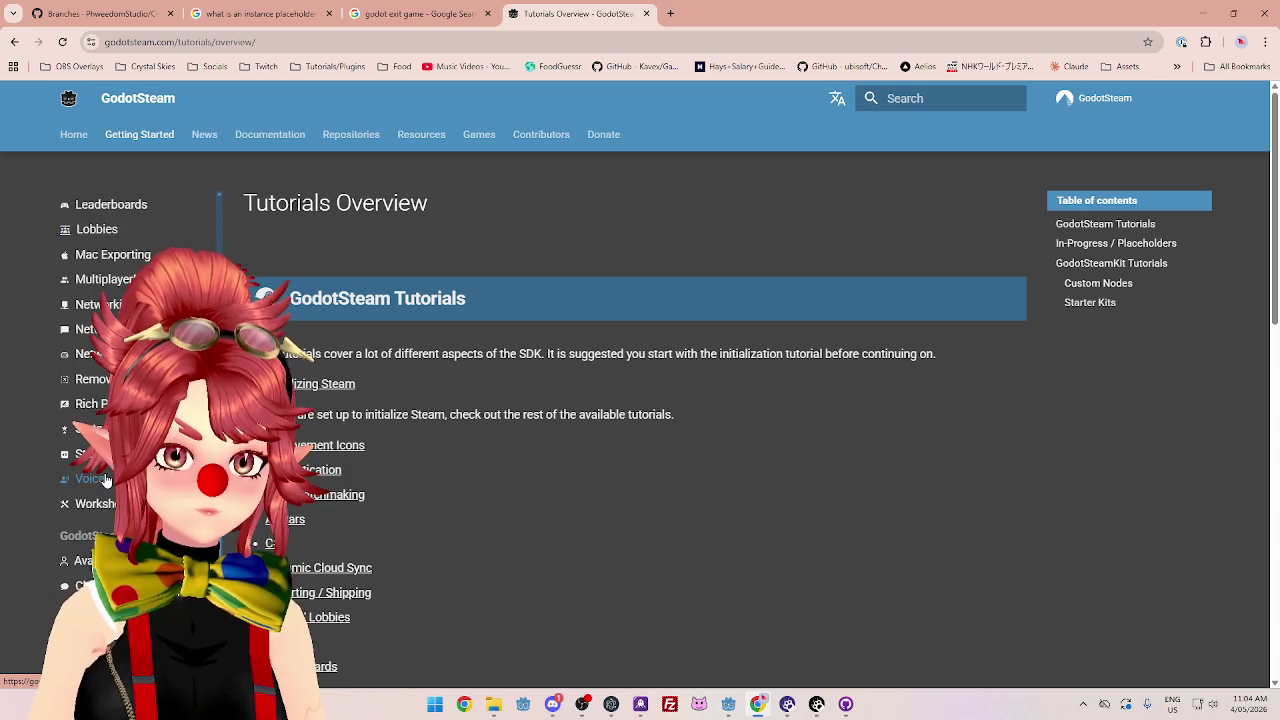
{"action": "scroll", "coordinate": [106, 478], "scroll_direction": "up", "scroll_amount": 5}
{"action": "scroll", "coordinate": [106, 478], "scroll_direction": "up", "scroll_amount": 3}
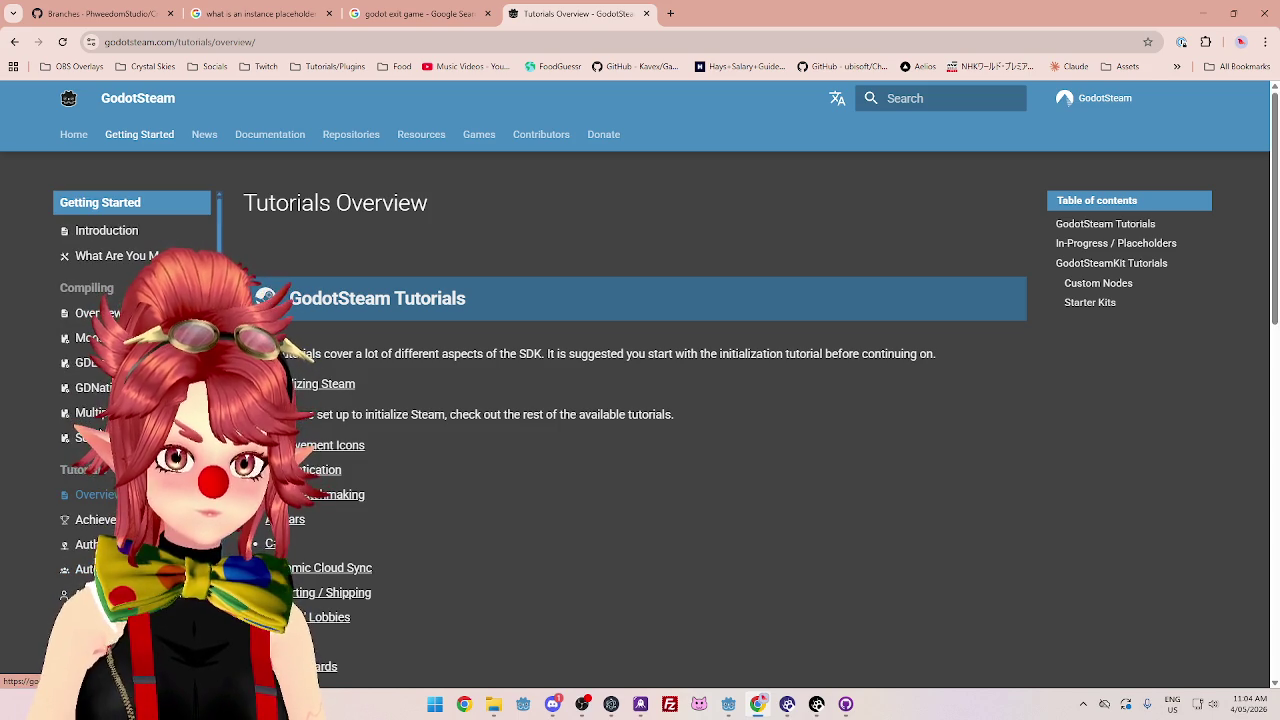
{"action": "left_click", "coordinate": [95, 437]}
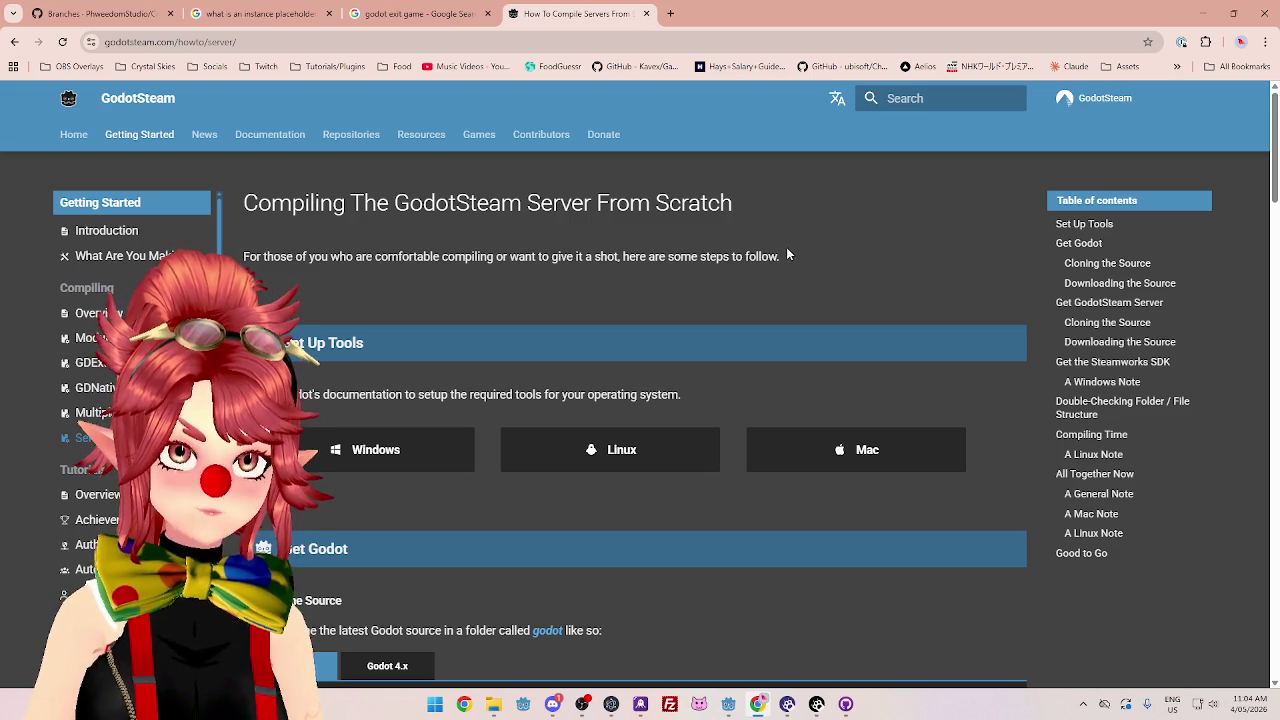
{"action": "scroll", "coordinate": [786, 250], "scroll_direction": "down", "scroll_amount": 2}
{"action": "scroll", "coordinate": [782, 258], "scroll_direction": "down", "scroll_amount": 3}
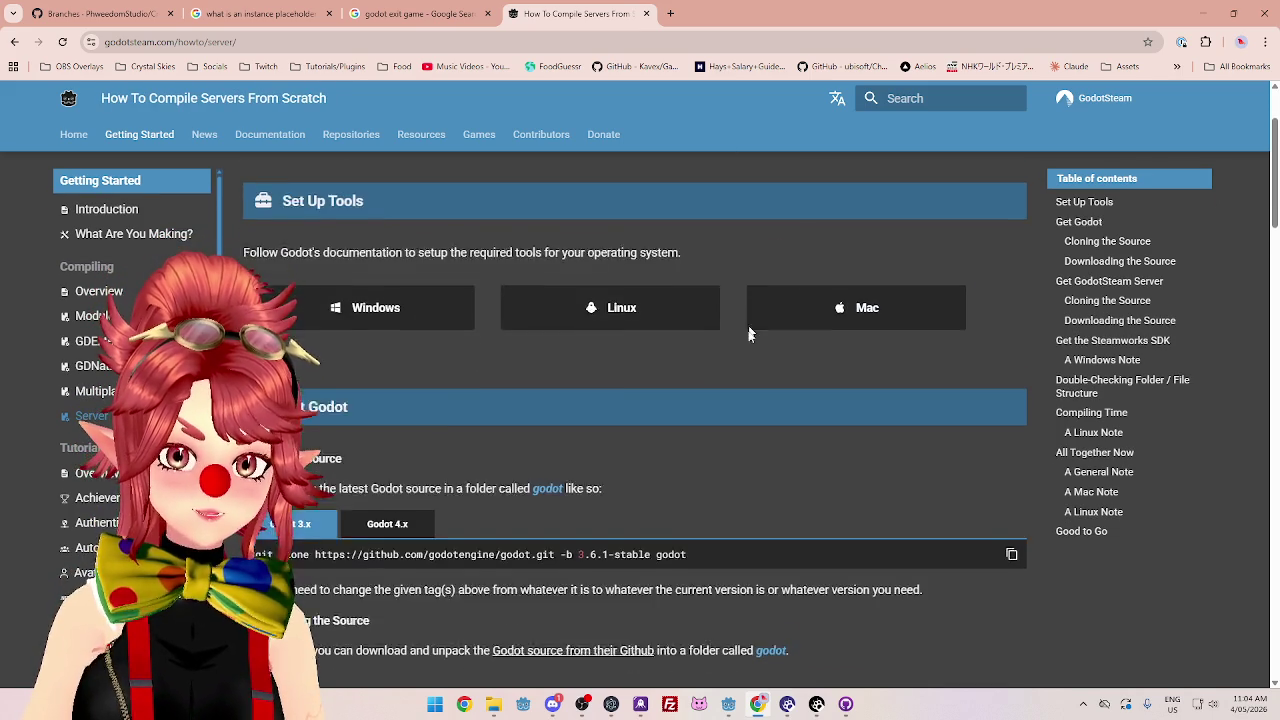
{"action": "scroll", "coordinate": [741, 353], "scroll_direction": "up", "scroll_amount": 3}
{"action": "scroll", "coordinate": [741, 356], "scroll_direction": "up", "scroll_amount": 2}
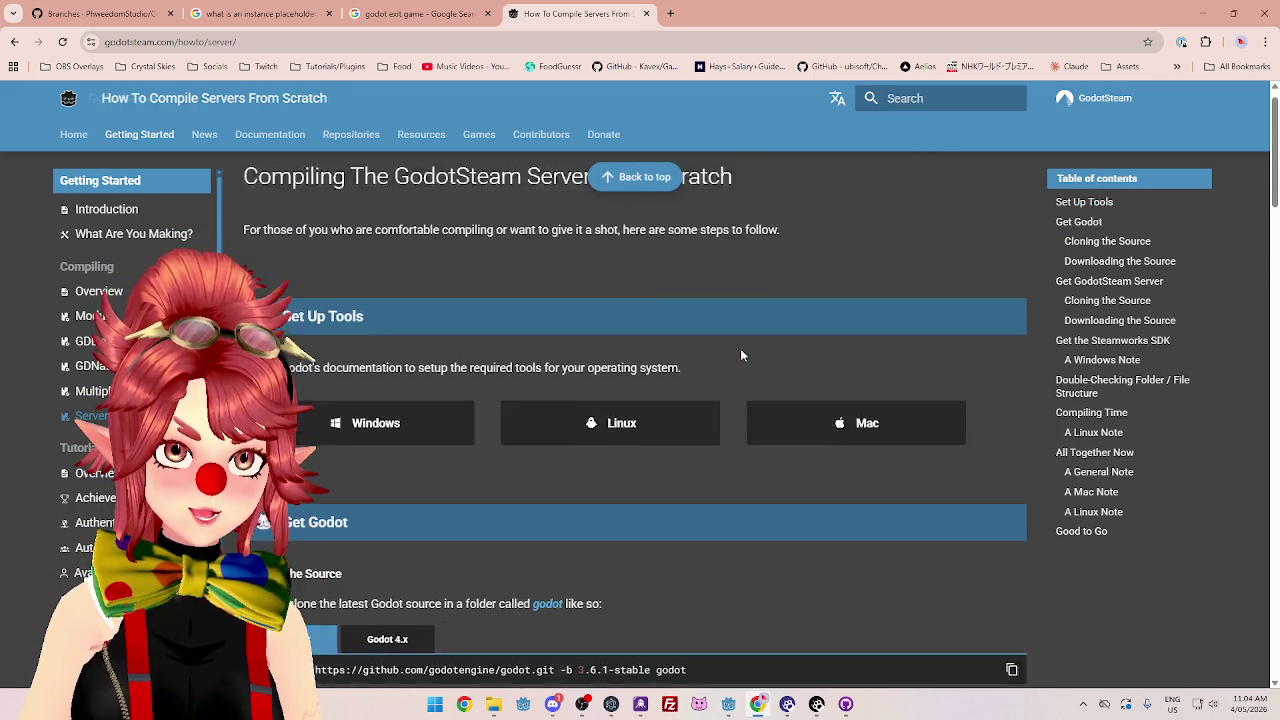
{"action": "scroll", "coordinate": [685, 247], "scroll_direction": "down", "scroll_amount": 3}
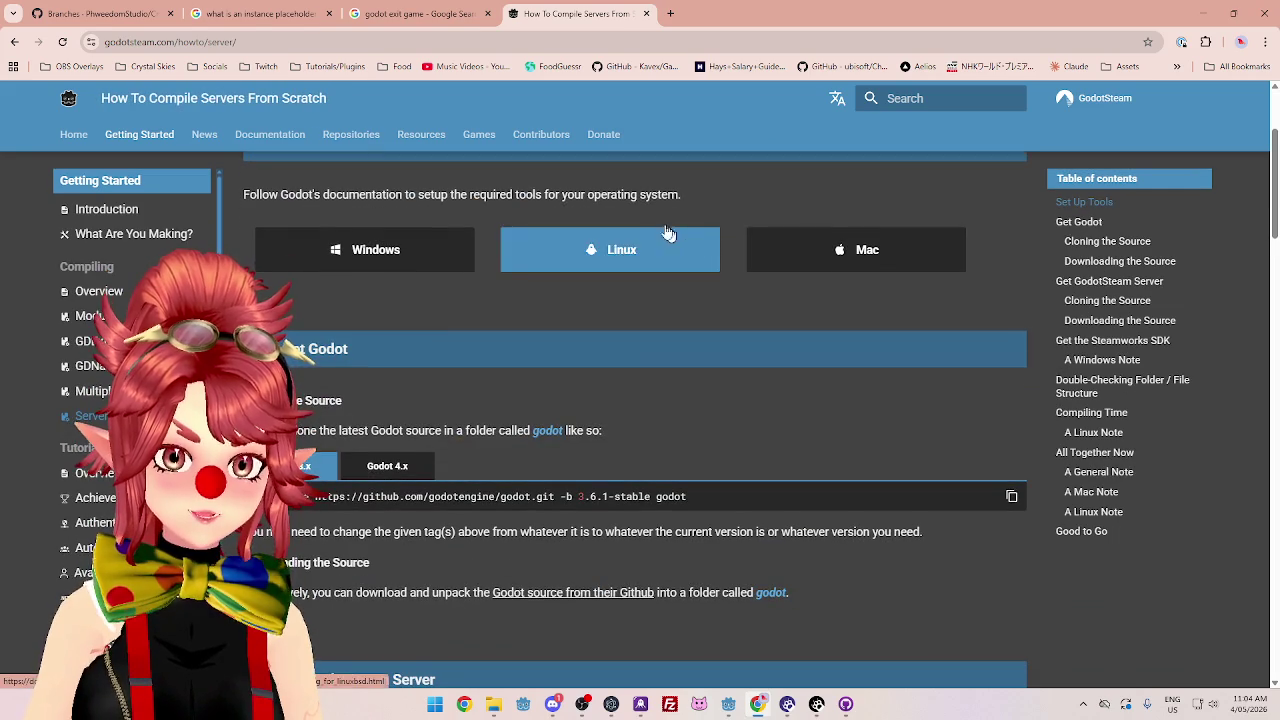
{"action": "scroll", "coordinate": [626, 219], "scroll_direction": "up", "scroll_amount": 3}
{"action": "scroll", "coordinate": [625, 220], "scroll_direction": "down", "scroll_amount": 1}
{"action": "scroll", "coordinate": [625, 220], "scroll_direction": "down", "scroll_amount": 6}
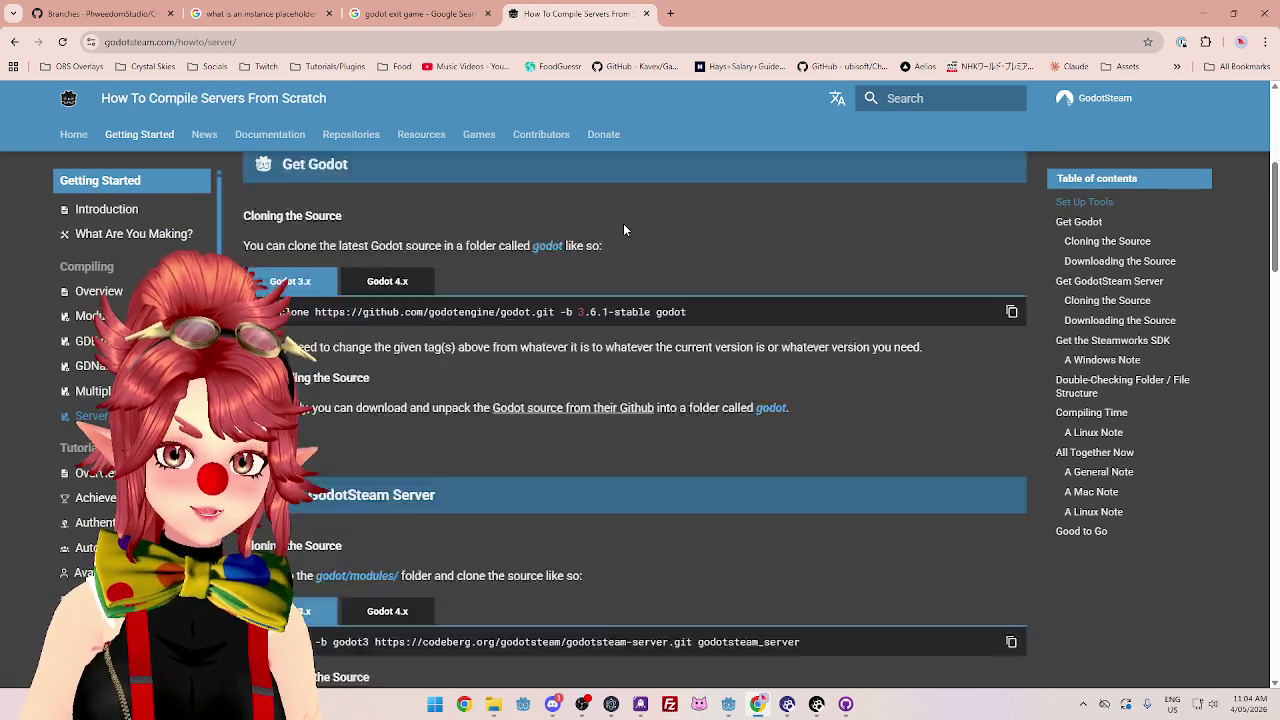
{"action": "scroll", "coordinate": [650, 350], "scroll_direction": "up", "scroll_amount": 6}
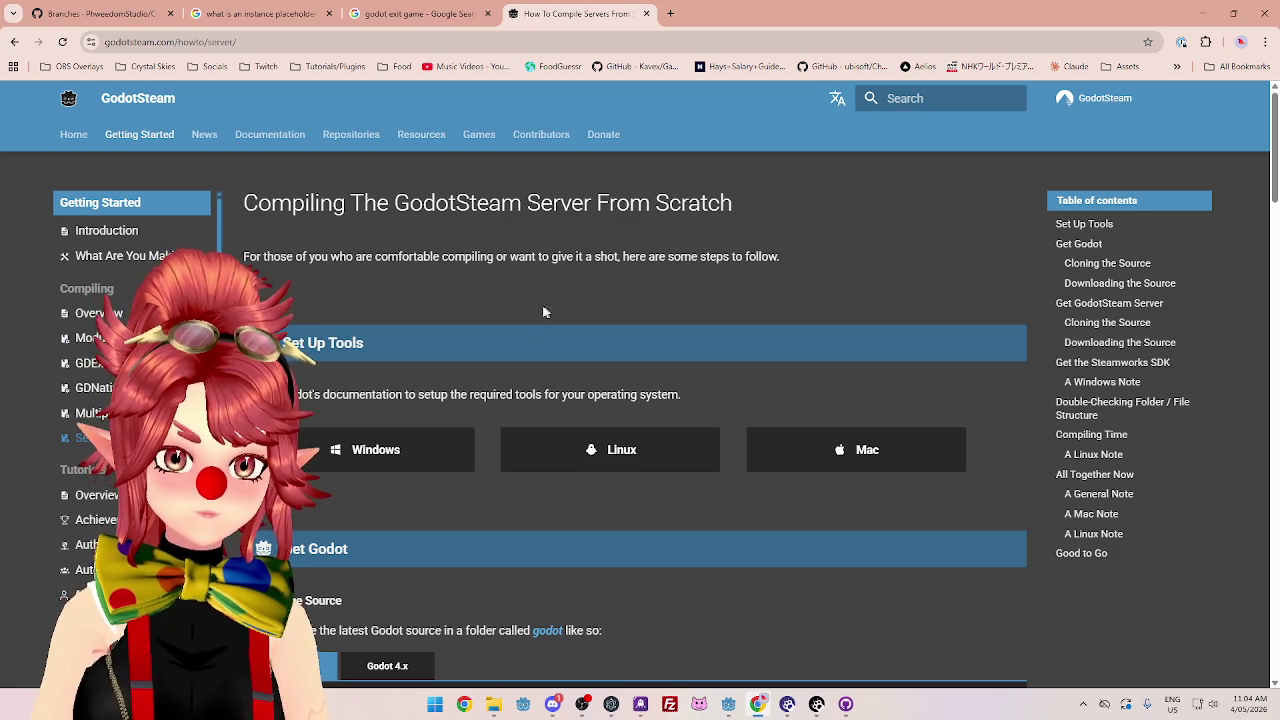
{"action": "scroll", "coordinate": [535, 312], "scroll_direction": "down", "scroll_amount": 6}
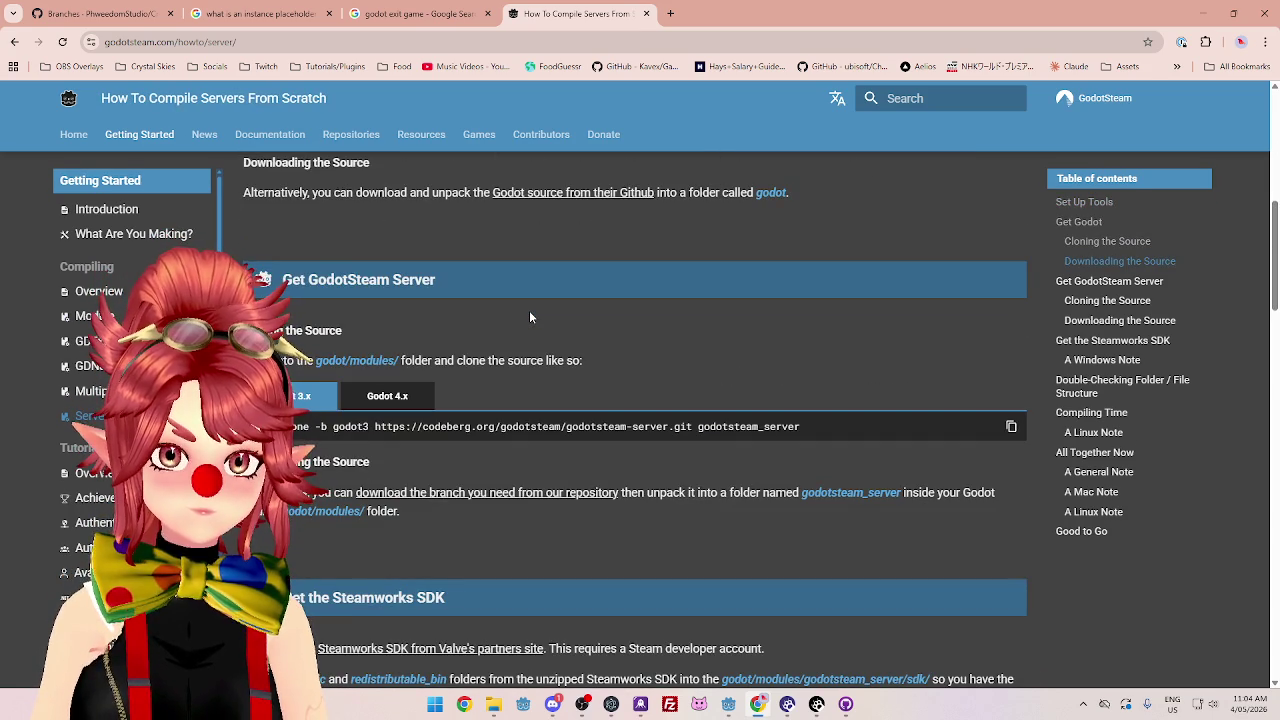
{"action": "scroll", "coordinate": [528, 318], "scroll_direction": "up", "scroll_amount": 6}
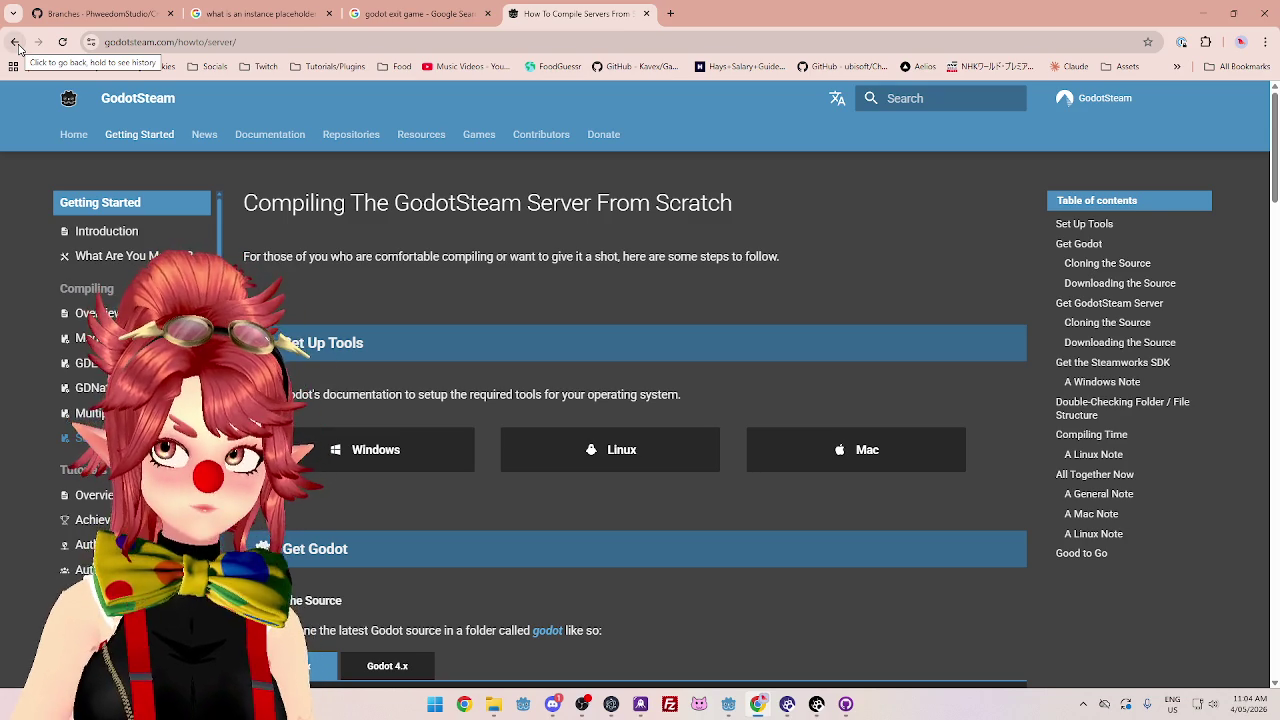
Return to the home page and view the Standard version's Godot 4.x and 3.x download options.
{"action": "left_click", "coordinate": [17, 46]}
{"action": "left_click", "coordinate": [17, 46]}
{"action": "left_click", "coordinate": [17, 45]}
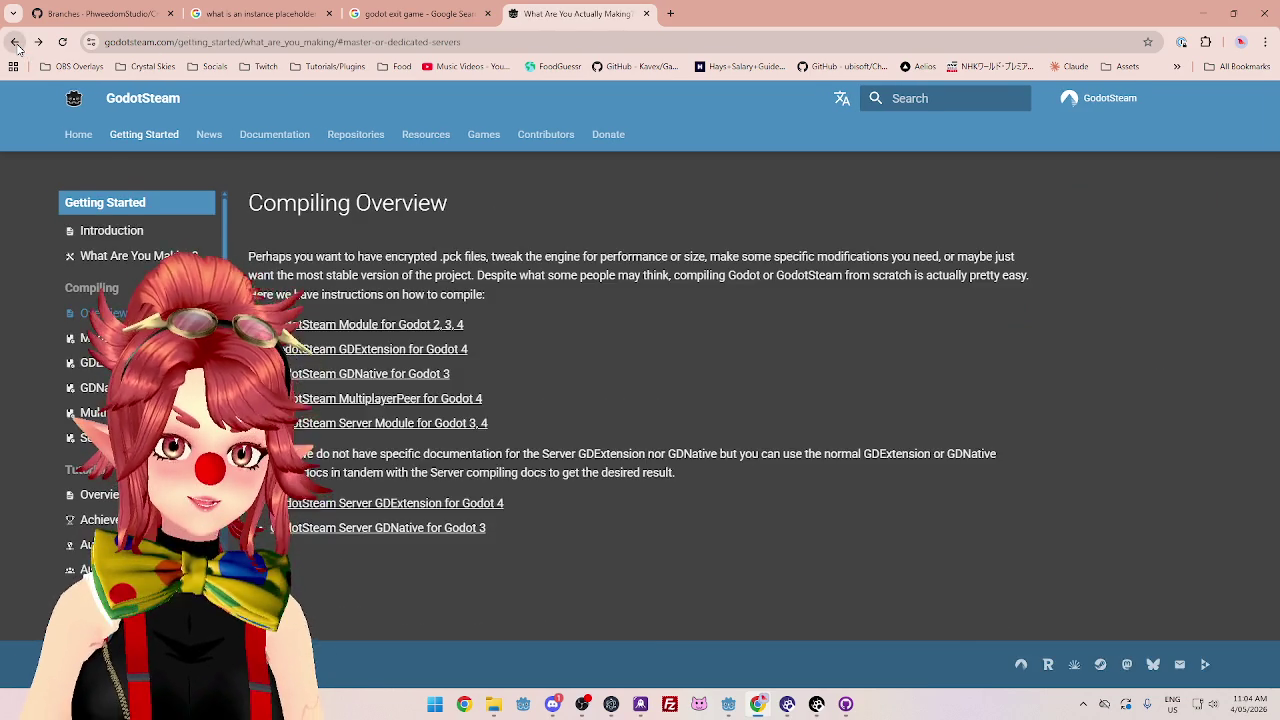
{"action": "left_click", "coordinate": [17, 45]}
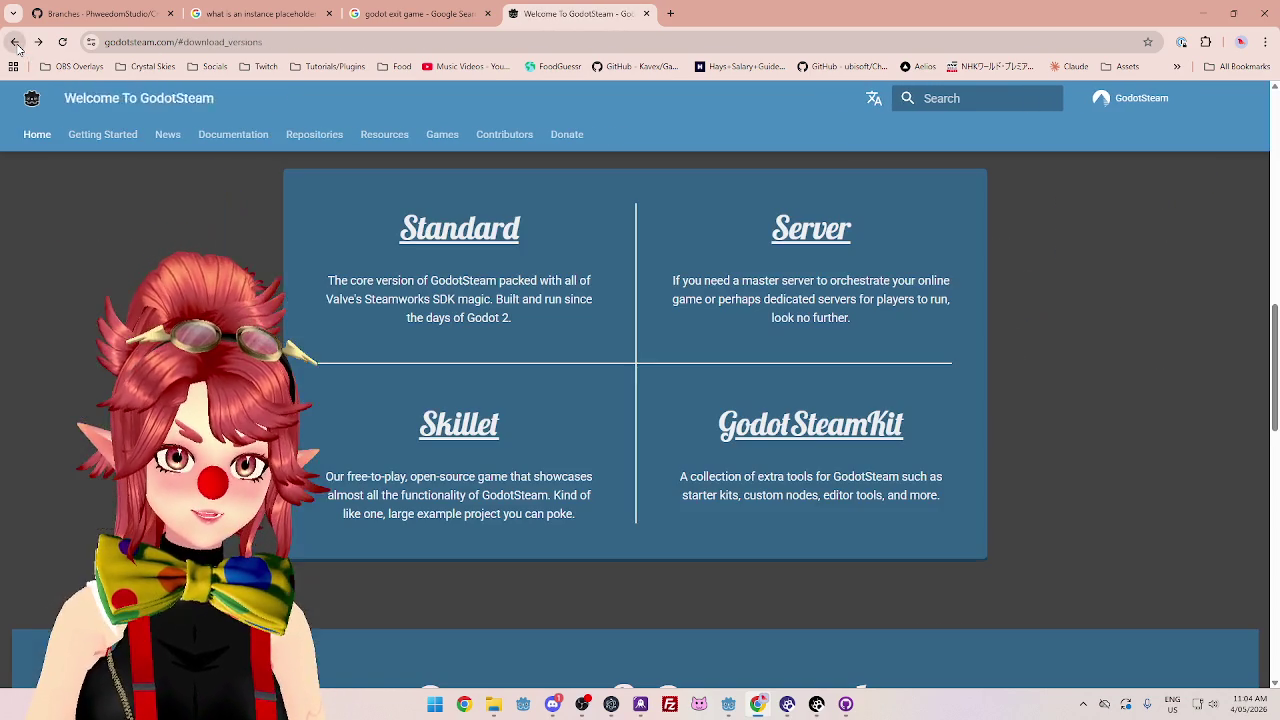
{"action": "left_click", "coordinate": [447, 230]}
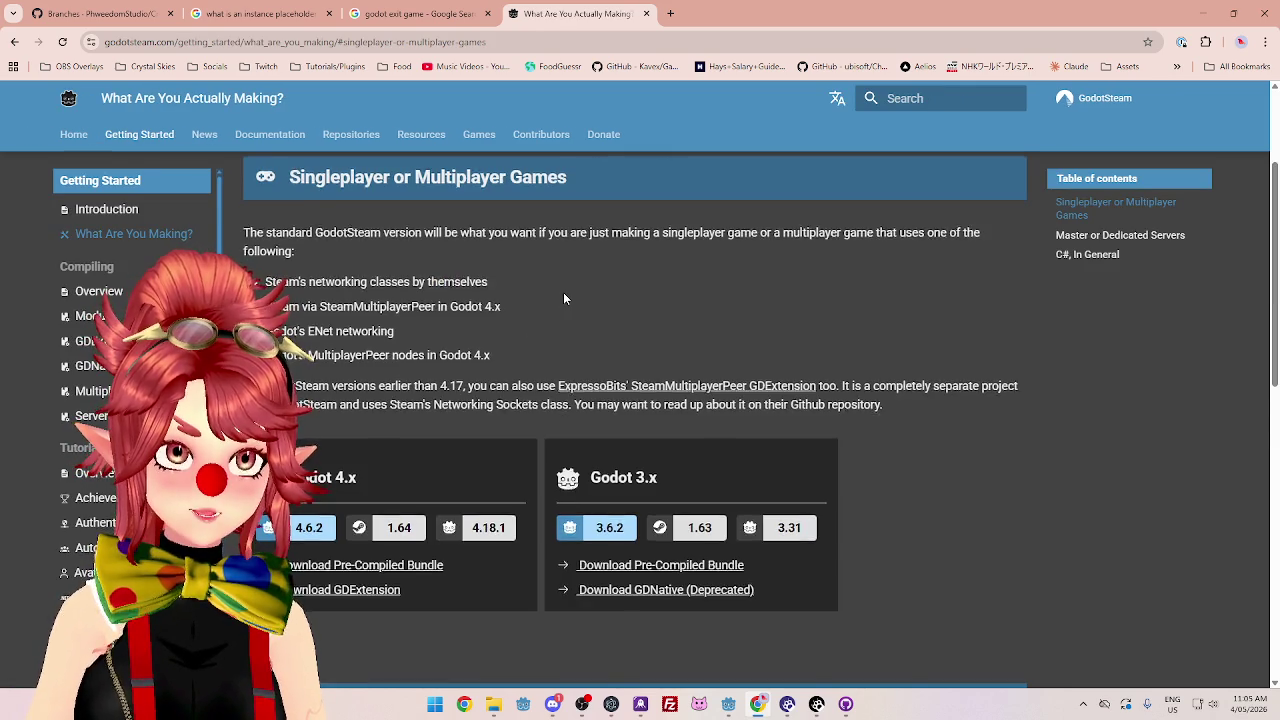
{"action": "scroll", "coordinate": [564, 297], "scroll_direction": "down", "scroll_amount": 2}
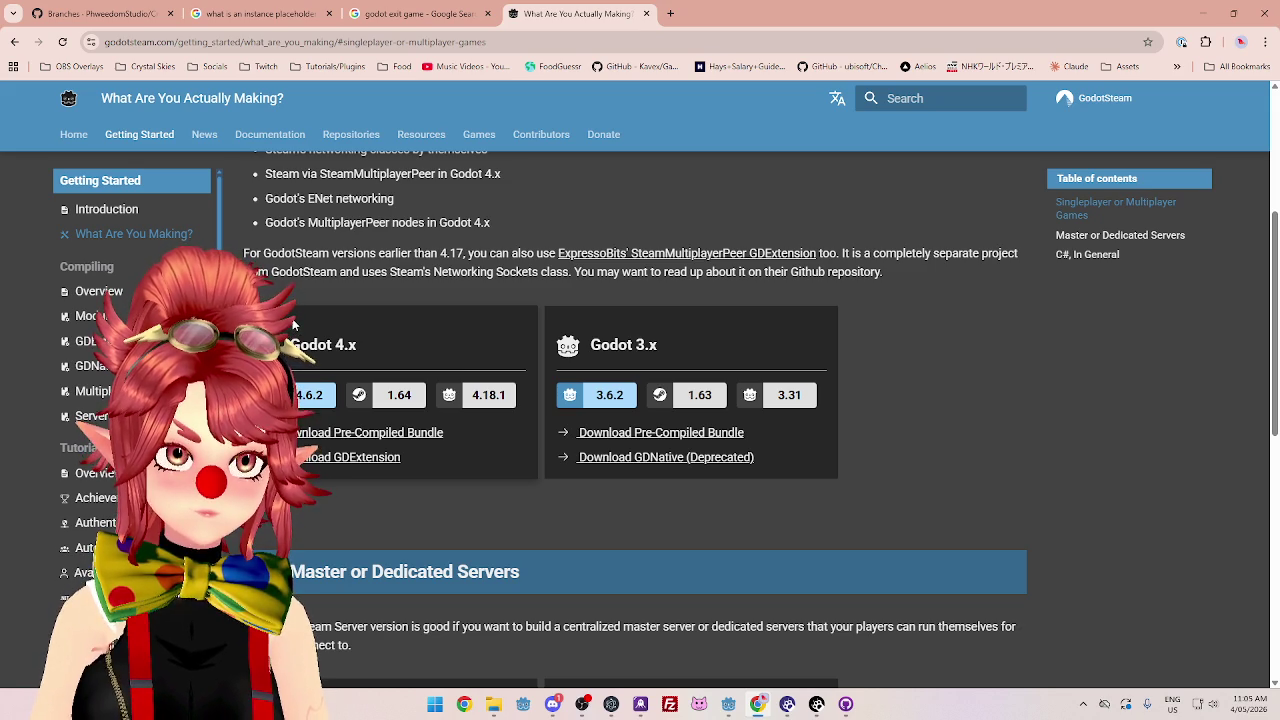
{"action": "left_click", "coordinate": [728, 704]}
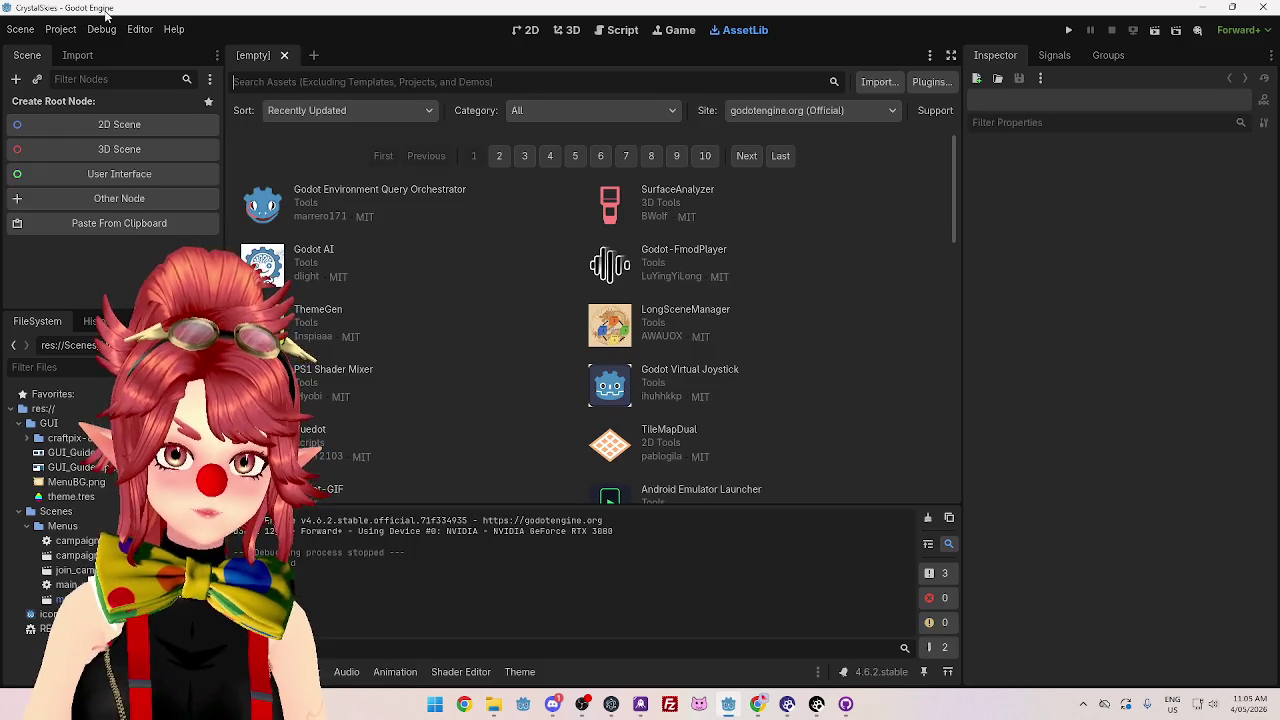
{"action": "left_click", "coordinate": [174, 29]}
{"action": "left_click", "coordinate": [205, 189]}
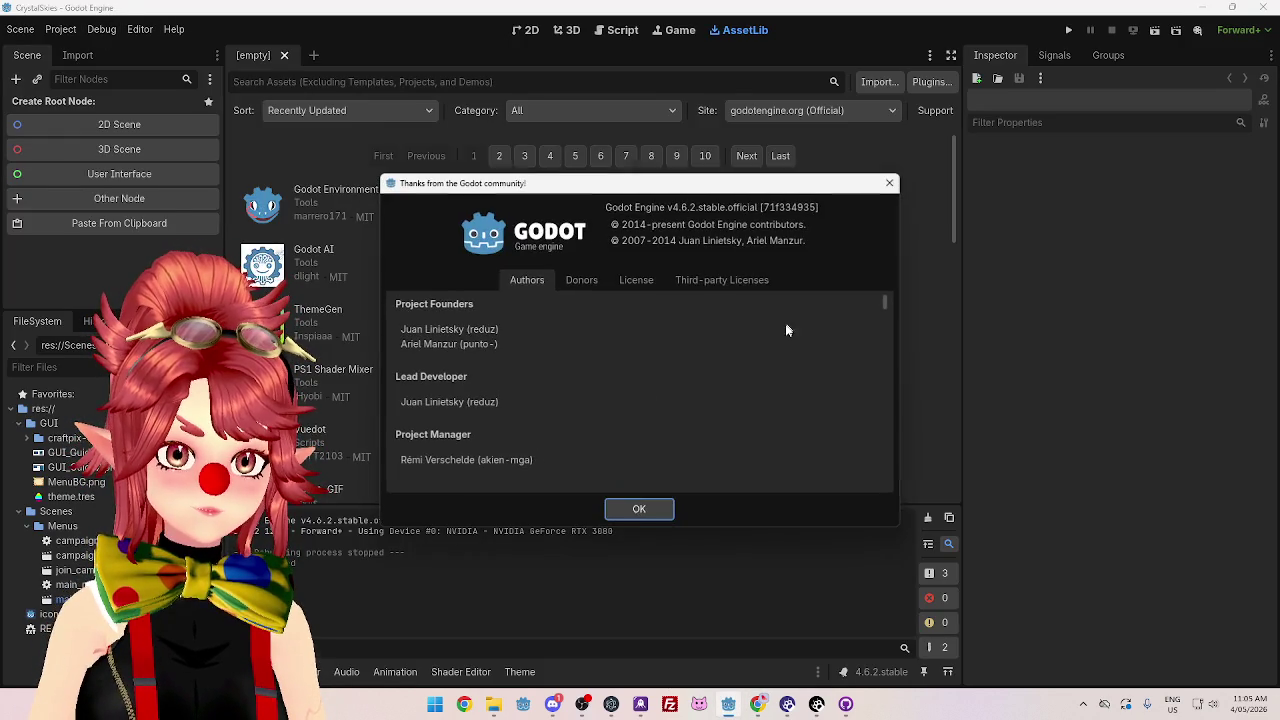
{"action": "left_click", "coordinate": [660, 509]}
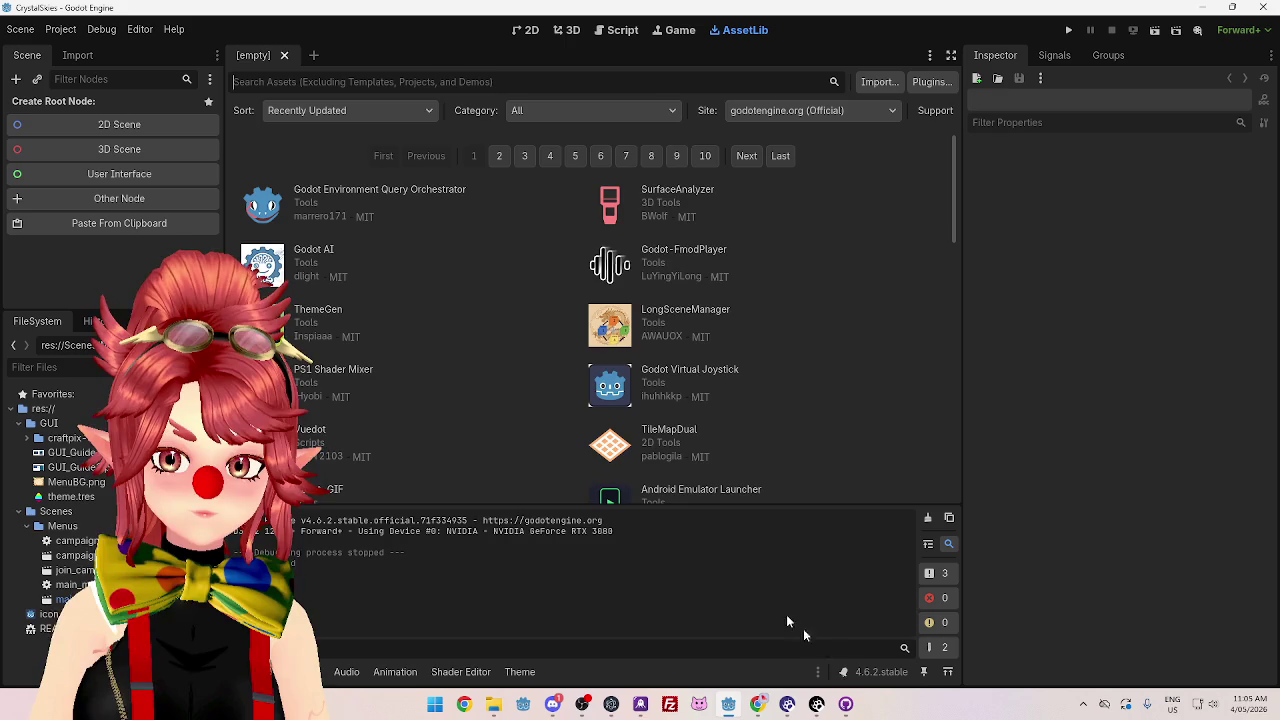
{"action": "left_click", "coordinate": [757, 704]}
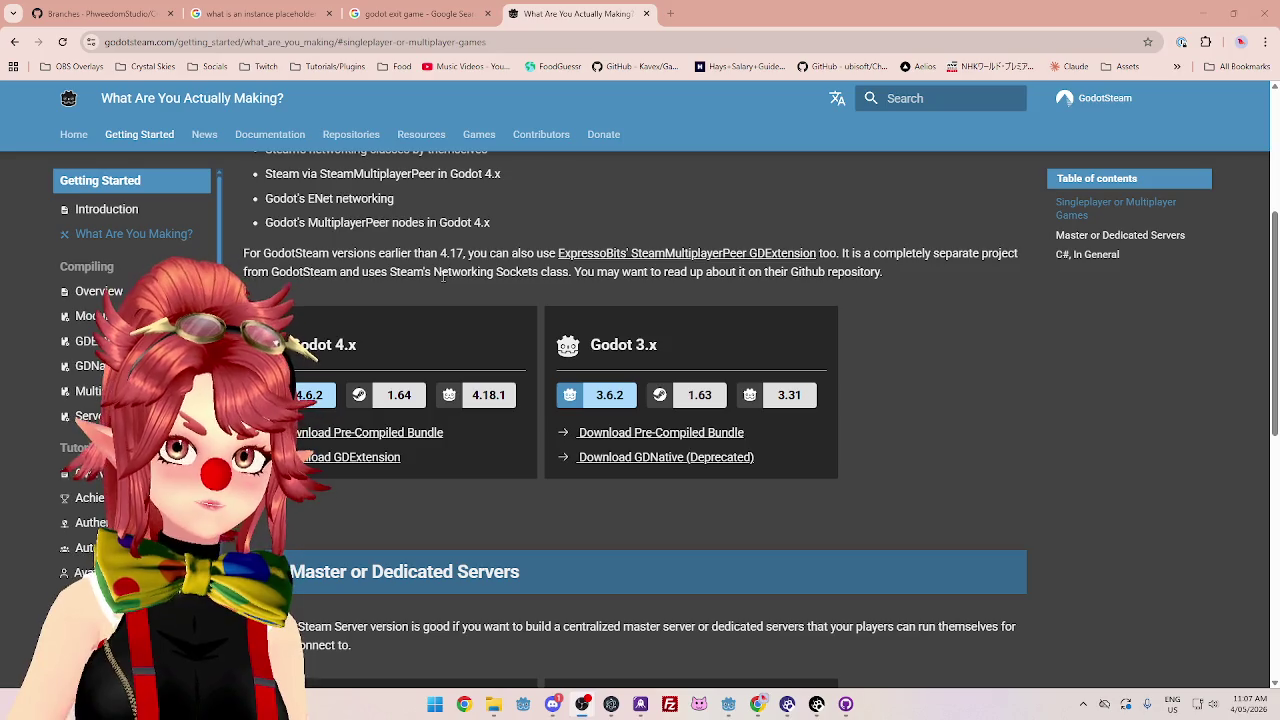
Download the GodotSteam GDExtension zip for Godot 4.x from its asset page.
{"action": "left_click", "coordinate": [358, 457]}
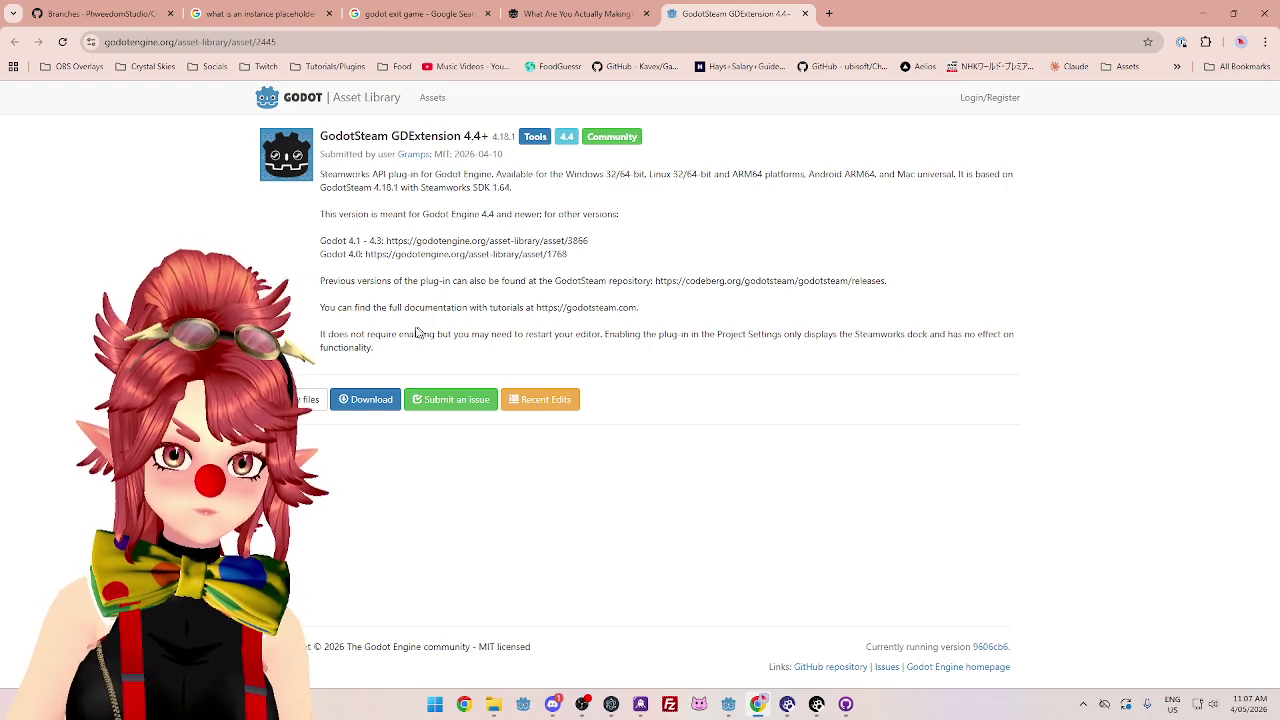
{"action": "left_click", "coordinate": [384, 406]}
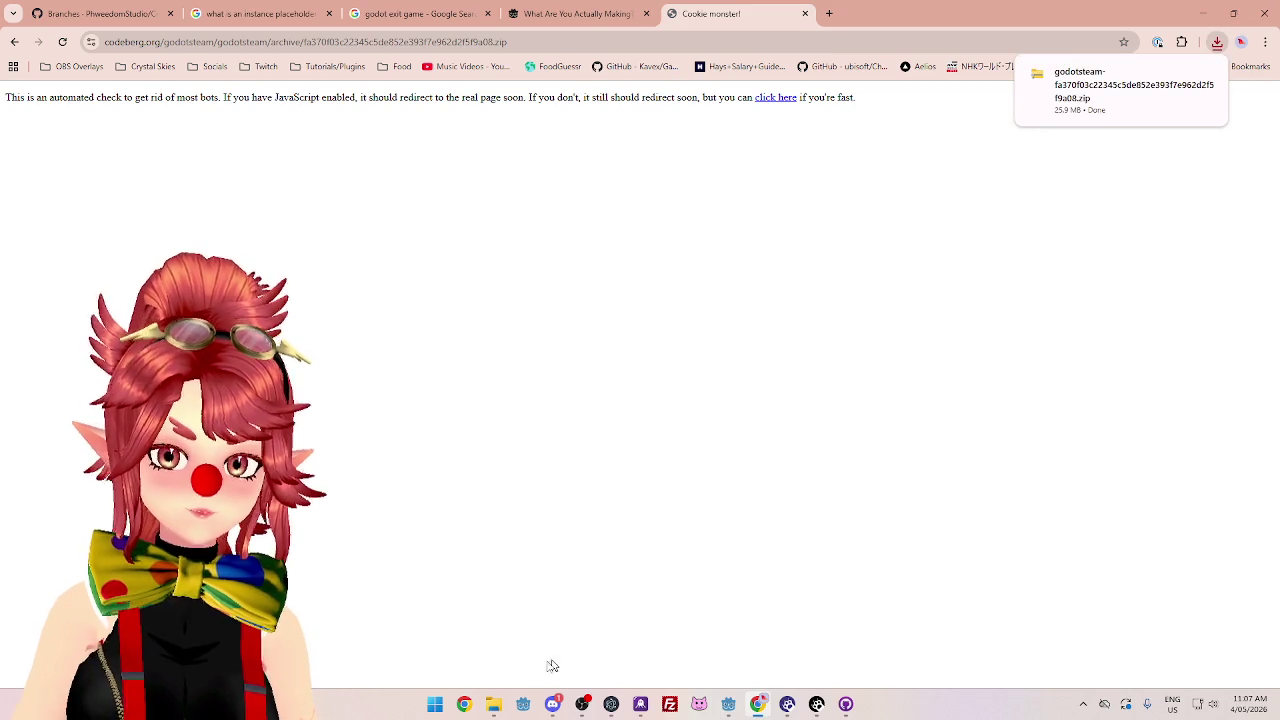
{"action": "mouse_move", "coordinate": [497, 706]}
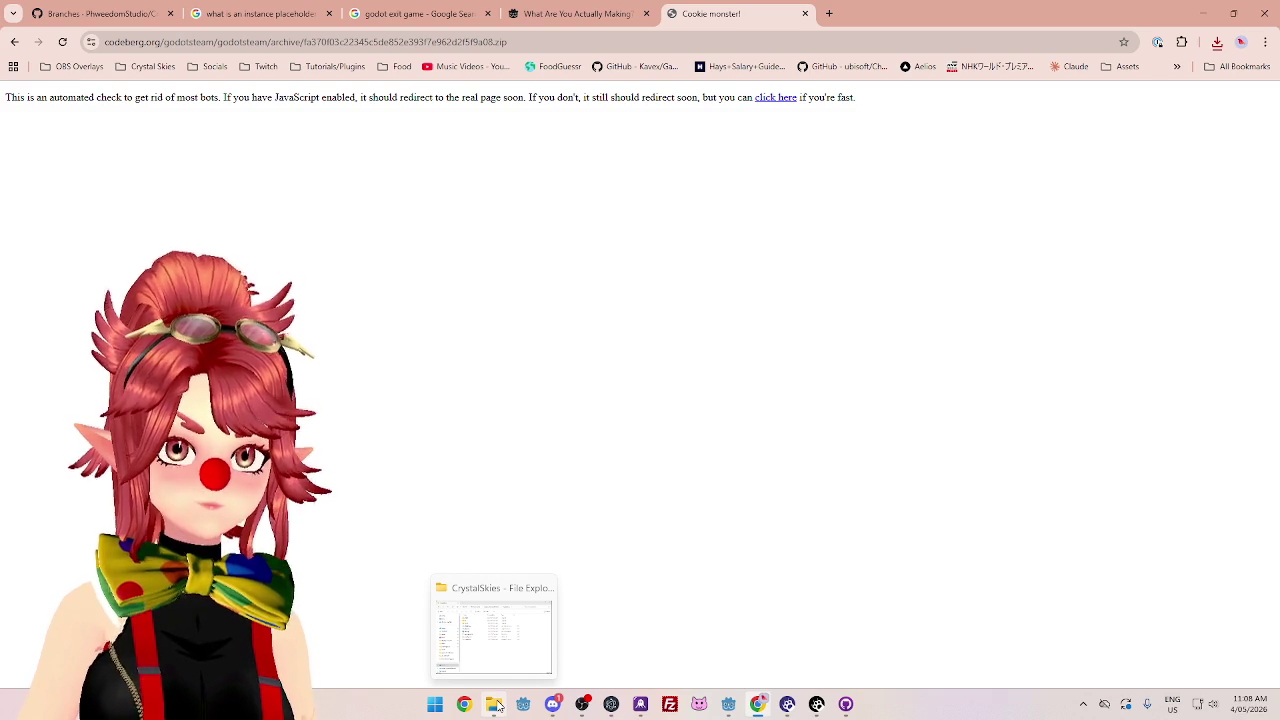
Open the Project_26.0_CrystalSkies Steamworks SDK folder in File Explorer.
{"action": "left_click", "coordinate": [497, 706]}
{"action": "mouse_move", "coordinate": [592, 160]}
{"action": "left_mouse_down"}
{"action": "mouse_move", "coordinate": [681, 145]}
{"action": "mouse_move", "coordinate": [734, 154]}
{"action": "mouse_move", "coordinate": [709, 152]}
{"action": "left_mouse_up"}
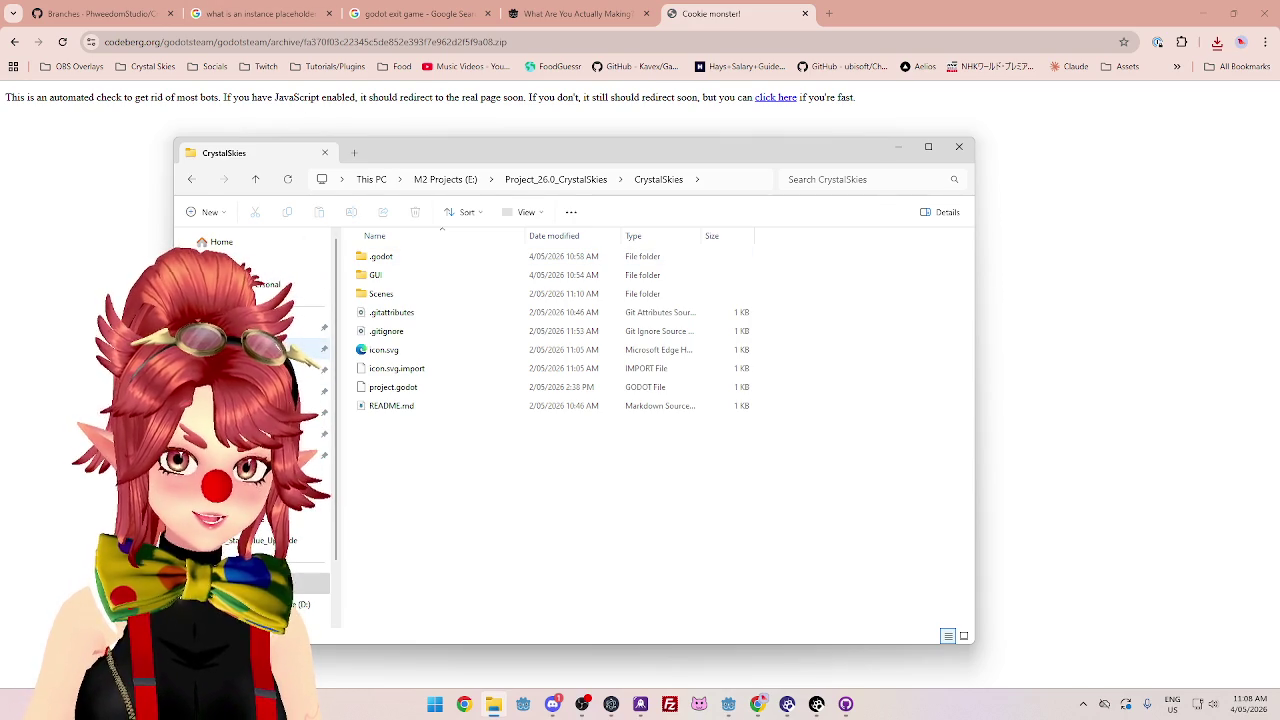
{"action": "left_click", "coordinate": [480, 118]}
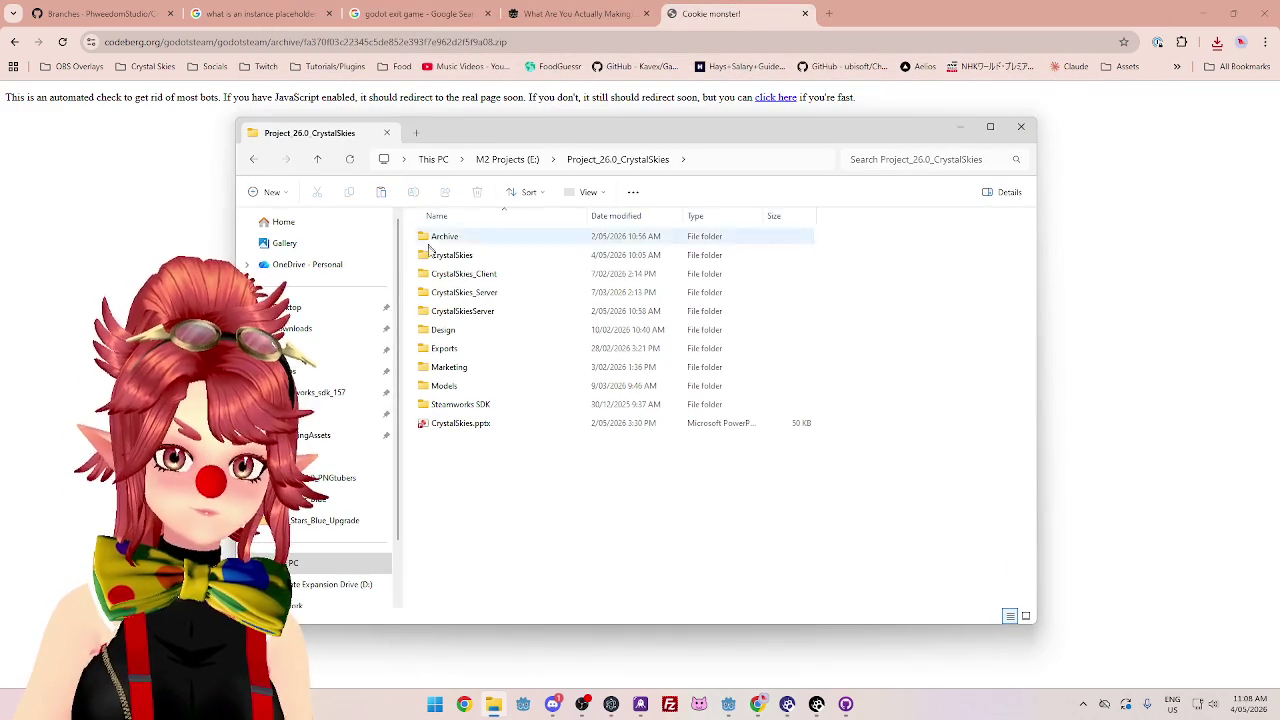
{"action": "left_click", "coordinate": [452, 256]}
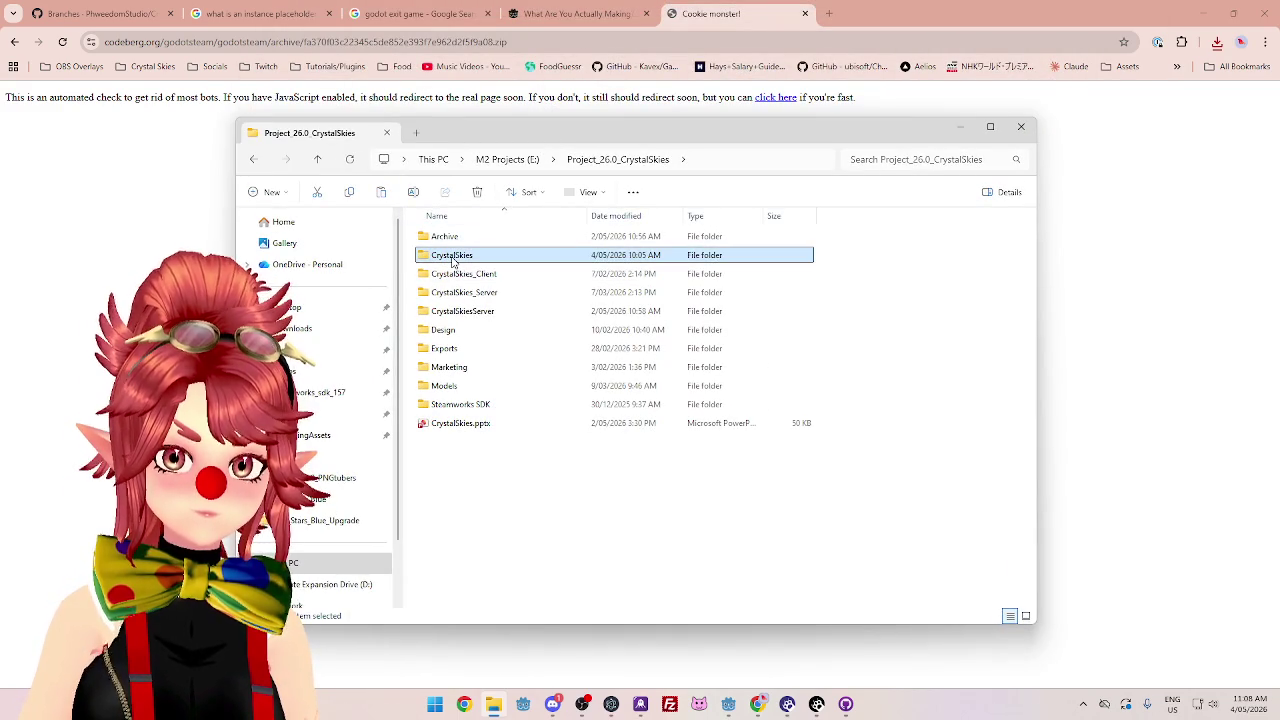
{"action": "double_click", "coordinate": [486, 405]}
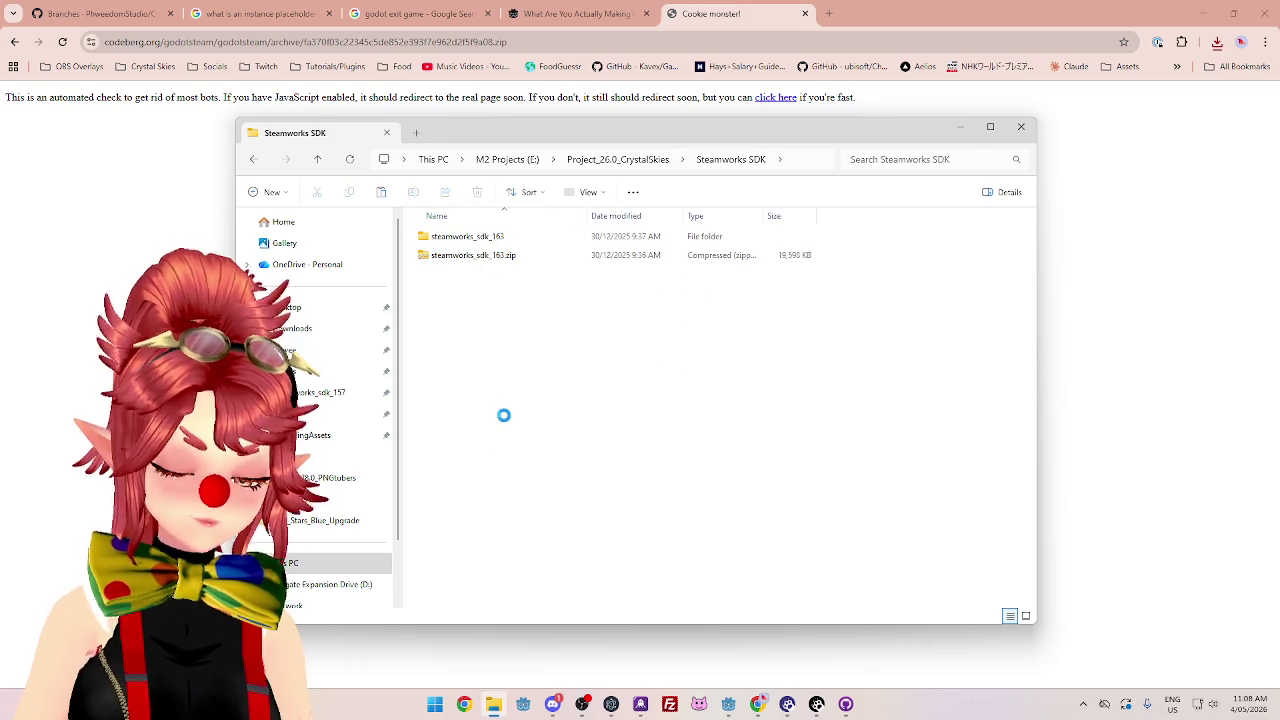
{"action": "left_click", "coordinate": [542, 372]}
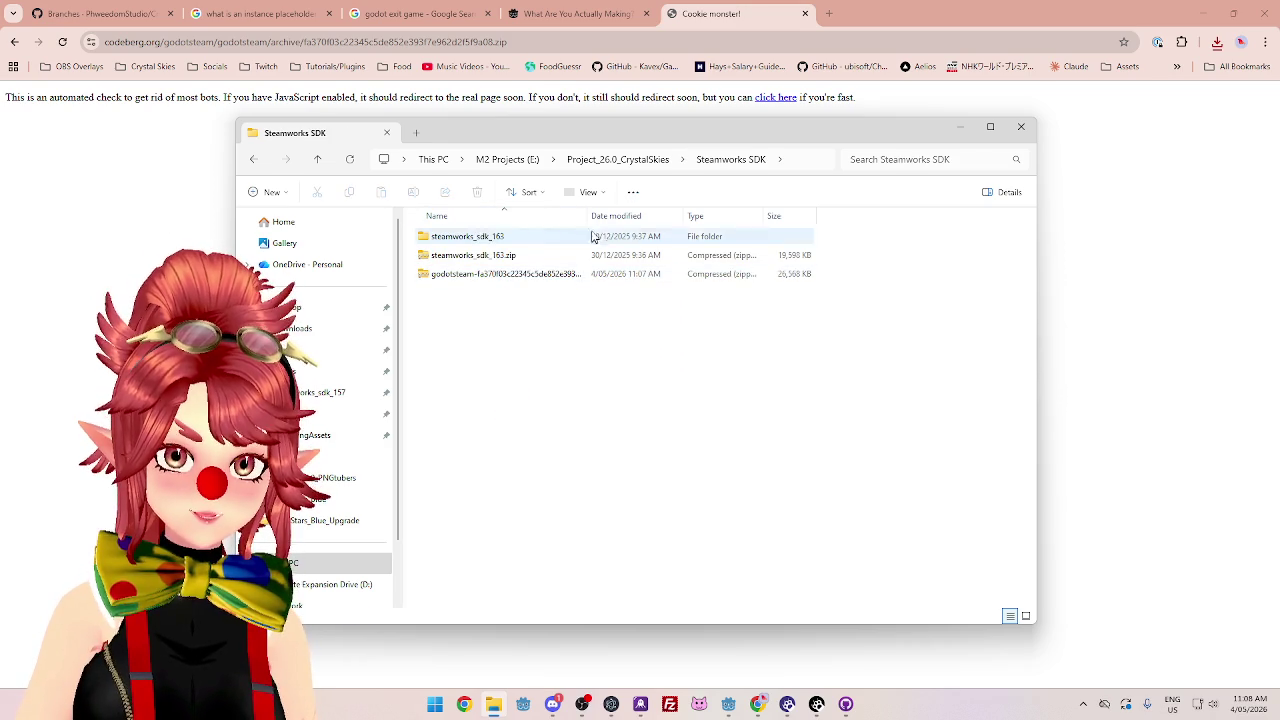
{"action": "double_click", "coordinate": [589, 216]}
Extract All the godotsteam zip there and browse into the extracted godotsteam folder.
{"action": "right_click", "coordinate": [477, 274]}
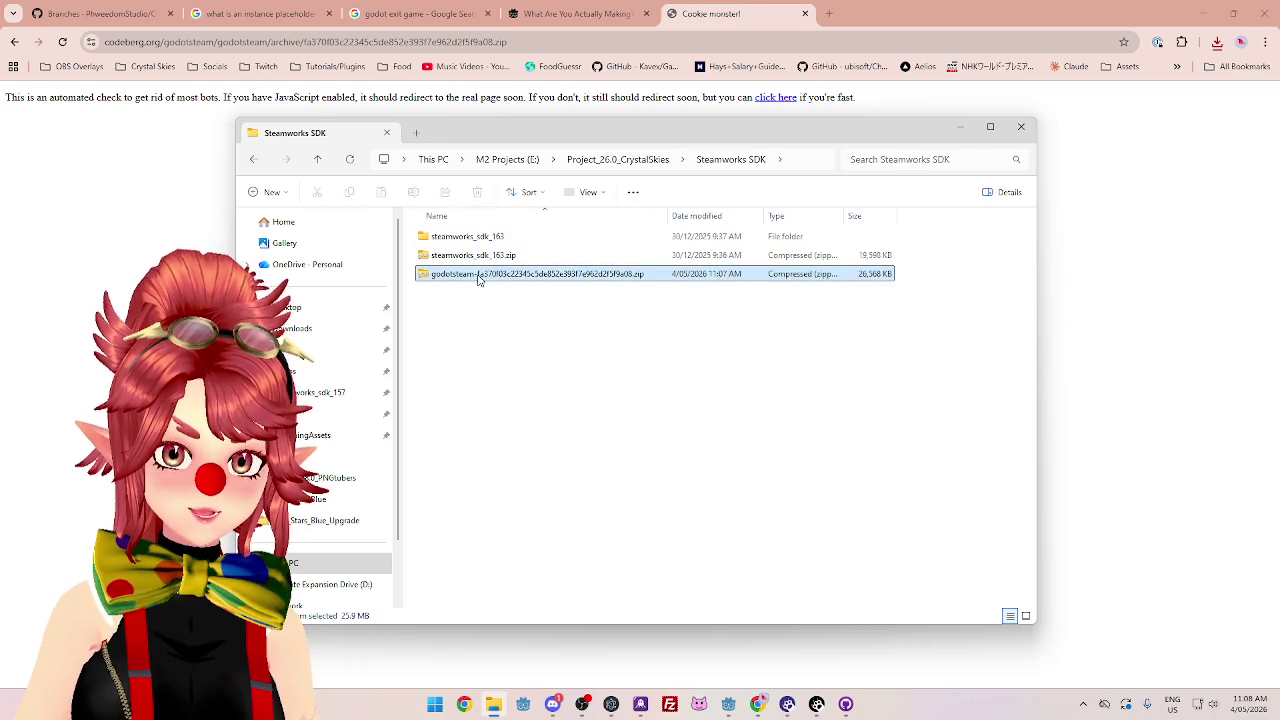
{"action": "left_click", "coordinate": [530, 343]}
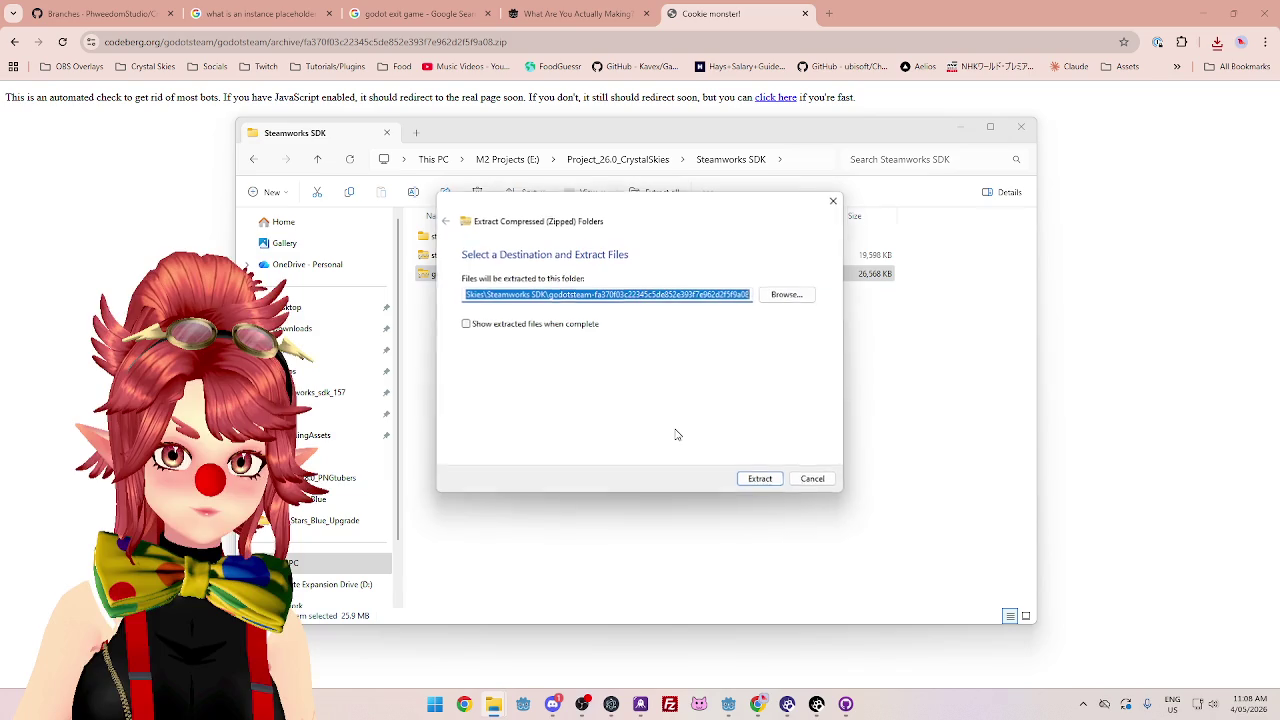
{"action": "left_click", "coordinate": [770, 479]}
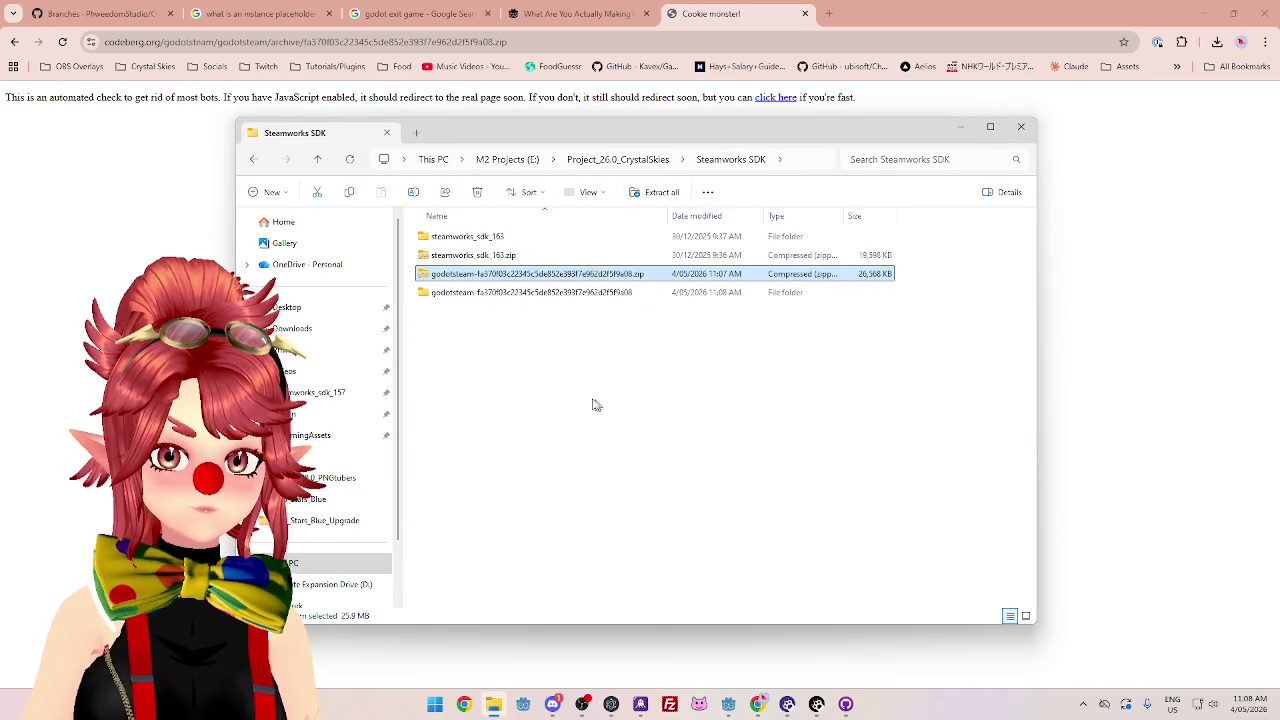
{"action": "double_click", "coordinate": [479, 292]}
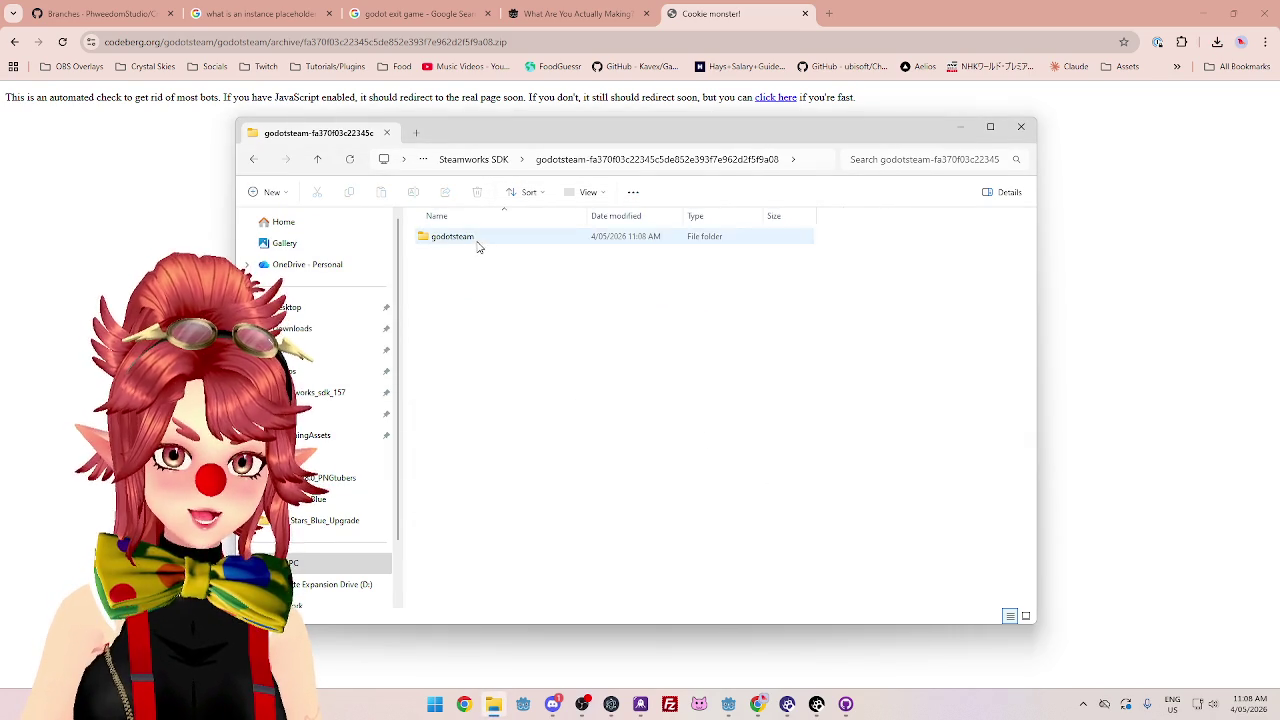
{"action": "double_click", "coordinate": [478, 240]}
{"action": "left_click", "coordinate": [580, 162]}
{"action": "left_click", "coordinate": [455, 243]}
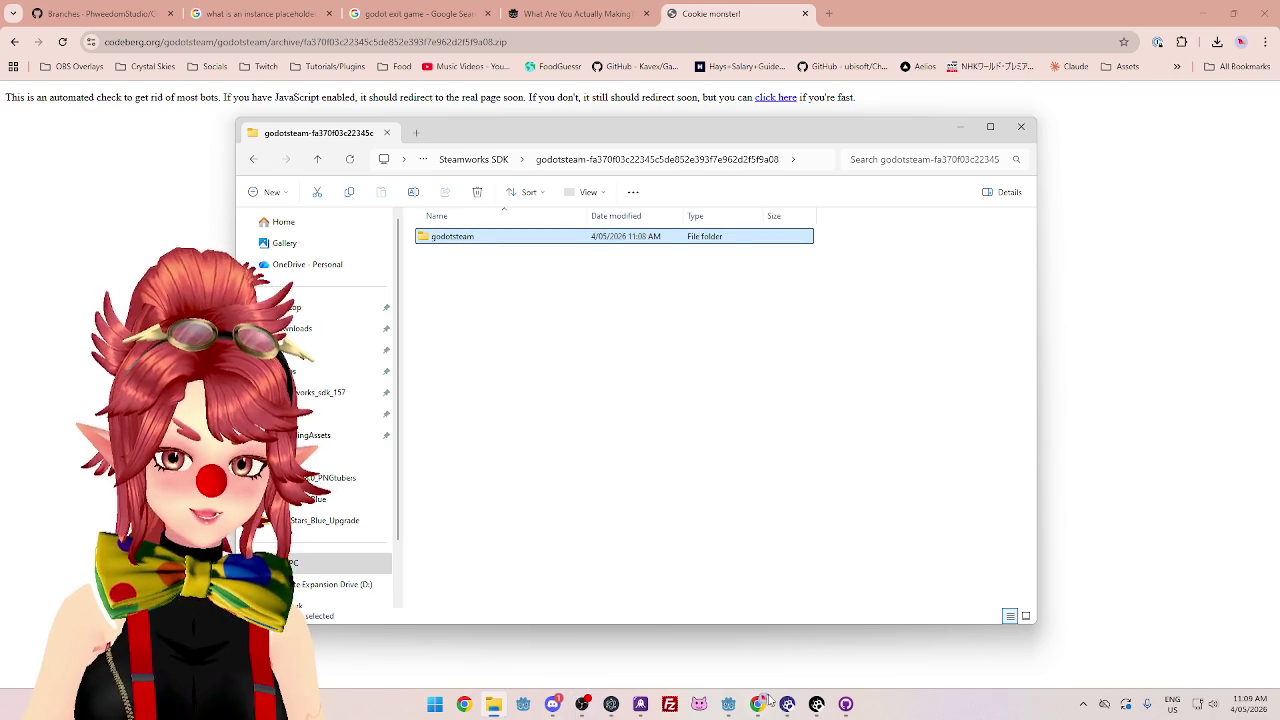
{"action": "left_click", "coordinate": [728, 704]}
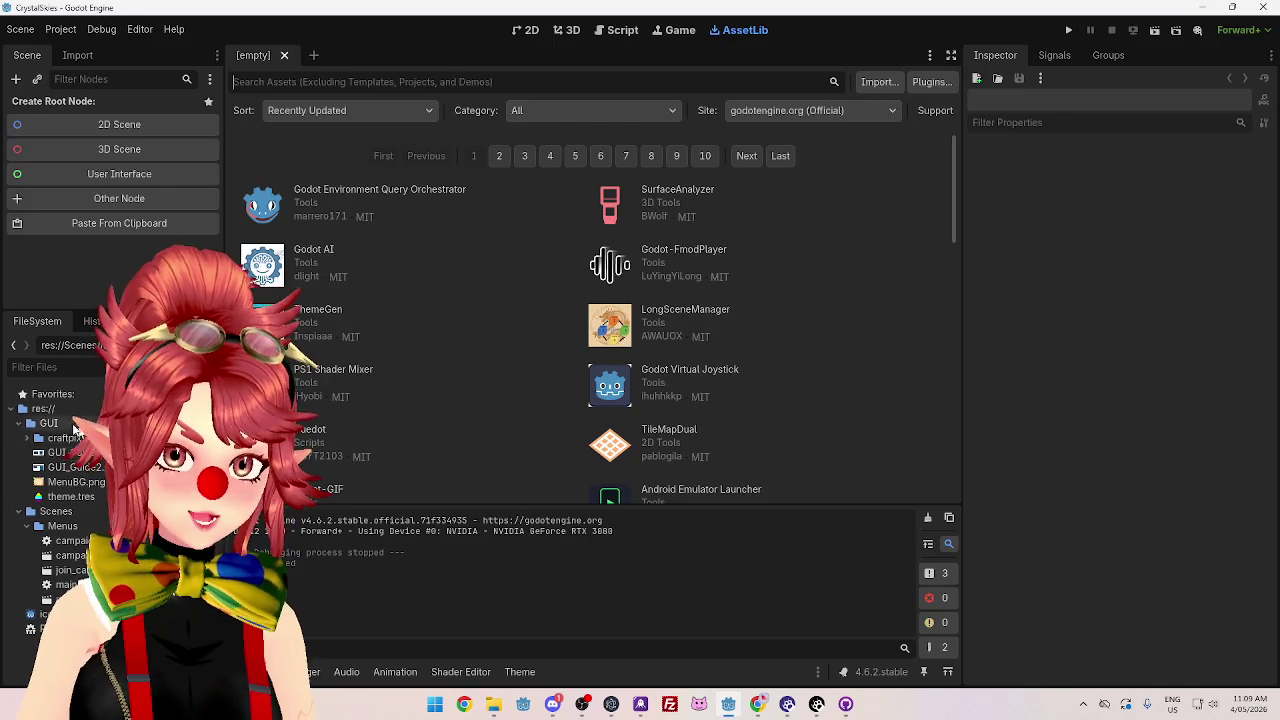
Collapse the GUI and Scenes folders and select res:// in the FileSystem dock.
{"action": "double_click", "coordinate": [36, 424]}
{"action": "double_click", "coordinate": [36, 438]}
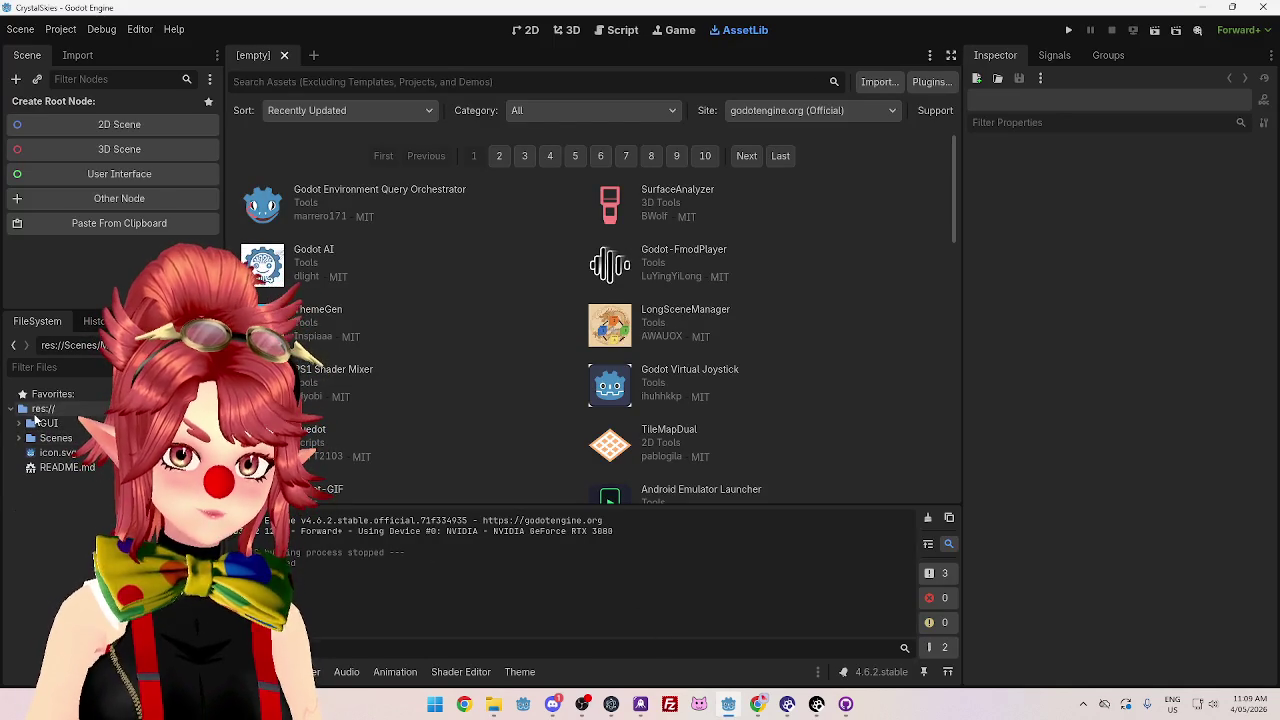
{"action": "left_click", "coordinate": [31, 410]}
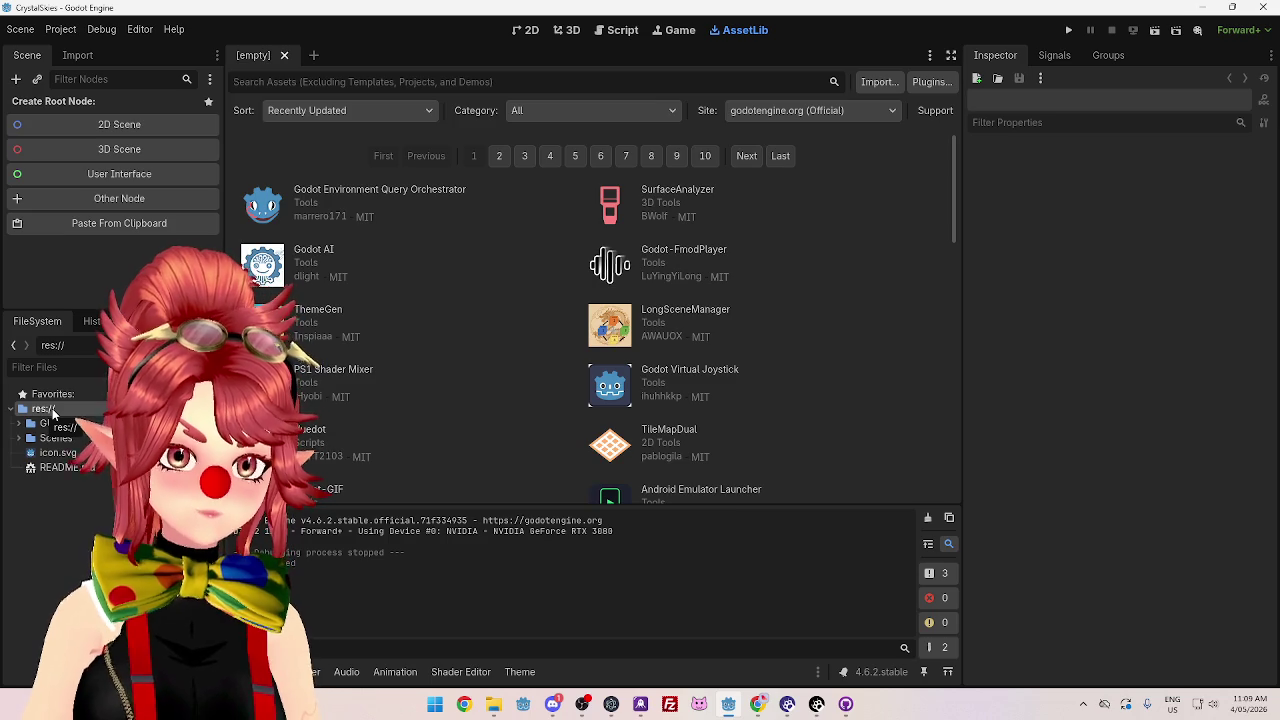
Launch a second Godot instance, accepting the security warning.
{"action": "left_click", "coordinate": [524, 705]}
{"action": "left_click", "coordinate": [683, 367]}
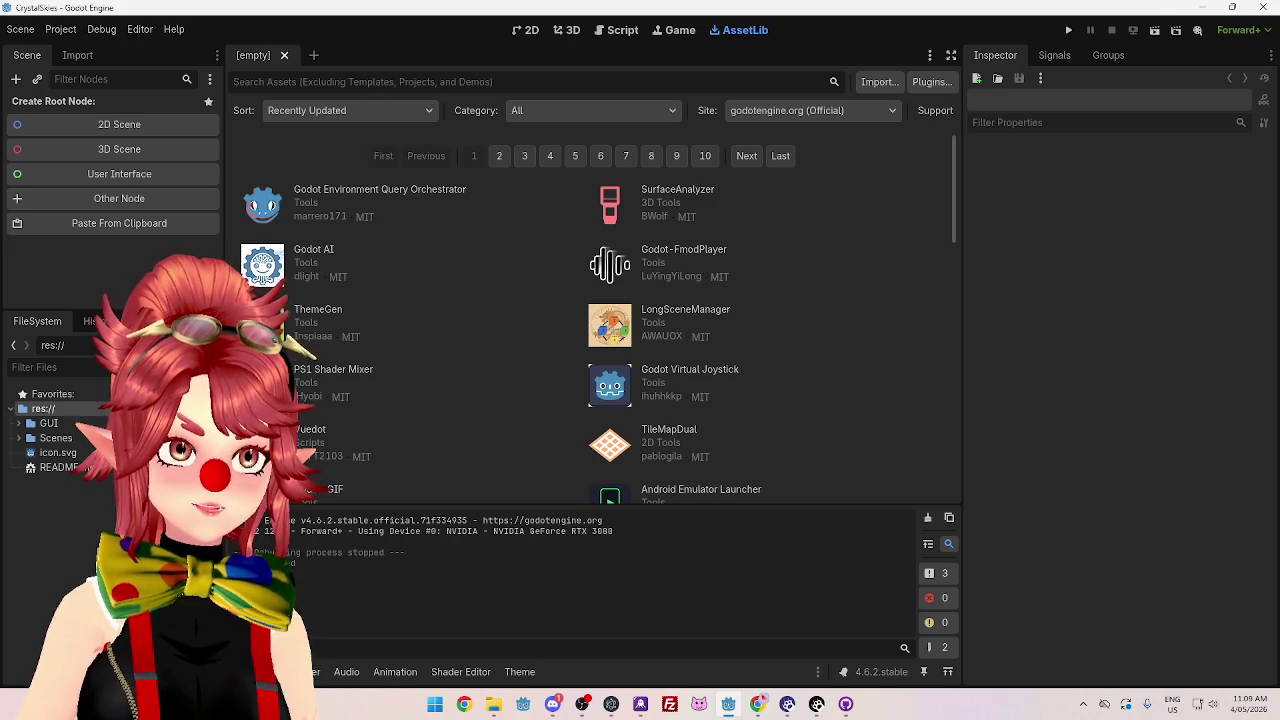
{"action": "left_click", "coordinate": [494, 704]}
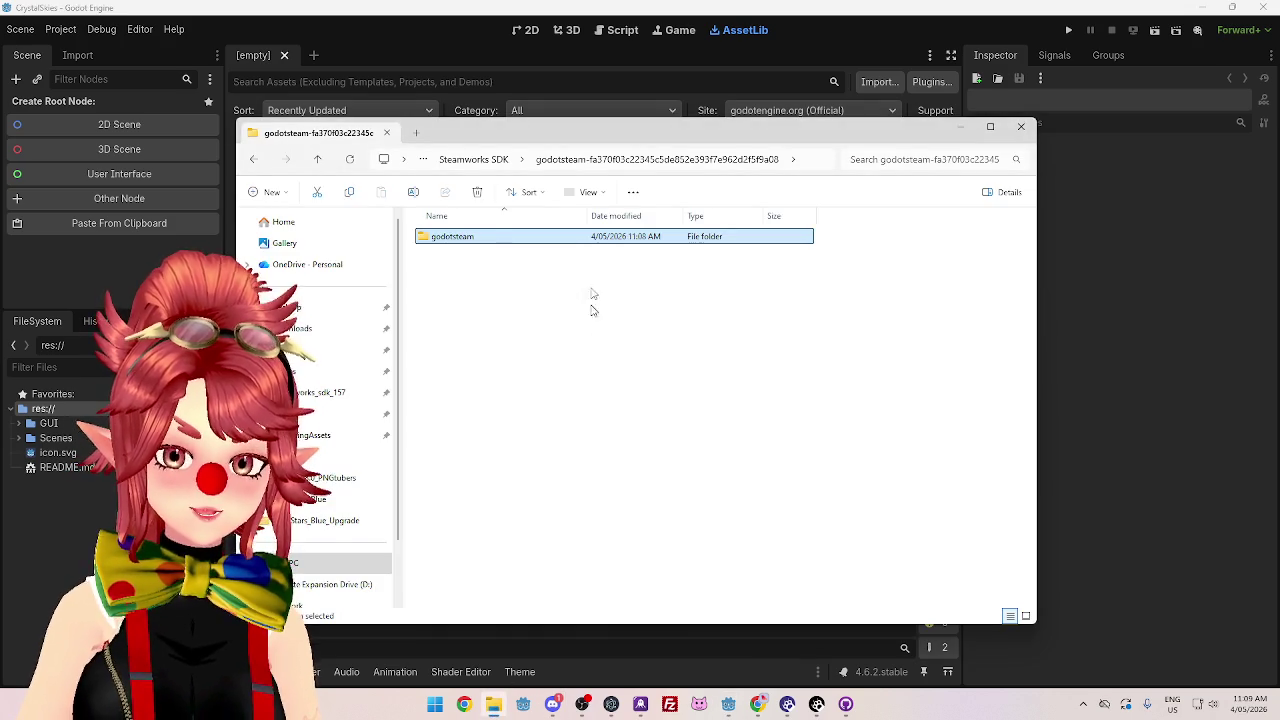
Drag the godotsteam download's addons folder onto res:// in Godot's FileSystem dock and check its contents.
{"action": "double_click", "coordinate": [503, 237]}
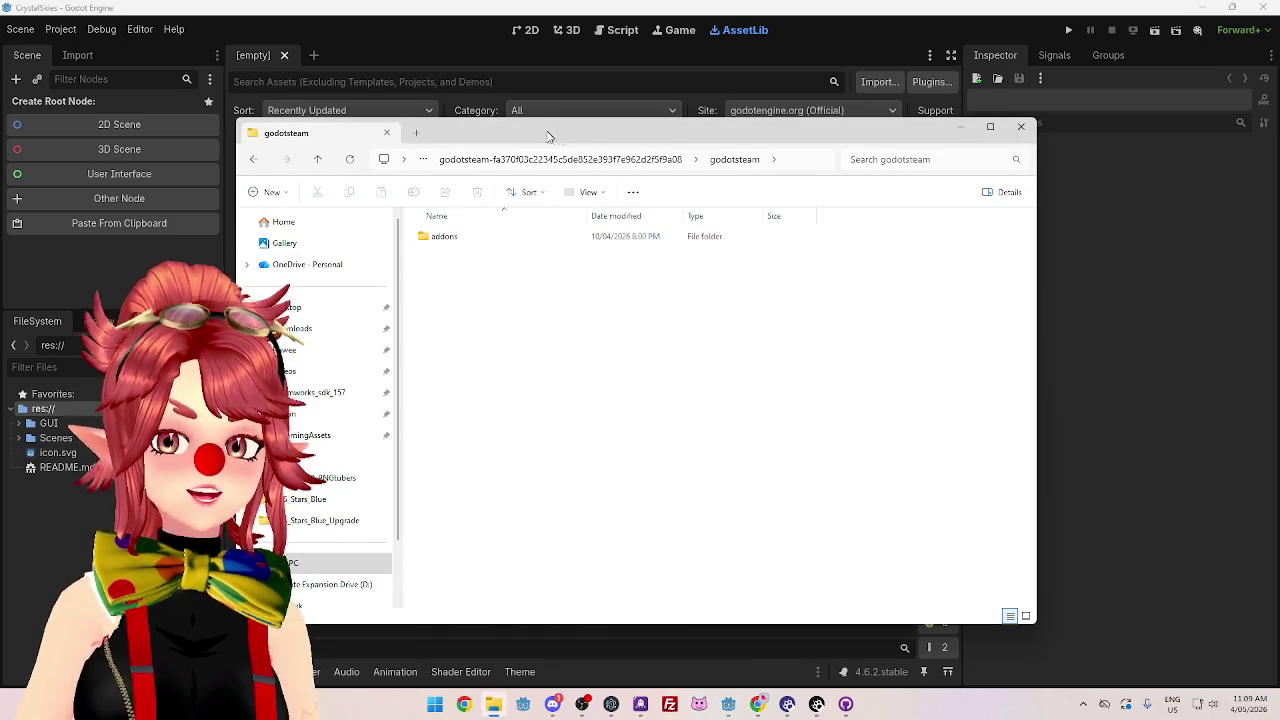
{"action": "left_click_drag", "start_coordinate": [560, 133], "coordinate": [731, 115]}
{"action": "left_click_drag", "start_coordinate": [649, 288], "coordinate": [607, 220]}
{"action": "left_click_drag", "start_coordinate": [700, 206], "coordinate": [52, 410]}
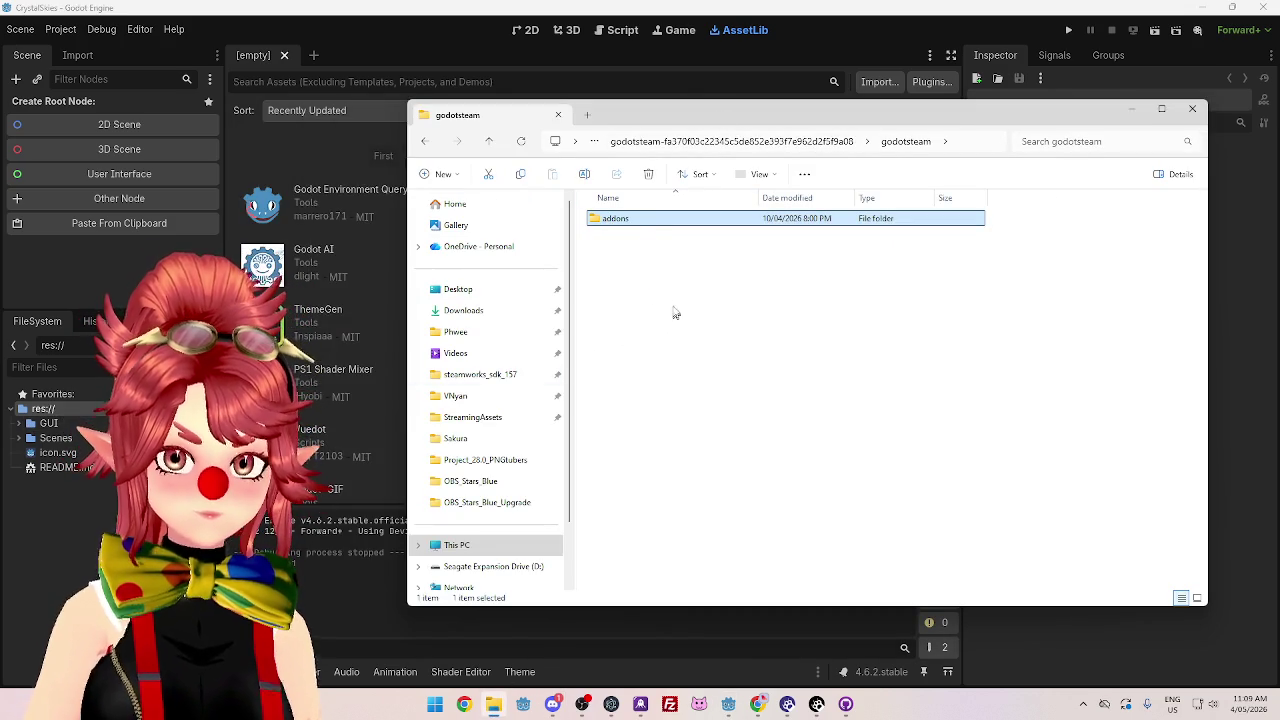
{"action": "double_click", "coordinate": [618, 218]}
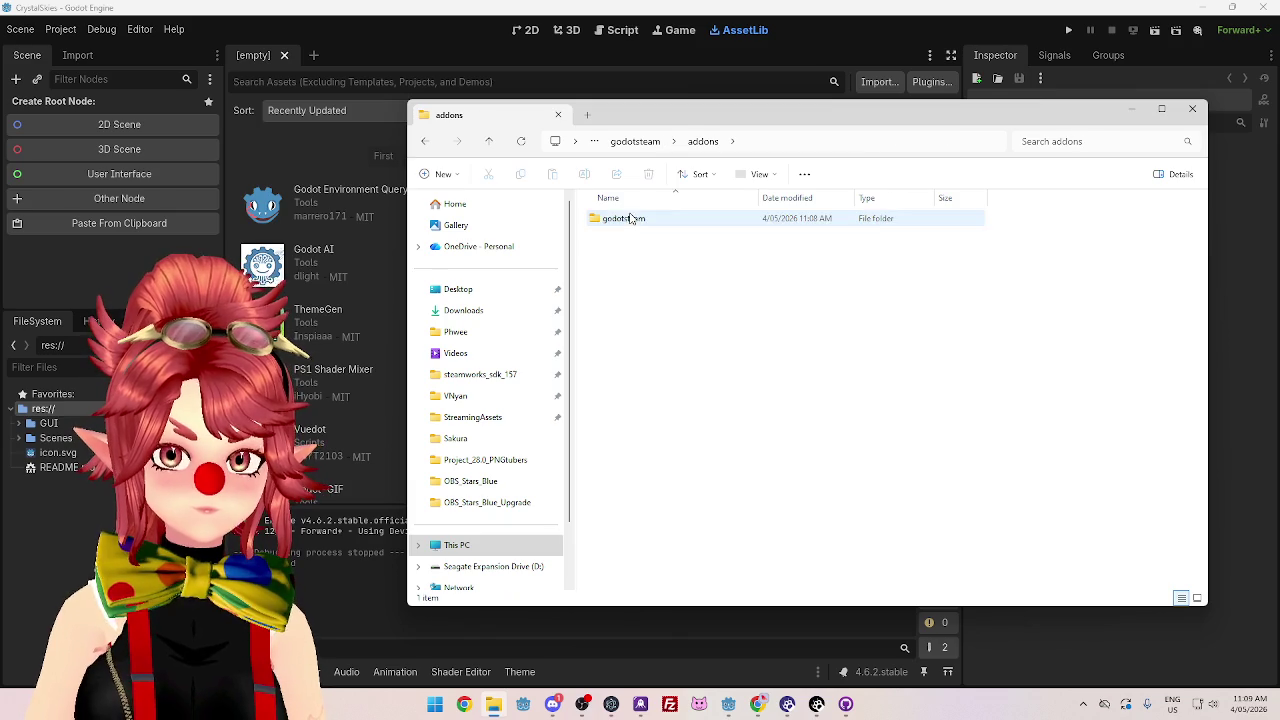
{"action": "left_click", "coordinate": [633, 140]}
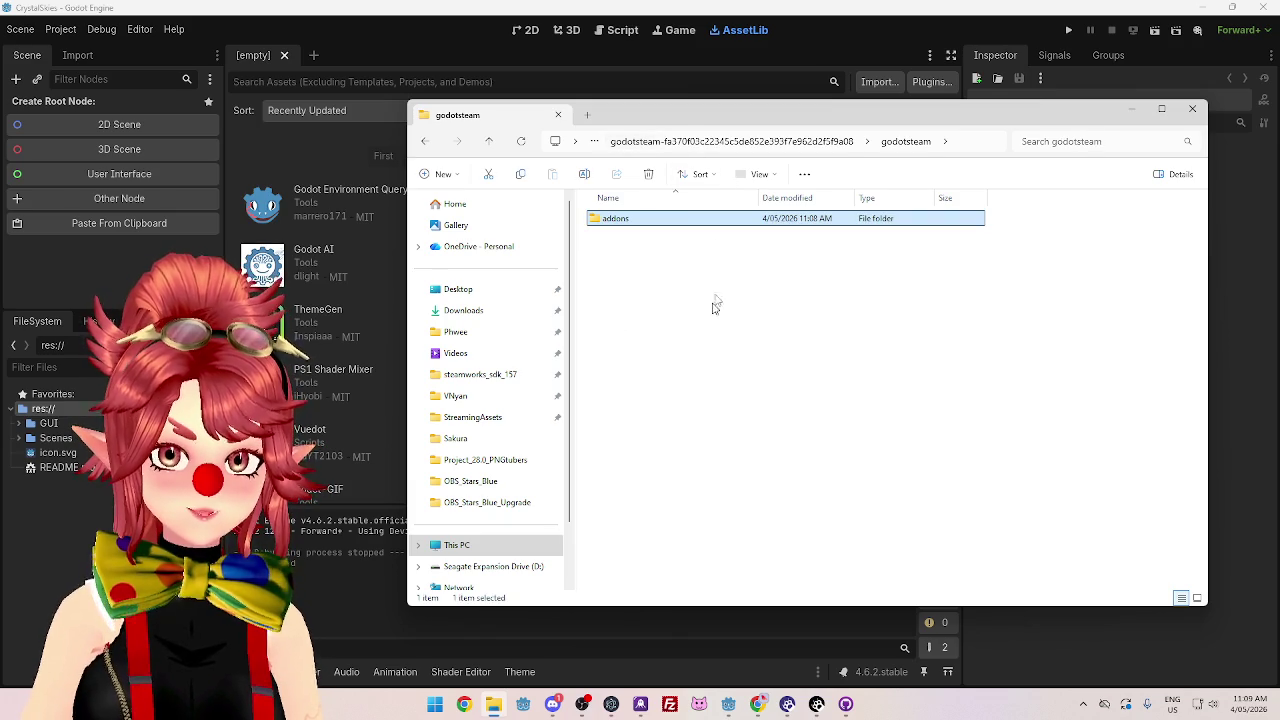
{"action": "double_click", "coordinate": [621, 220]}
{"action": "left_click", "coordinate": [635, 141]}
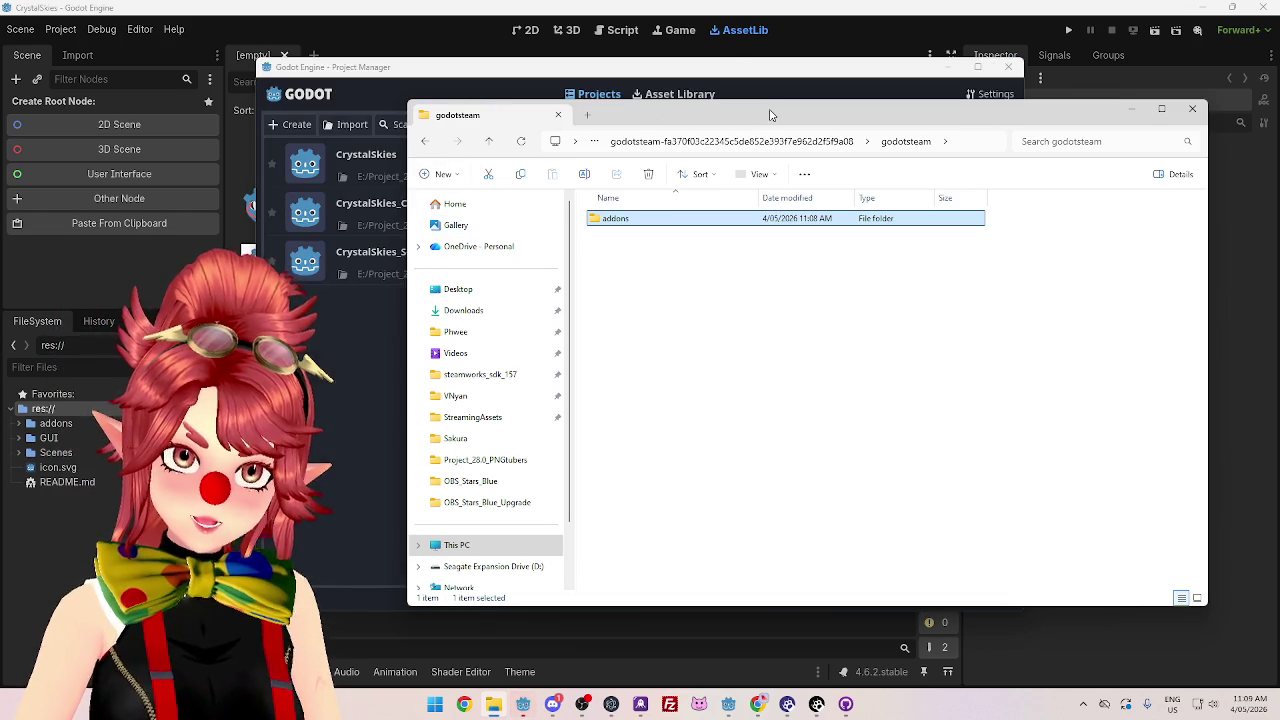
{"action": "left_click", "coordinate": [655, 75]}
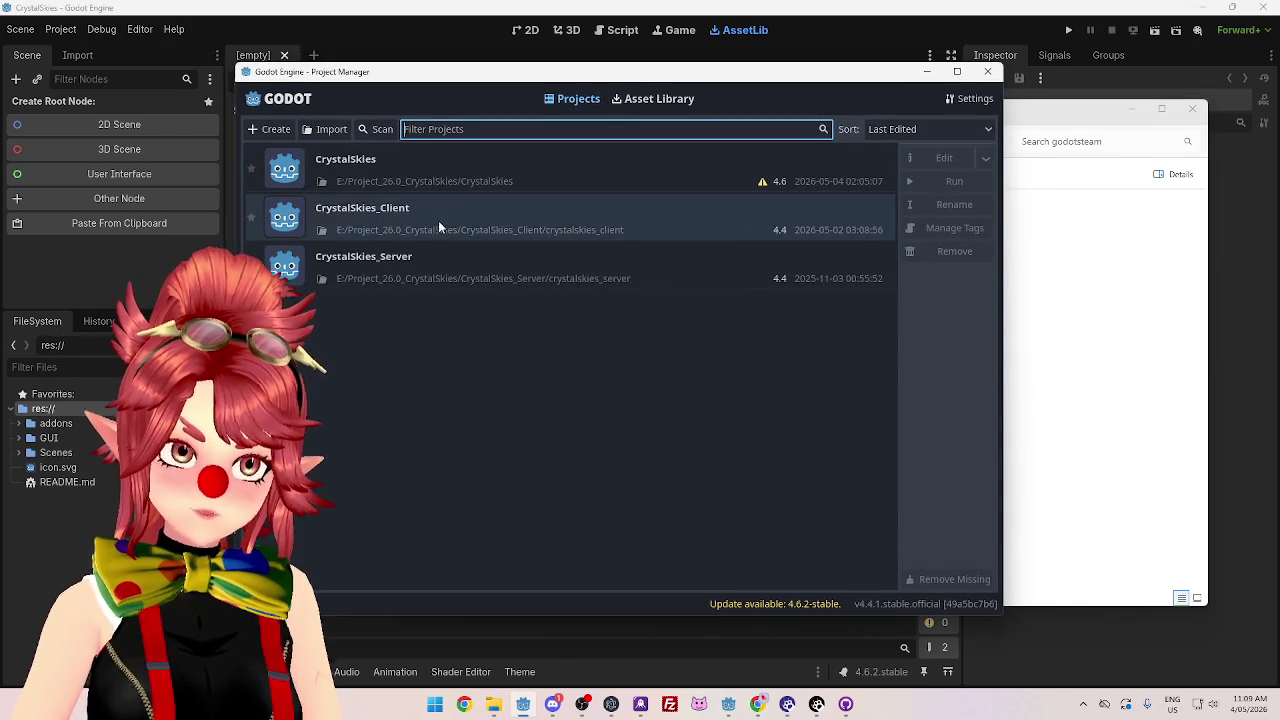
Select CrystalSkies_Client in the Project Manager list and open it for editing.
{"action": "left_click", "coordinate": [488, 218]}
{"action": "left_click", "coordinate": [928, 162]}
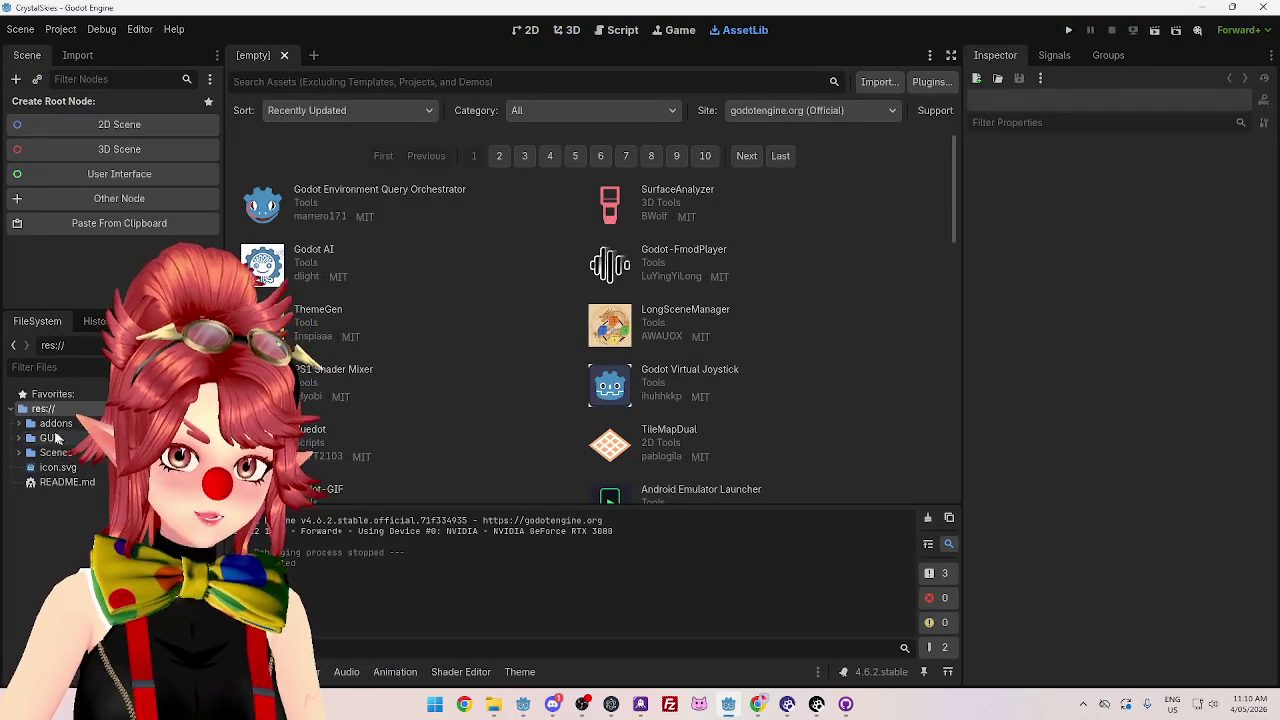
Check the new project's addons folder for godotsteam and switch to the 2D workspace.
{"action": "left_click", "coordinate": [19, 424]}
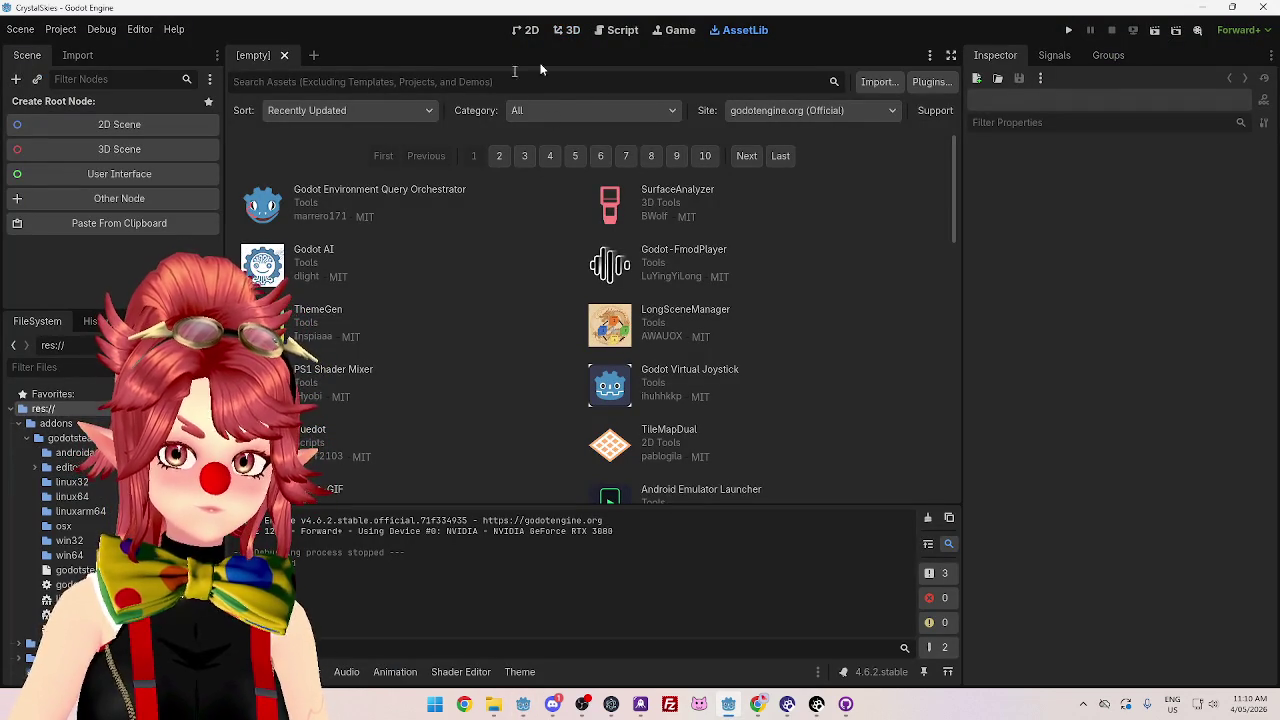
{"action": "left_click", "coordinate": [526, 30]}
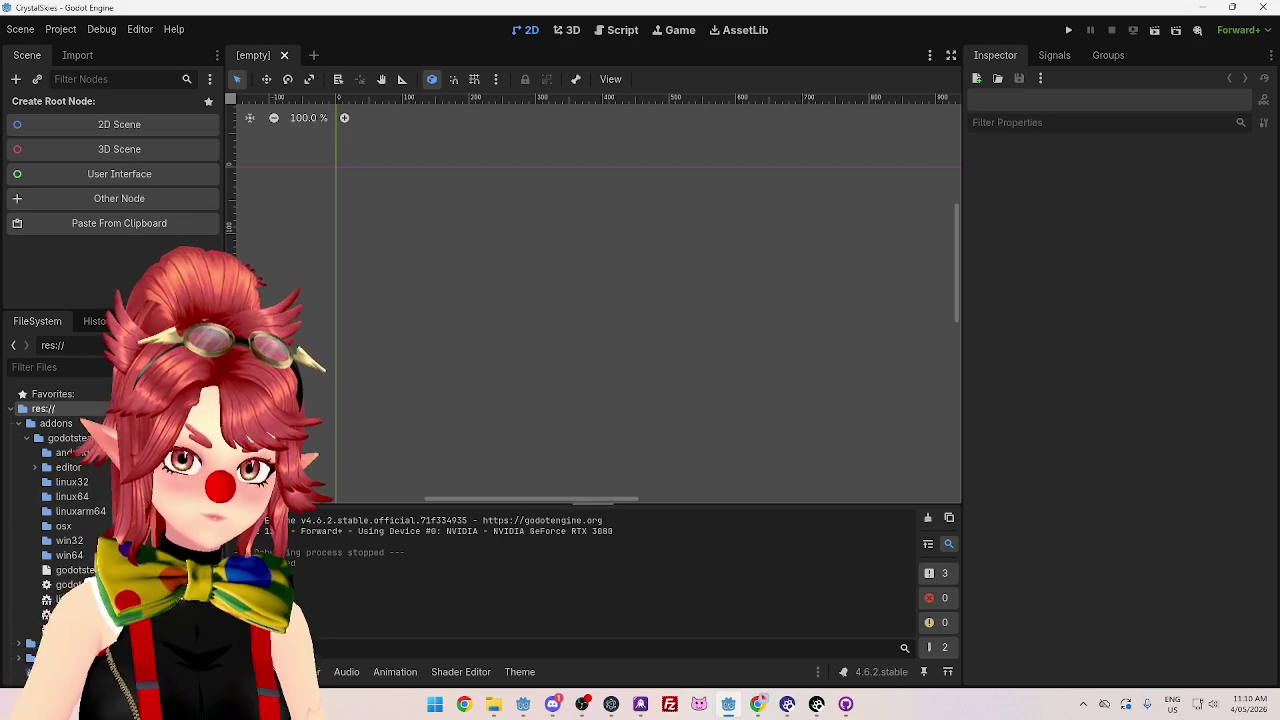
{"action": "scroll", "coordinate": [18, 650], "scroll_direction": "down", "scroll_amount": 1}
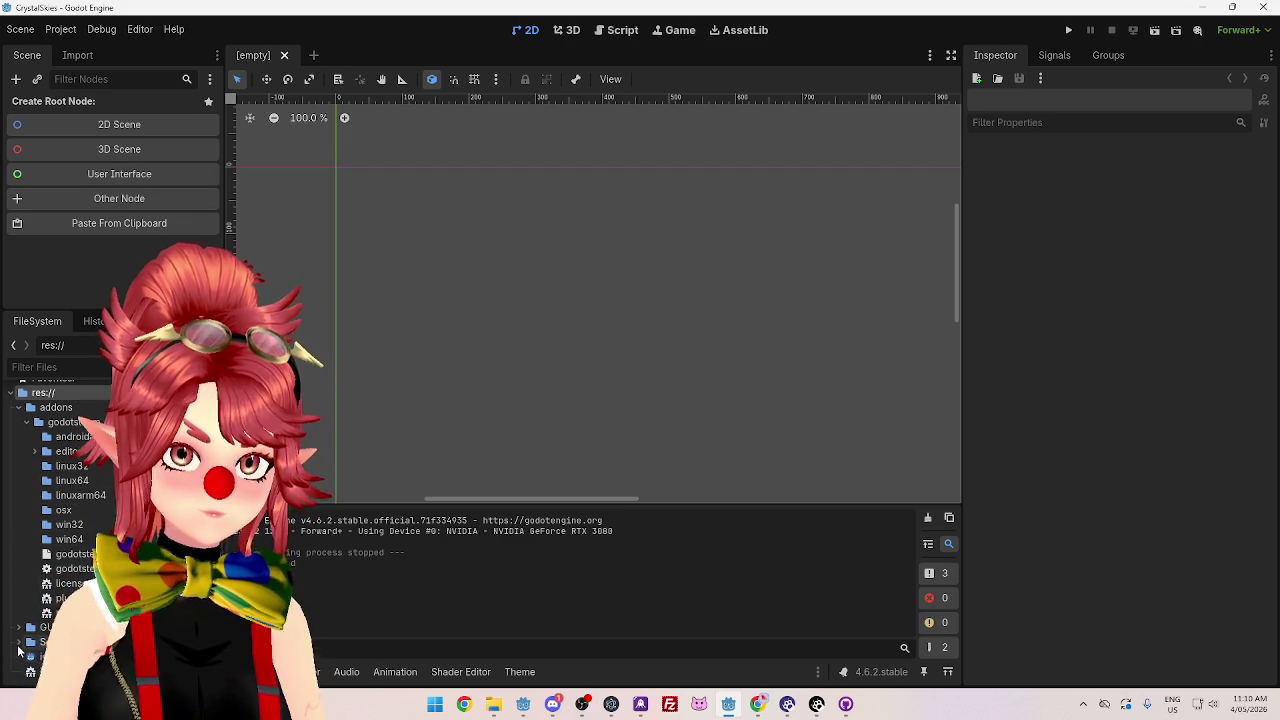
{"action": "left_click", "coordinate": [18, 407]}
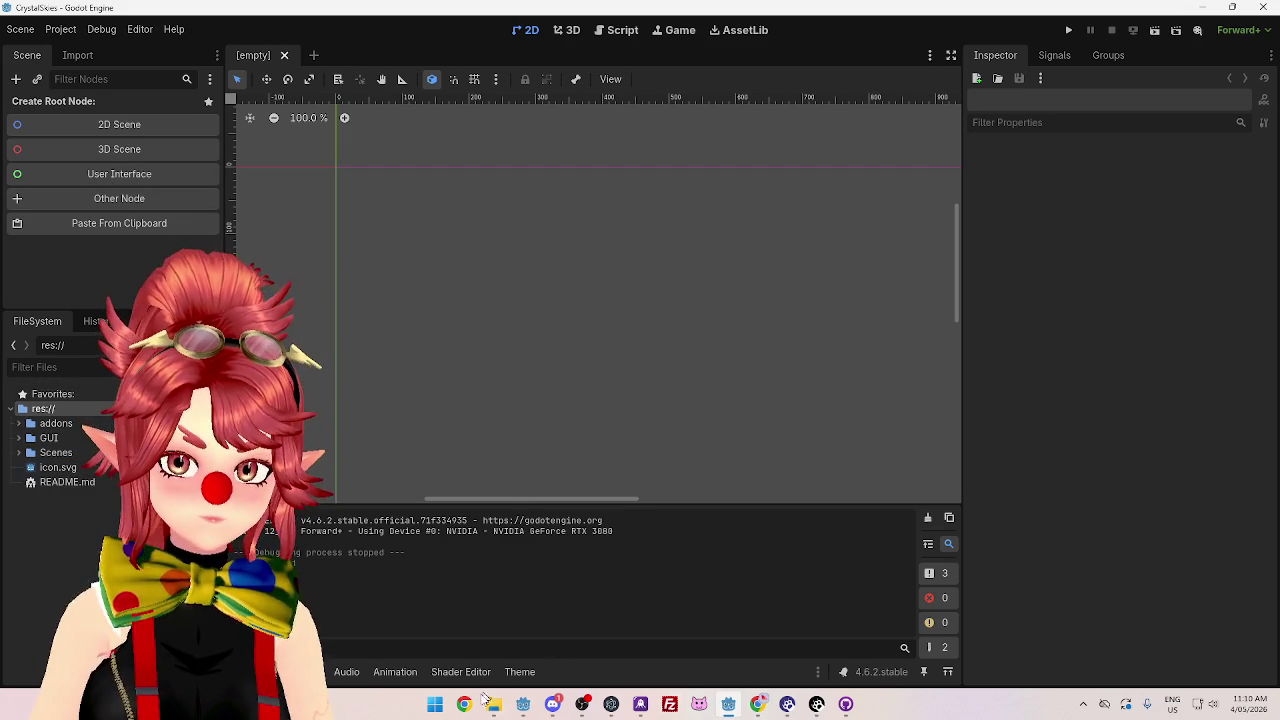
In the CrystalSkies_Client window, expand addons to compare its com.heroiclabs and godotsteam plugins.
{"action": "left_click", "coordinate": [522, 704]}
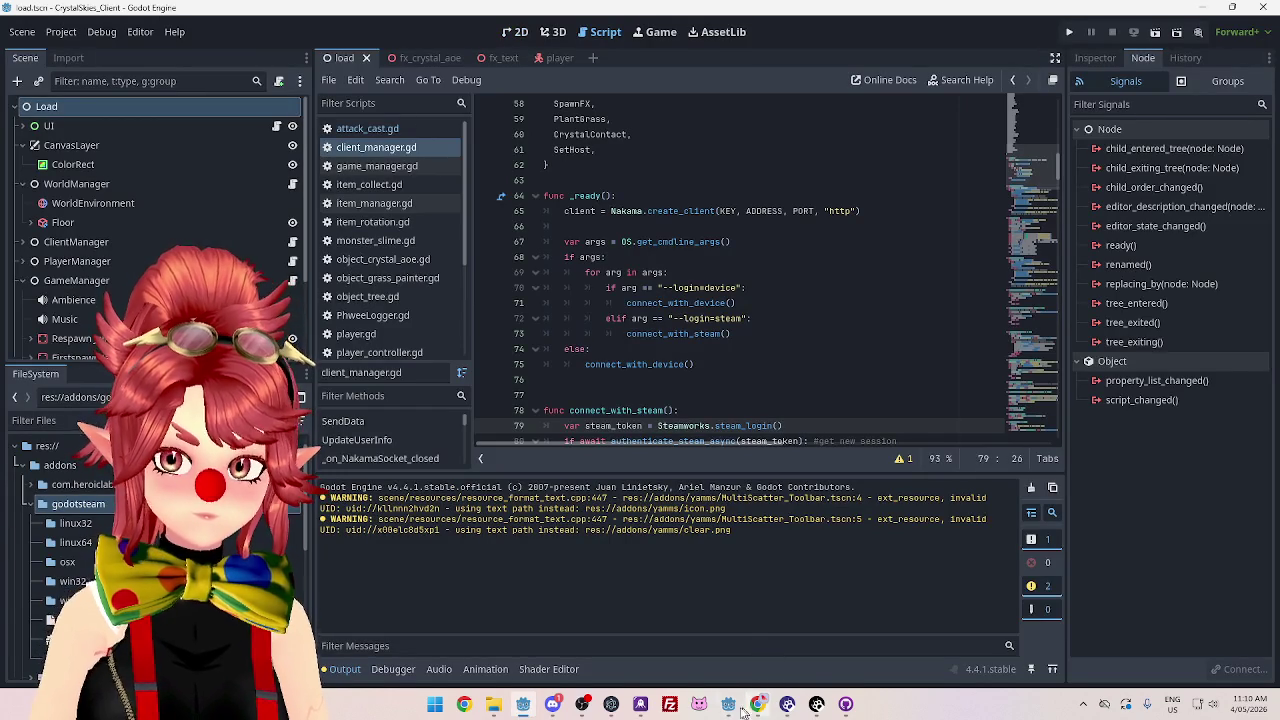
{"action": "left_click", "coordinate": [21, 465]}
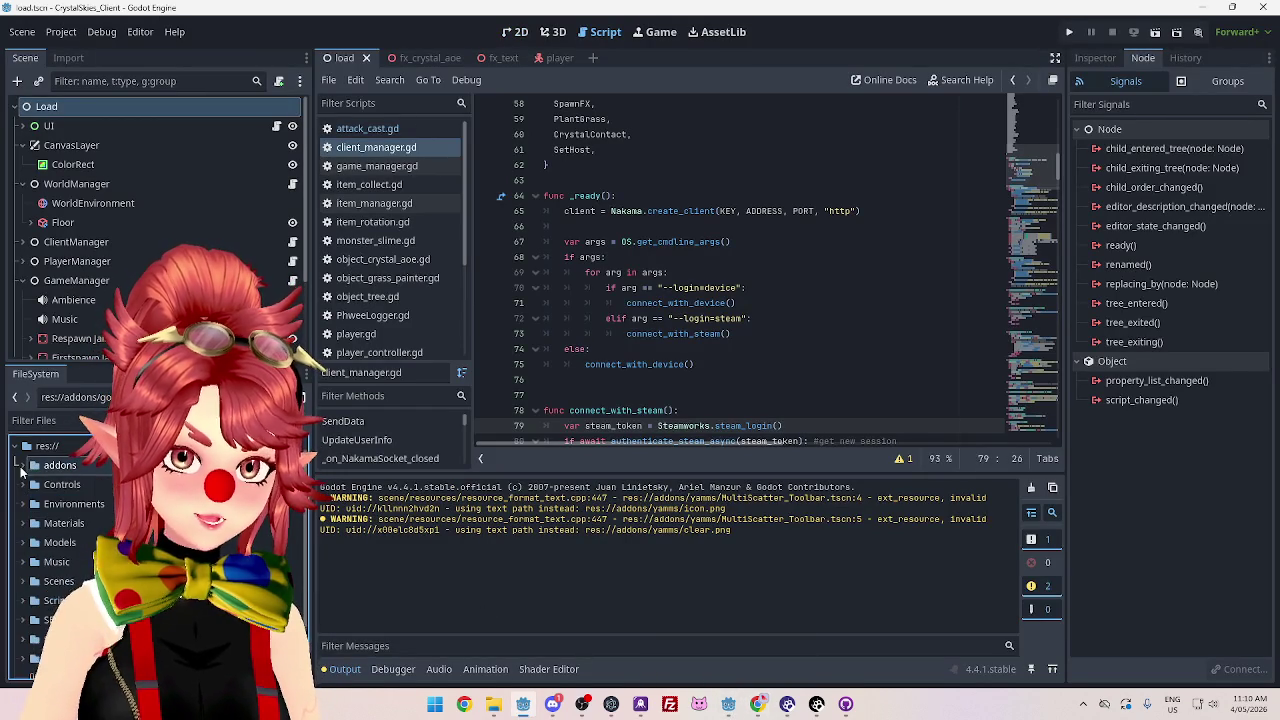
{"action": "left_click", "coordinate": [21, 465]}
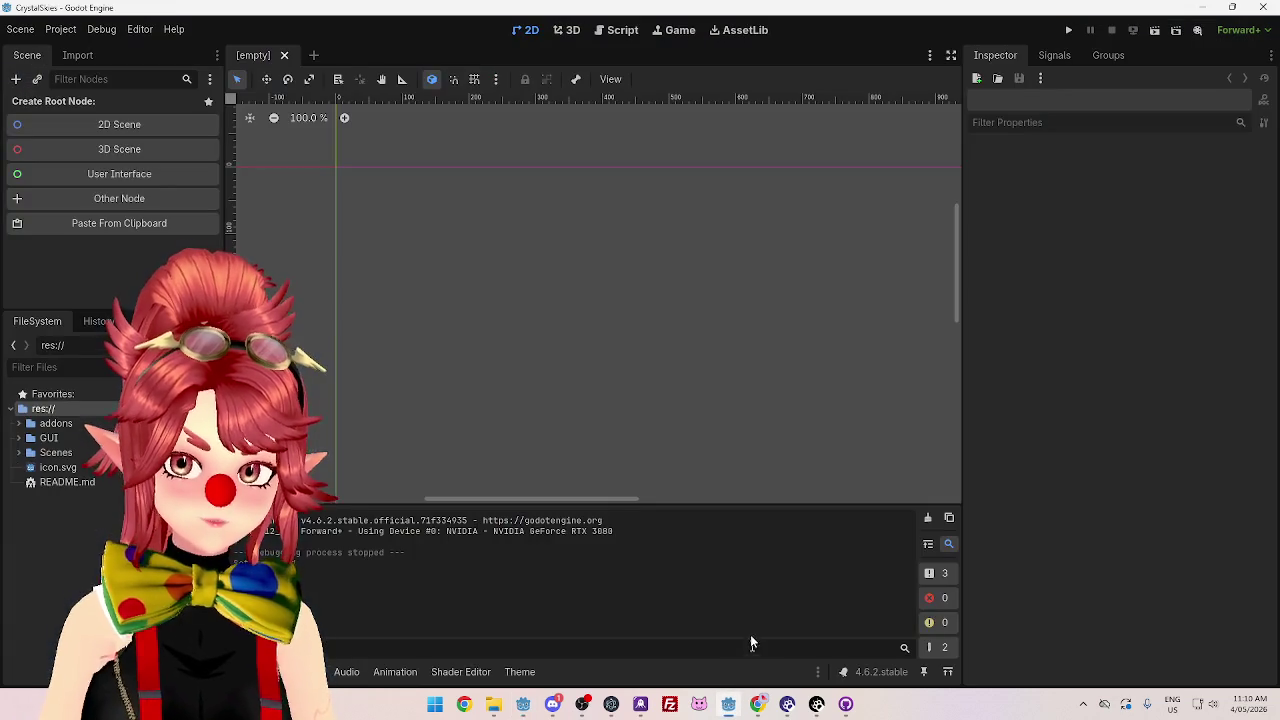
Open main_menu.tscn from the Scenes > Menus folder.
{"action": "left_click", "coordinate": [45, 453]}
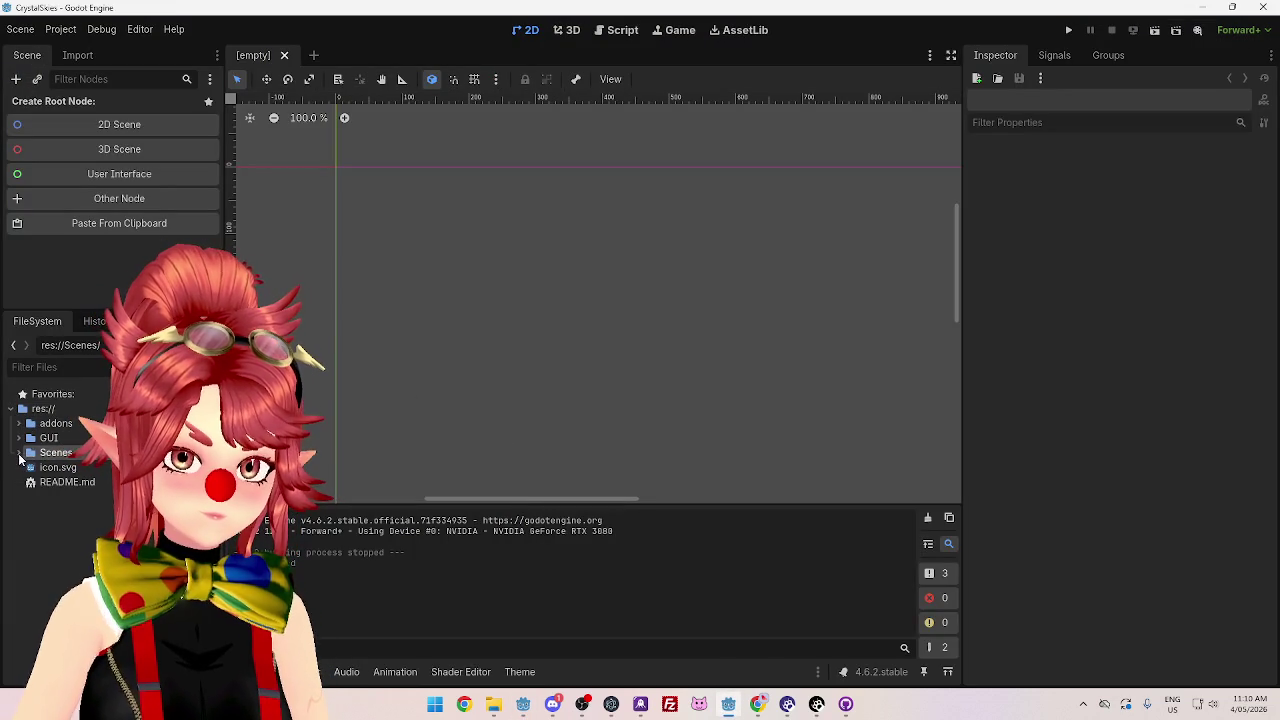
{"action": "left_click", "coordinate": [19, 454]}
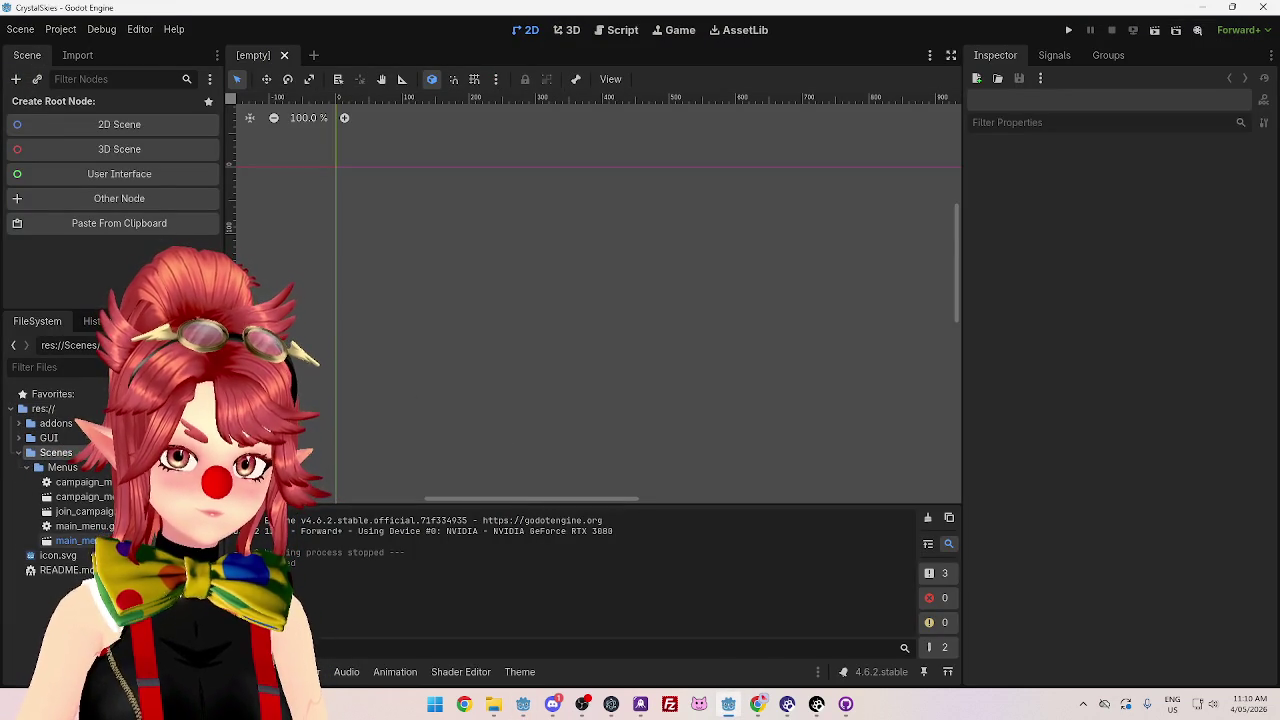
{"action": "double_click", "coordinate": [75, 540]}
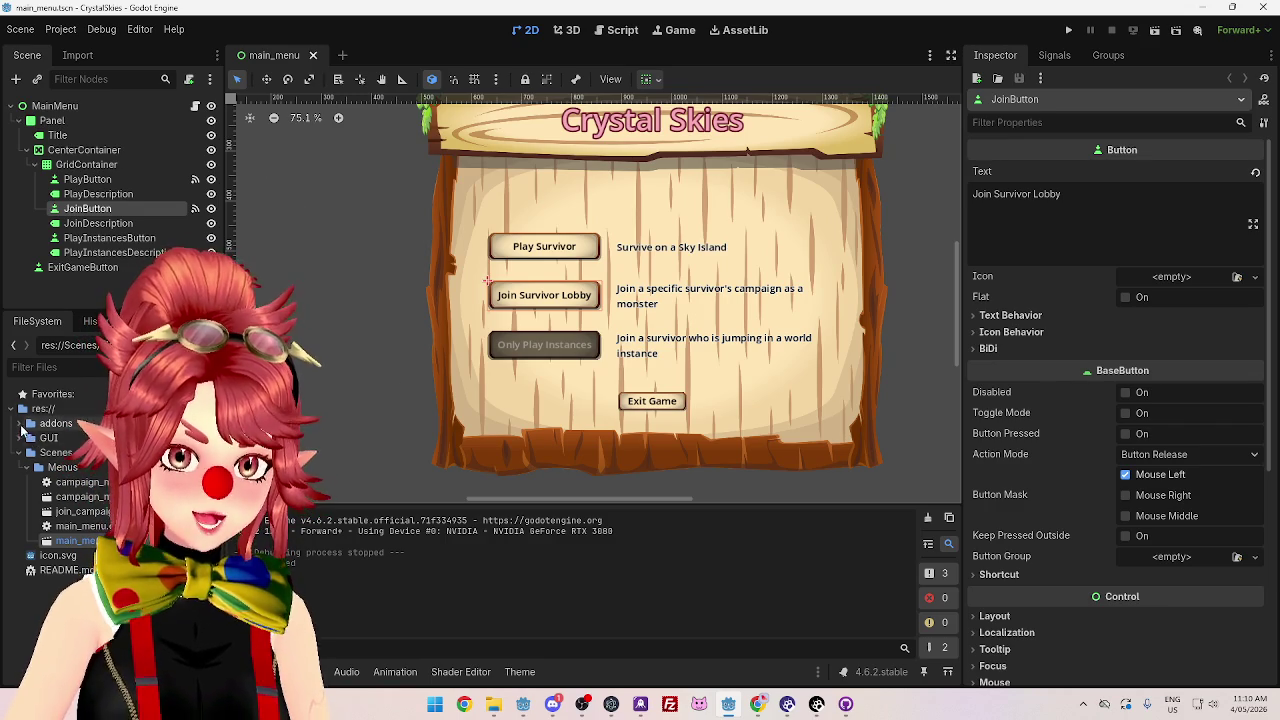
Narrow the Inspector to widen the 2D viewport and select the Play Survivor button node.
{"action": "left_click", "coordinate": [21, 425]}
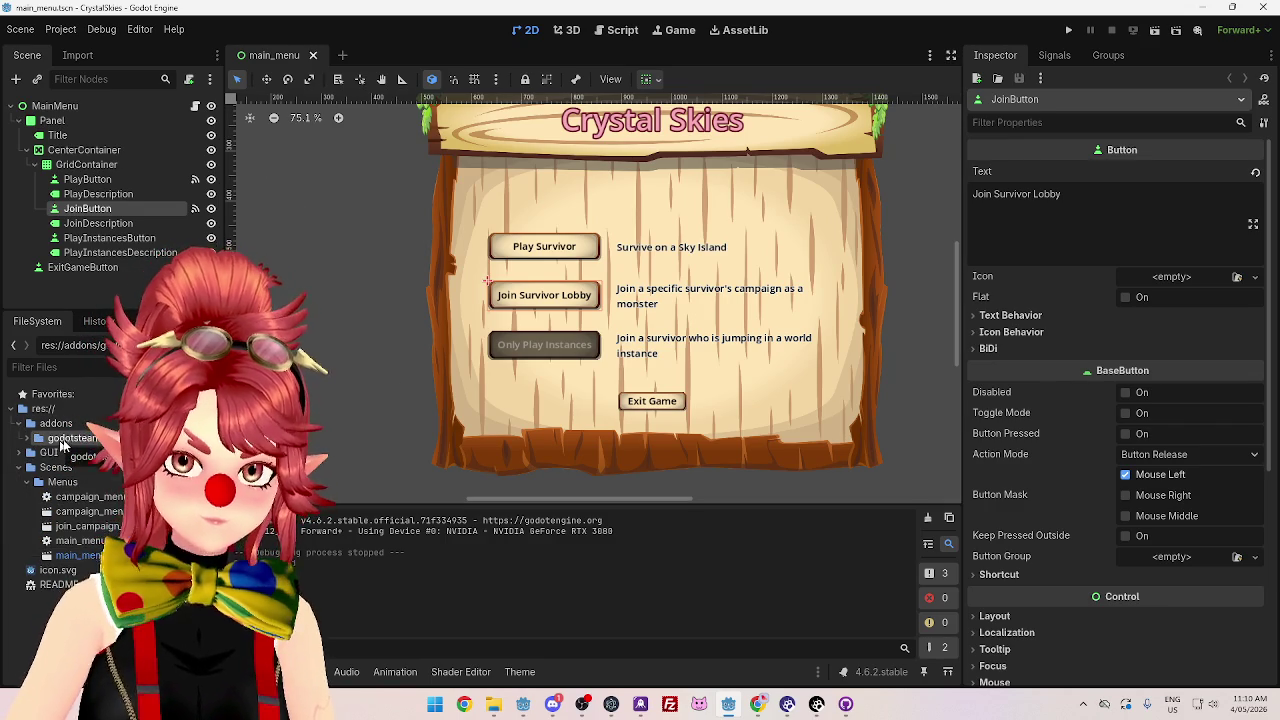
{"action": "scroll", "coordinate": [811, 413], "scroll_direction": "down", "scroll_amount": 2}
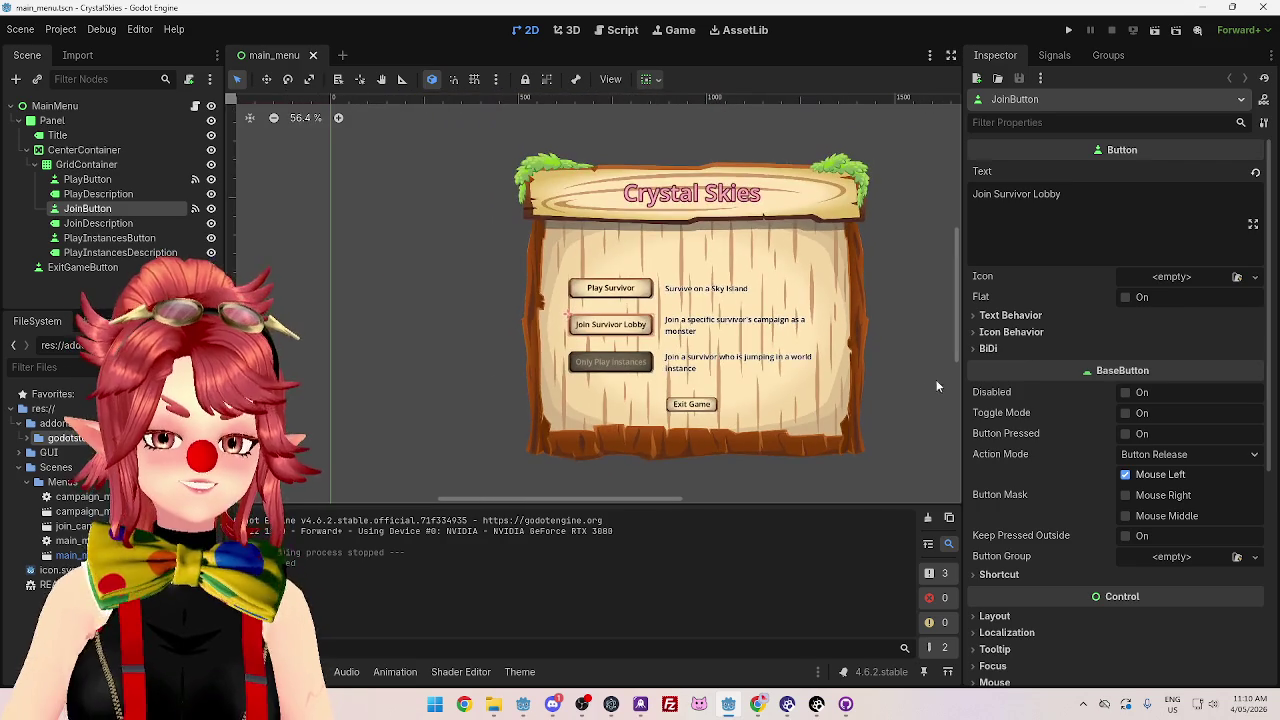
{"action": "mouse_move", "coordinate": [964, 365]}
{"action": "left_mouse_down"}
{"action": "mouse_move", "coordinate": [1120, 365]}
{"action": "mouse_move", "coordinate": [1040, 365]}
{"action": "left_mouse_up"}
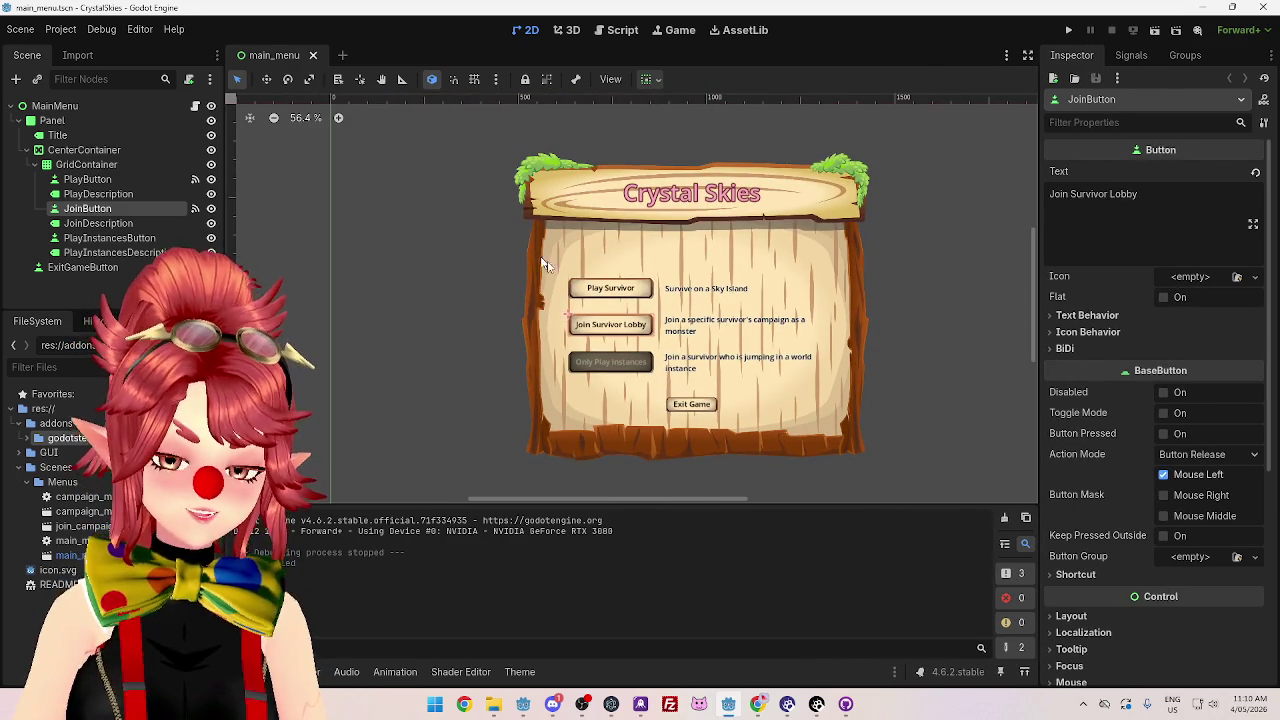
{"action": "left_click", "coordinate": [606, 291]}
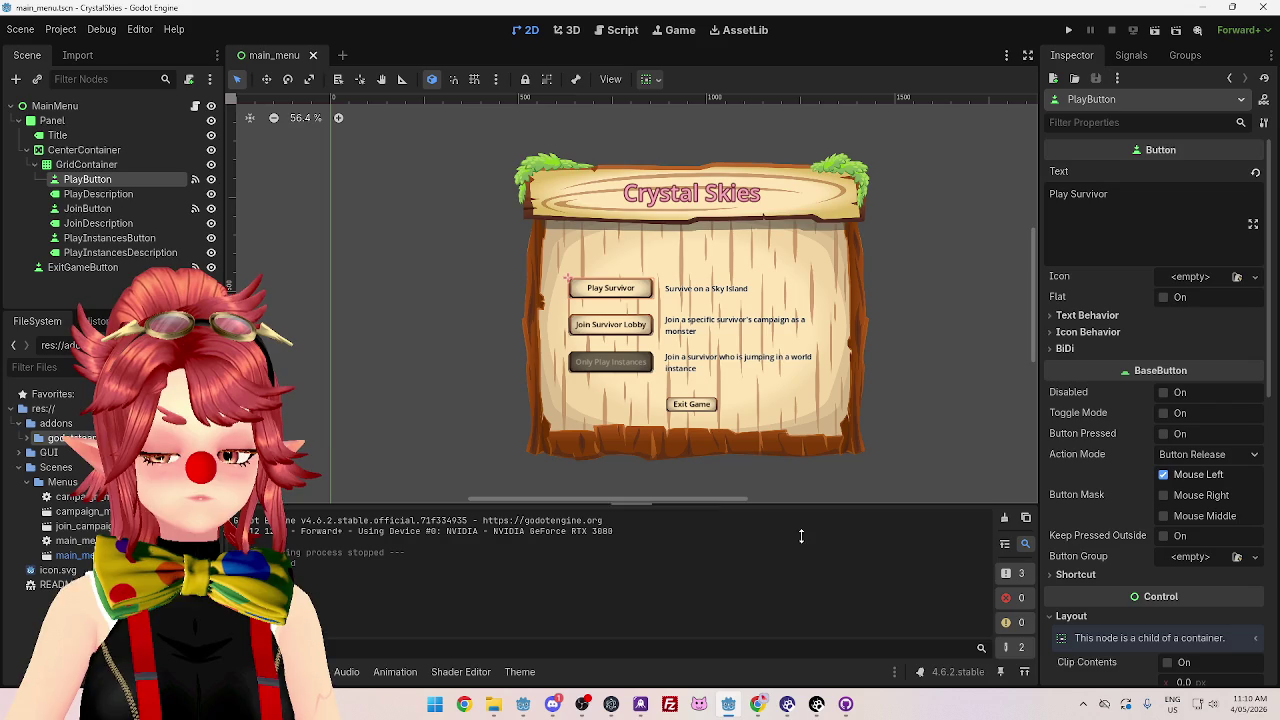
{"action": "mouse_move", "coordinate": [725, 499]}
{"action": "left_mouse_down"}
{"action": "mouse_move", "coordinate": [783, 502]}
{"action": "mouse_move", "coordinate": [752, 502]}
{"action": "left_mouse_up"}
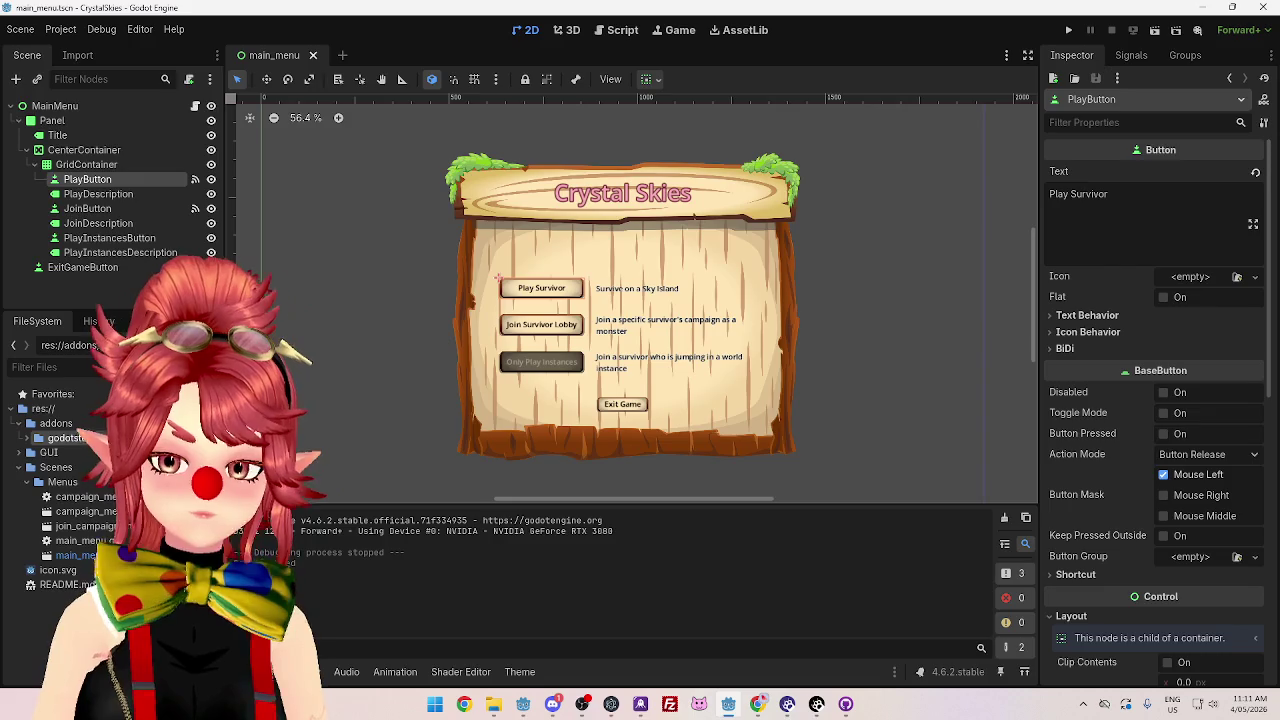
{"action": "left_click", "coordinate": [760, 705]}
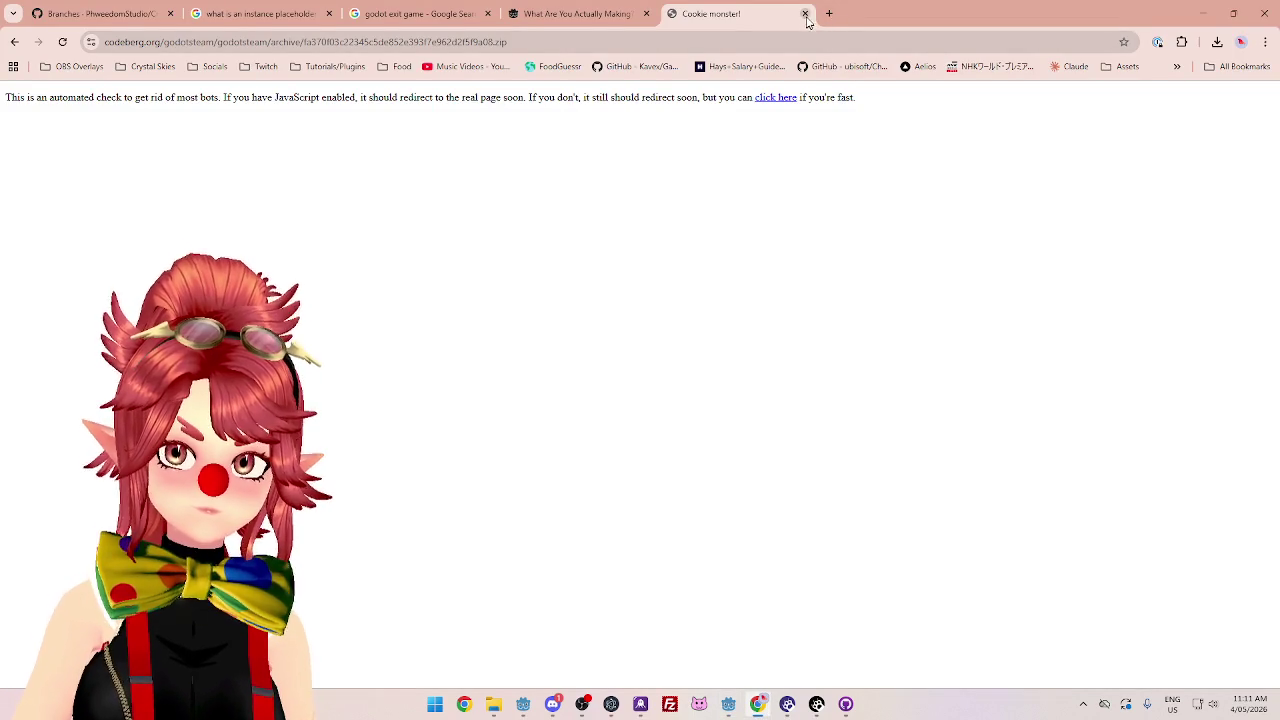
Close the Cookie monster! tab and search Google for 'steamworks sdk' in a new tab.
{"action": "left_click", "coordinate": [806, 14]}
{"action": "left_click", "coordinate": [675, 14]}
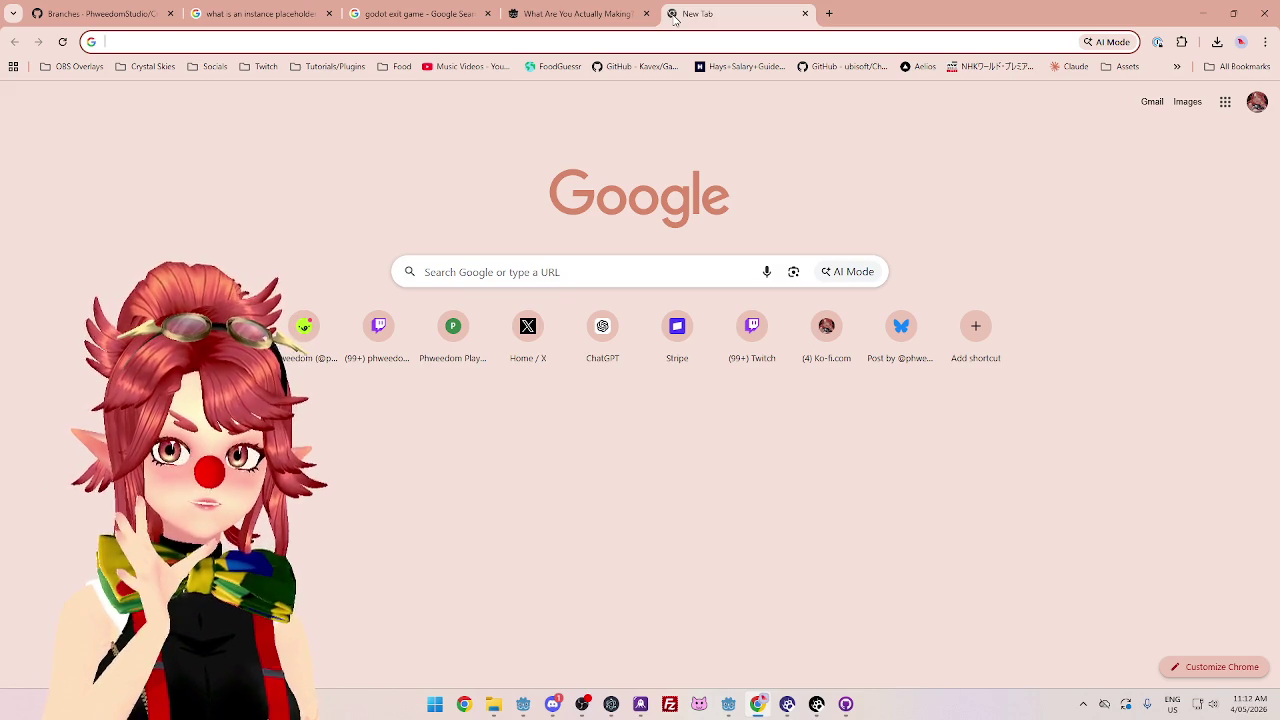
{"action": "type", "text": "steam"}
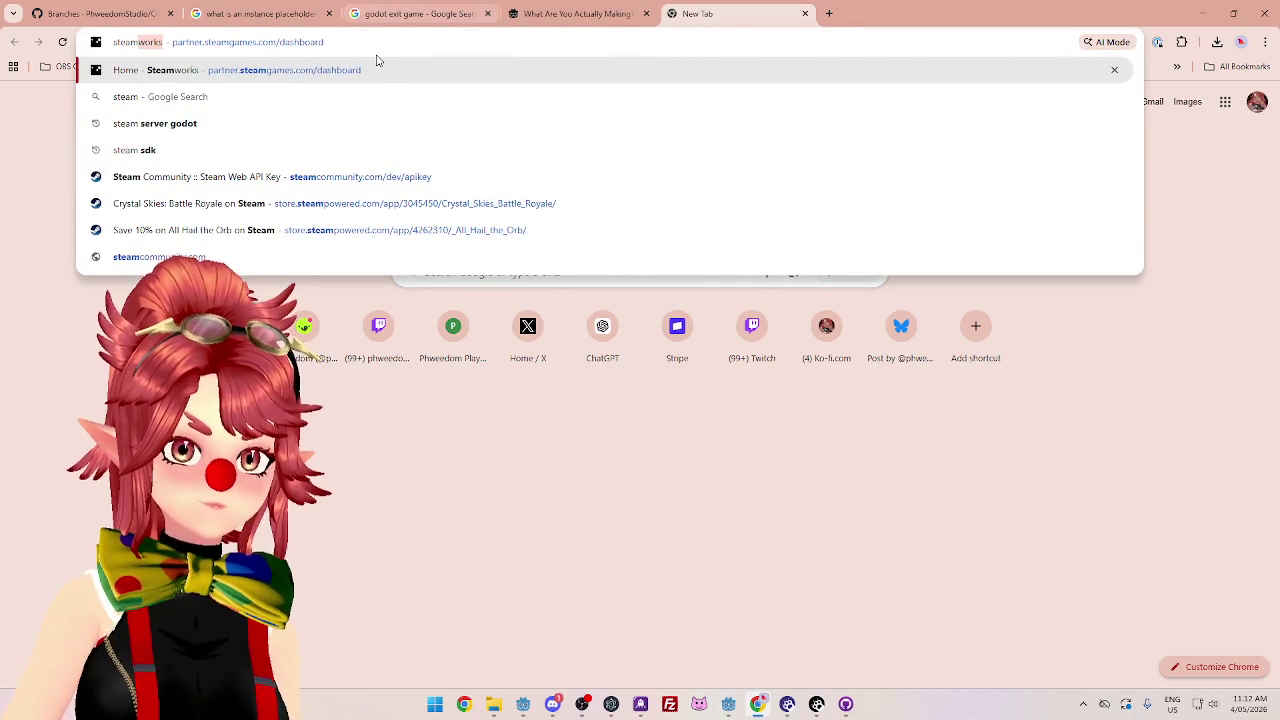
{"action": "type", "text": "works"}
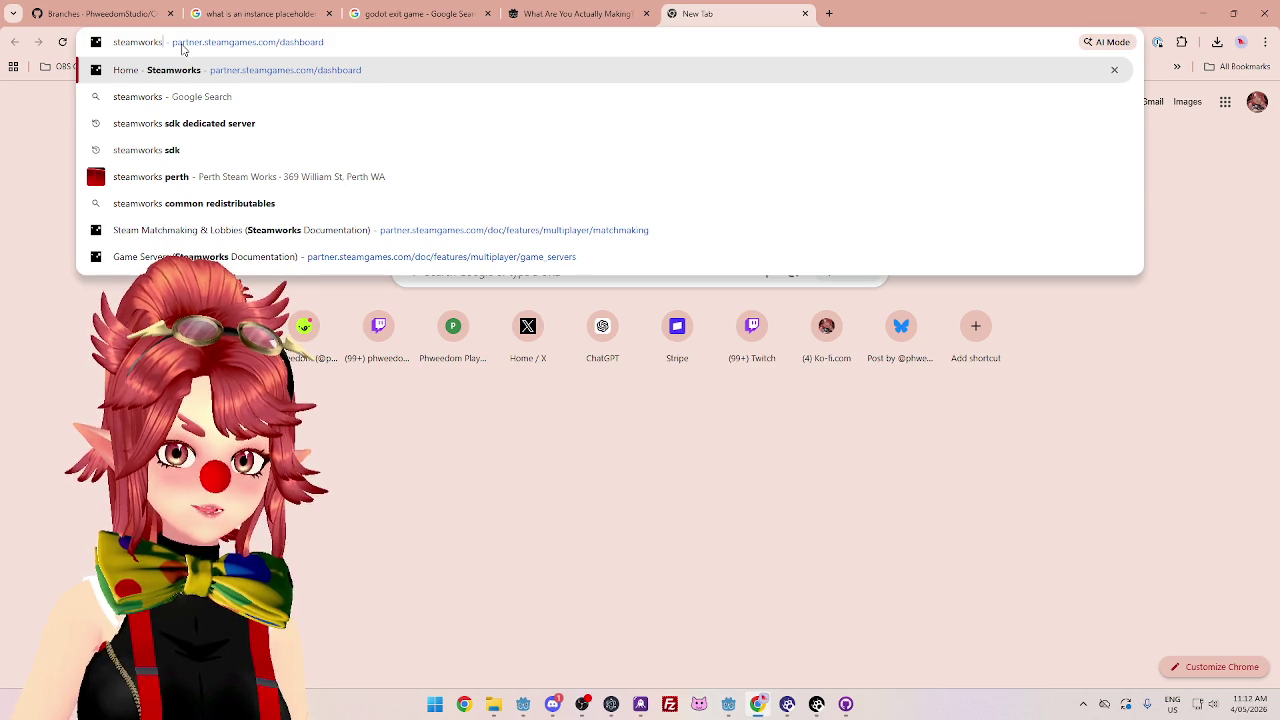
{"action": "type", "text": " sdk"}
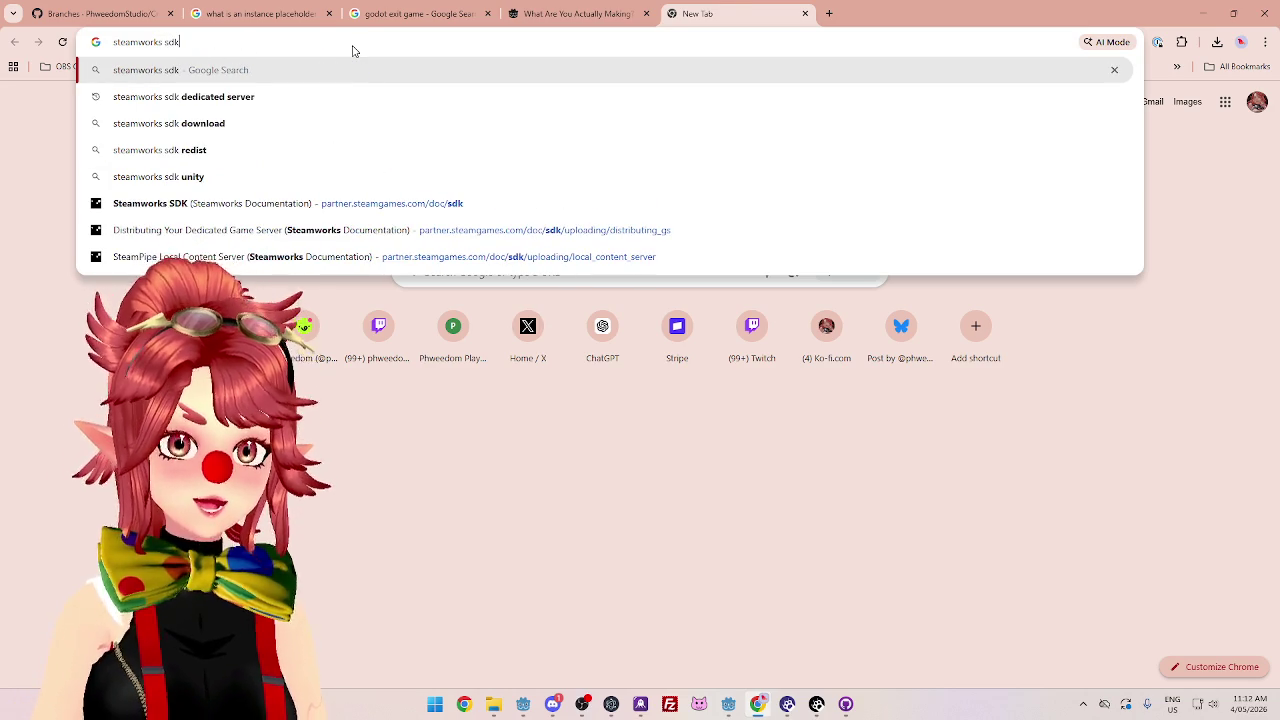
{"action": "key", "text": "Return"}
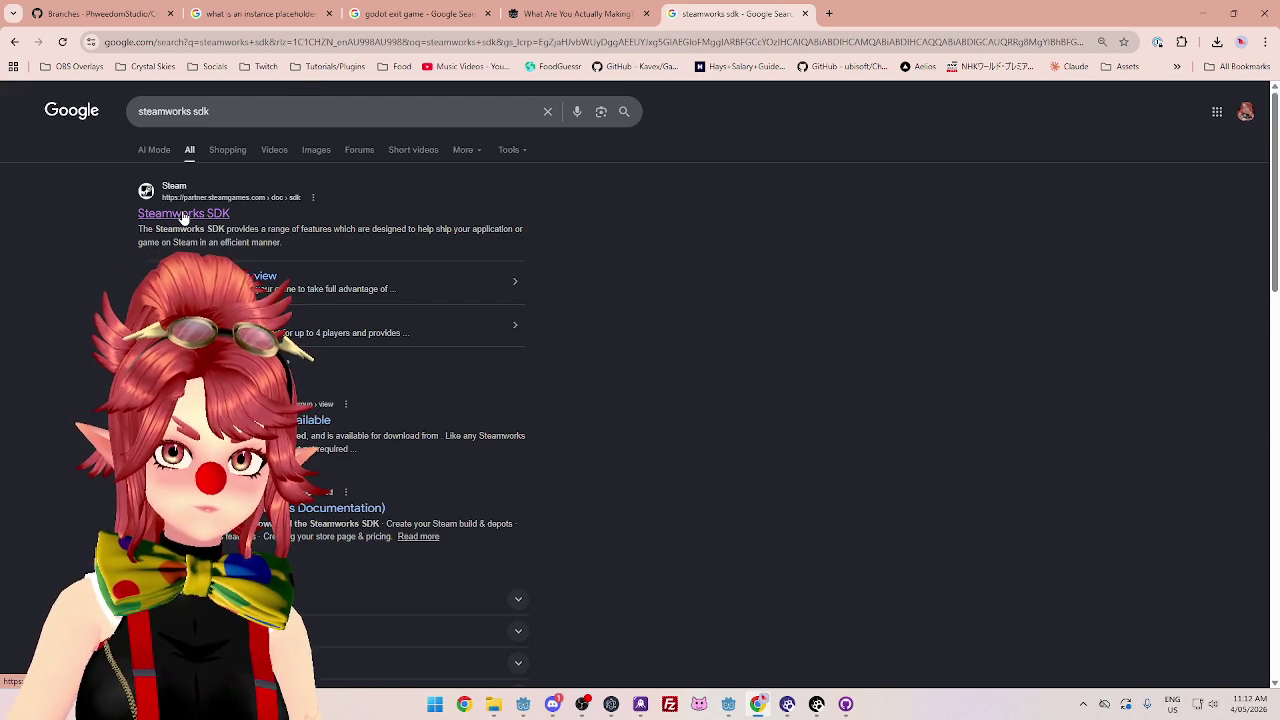
{"action": "left_click", "coordinate": [569, 17]}
Compare the steamworks sdk results with the GodotSteam 'What Are You Actually Making' page.
{"action": "scroll", "coordinate": [183, 243], "scroll_direction": "up", "scroll_amount": 5}
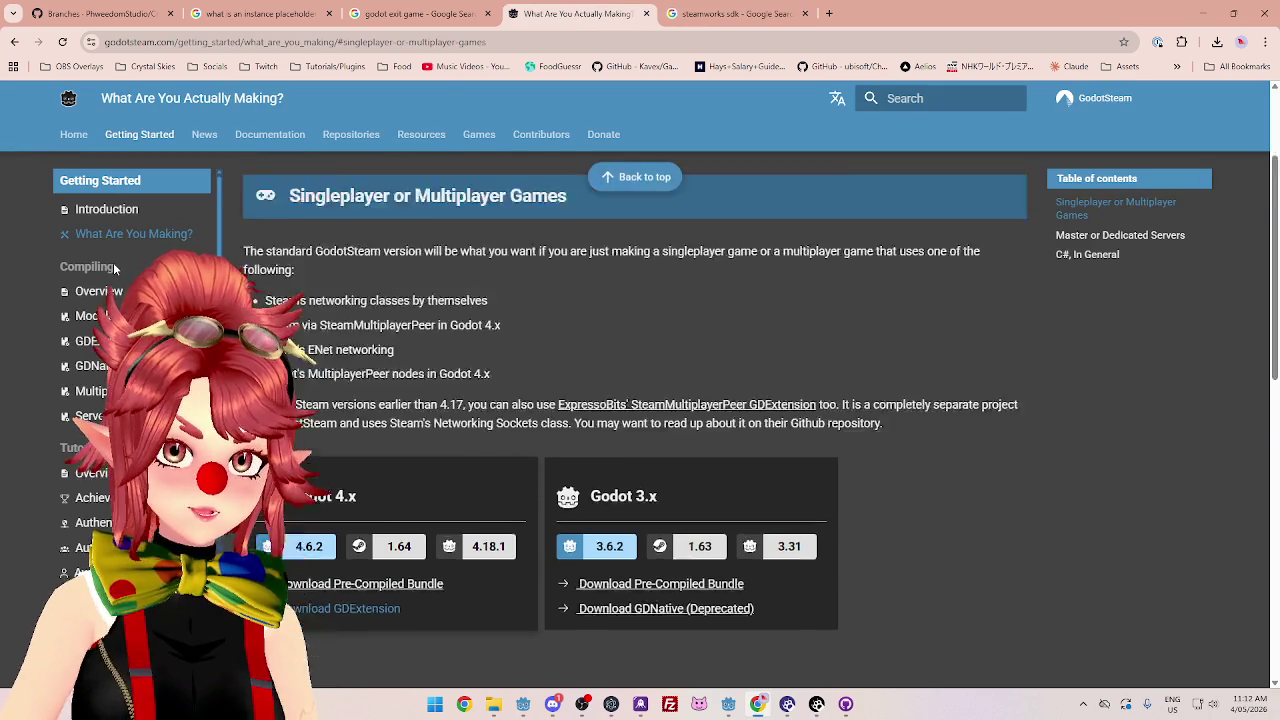
{"action": "left_click", "coordinate": [795, 15]}
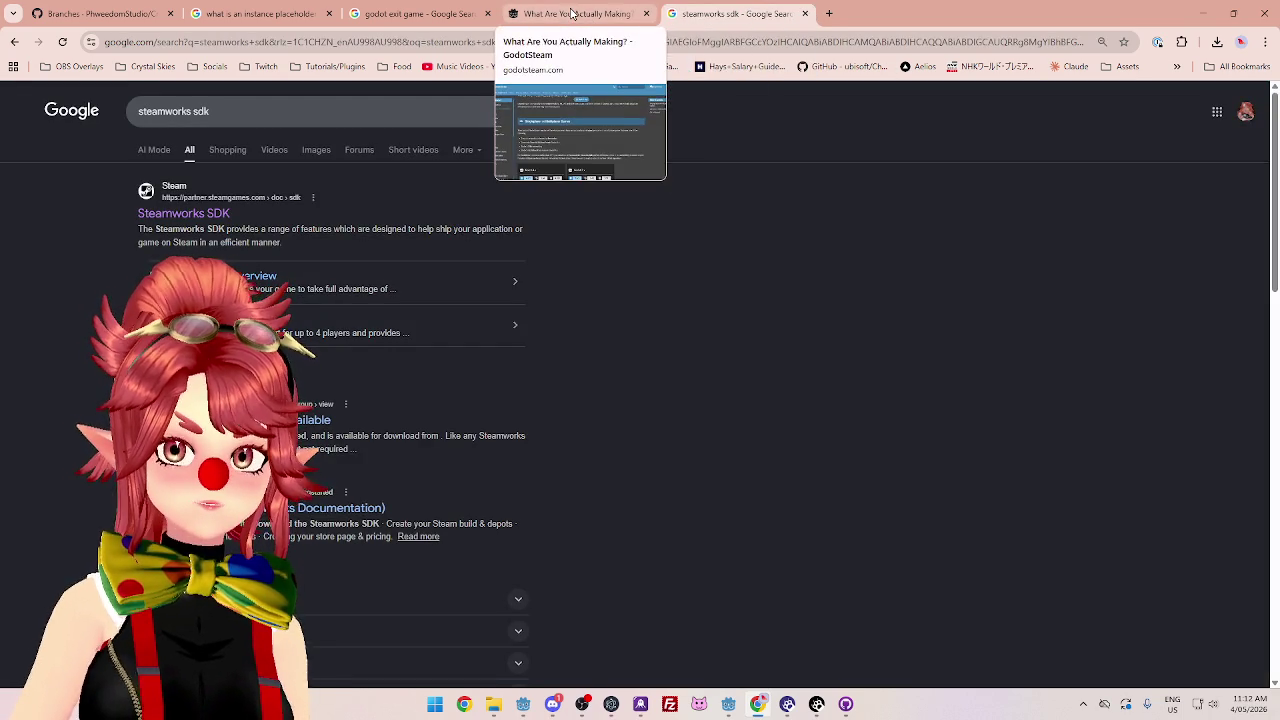
{"action": "left_click", "coordinate": [570, 14]}
{"action": "left_click", "coordinate": [700, 14]}
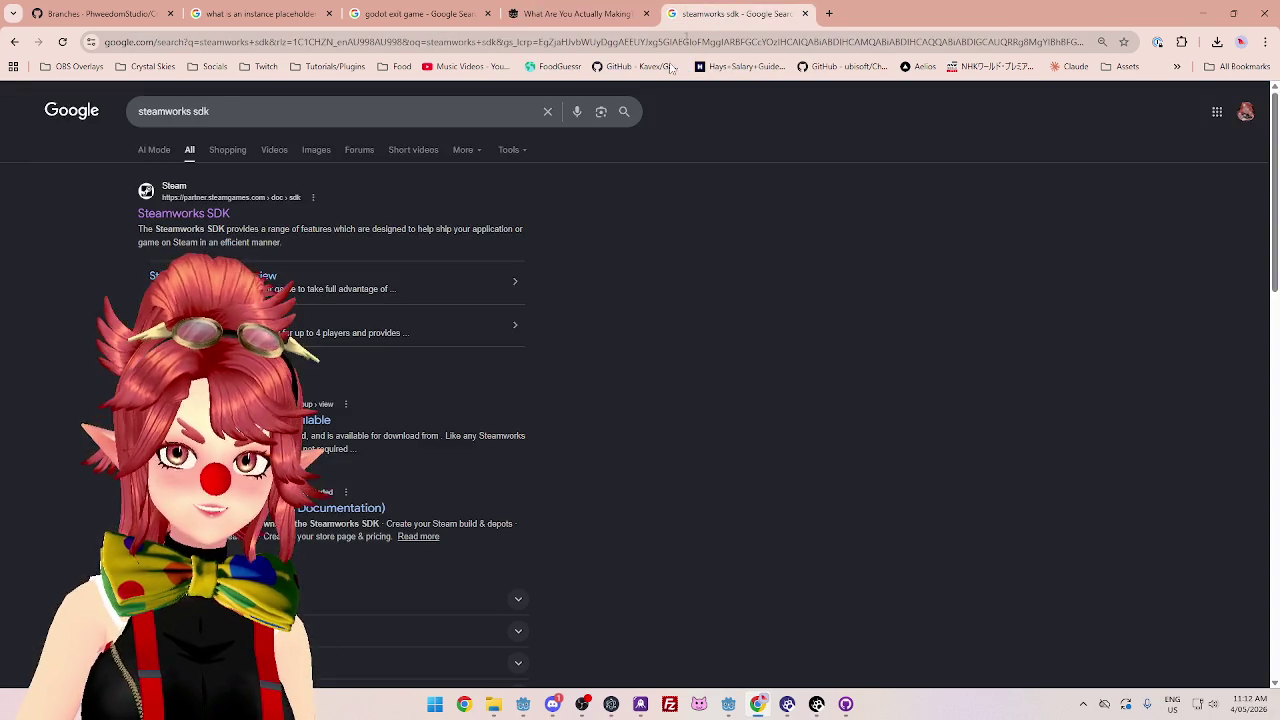
{"action": "left_click", "coordinate": [570, 14]}
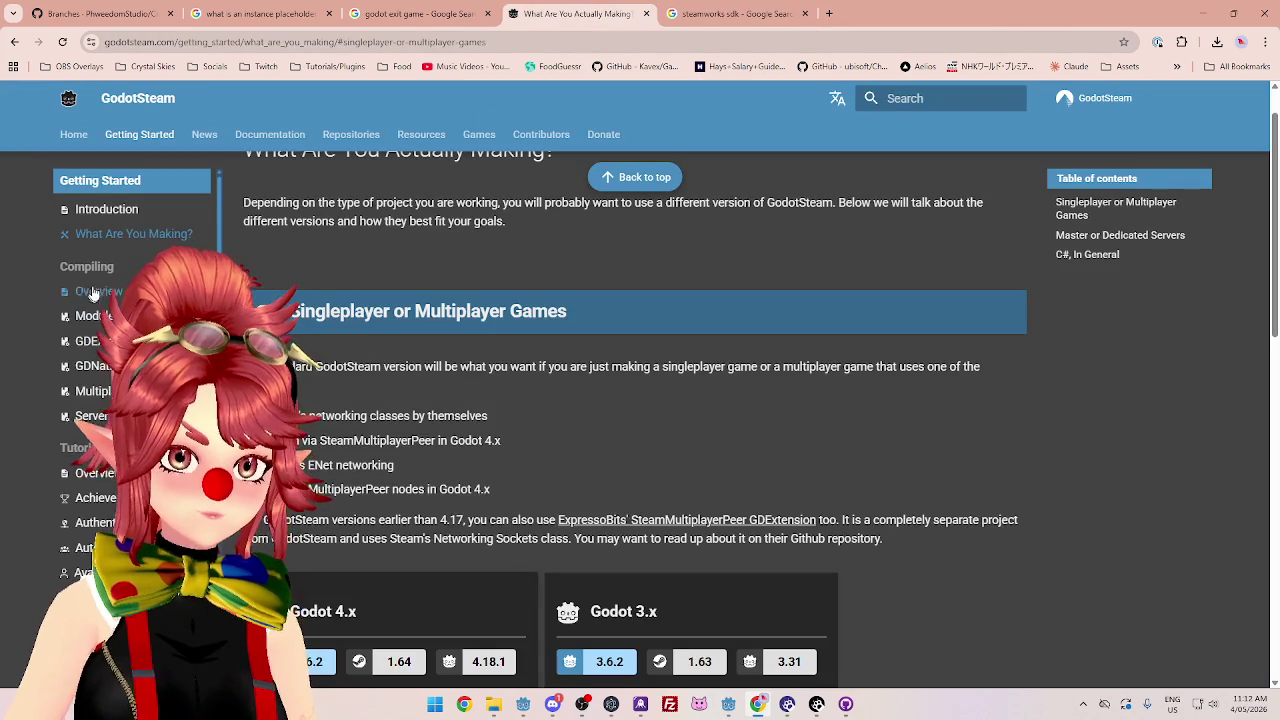
{"action": "scroll", "coordinate": [102, 403], "scroll_direction": "down", "scroll_amount": 10}
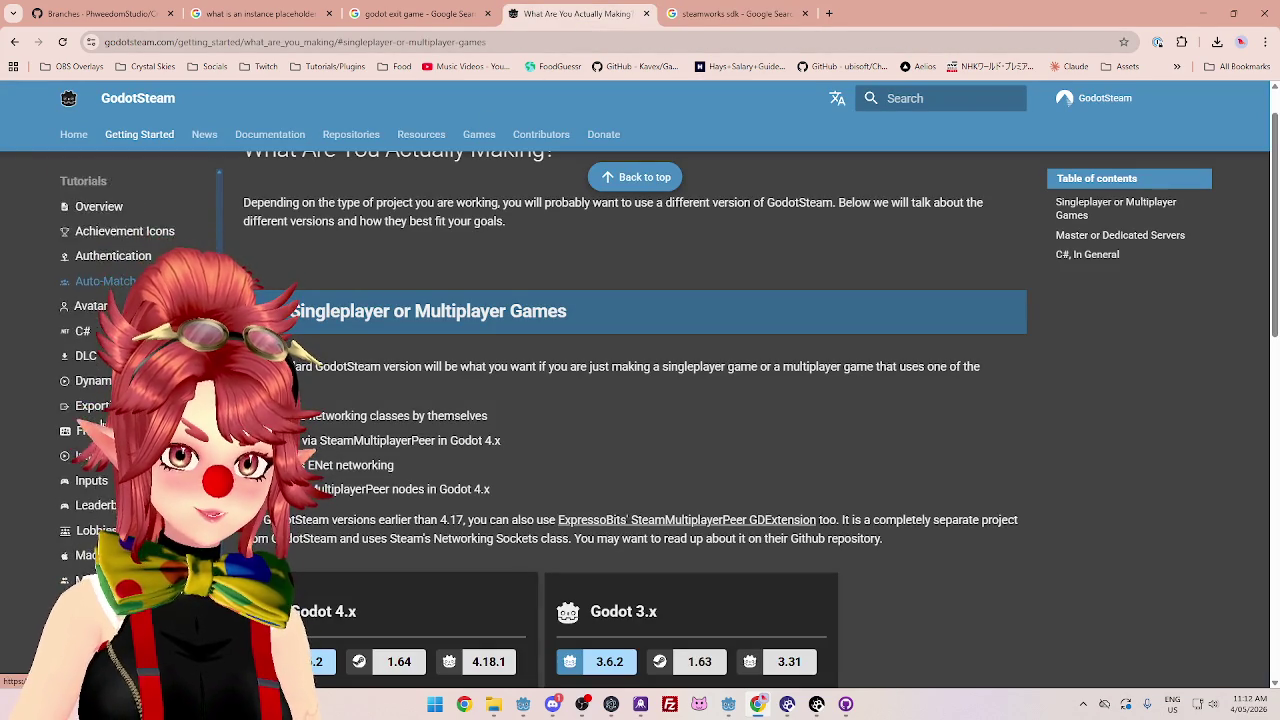
{"action": "scroll", "coordinate": [110, 400], "scroll_direction": "up", "scroll_amount": 5}
{"action": "scroll", "coordinate": [110, 400], "scroll_direction": "down", "scroll_amount": 5}
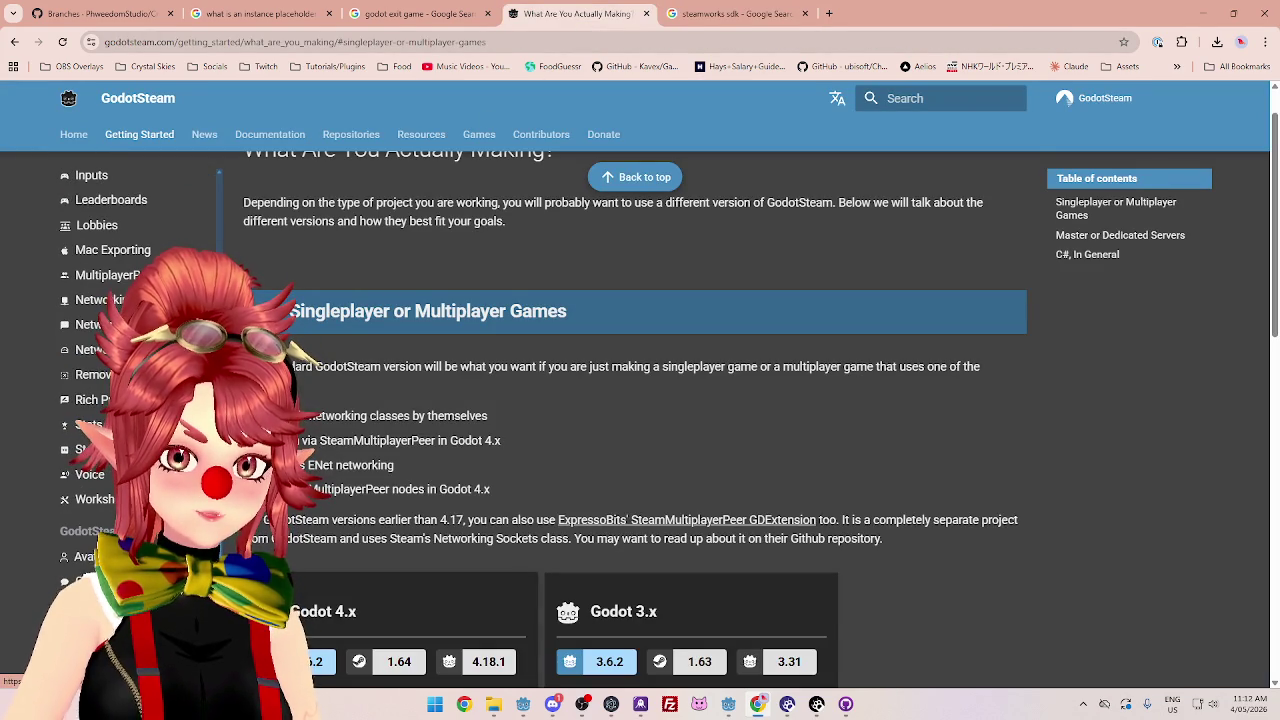
Read through the GodotSteamKit Lobbies tutorial to the end, then close it.
{"action": "left_click", "coordinate": [97, 225]}
{"action": "scroll", "coordinate": [456, 388], "scroll_direction": "down", "scroll_amount": 3}
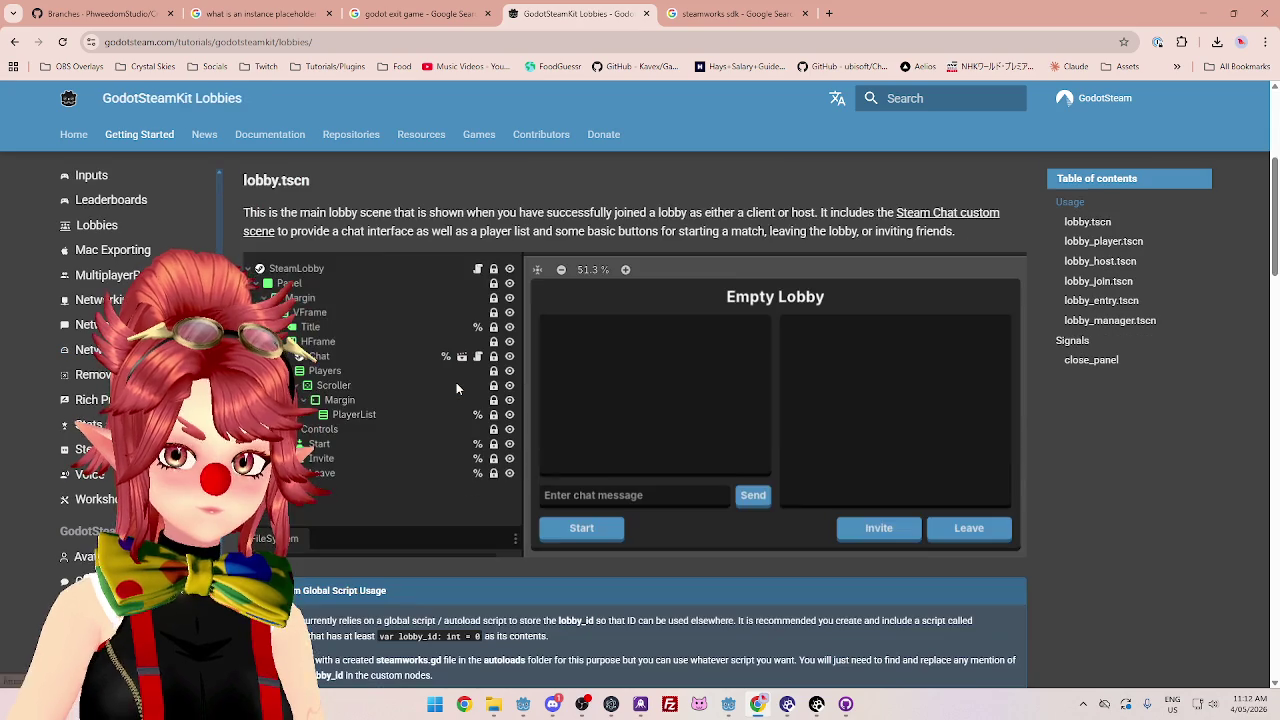
{"action": "scroll", "coordinate": [456, 382], "scroll_direction": "down", "scroll_amount": 10}
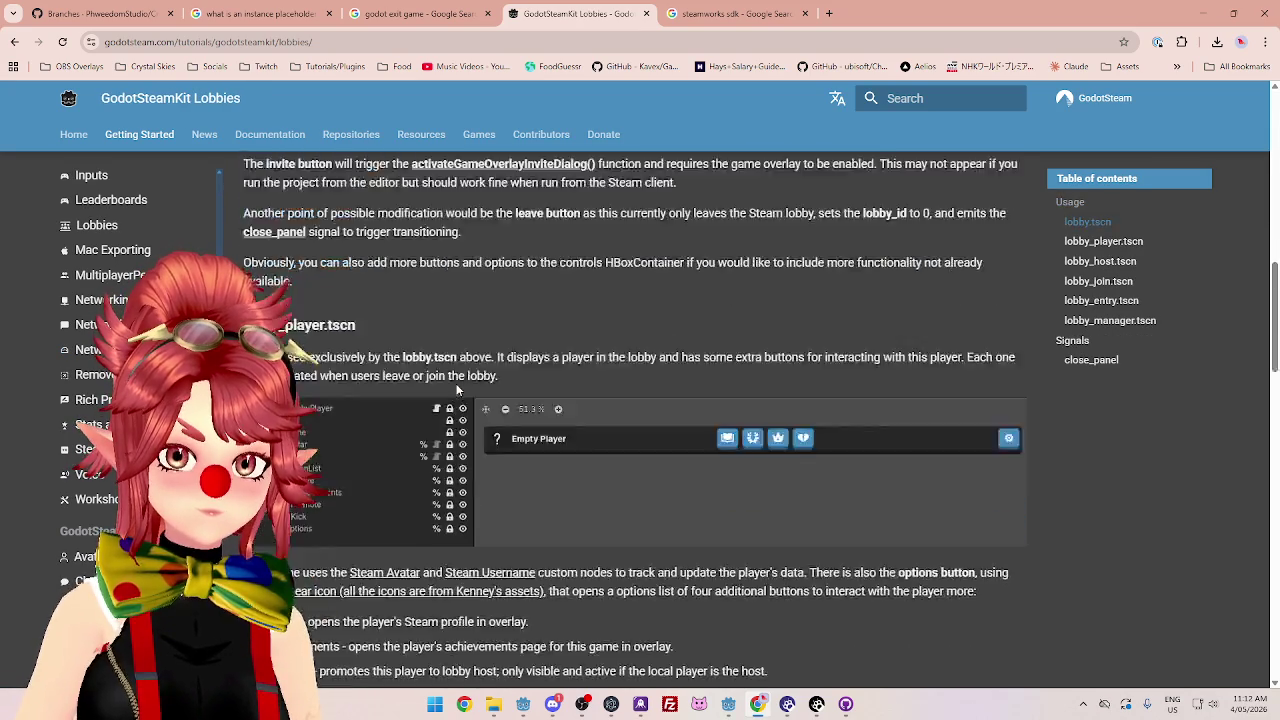
{"action": "scroll", "coordinate": [456, 385], "scroll_direction": "down", "scroll_amount": 3}
{"action": "scroll", "coordinate": [455, 391], "scroll_direction": "down", "scroll_amount": 5}
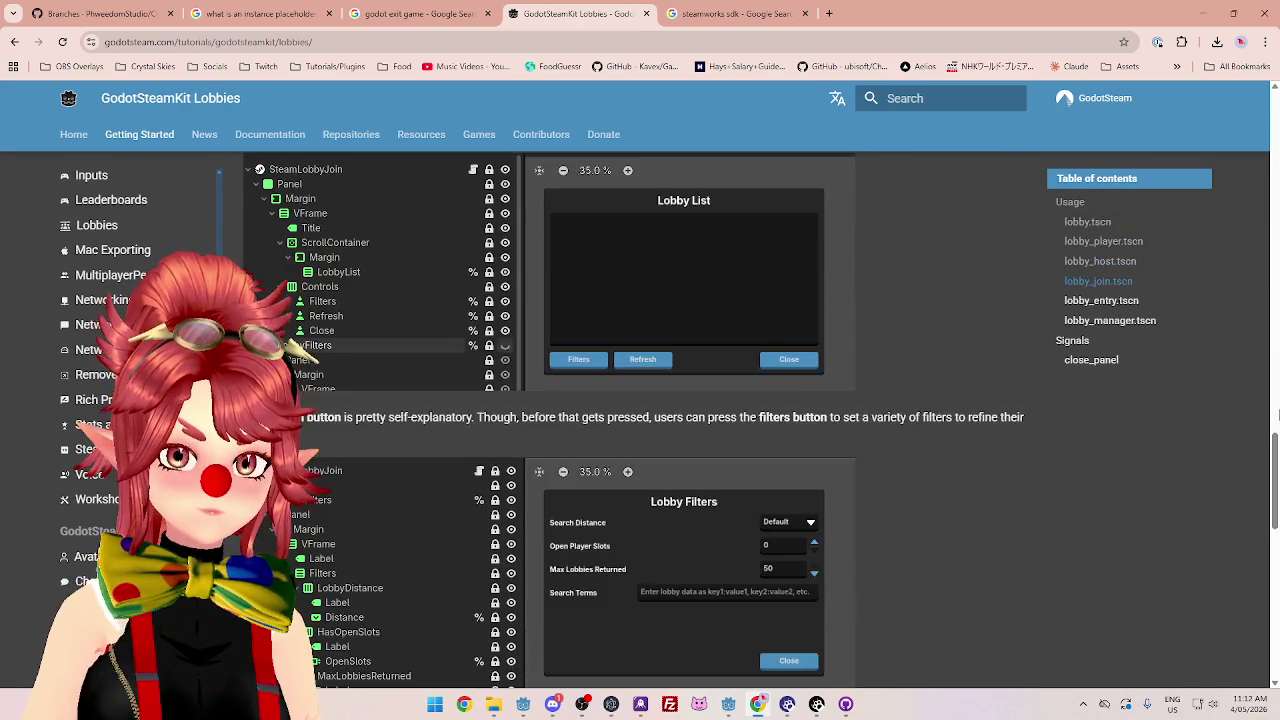
{"action": "scroll", "coordinate": [1257, 619], "scroll_direction": "down", "scroll_amount": 5}
{"action": "mouse_move", "coordinate": [1257, 619]}
{"action": "left_mouse_down"}
{"action": "mouse_move", "coordinate": [1258, 640]}
{"action": "mouse_move", "coordinate": [1257, 194]}
{"action": "mouse_move", "coordinate": [1245, 142]}
{"action": "left_mouse_up"}
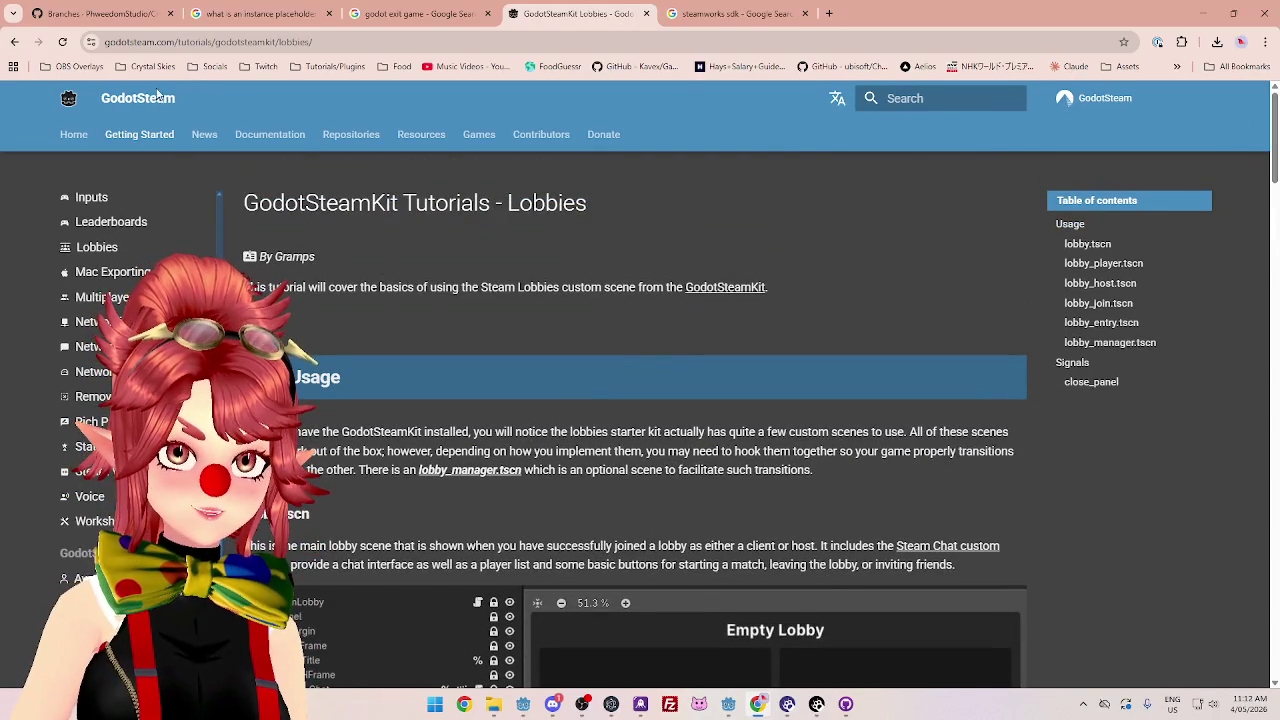
{"action": "left_click", "coordinate": [646, 13]}
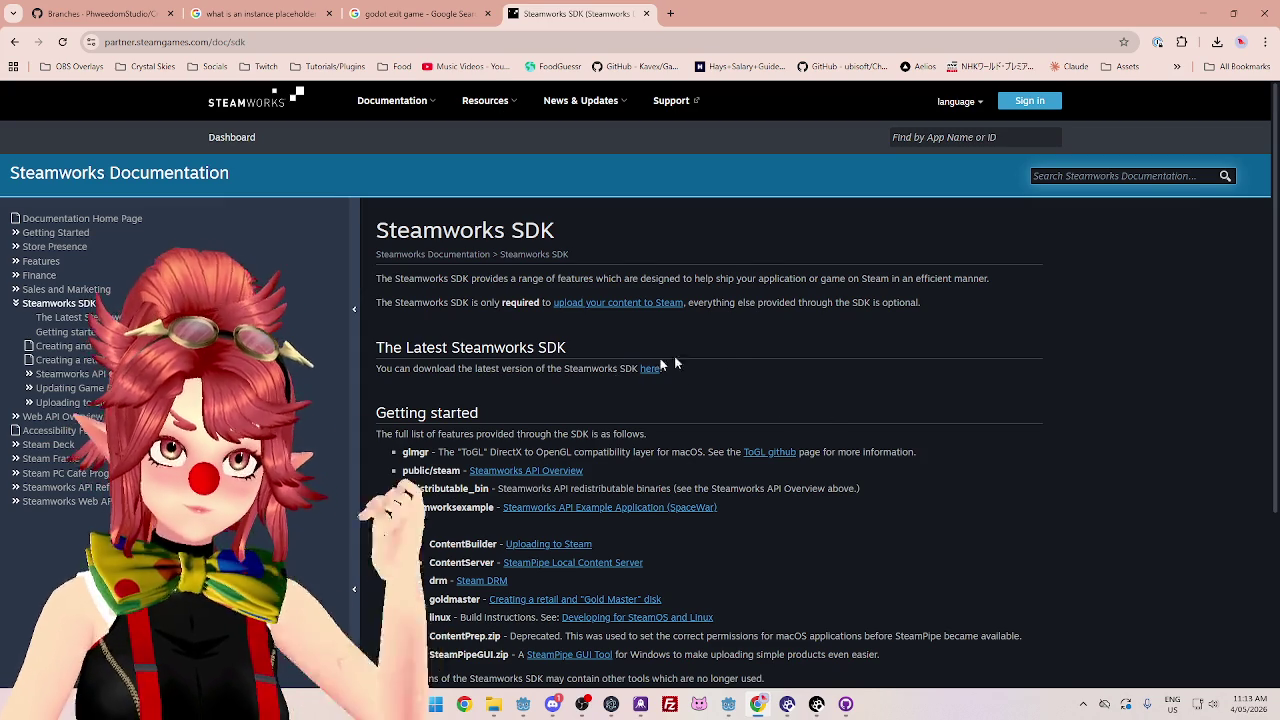
Scroll down the Steamworks SDK overview, then return to the CrystalSkies_Client Godot editor.
{"action": "scroll", "coordinate": [729, 356], "scroll_direction": "down", "scroll_amount": 3}
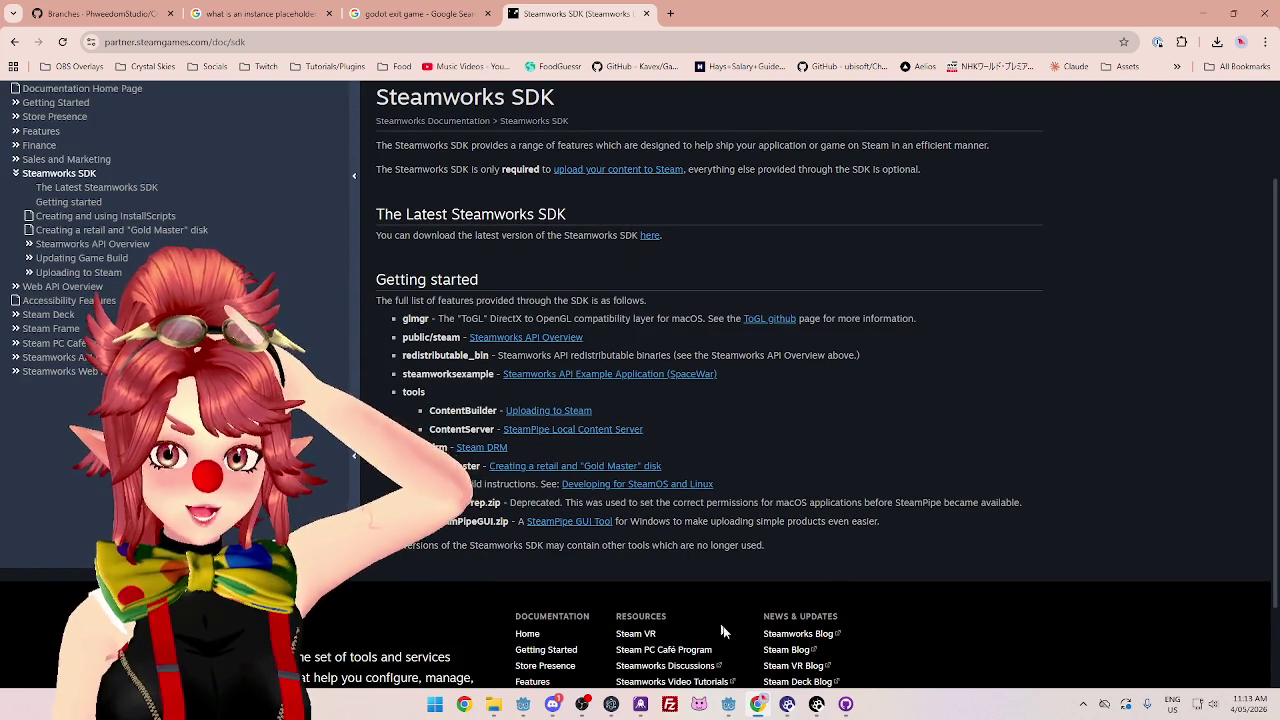
{"action": "left_click", "coordinate": [728, 706]}
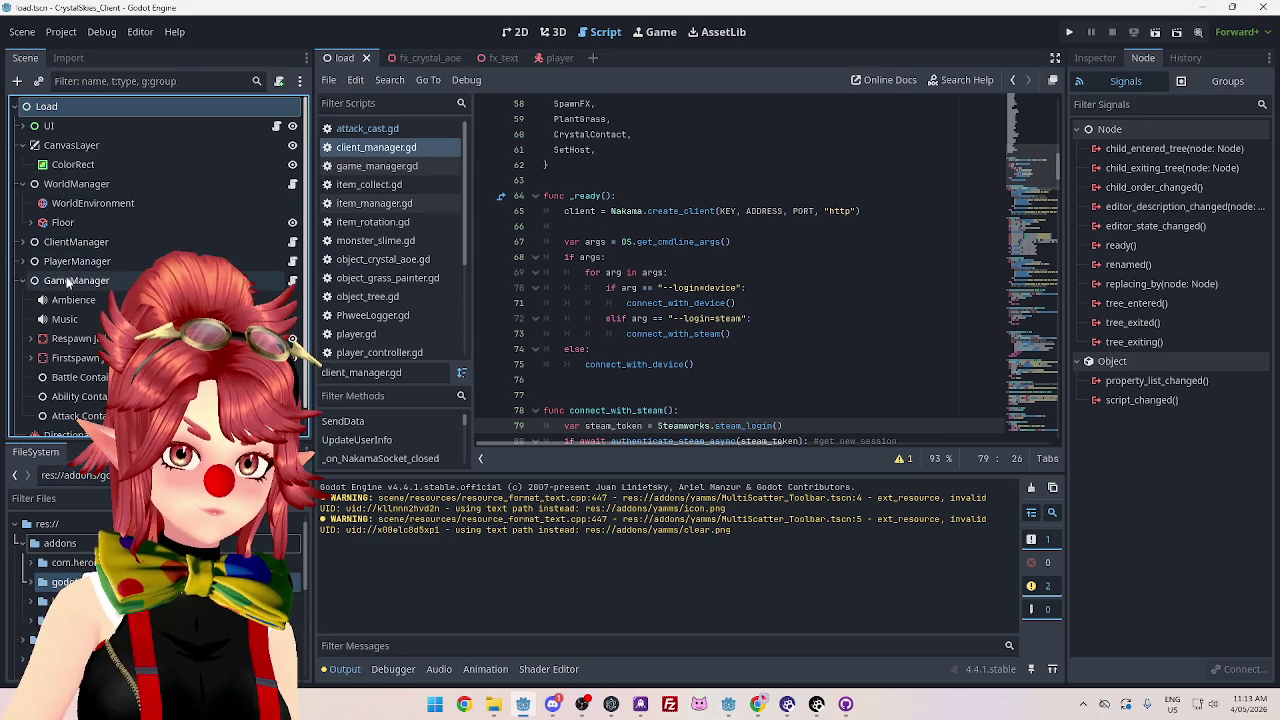
Open client_manager.gd from the ClientManager node and review the connect_with_steam() call on line 73.
{"action": "left_click", "coordinate": [66, 242]}
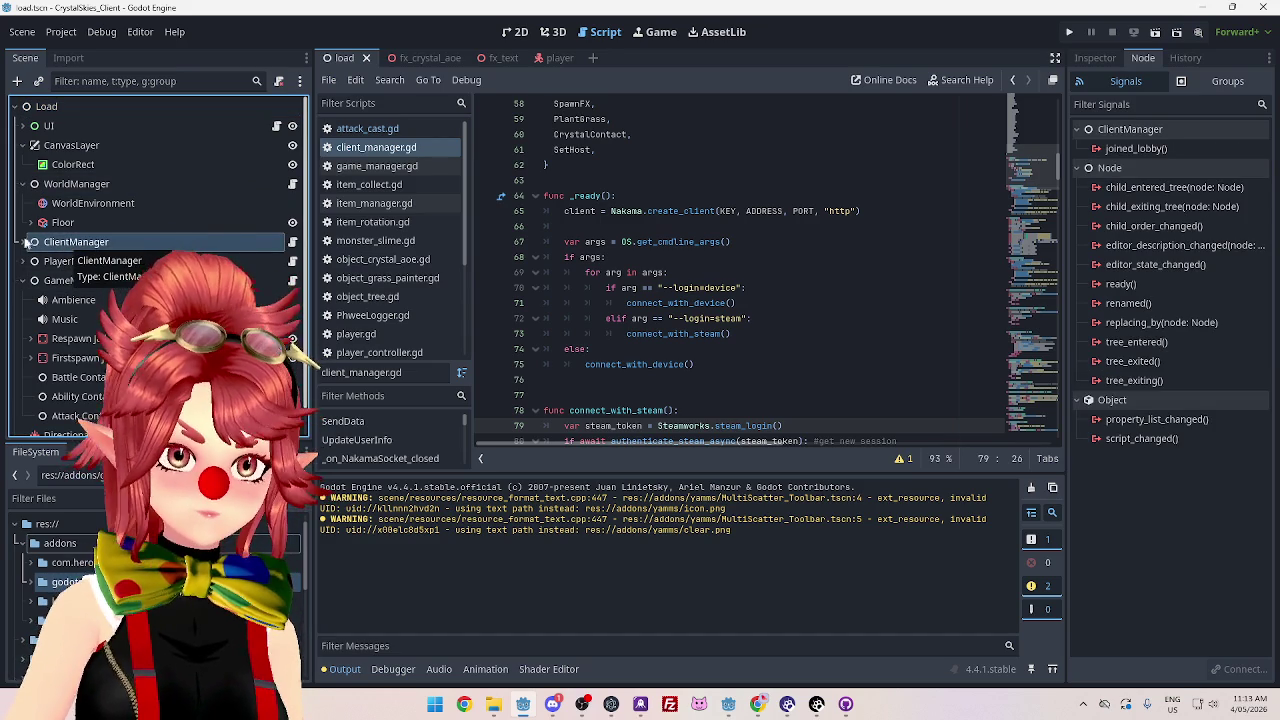
{"action": "key", "text": "Right"}
{"action": "left_click", "coordinate": [375, 150]}
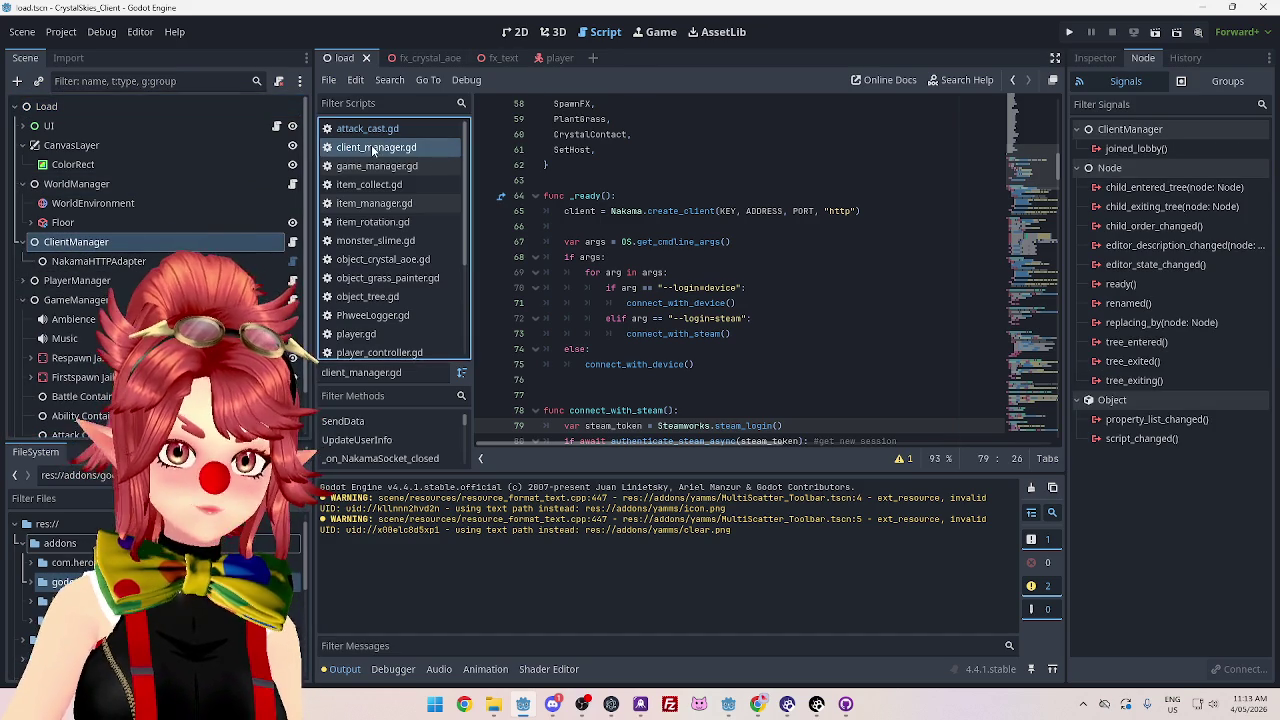
{"action": "scroll", "coordinate": [755, 270], "scroll_direction": "up", "scroll_amount": 15}
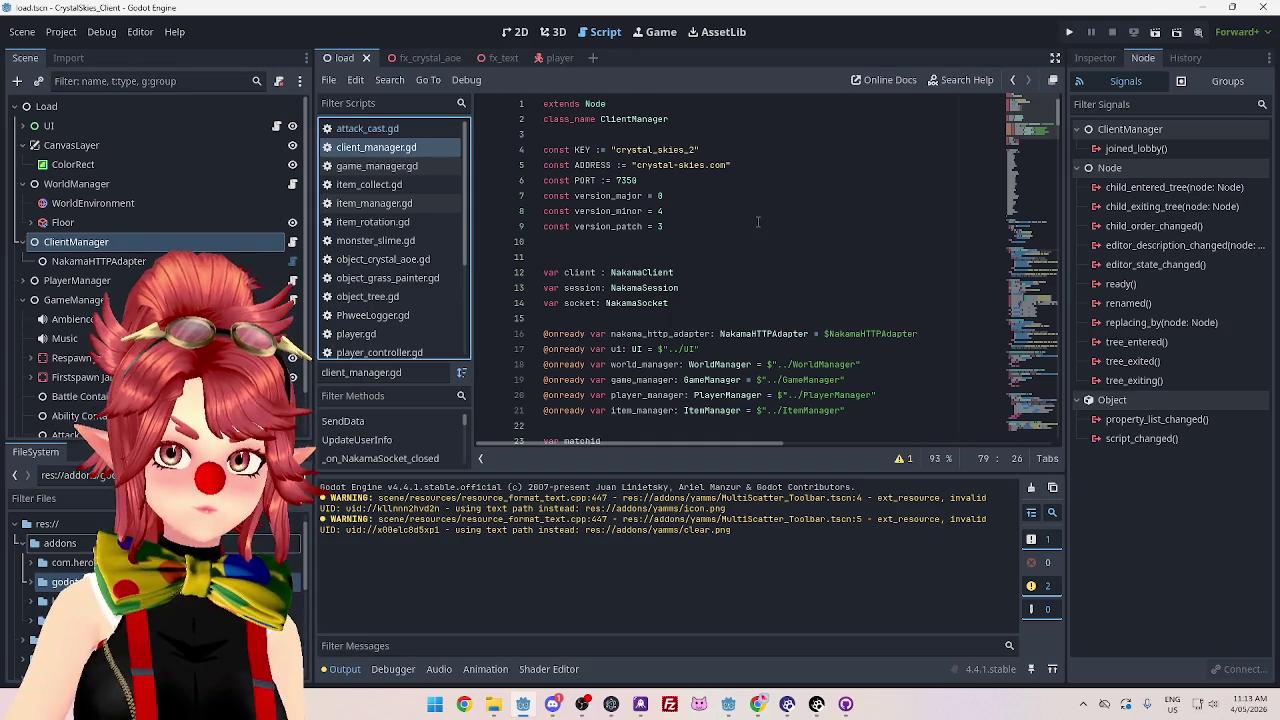
{"action": "scroll", "coordinate": [756, 221], "scroll_direction": "down", "scroll_amount": 1}
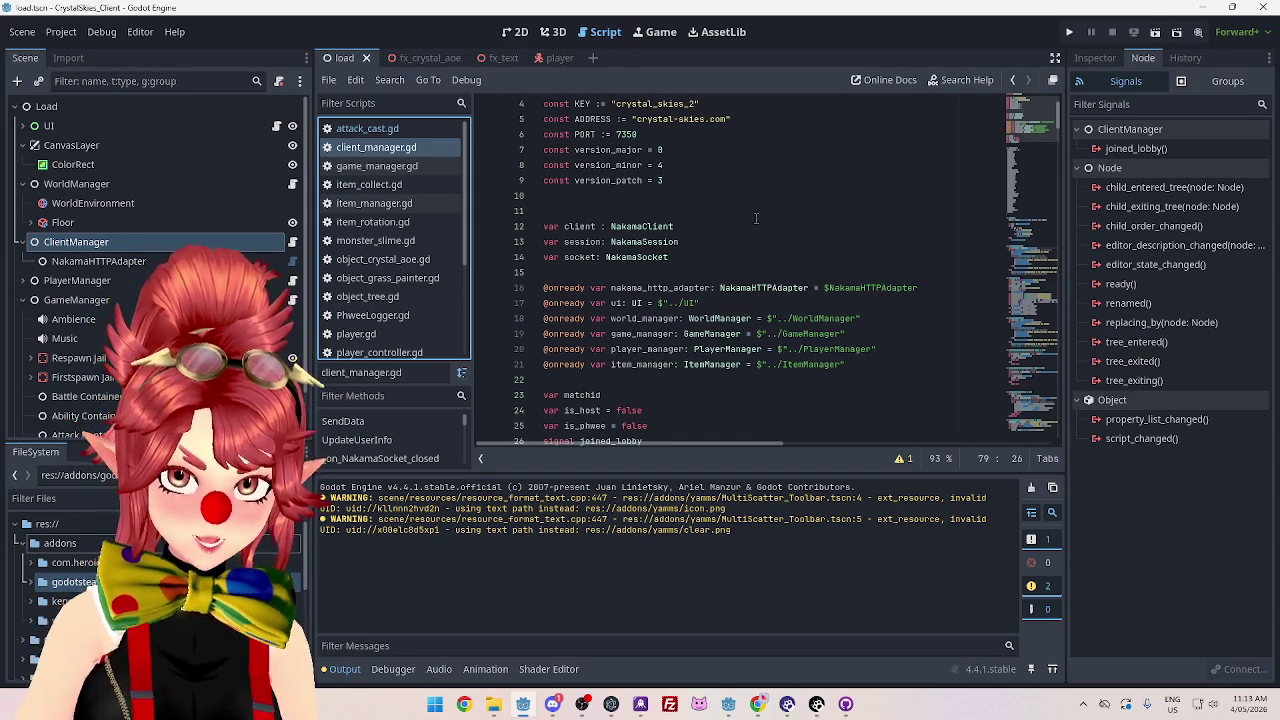
{"action": "scroll", "coordinate": [728, 212], "scroll_direction": "down", "scroll_amount": 2}
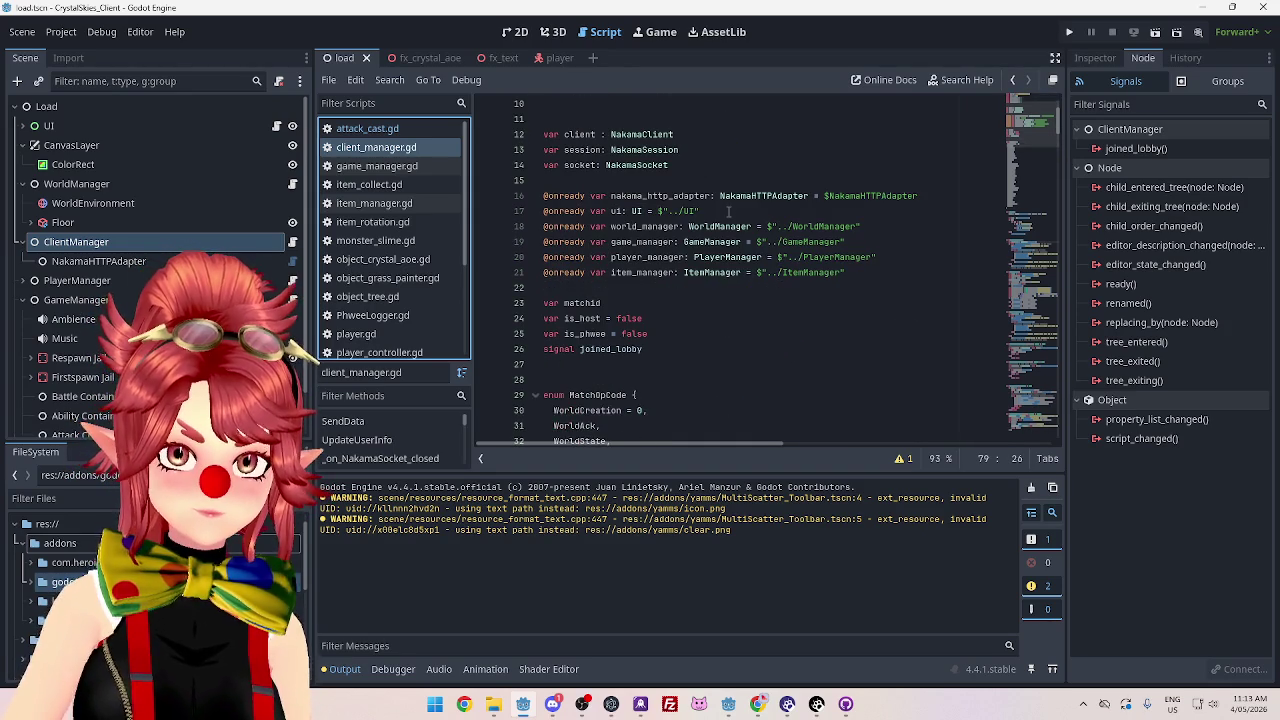
{"action": "mouse_move", "coordinate": [1059, 132]}
{"action": "left_mouse_down"}
{"action": "mouse_move", "coordinate": [1043, 200]}
{"action": "mouse_move", "coordinate": [1041, 187]}
{"action": "left_mouse_up"}
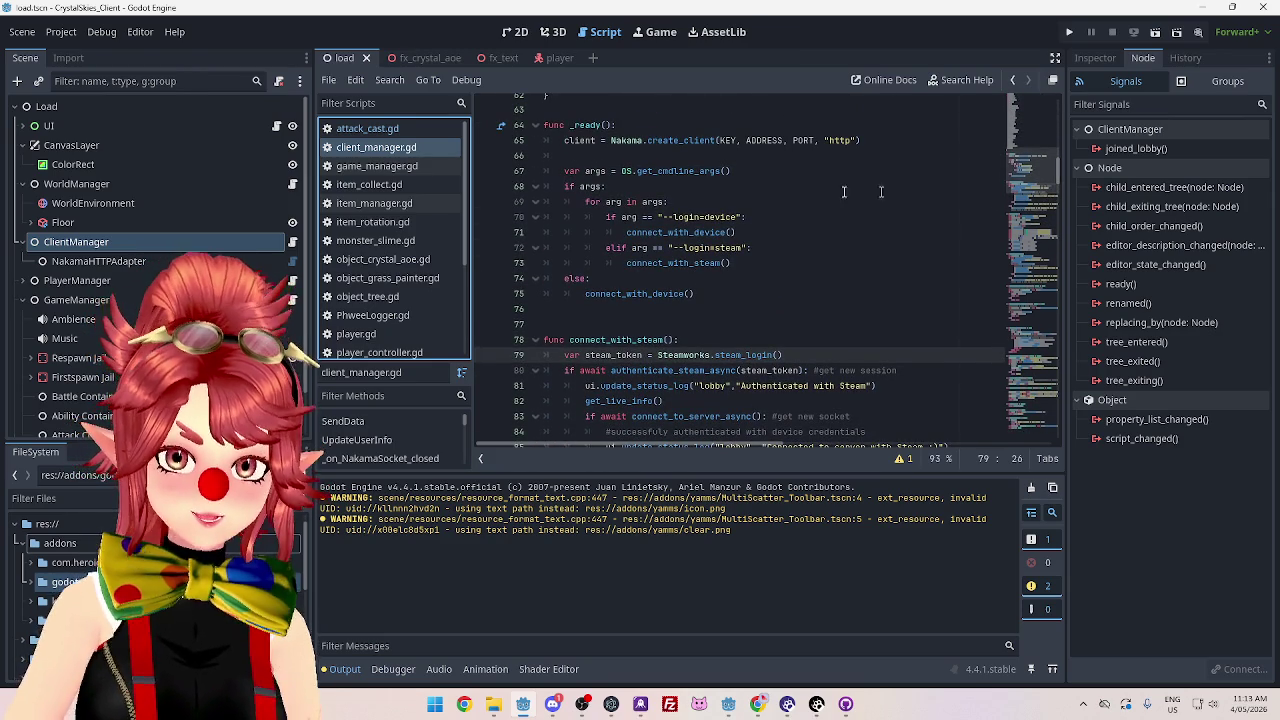
{"action": "left_click_drag", "start_coordinate": [627, 263], "coordinate": [763, 263]}
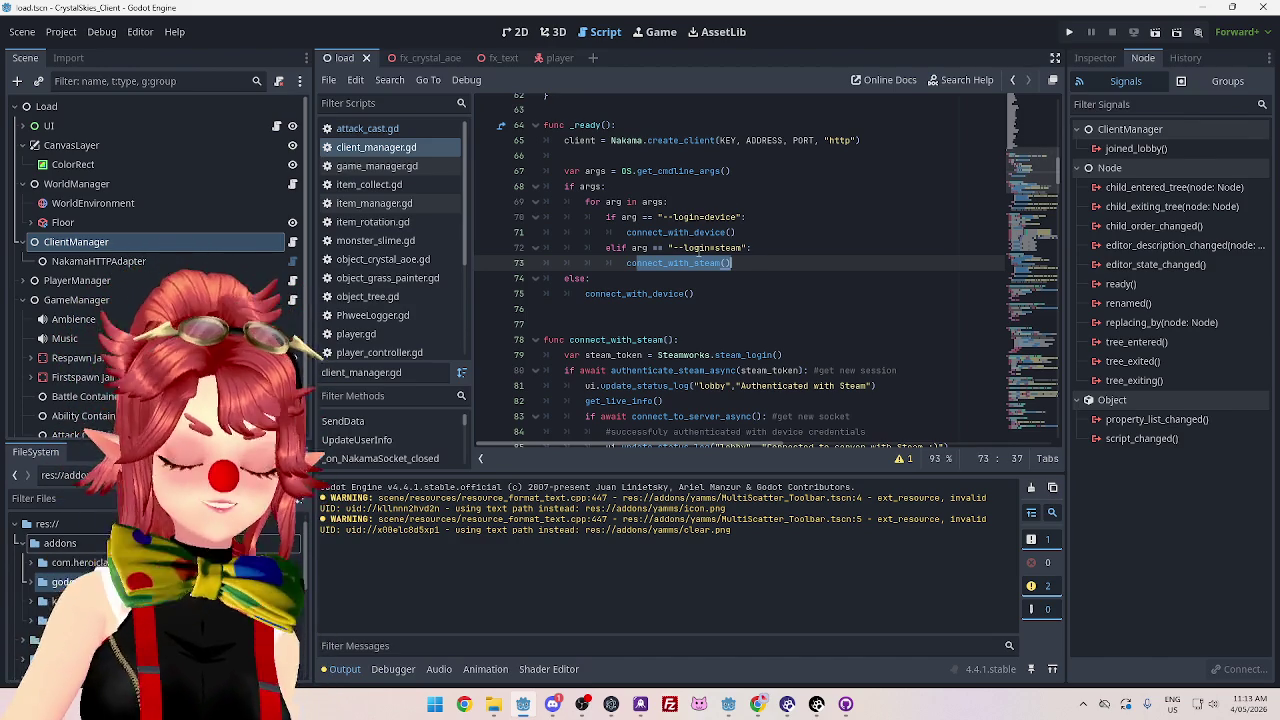
{"action": "left_click", "coordinate": [773, 265]}
Finish scanning the script, then switch to the new CrystalSkies project and collapse its MainMenu tree.
{"action": "scroll", "coordinate": [584, 400], "scroll_direction": "up", "scroll_amount": 6}
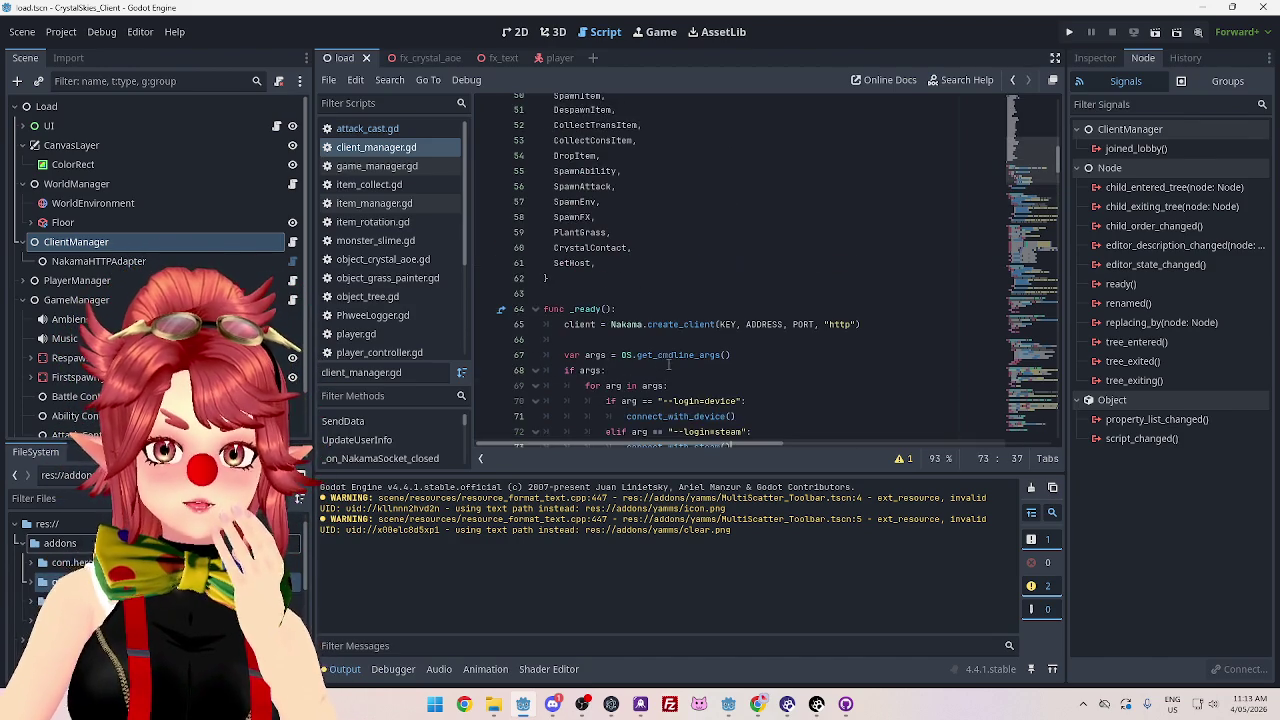
{"action": "scroll", "coordinate": [636, 340], "scroll_direction": "down", "scroll_amount": 3}
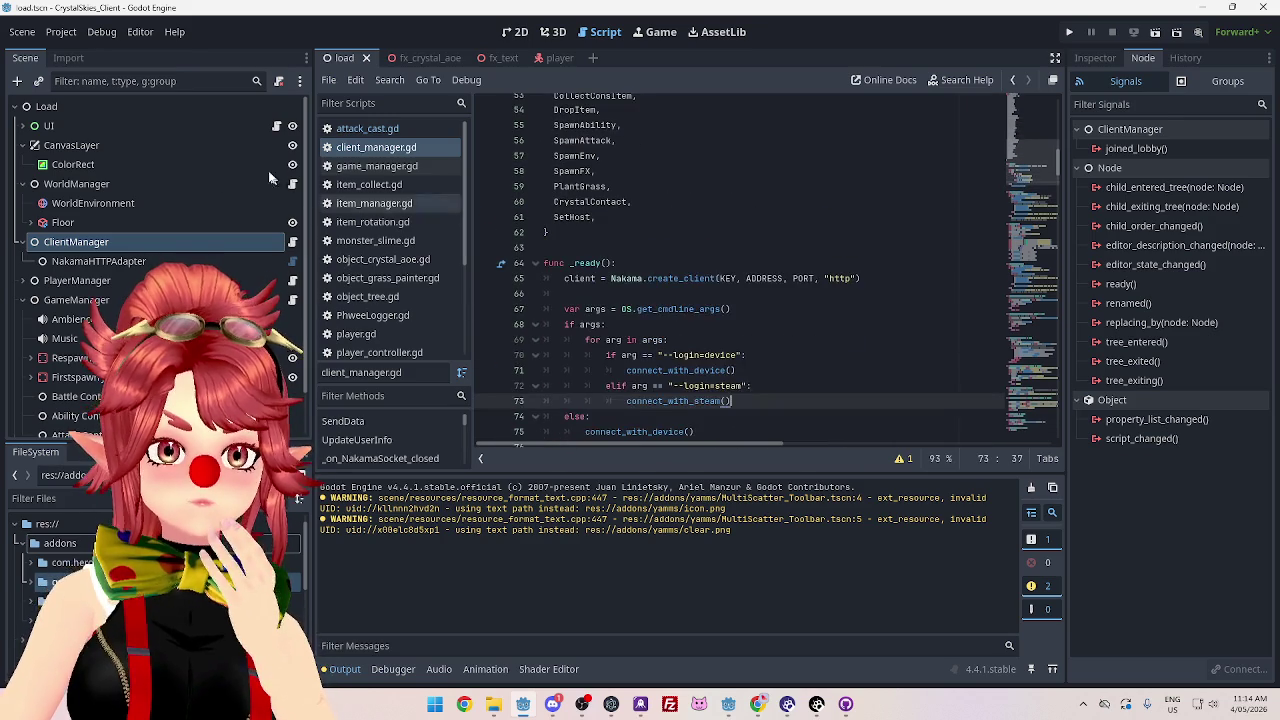
{"action": "left_click", "coordinate": [14, 106]}
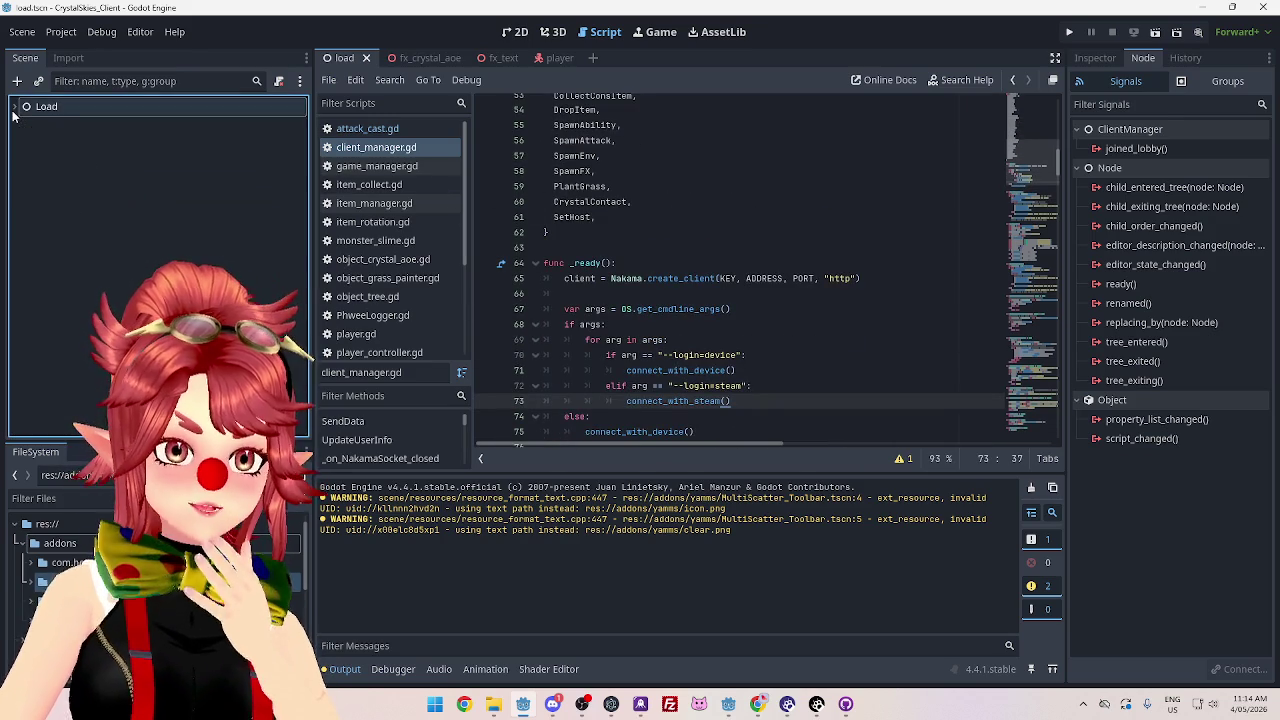
{"action": "left_click", "coordinate": [14, 106]}
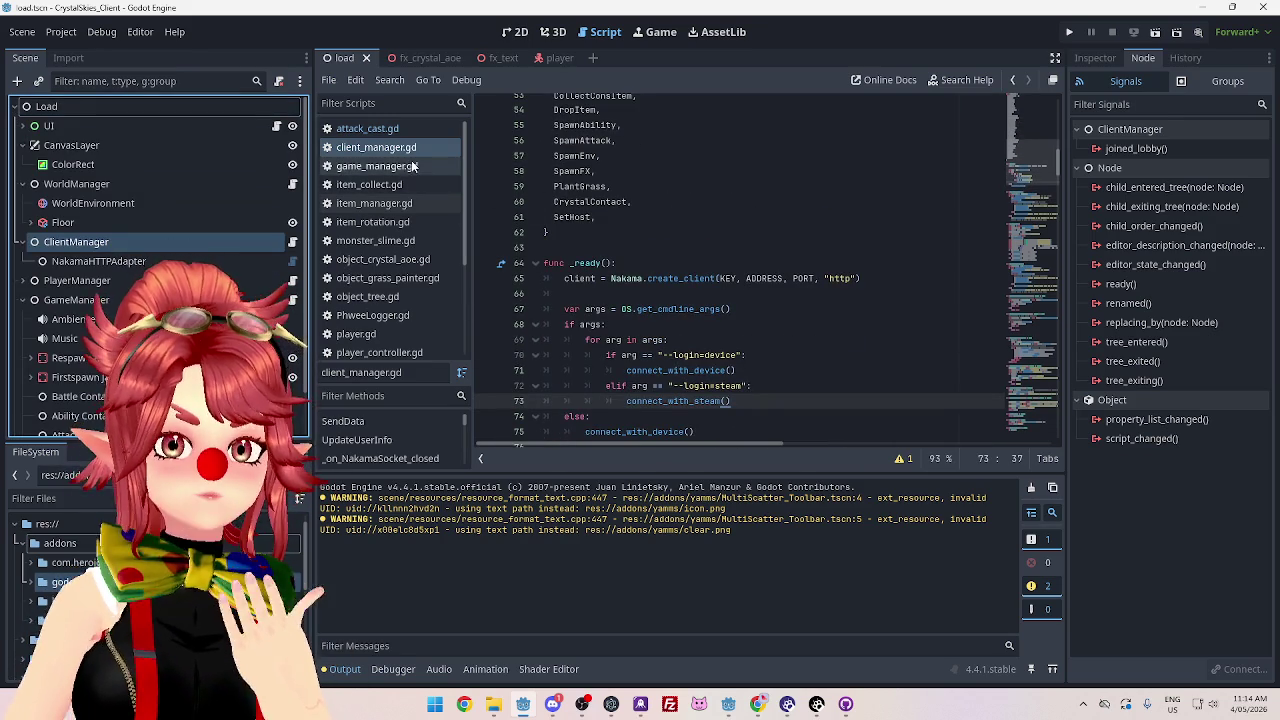
{"action": "left_click", "coordinate": [728, 704]}
{"action": "left_click", "coordinate": [11, 106]}
{"action": "left_click", "coordinate": [11, 106]}
{"action": "left_click", "coordinate": [19, 120]}
{"action": "left_click", "coordinate": [11, 106]}
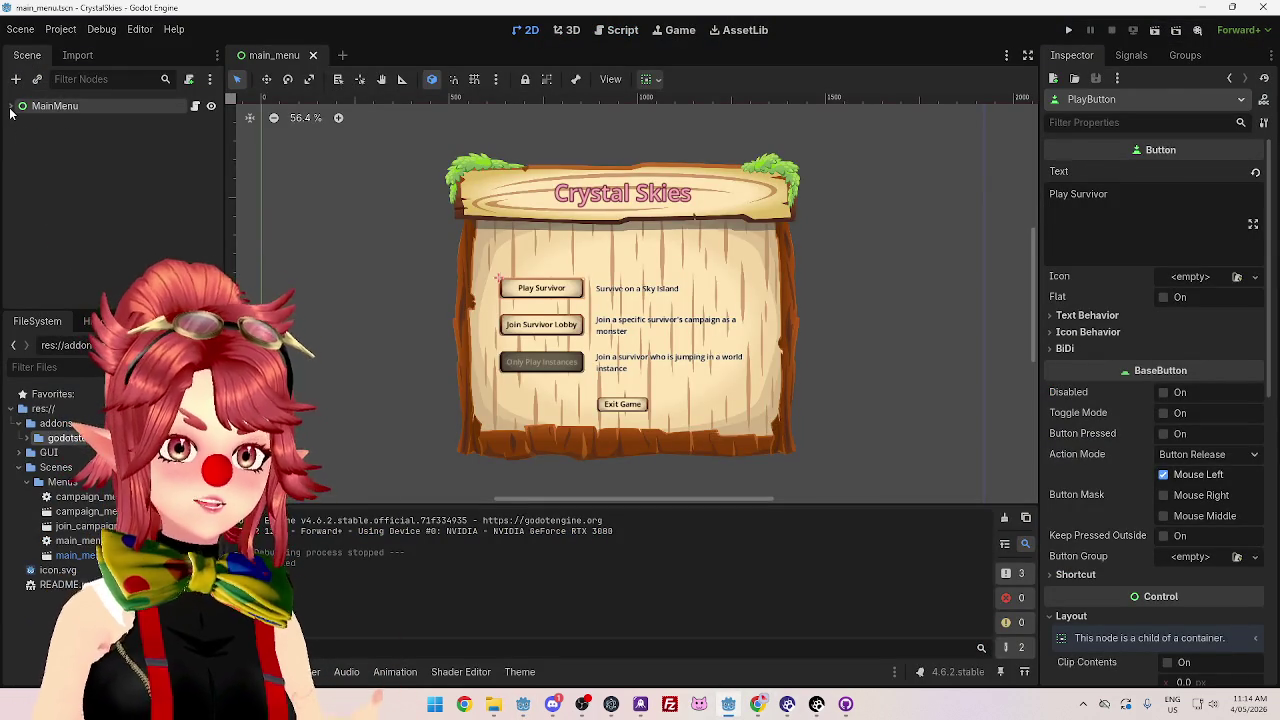
Expand MainMenu and Panel to view the new menu's full node layout, then return to the old client window.
{"action": "left_click", "coordinate": [11, 106]}
{"action": "left_click", "coordinate": [11, 106]}
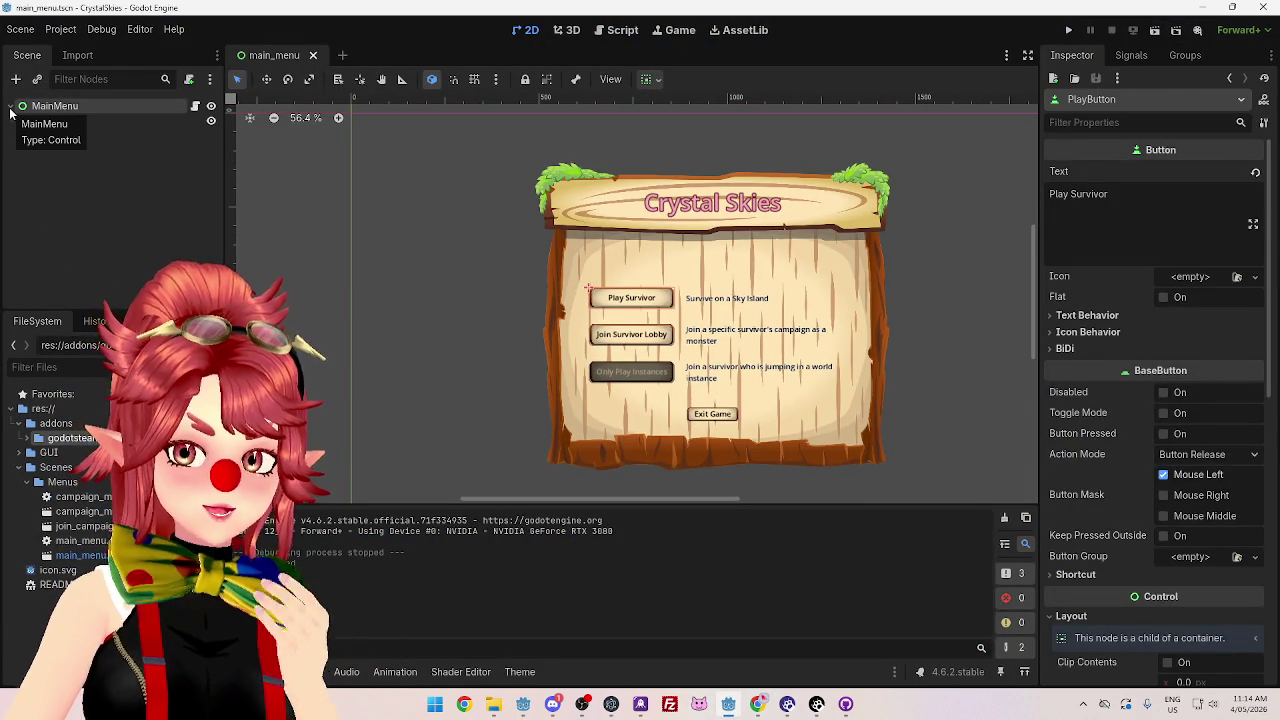
{"action": "left_click", "coordinate": [11, 106]}
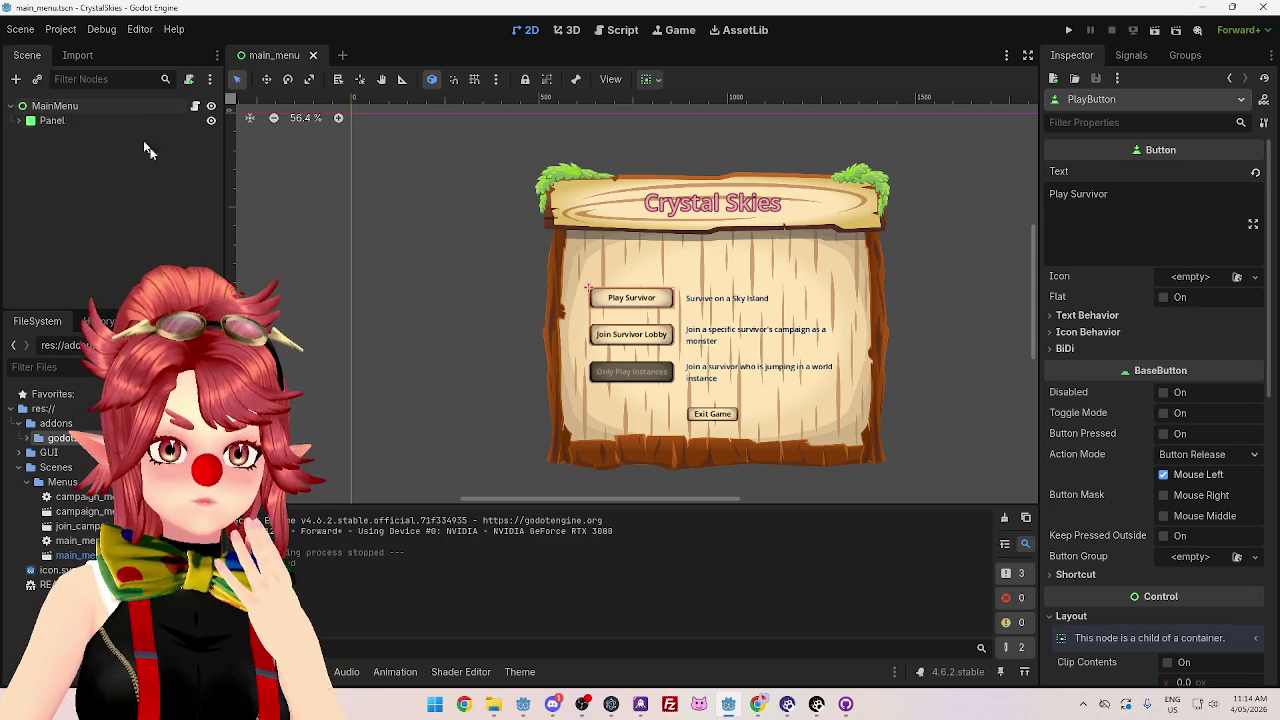
{"action": "left_click", "coordinate": [19, 120]}
{"action": "left_click", "coordinate": [11, 106]}
{"action": "left_click", "coordinate": [11, 106]}
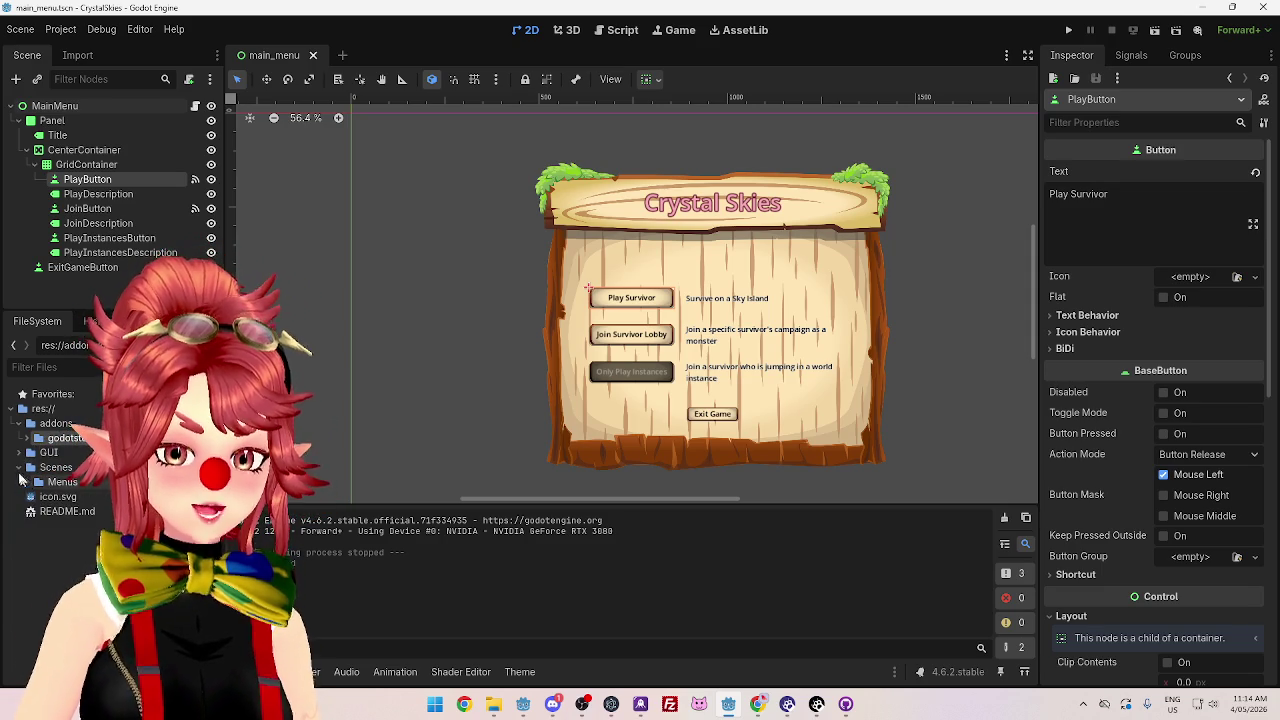
{"action": "left_click", "coordinate": [524, 705]}
{"action": "left_click", "coordinate": [24, 146]}
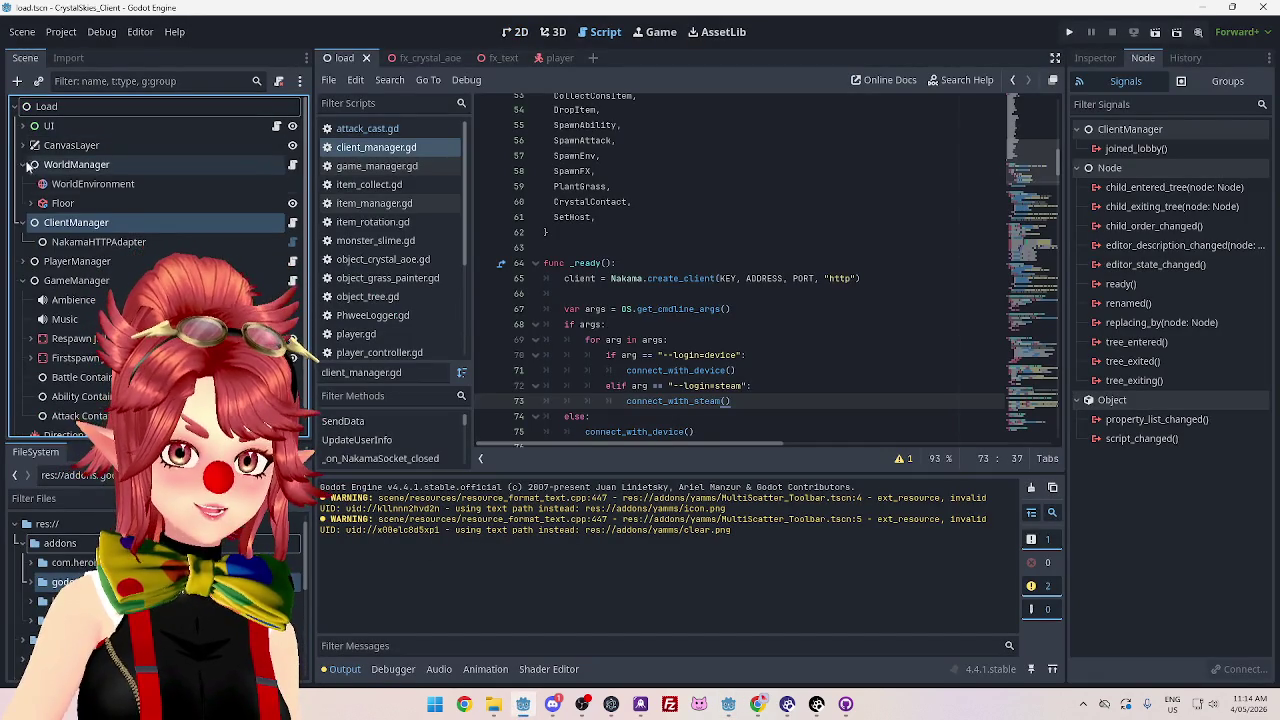
Browse the old client's WorldManager, ClientManager, PlayerManager and GameManager nodes, then minimise that window.
{"action": "left_click", "coordinate": [24, 165]}
{"action": "left_click", "coordinate": [24, 184]}
{"action": "left_click", "coordinate": [24, 222]}
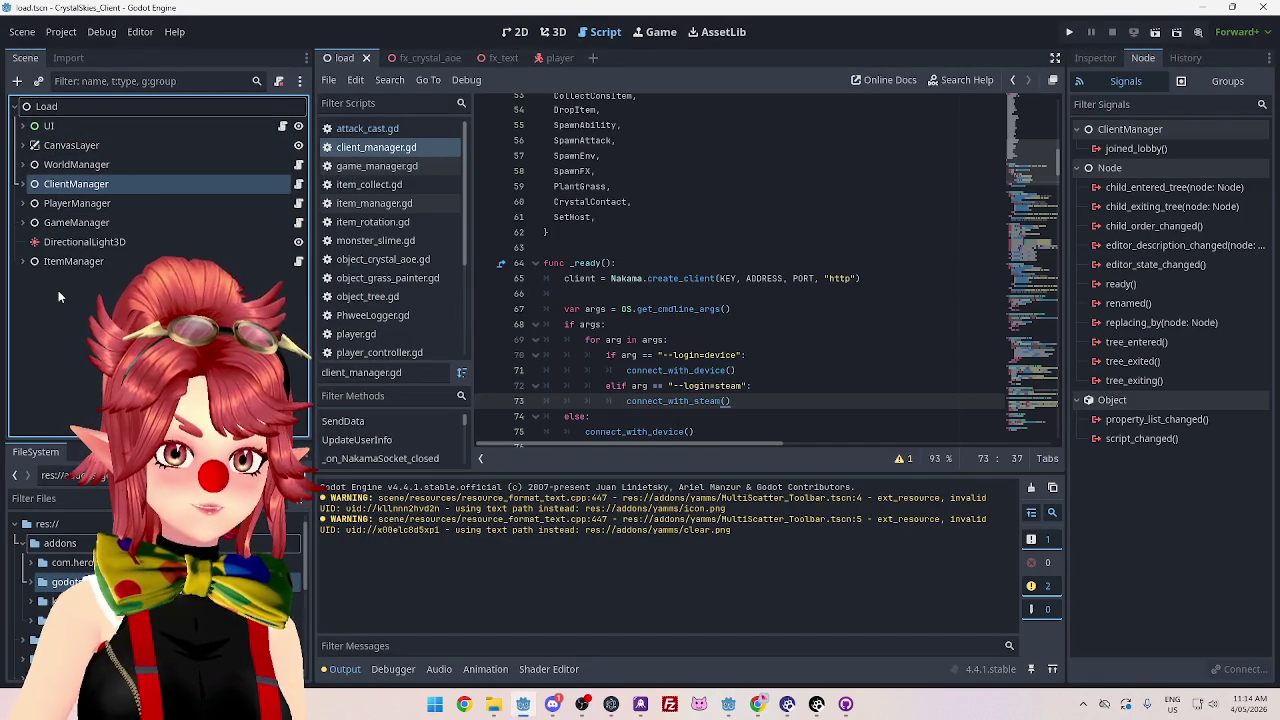
{"action": "left_click", "coordinate": [24, 222]}
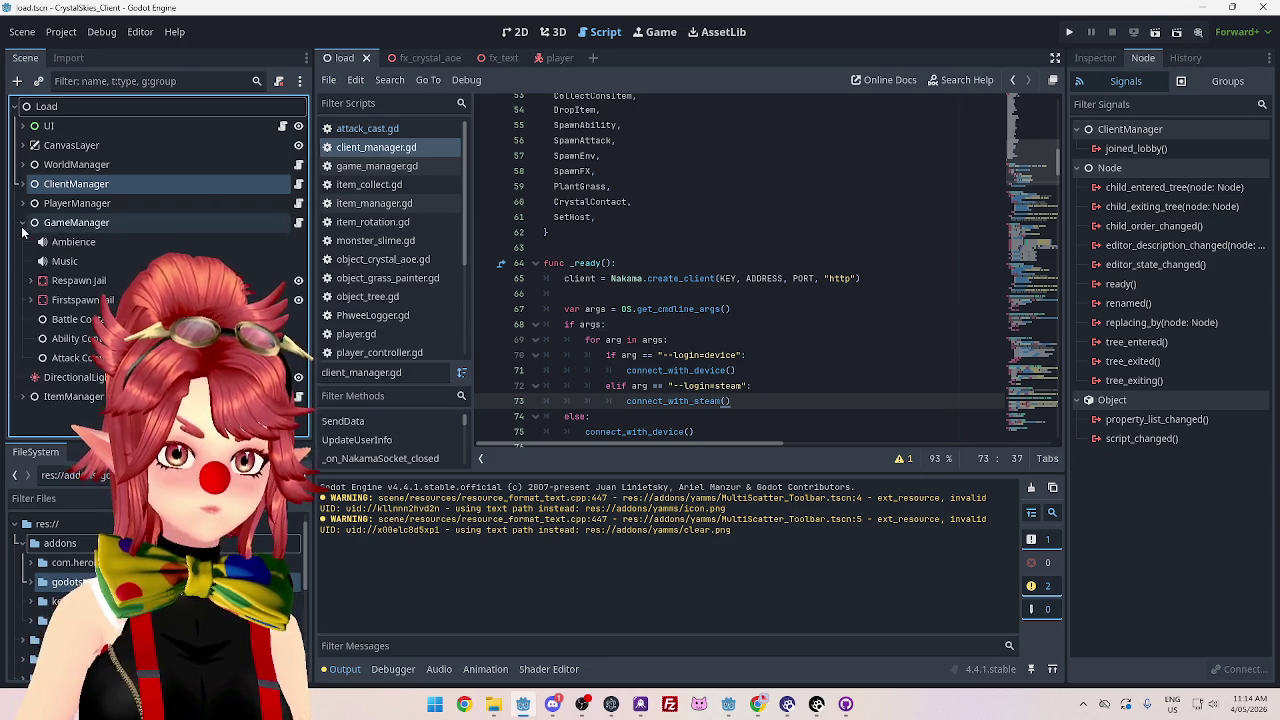
{"action": "left_click", "coordinate": [22, 222]}
{"action": "left_click", "coordinate": [22, 203]}
{"action": "left_click", "coordinate": [21, 184]}
{"action": "left_click", "coordinate": [21, 184]}
{"action": "left_click", "coordinate": [22, 203]}
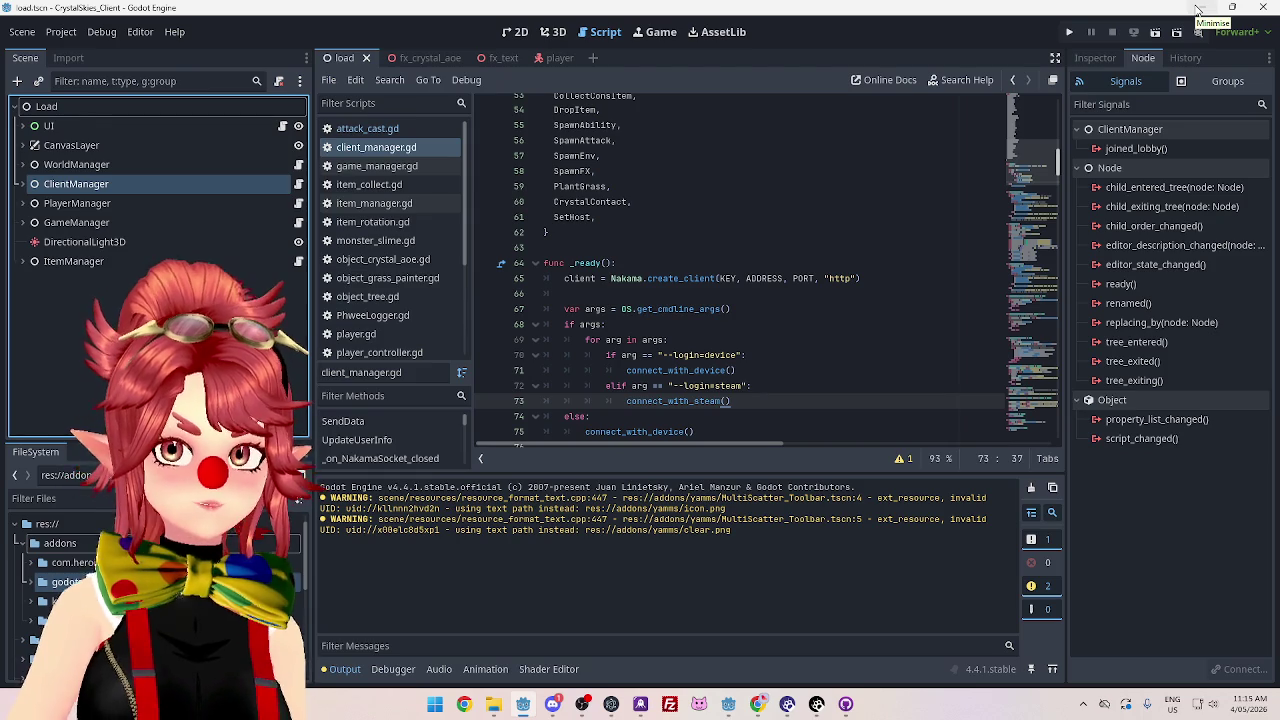
{"action": "left_click", "coordinate": [1198, 10]}
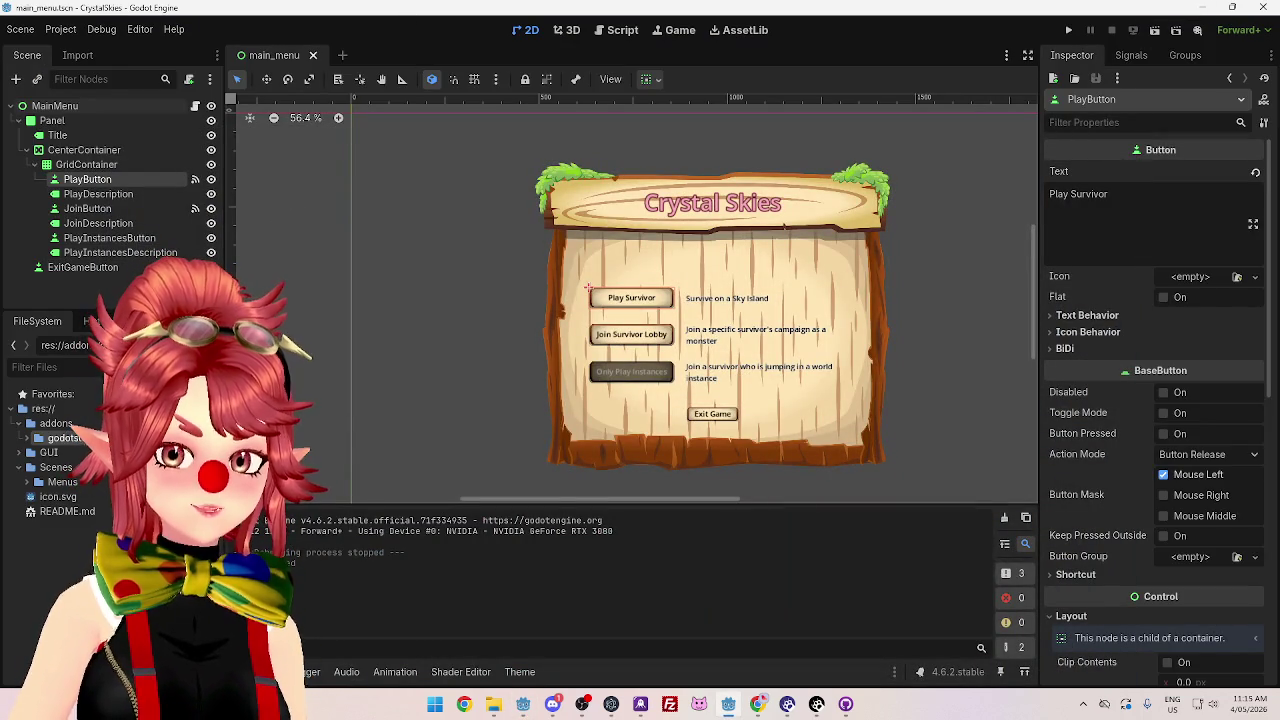
Widen the Scene dock and collapse the addons folder in the FileSystem dock.
{"action": "left_click_drag", "start_coordinate": [226, 300], "coordinate": [276, 300]}
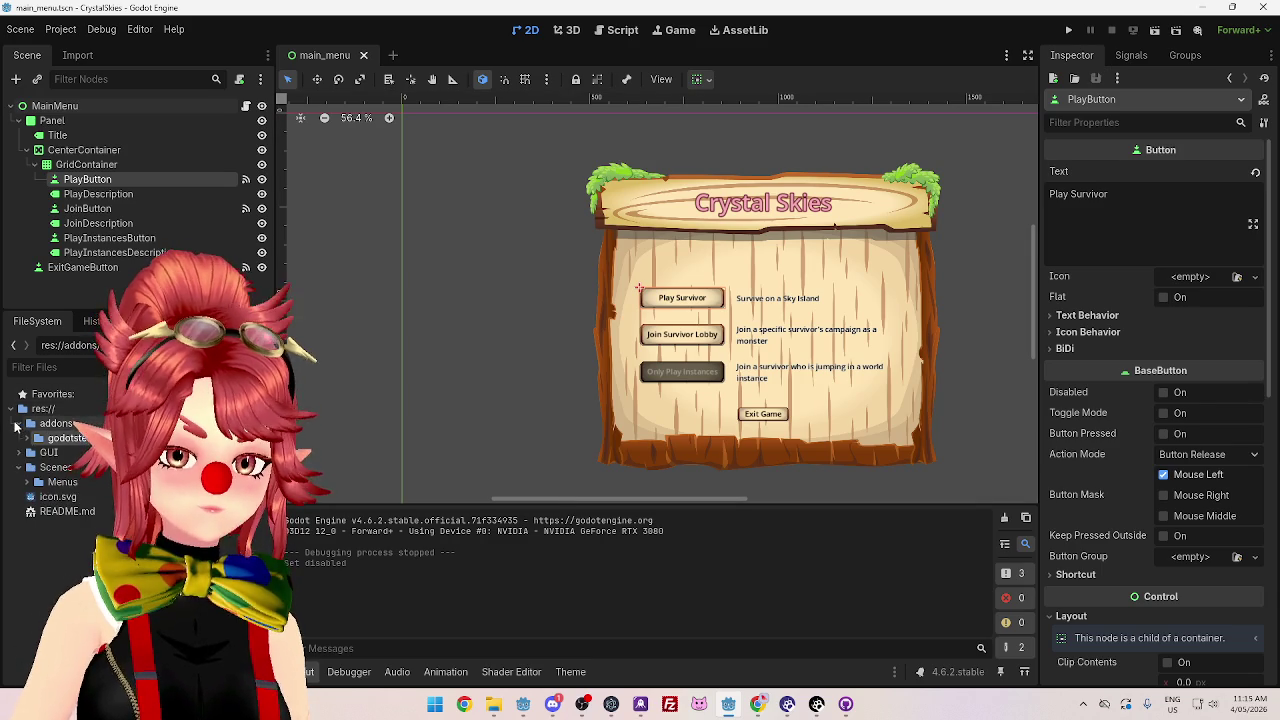
{"action": "left_click", "coordinate": [15, 424]}
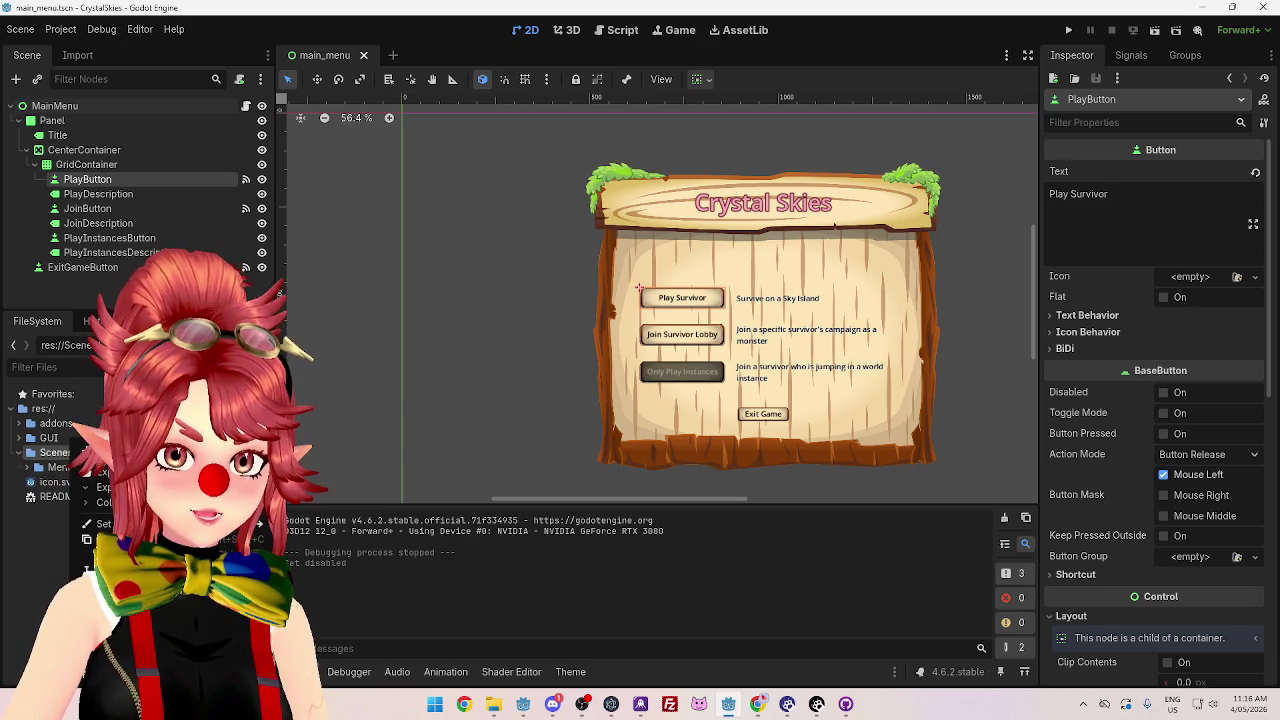
Create a new folder named Master inside Scenes.
{"action": "left_click", "coordinate": [336, 457]}
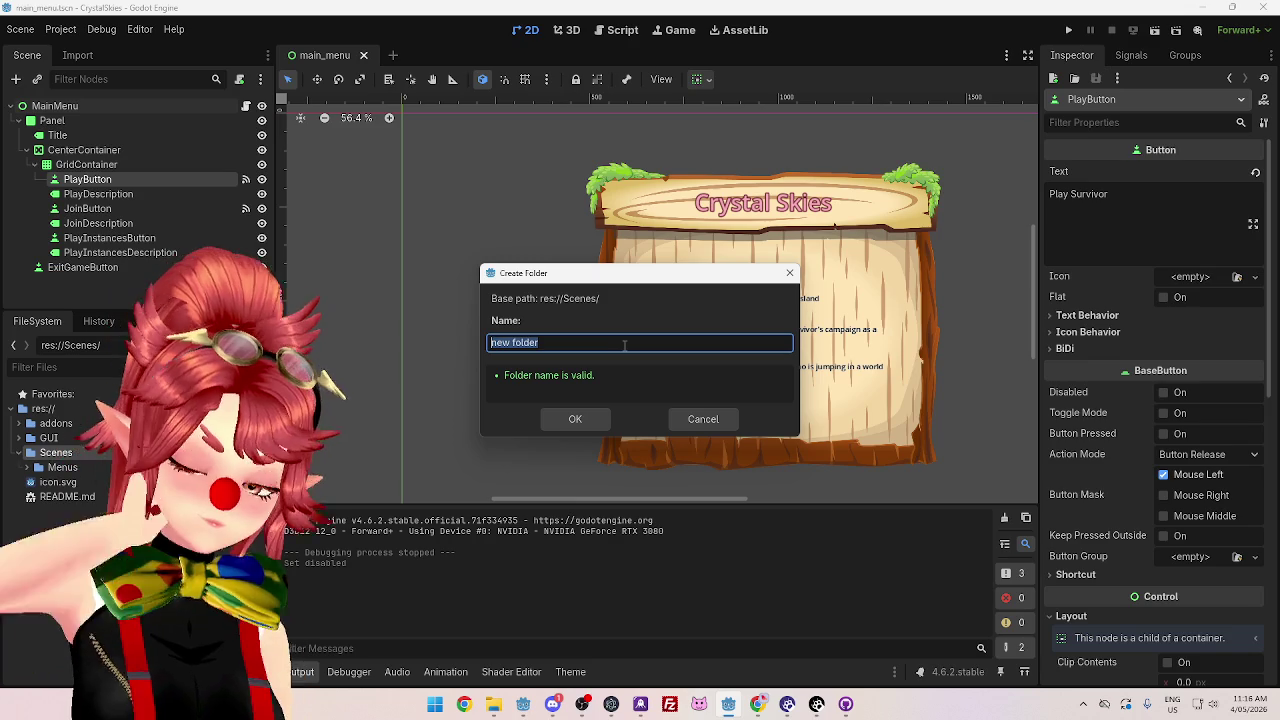
{"action": "type", "text": "Master"}
{"action": "key", "text": "Return"}
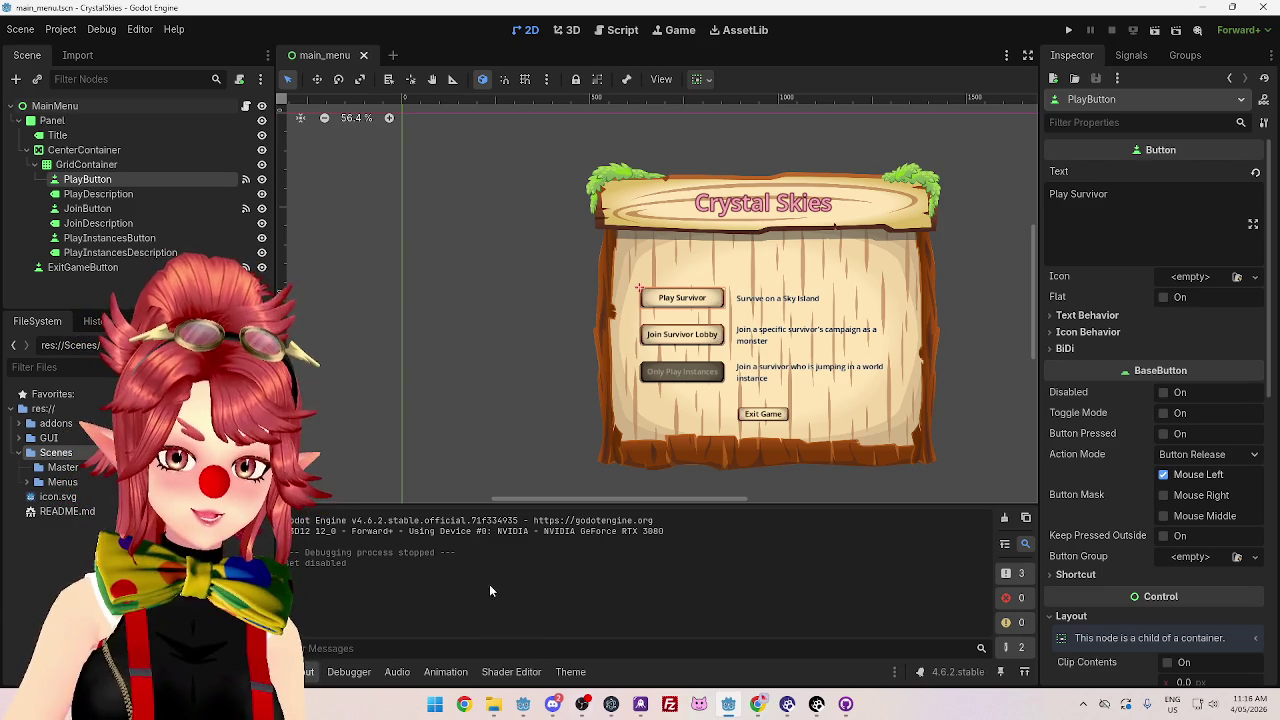
Return to the old CrystalSkies_Client editor and peek at ClientManager's child node.
{"action": "left_click", "coordinate": [523, 704]}
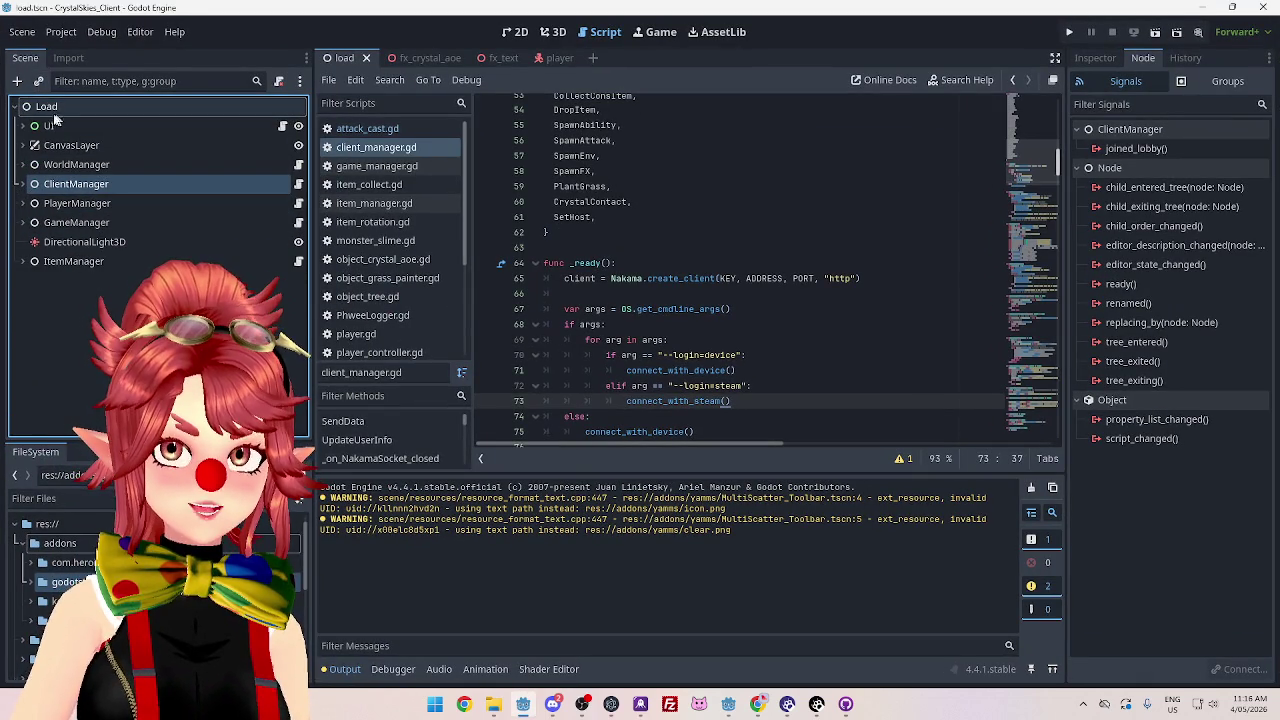
{"action": "left_click", "coordinate": [23, 185]}
{"action": "left_click", "coordinate": [23, 185]}
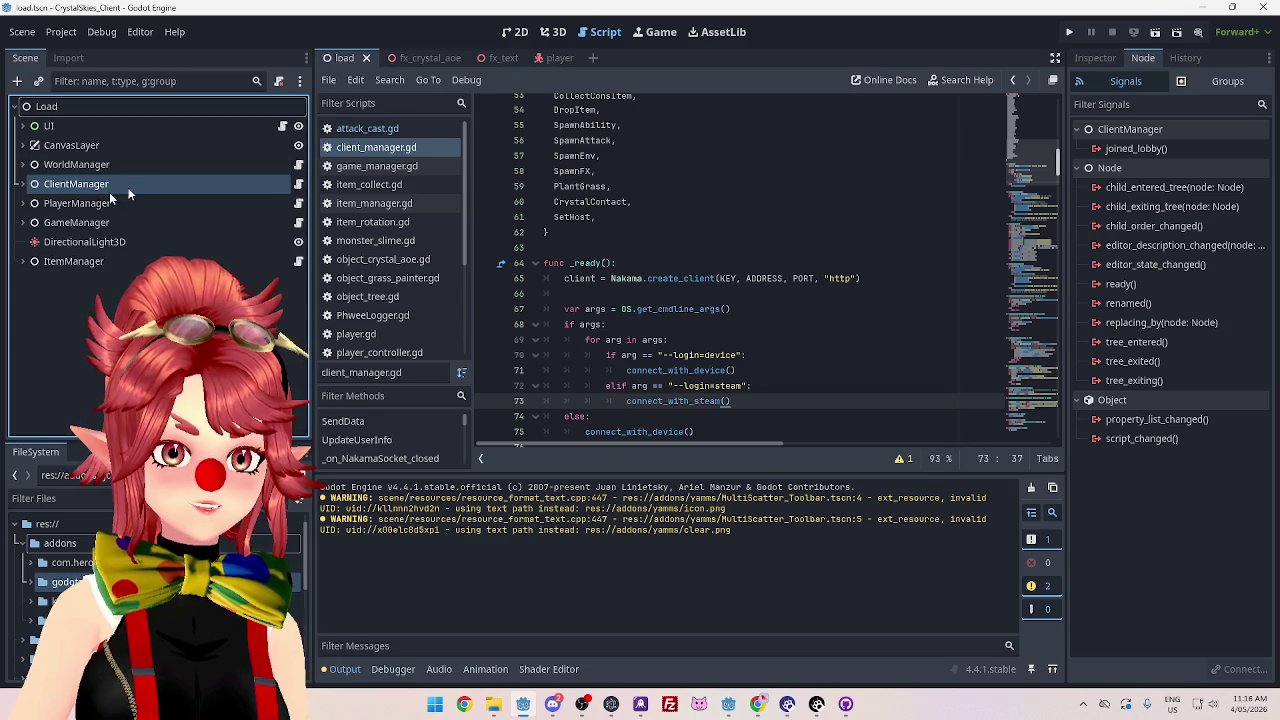
Expand and collapse ClientManager in the Scene tree to check its NakamaHTTPAdapter child.
{"action": "left_click", "coordinate": [23, 185]}
{"action": "left_click", "coordinate": [23, 185]}
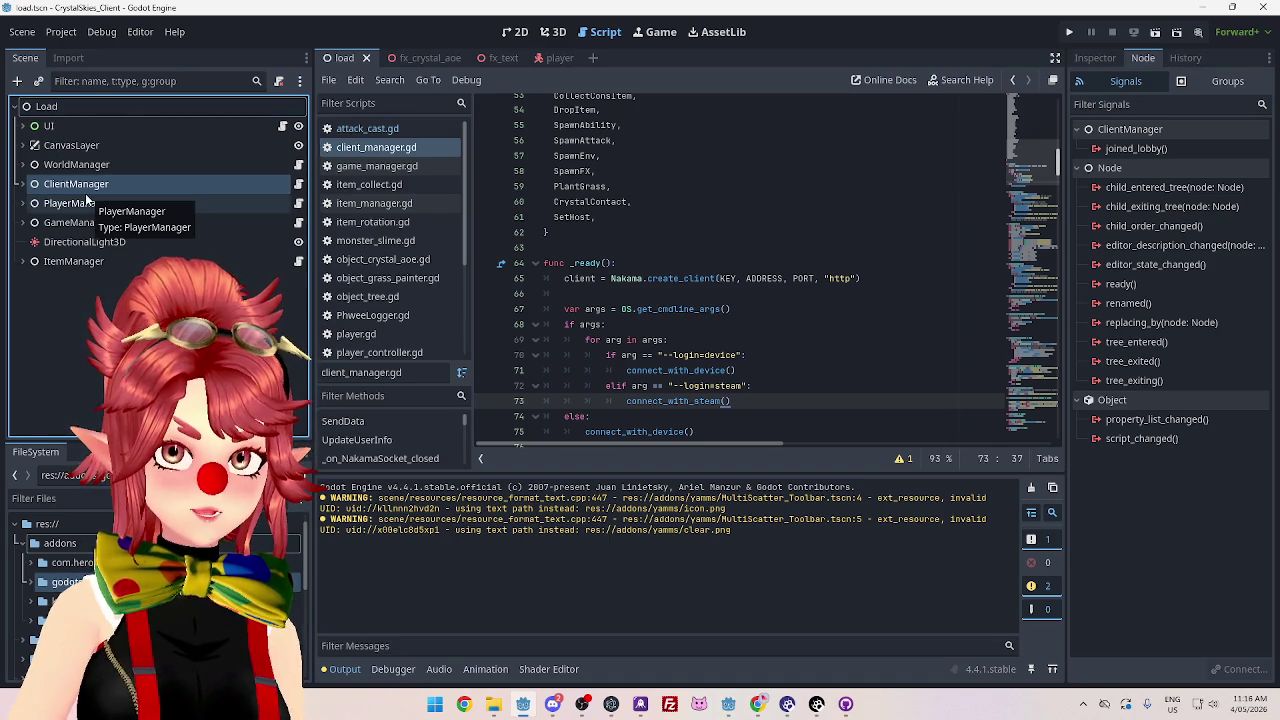
{"action": "left_click", "coordinate": [23, 185]}
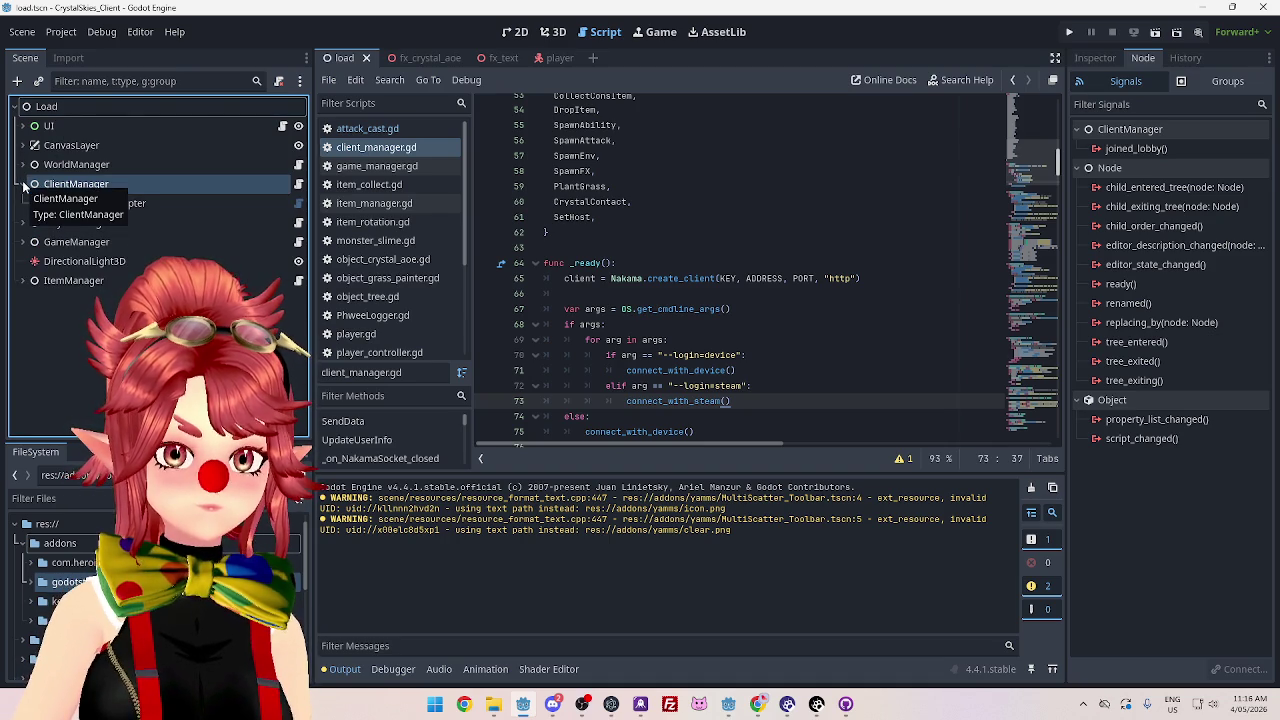
{"action": "left_click", "coordinate": [23, 185]}
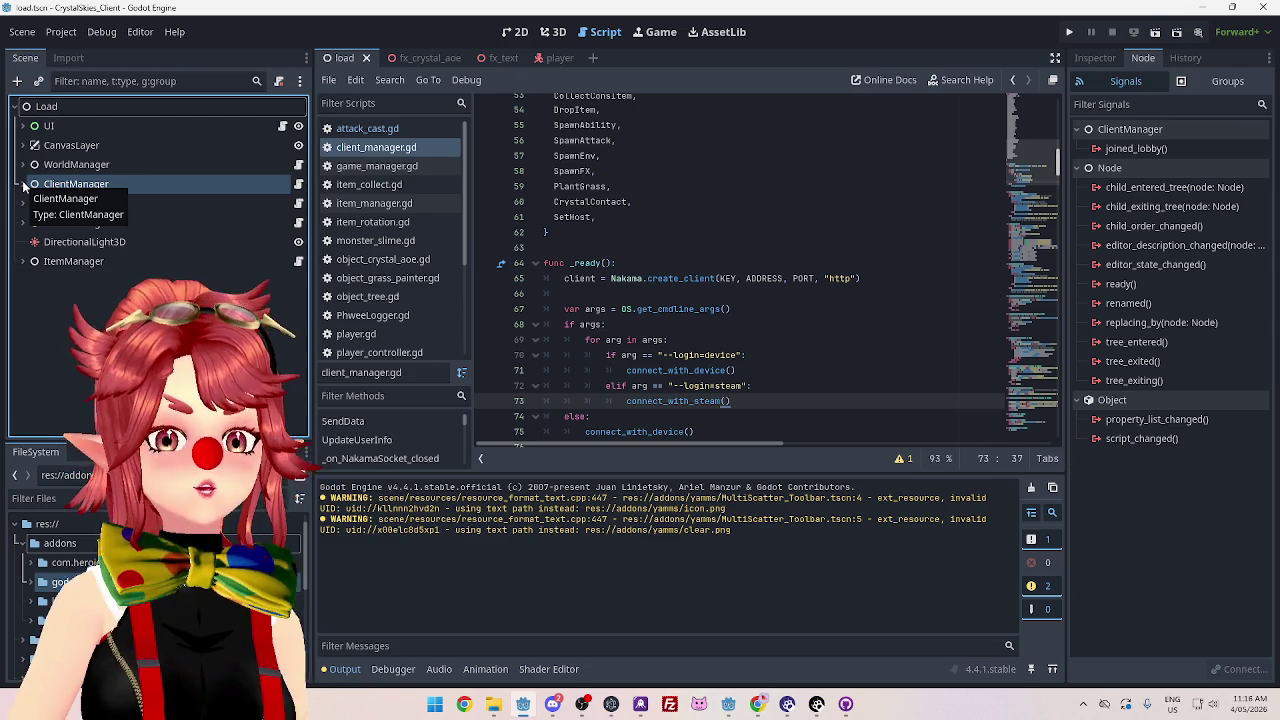
{"action": "left_click", "coordinate": [23, 185]}
{"action": "left_click", "coordinate": [23, 185]}
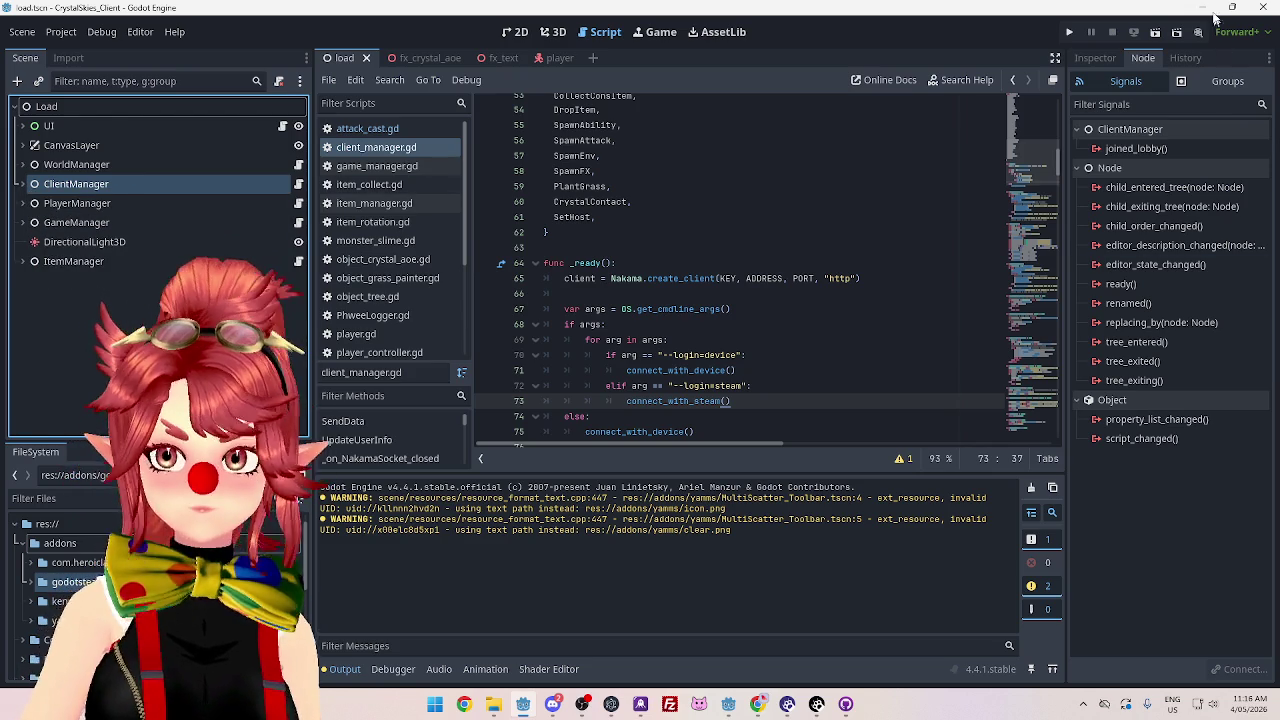
Minimize and restore the old client editor, then open the Project menu.
{"action": "left_click", "coordinate": [1205, 8]}
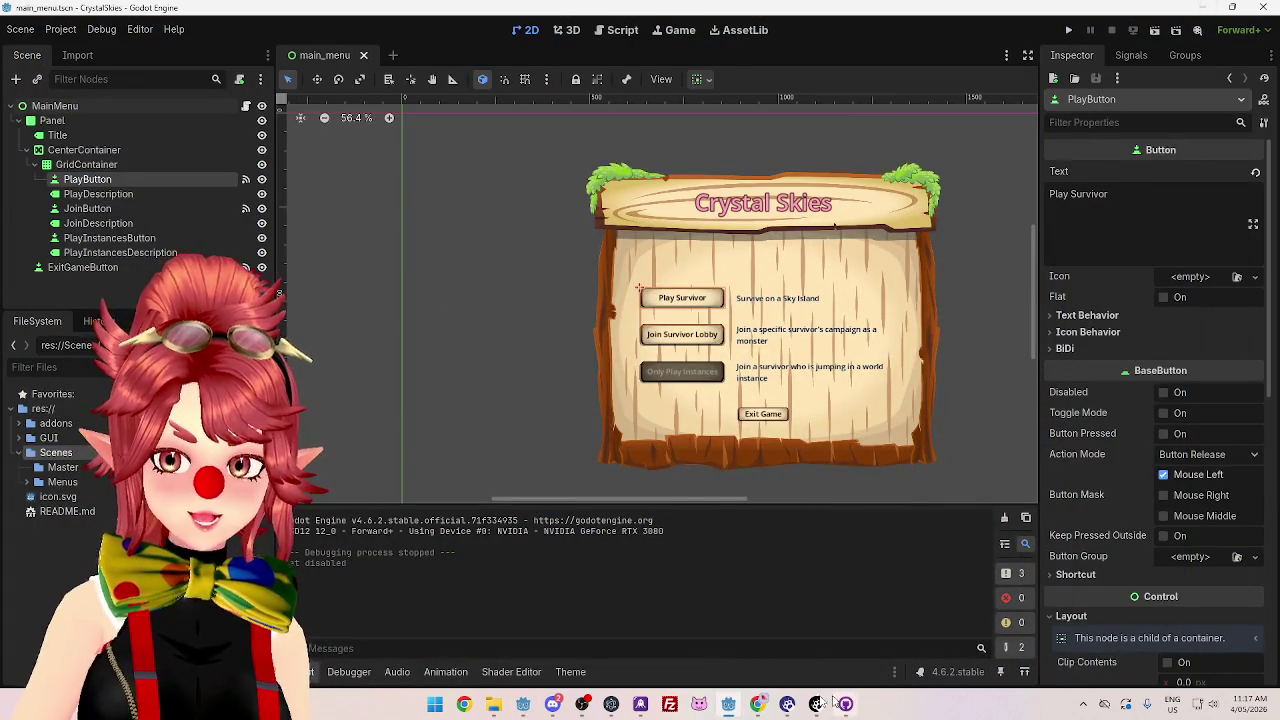
{"action": "key", "text": "alt+Tab"}
{"action": "left_click", "coordinate": [57, 32]}
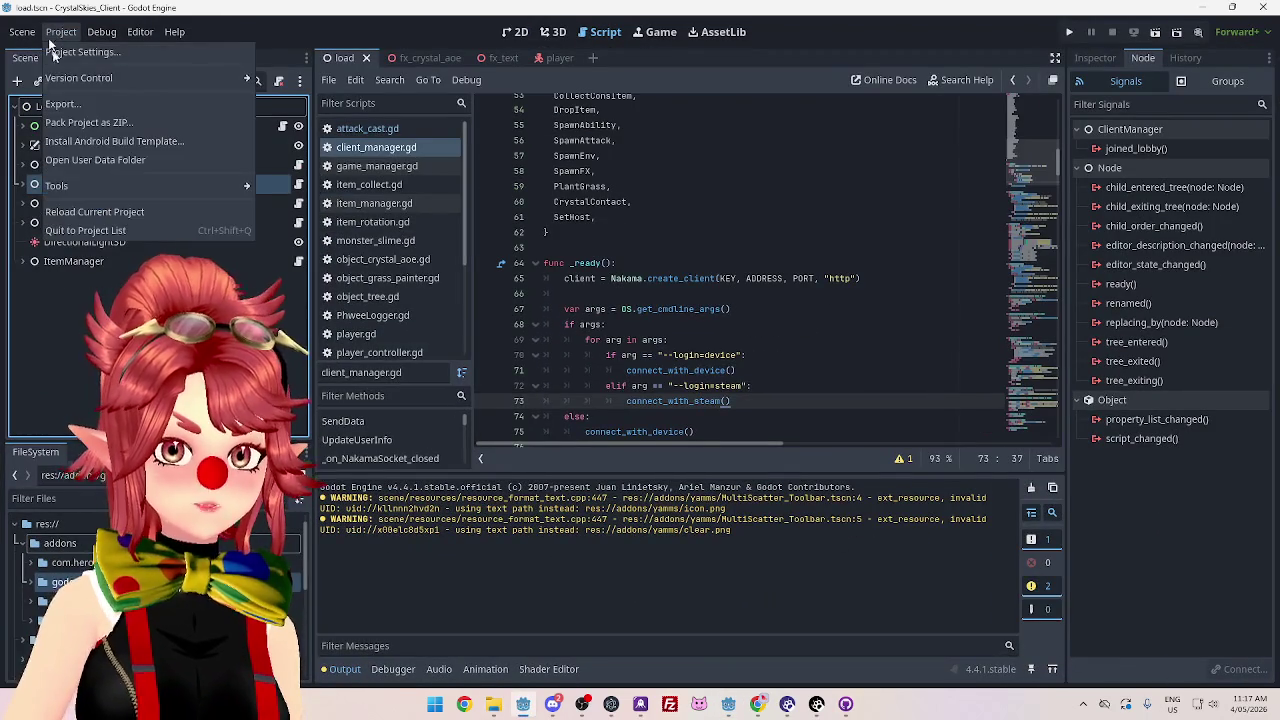
Check the old client's autoloads (Nakama, PhweeLogger, Steamworks), then switch to the new CrystalSkies window.
{"action": "left_click", "coordinate": [62, 51]}
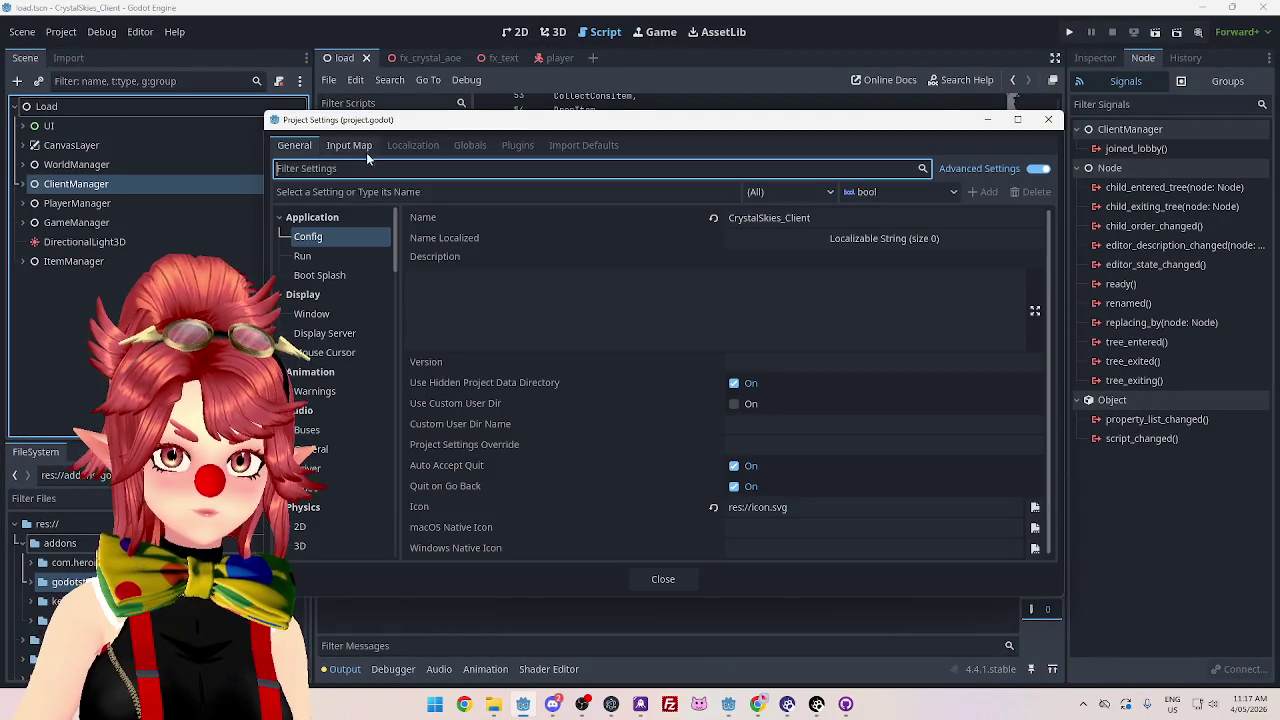
{"action": "left_click", "coordinate": [478, 147]}
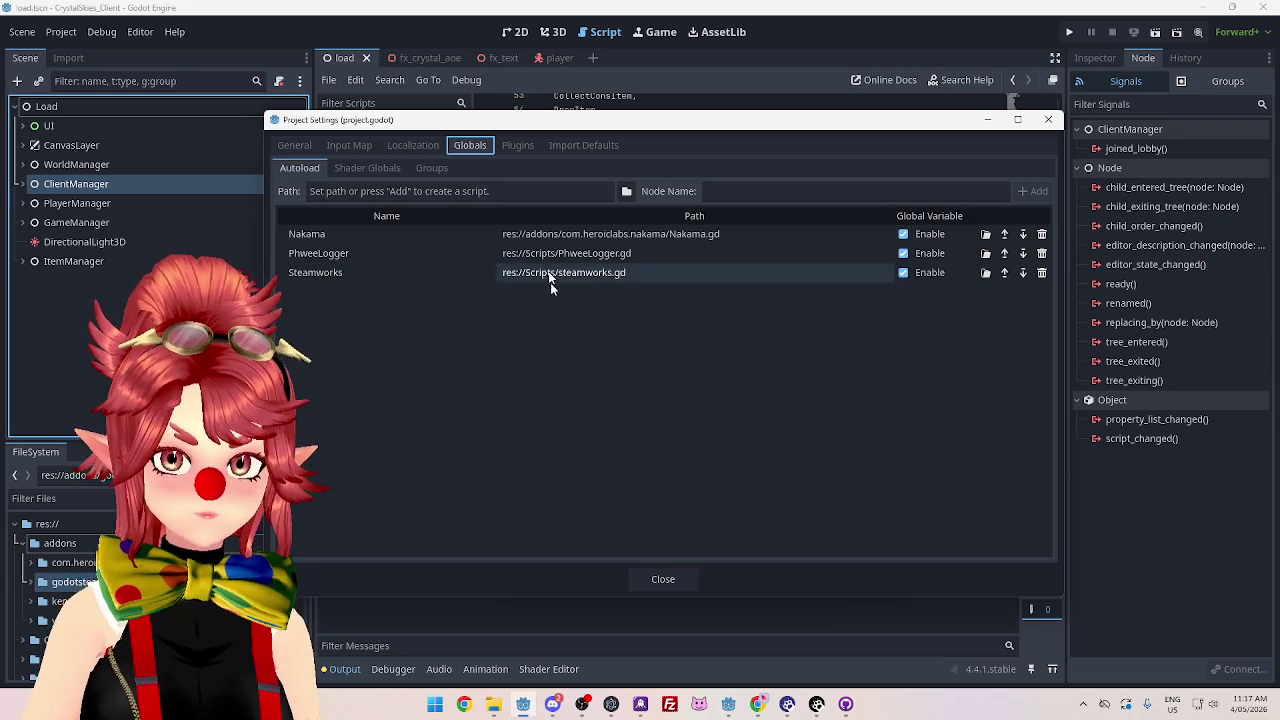
{"action": "left_click", "coordinate": [661, 580]}
{"action": "left_click", "coordinate": [728, 704]}
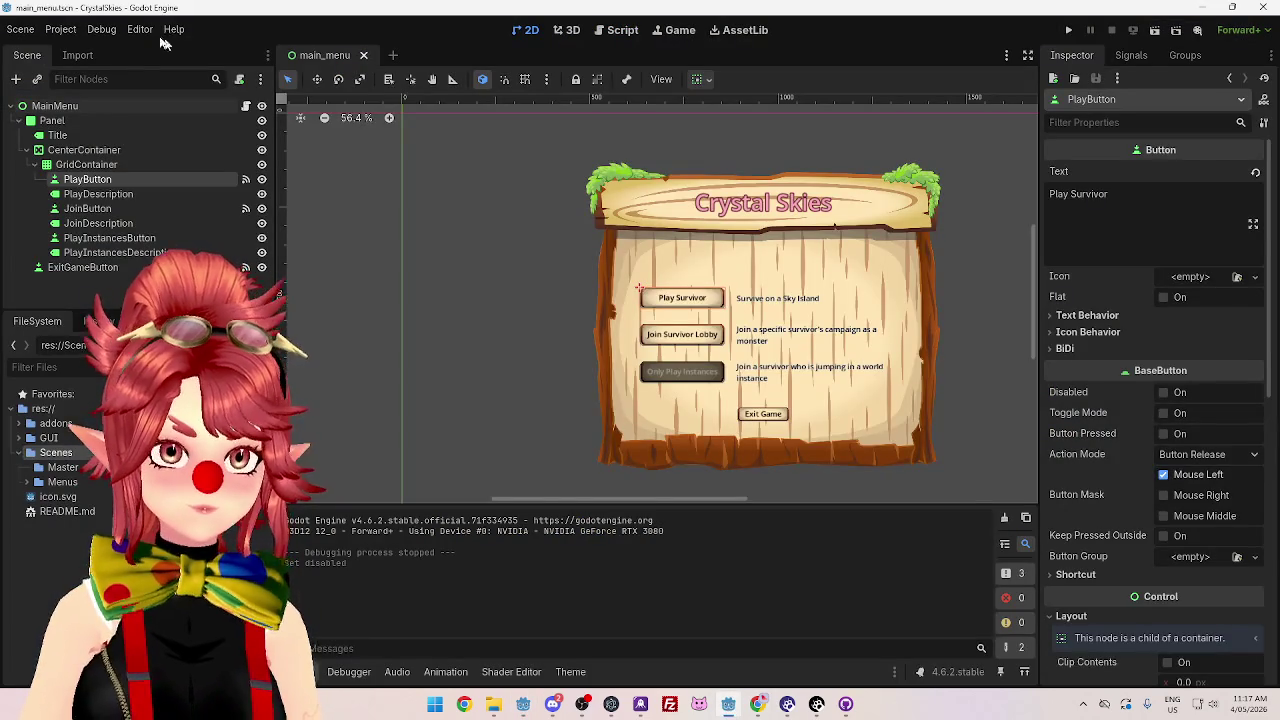
Open the new project's Autoload settings to see its empty list.
{"action": "left_click", "coordinate": [58, 29]}
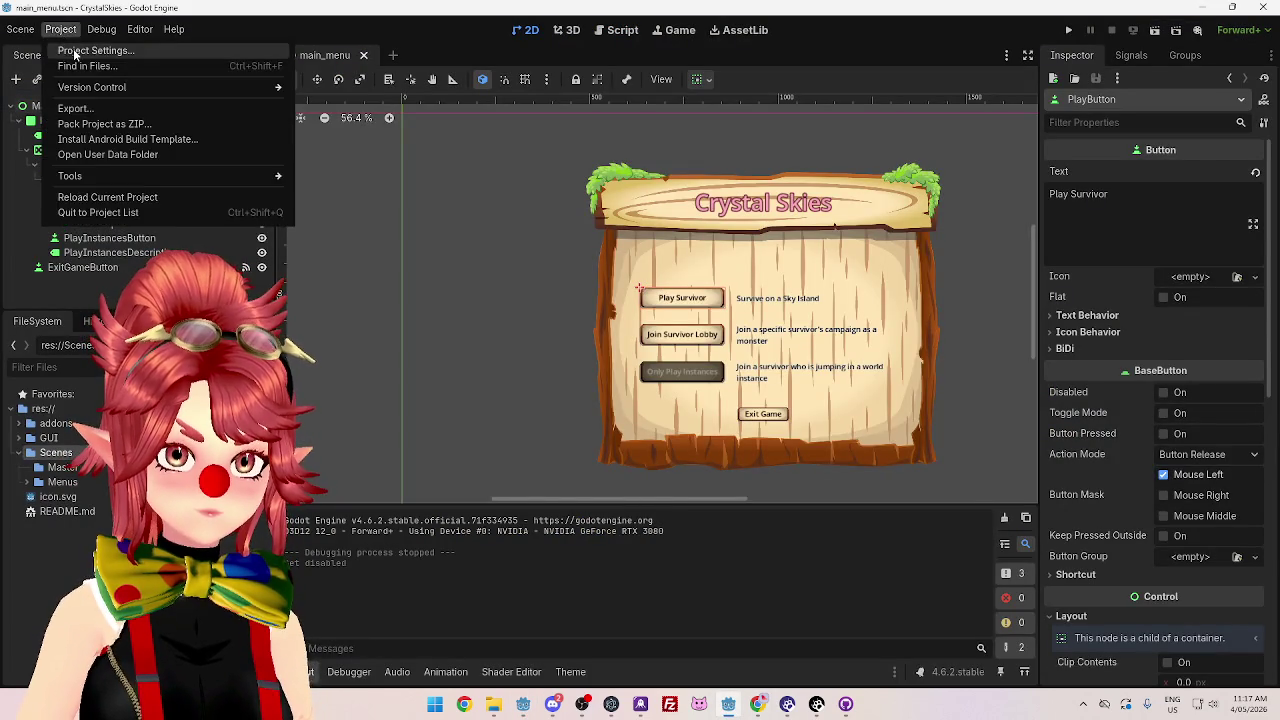
{"action": "left_click", "coordinate": [70, 48]}
{"action": "left_click", "coordinate": [468, 143]}
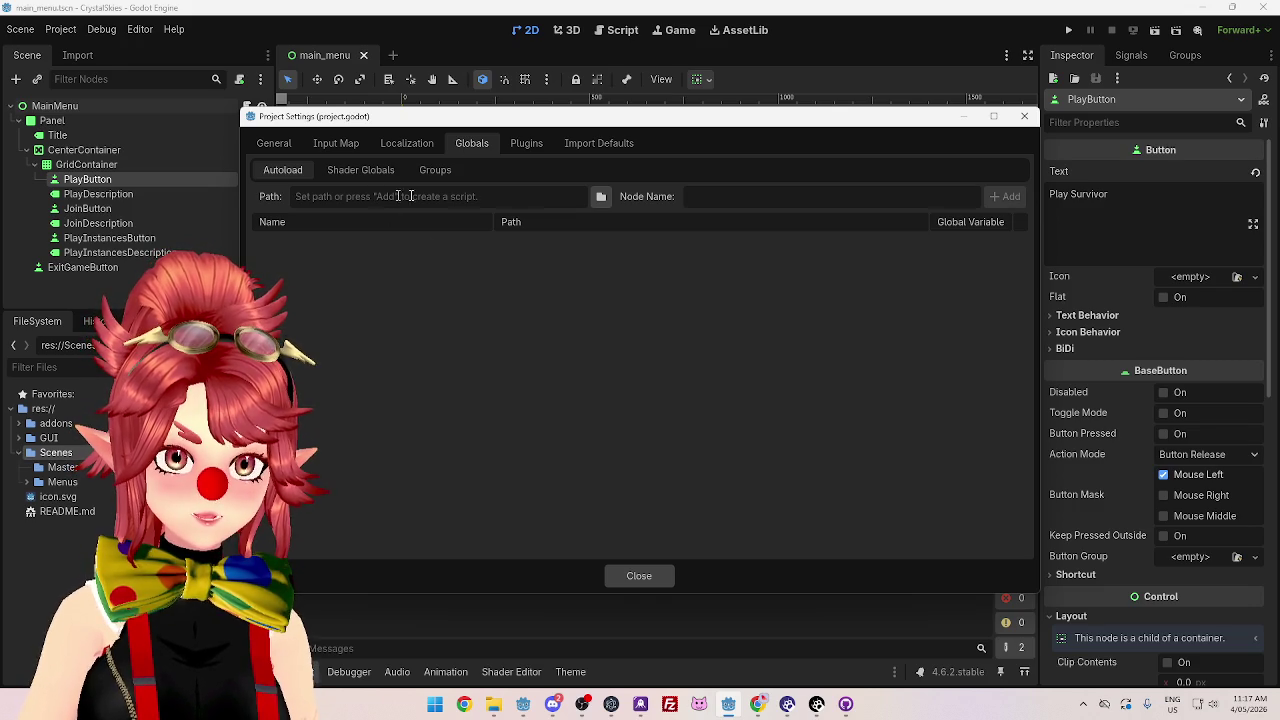
Browse into addons/godotsteam for an autoload script, then cancel, close settings and return to the old editor.
{"action": "left_click", "coordinate": [601, 196]}
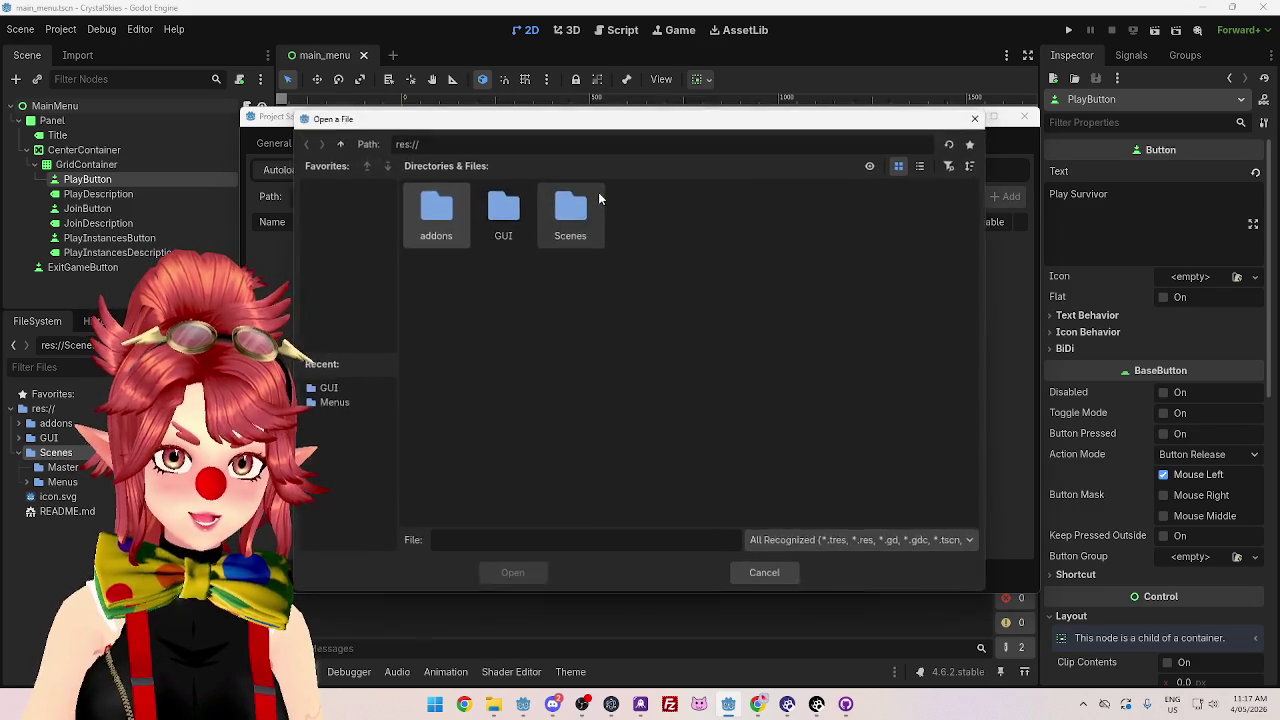
{"action": "double_click", "coordinate": [435, 215]}
{"action": "double_click", "coordinate": [432, 228]}
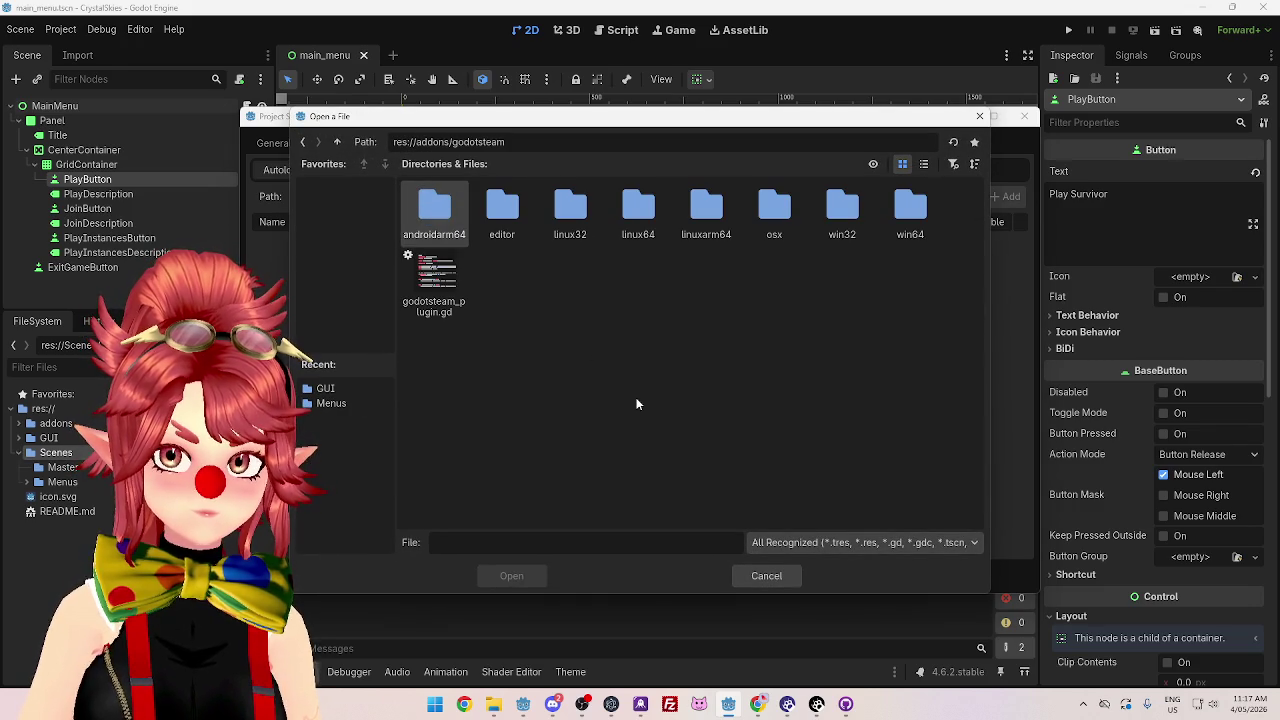
{"action": "left_click", "coordinate": [760, 578]}
{"action": "left_click", "coordinate": [662, 577]}
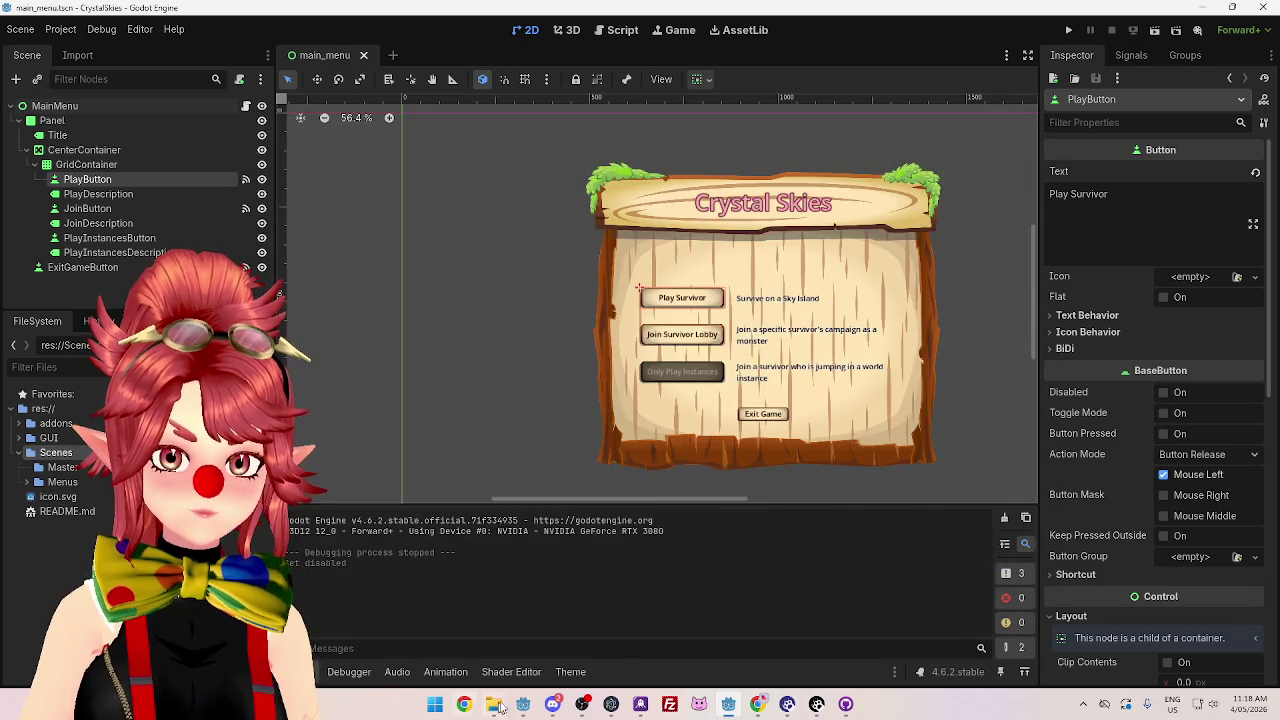
{"action": "left_click", "coordinate": [520, 704]}
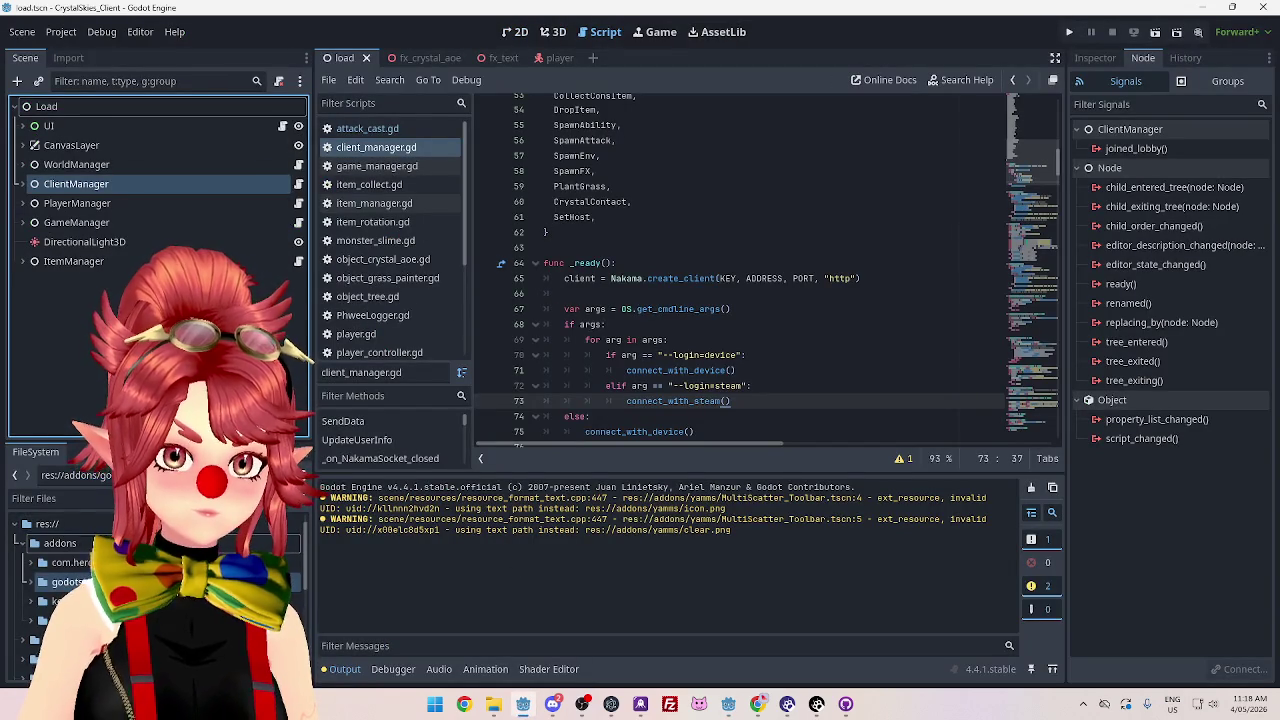
Reopen the old project's autoload settings briefly and close them.
{"action": "left_click", "coordinate": [61, 31]}
{"action": "left_click", "coordinate": [95, 52]}
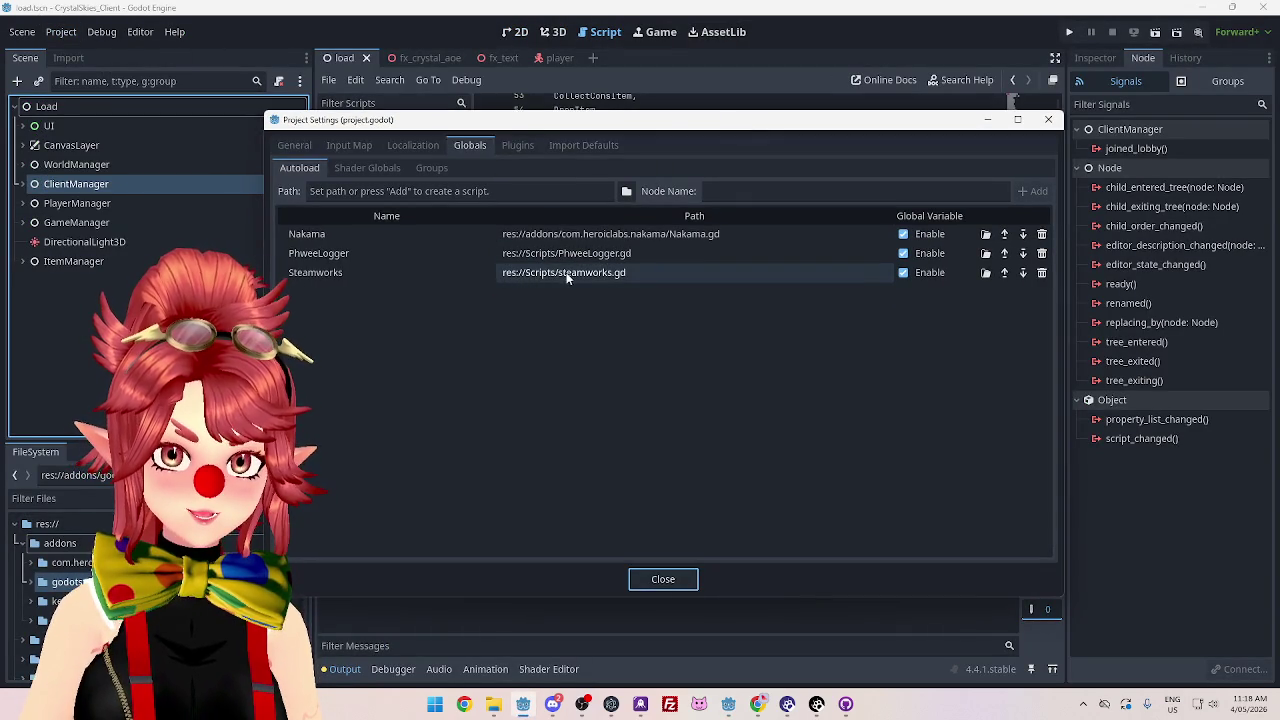
{"action": "left_click", "coordinate": [663, 579]}
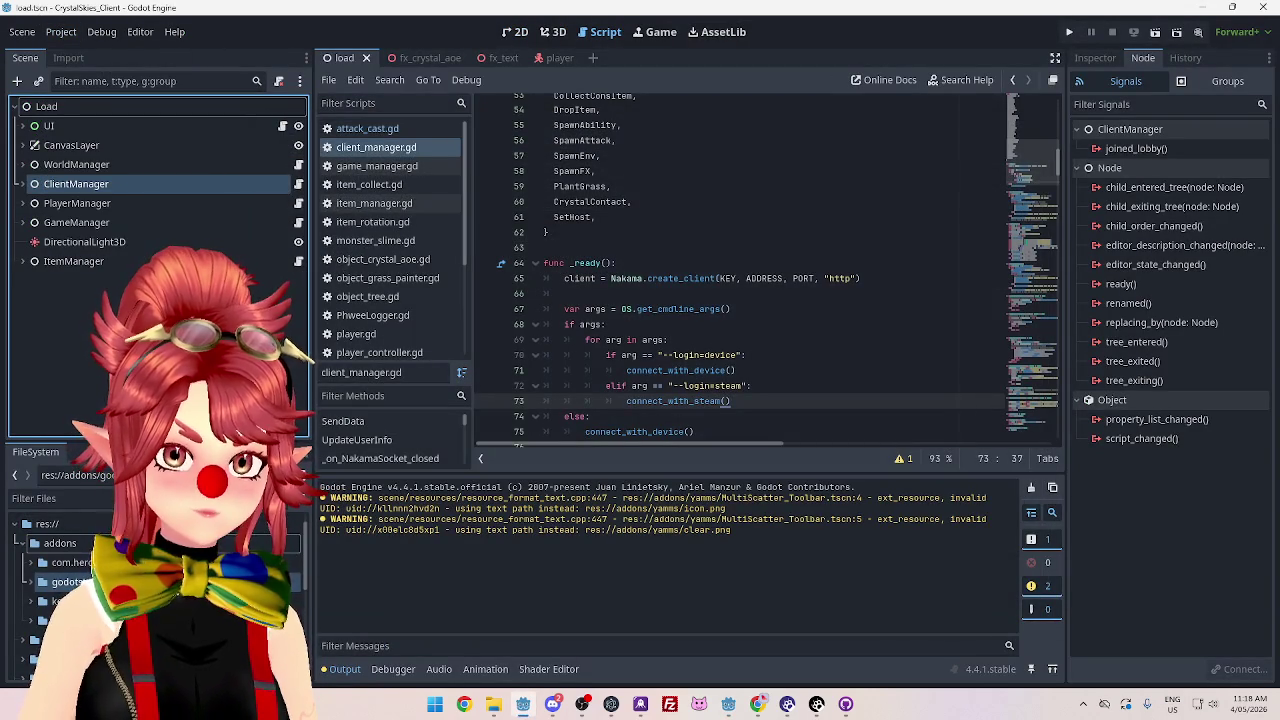
Enlarge the FileSystem dock and open Scripts/steamworks.gd to view steam_login().
{"action": "left_click_drag", "start_coordinate": [18, 445], "coordinate": [18, 257]}
{"action": "scroll", "coordinate": [62, 590], "scroll_direction": "down", "scroll_amount": 5}
{"action": "left_click", "coordinate": [86, 564]}
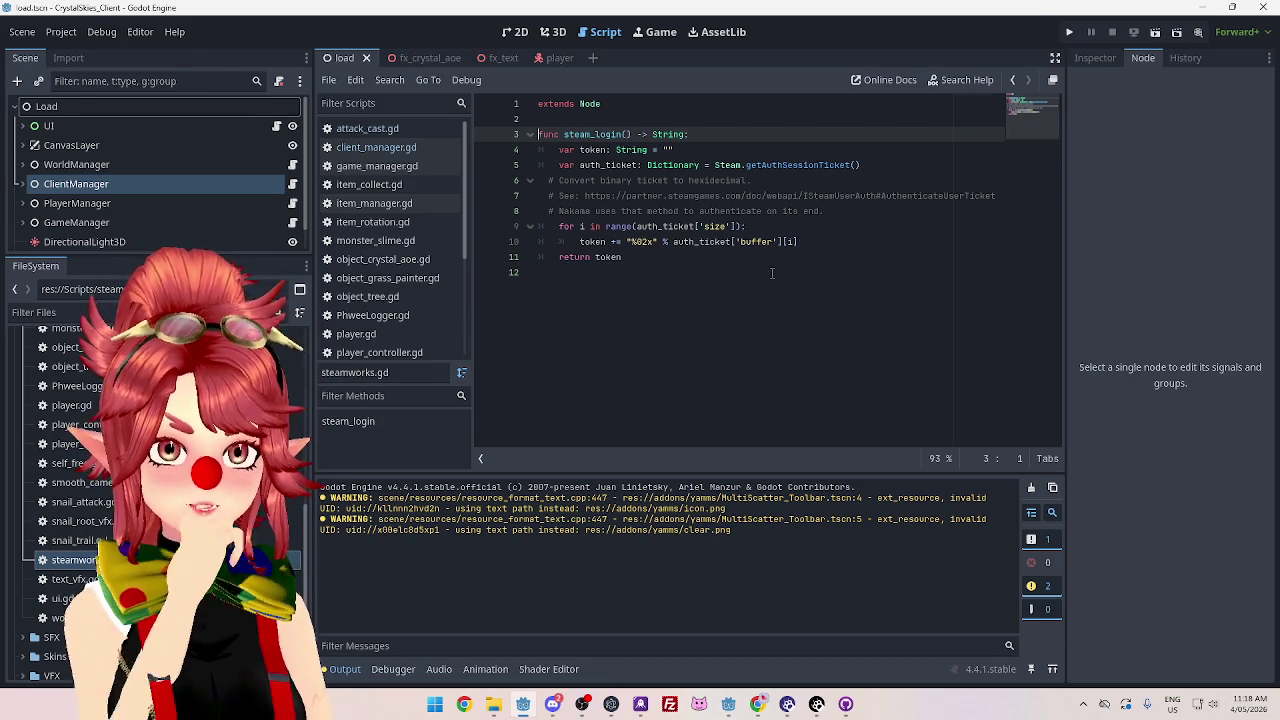
{"action": "left_click_drag", "start_coordinate": [637, 211], "coordinate": [769, 210]}
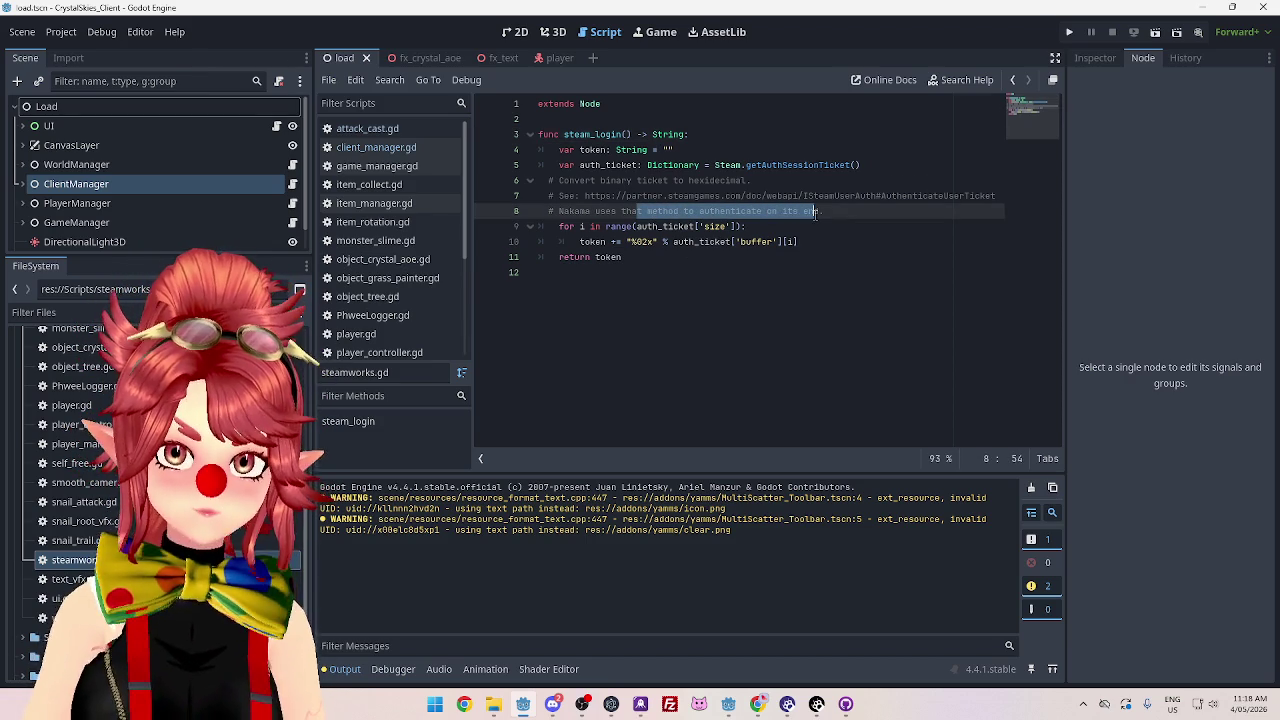
{"action": "left_click", "coordinate": [812, 213]}
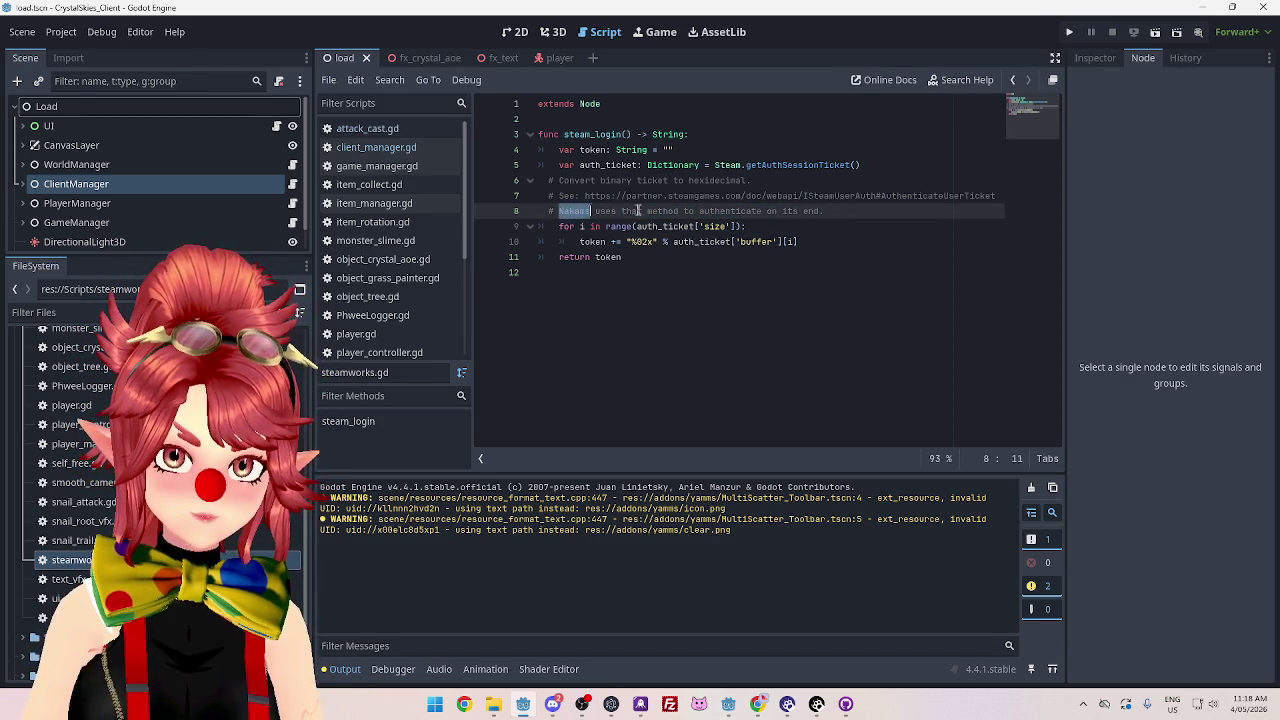
{"action": "left_click_drag", "start_coordinate": [637, 211], "coordinate": [818, 212]}
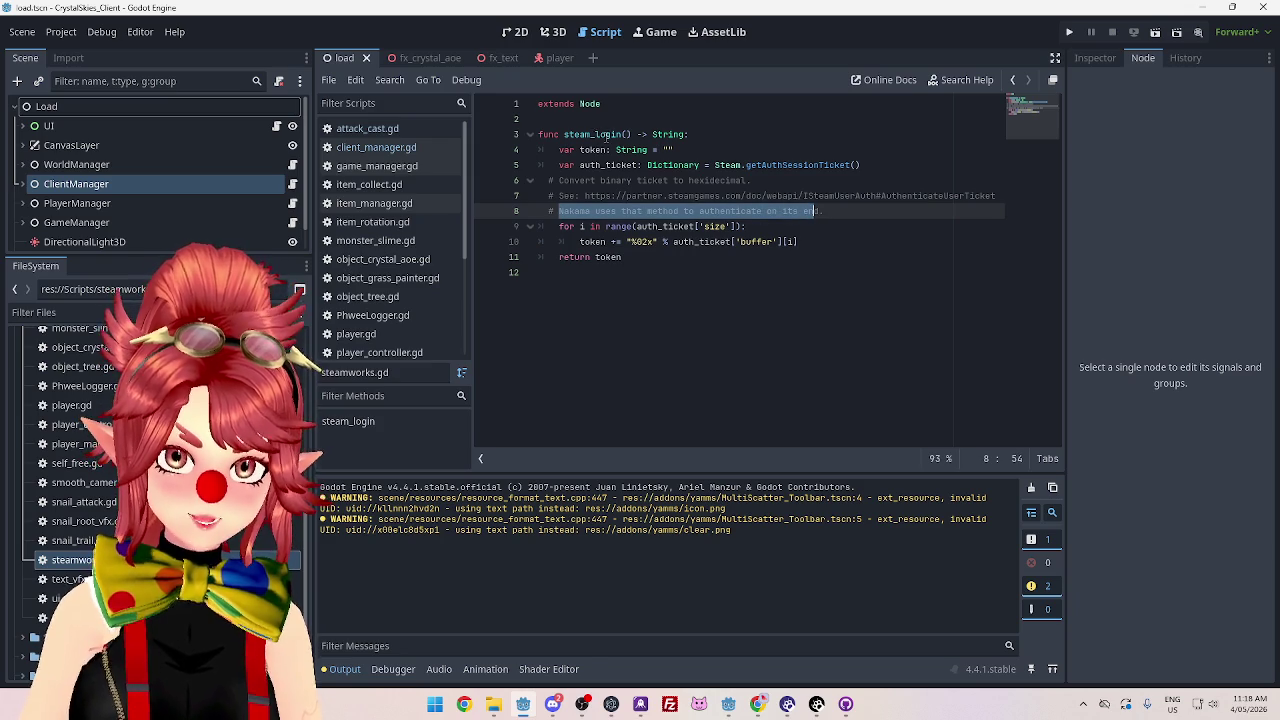
{"action": "left_click_drag", "start_coordinate": [566, 134], "coordinate": [681, 149]}
{"action": "left_click", "coordinate": [676, 150]}
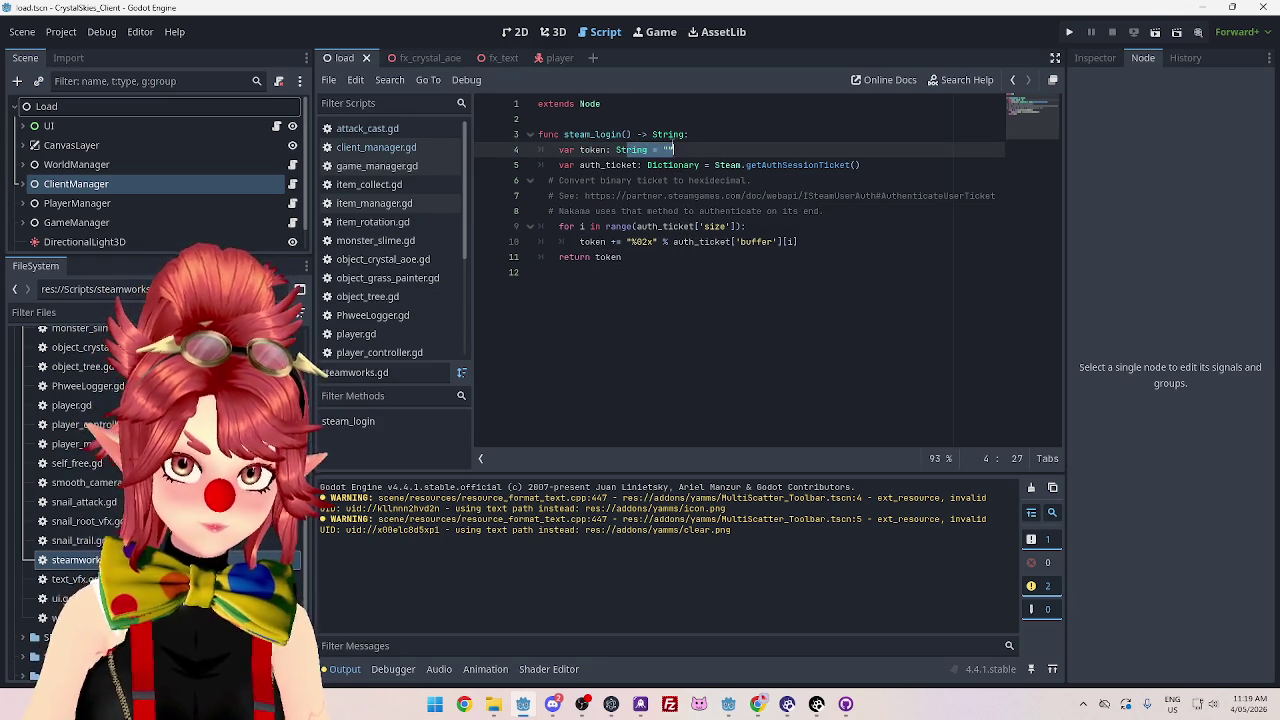
{"action": "left_click_drag", "start_coordinate": [580, 165], "coordinate": [624, 165]}
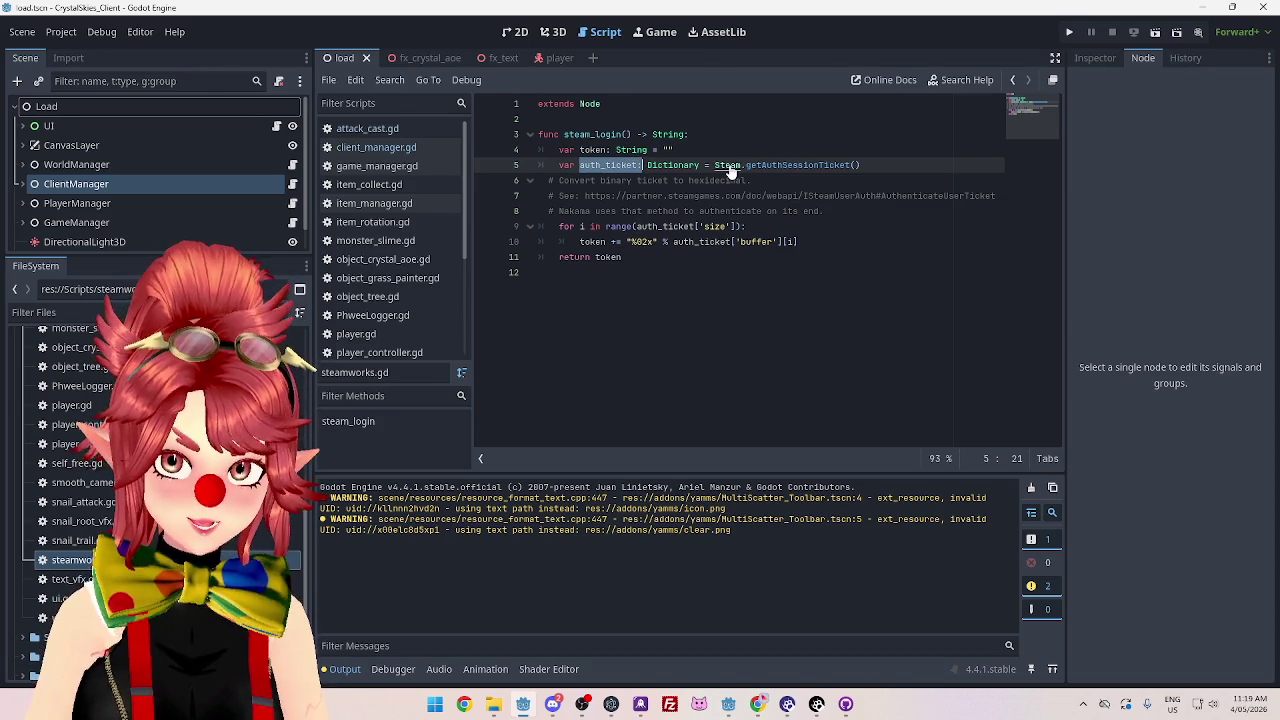
{"action": "left_click", "coordinate": [729, 166], "text": "ctrl"}
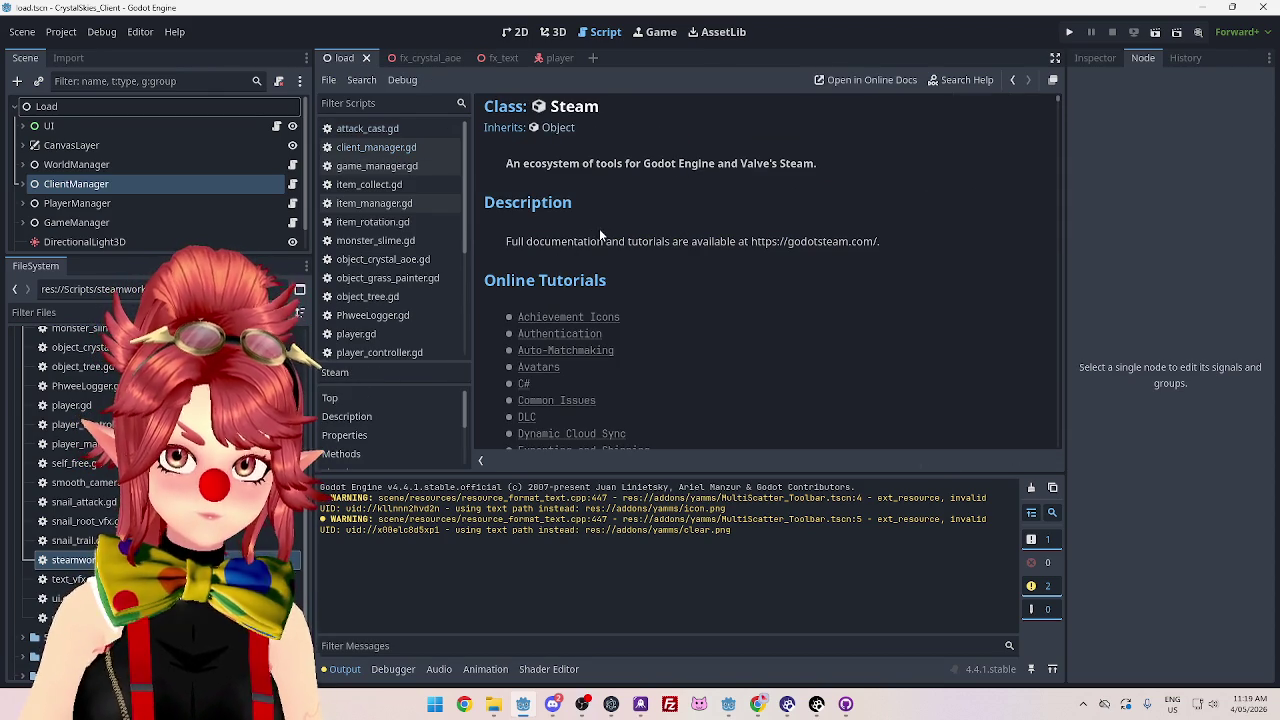
{"action": "key", "text": "alt+Left"}
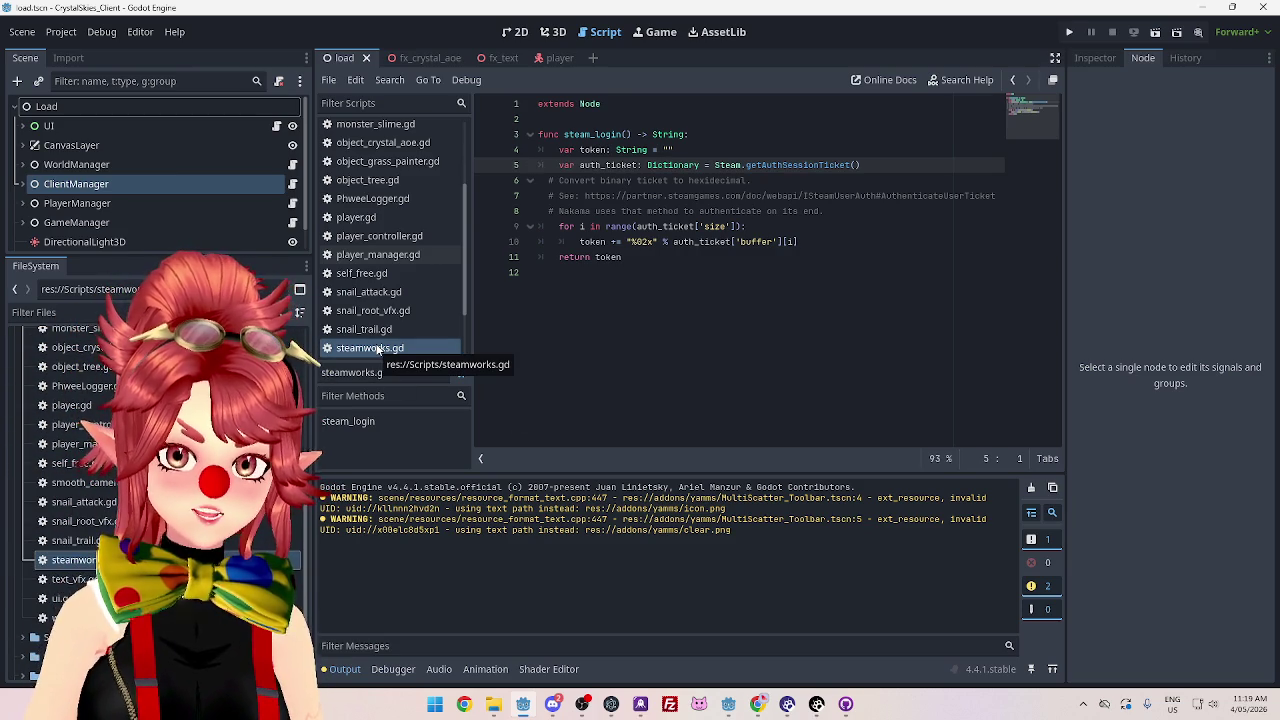
Recheck the old client's autoload list, then switch to the new CrystalSkies project window.
{"action": "left_click", "coordinate": [61, 31]}
{"action": "left_click", "coordinate": [87, 50]}
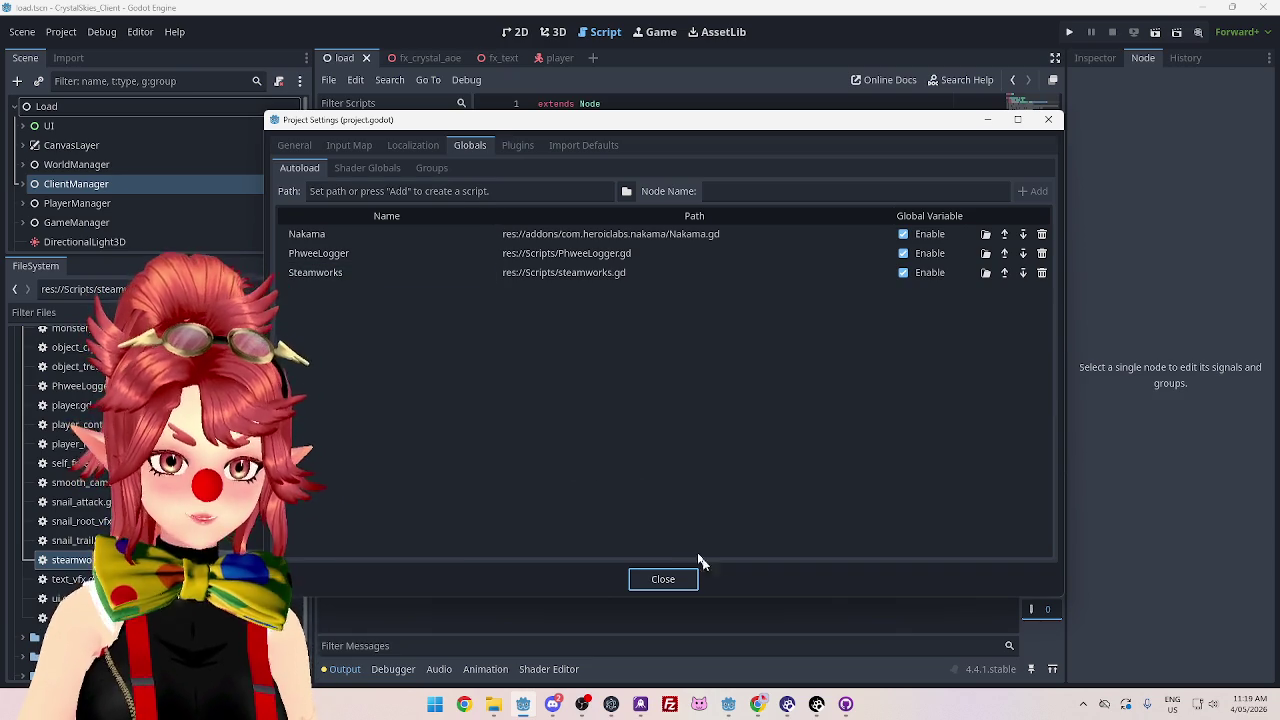
{"action": "left_click", "coordinate": [663, 580]}
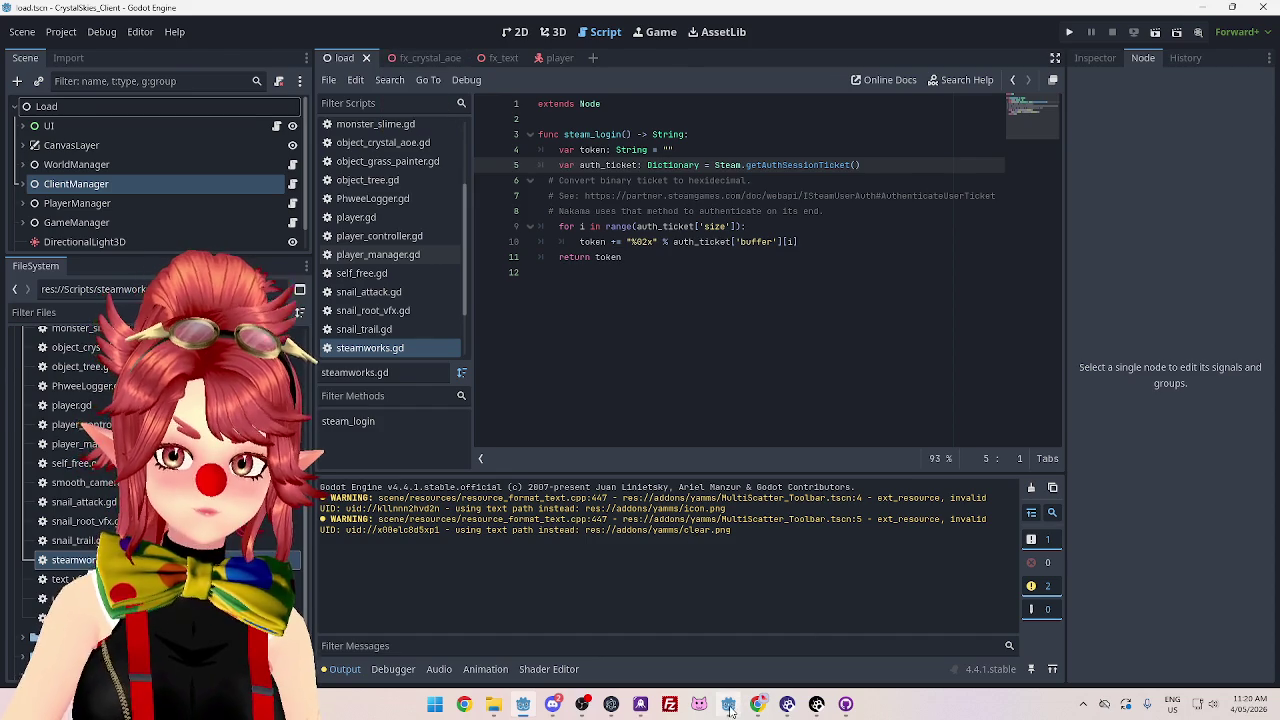
{"action": "left_click", "coordinate": [728, 704]}
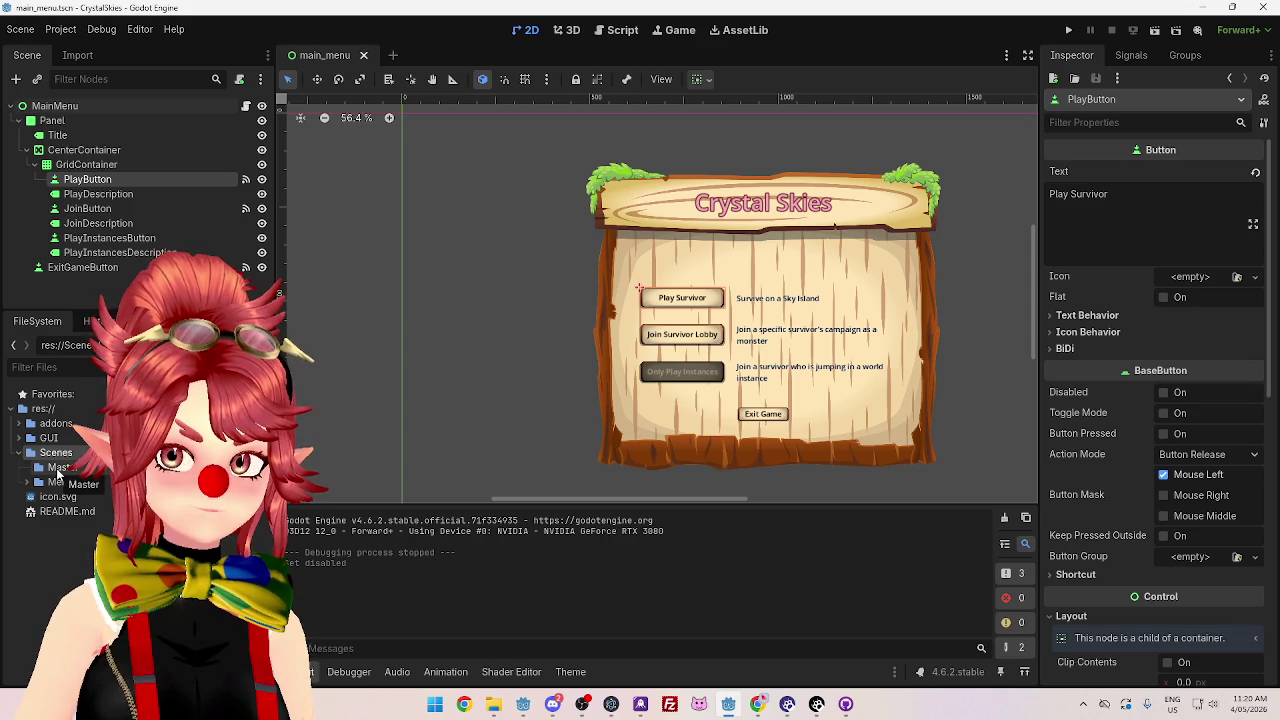
Delete the Master folder from Scenes and collapse Scenes.
{"action": "left_click", "coordinate": [58, 468]}
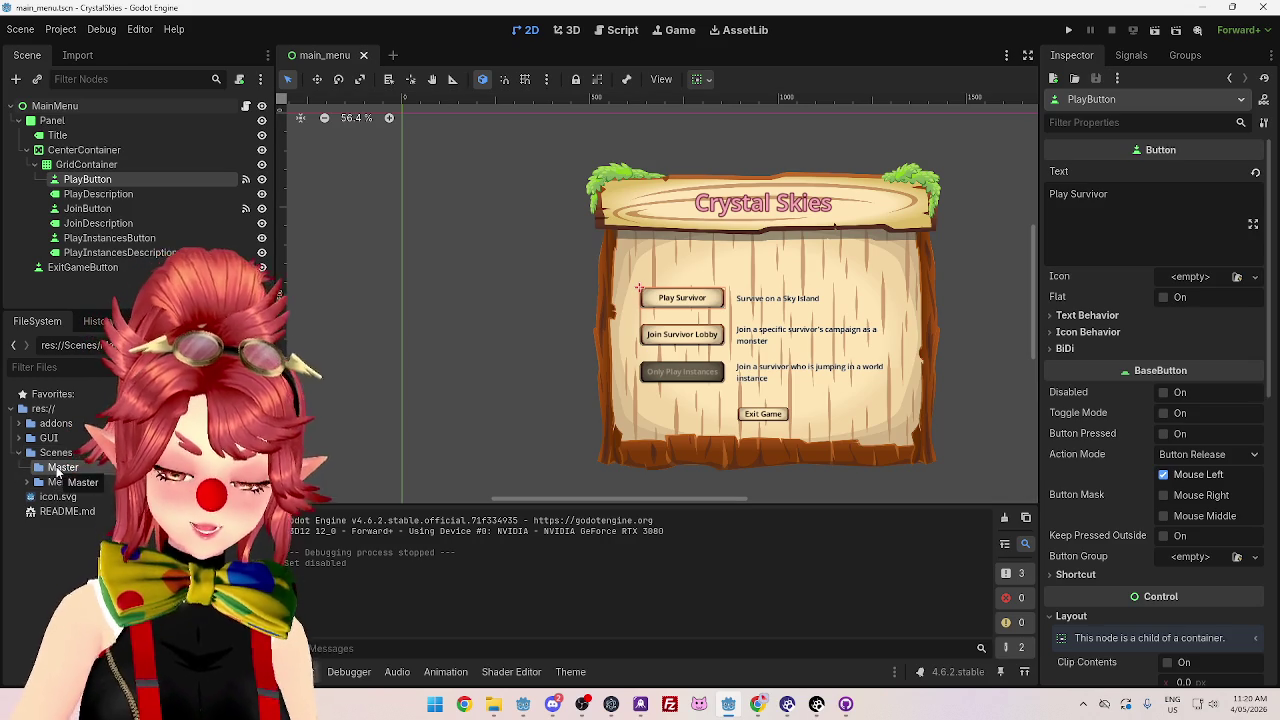
{"action": "key", "text": "Delete"}
{"action": "left_click", "coordinate": [537, 423]}
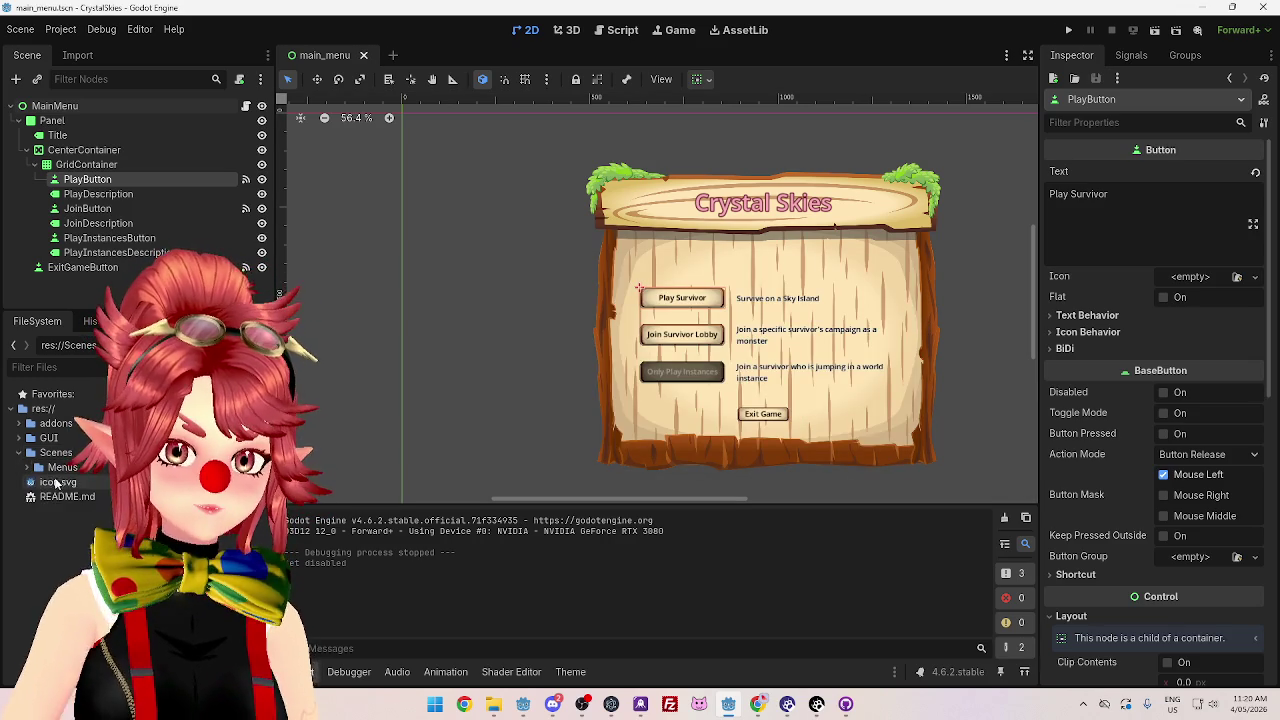
{"action": "double_click", "coordinate": [57, 453]}
Create a Scripts folder at res://.
{"action": "right_click", "coordinate": [60, 410]}
{"action": "mouse_move", "coordinate": [95, 420]}
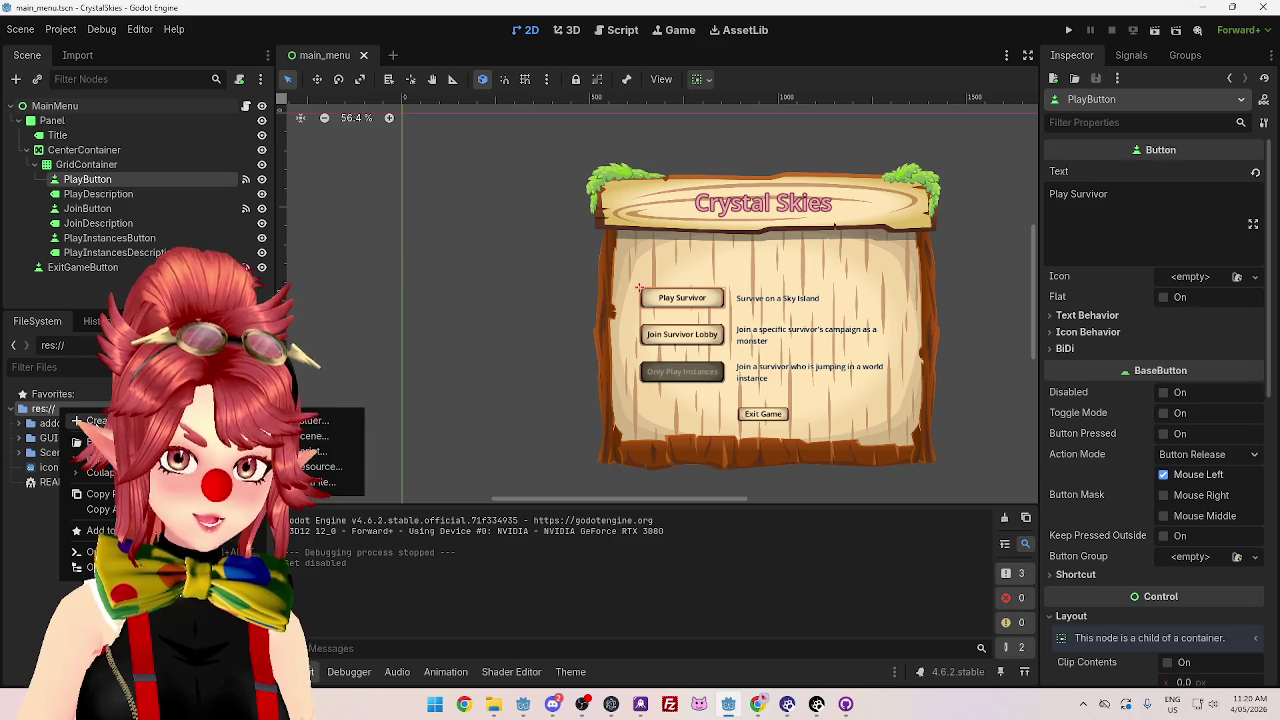
{"action": "left_click", "coordinate": [300, 428]}
{"action": "type", "text": "S"}
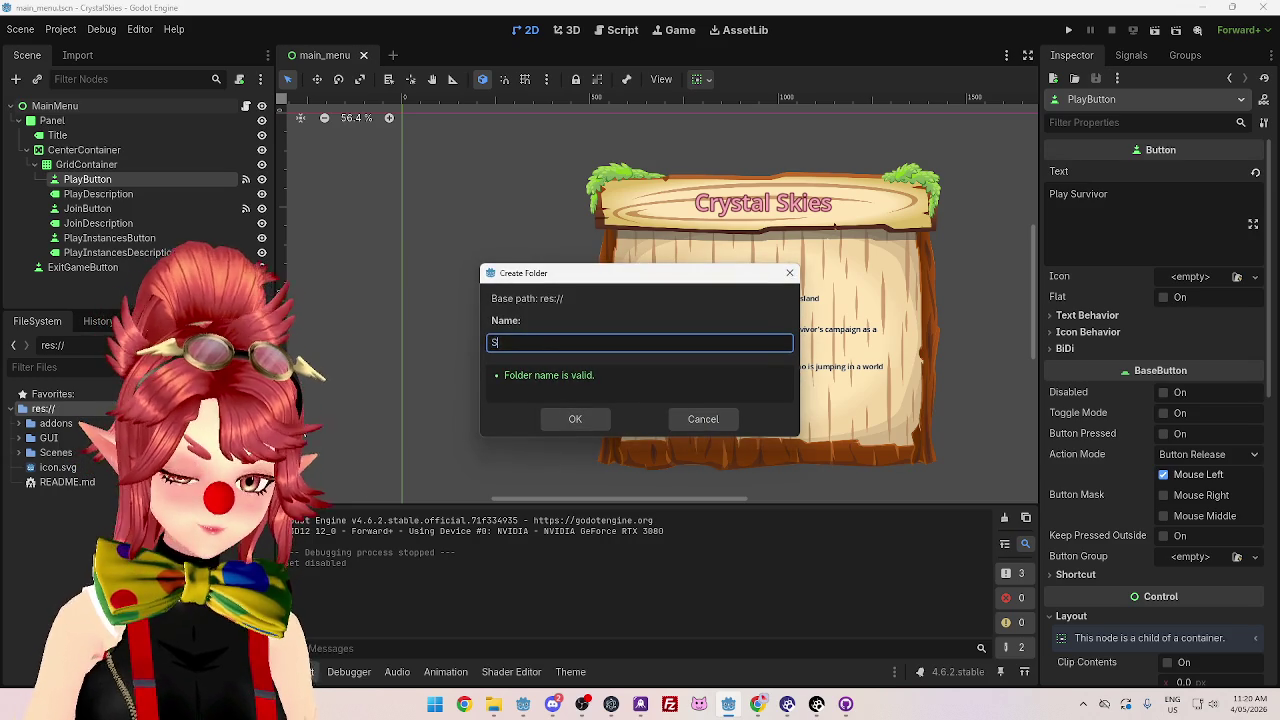
{"action": "type", "text": "cripts"}
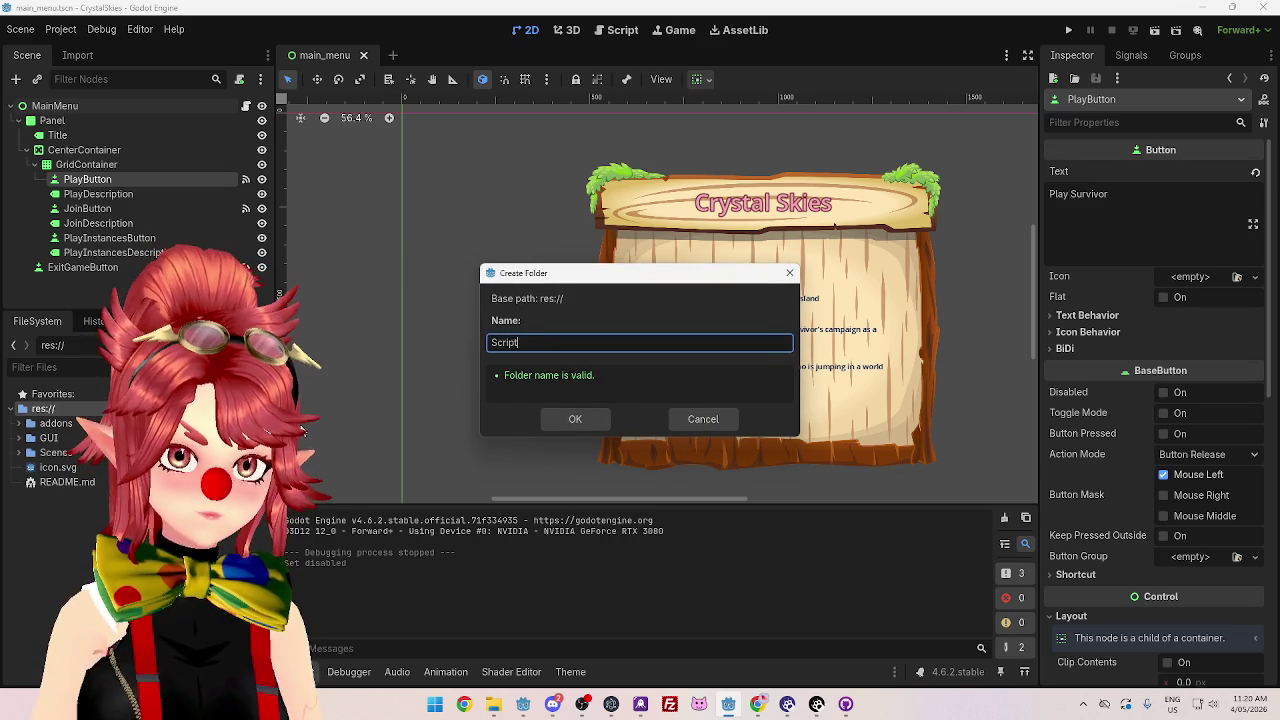
{"action": "key", "text": "Return"}
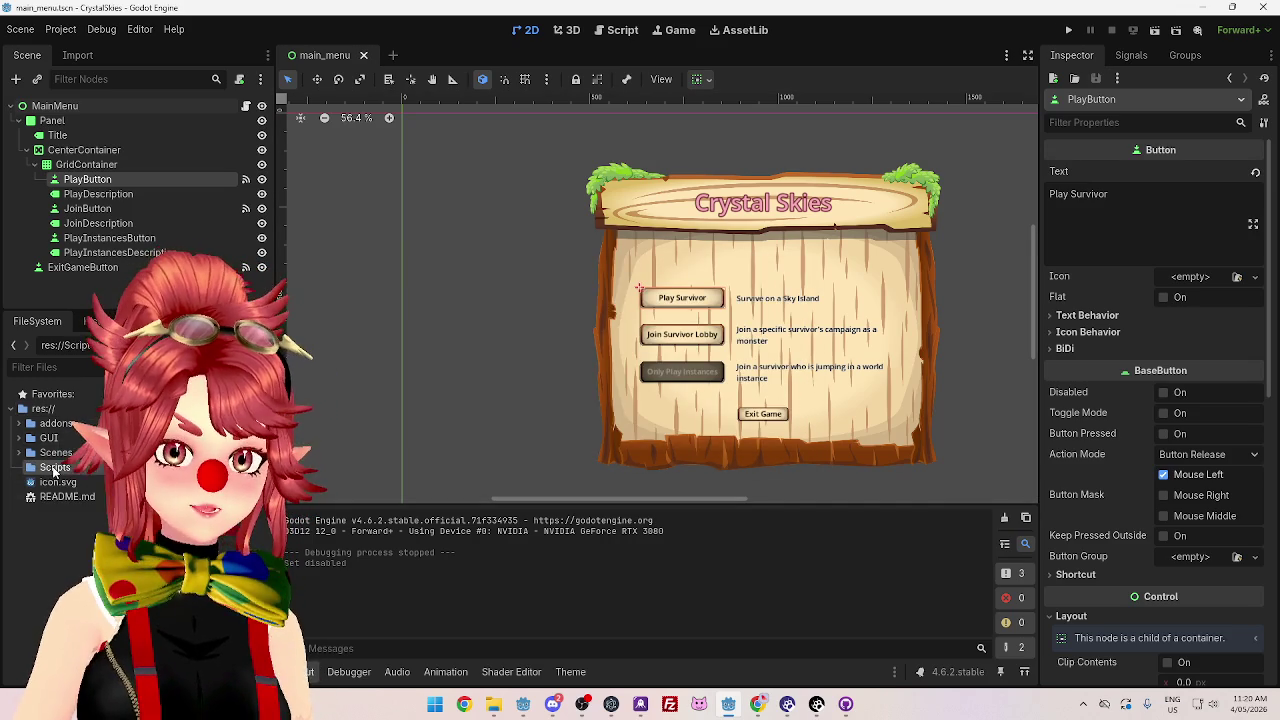
Start a new script inside the Scripts folder.
{"action": "right_click", "coordinate": [55, 466]}
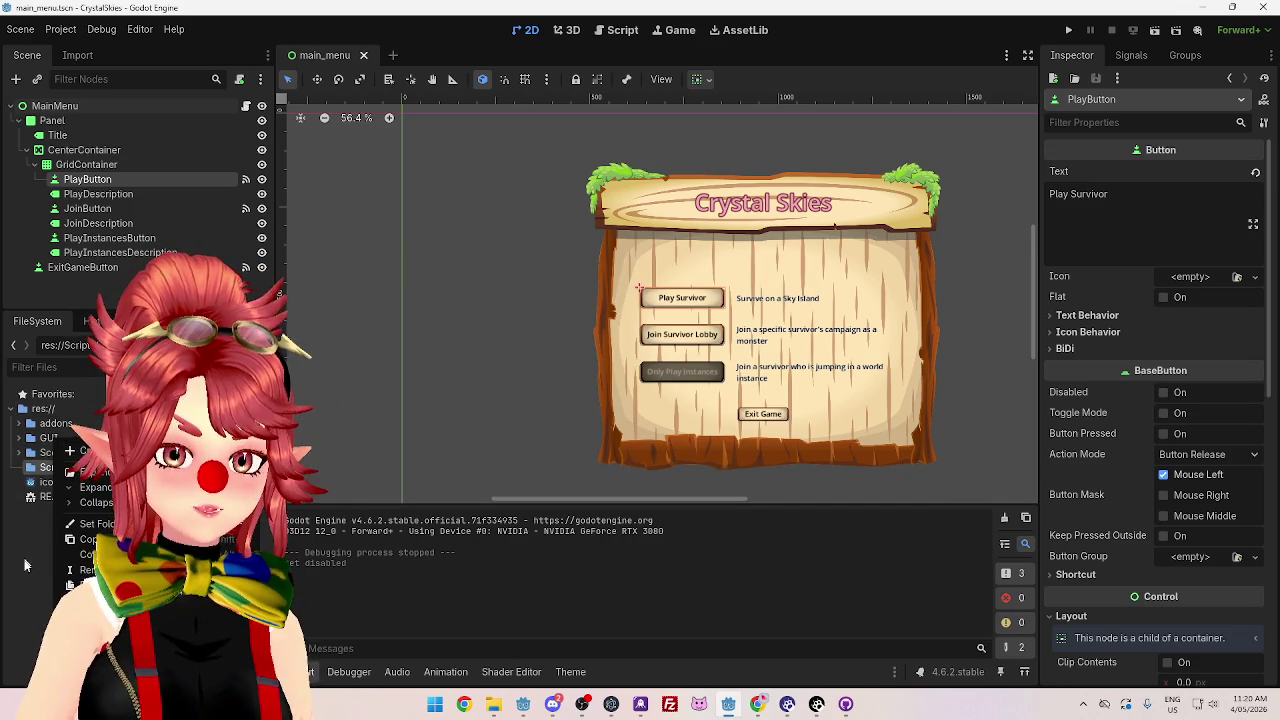
{"action": "mouse_move", "coordinate": [100, 451]}
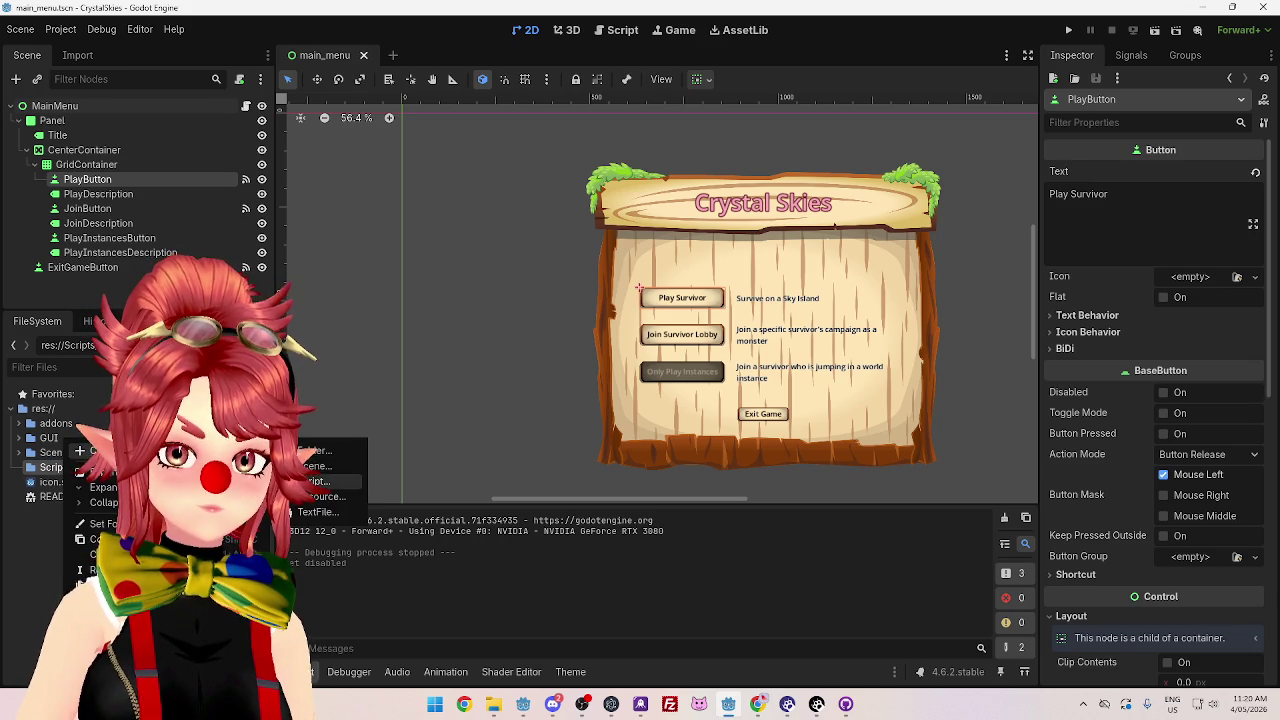
{"action": "left_click", "coordinate": [316, 481]}
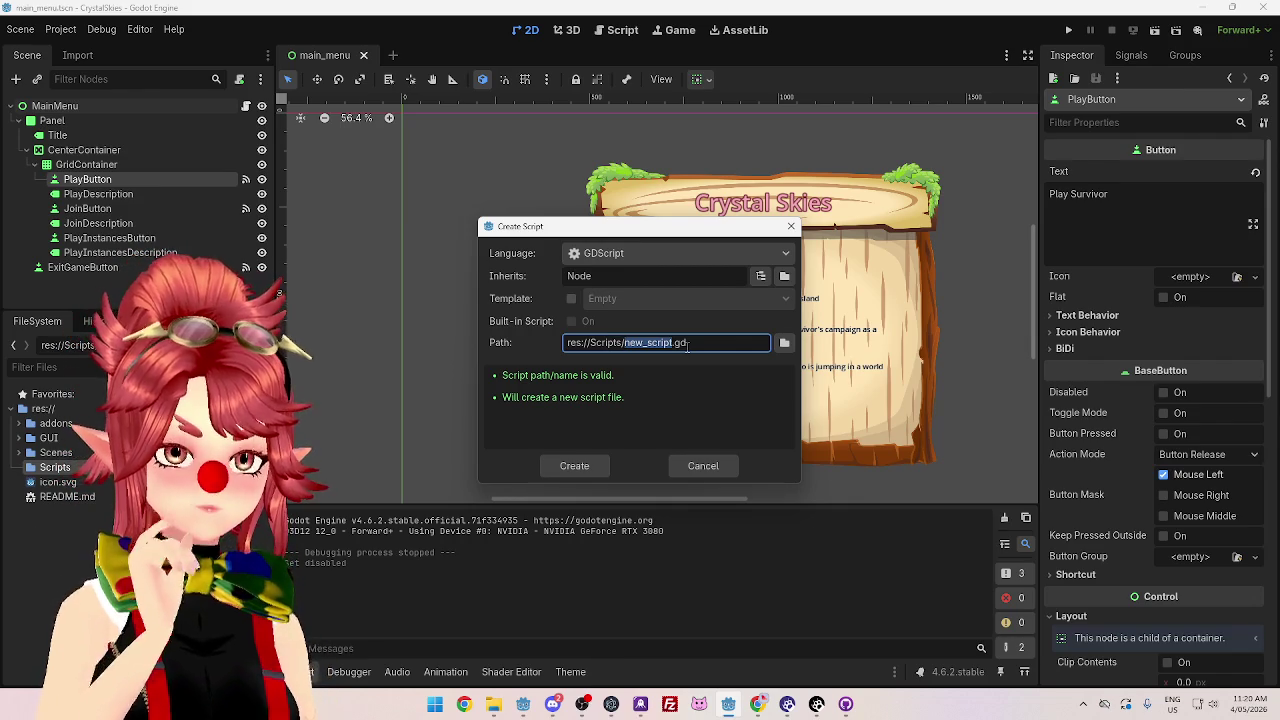
Open client_manager.gd from the ClientManager node in the old client project.
{"action": "left_click", "coordinate": [524, 712]}
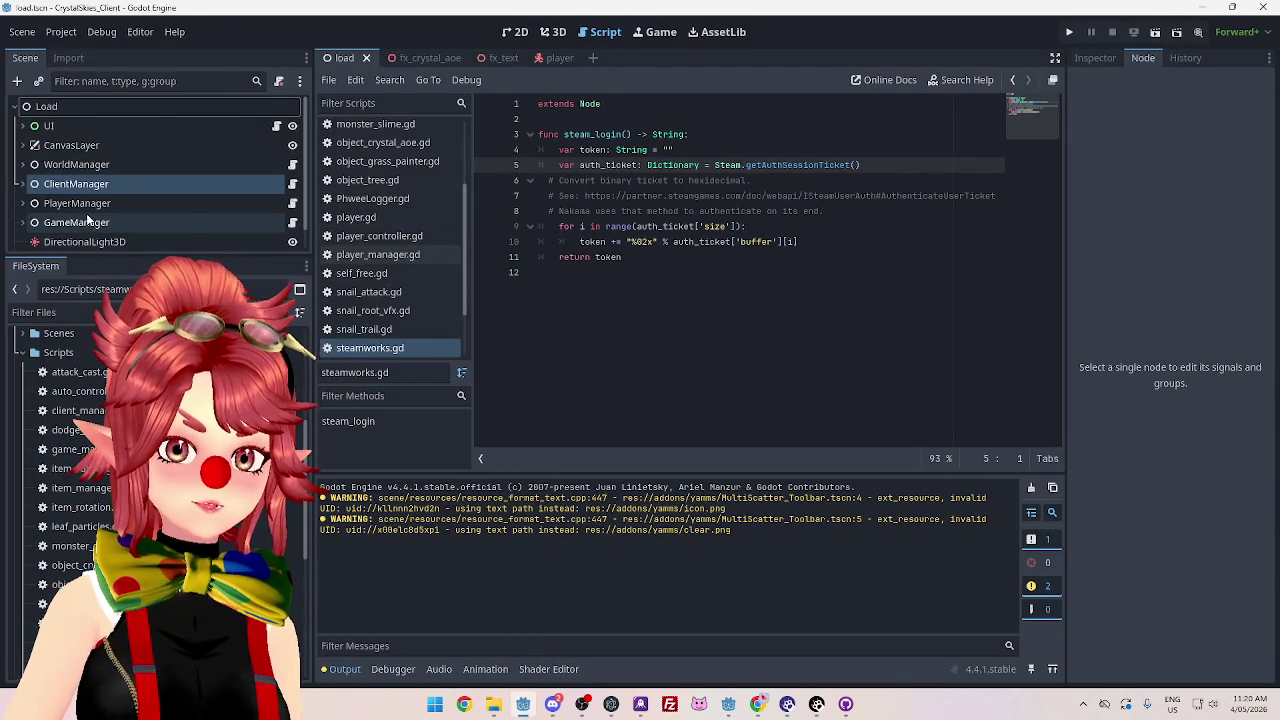
{"action": "left_click", "coordinate": [22, 184]}
{"action": "left_click", "coordinate": [68, 188]}
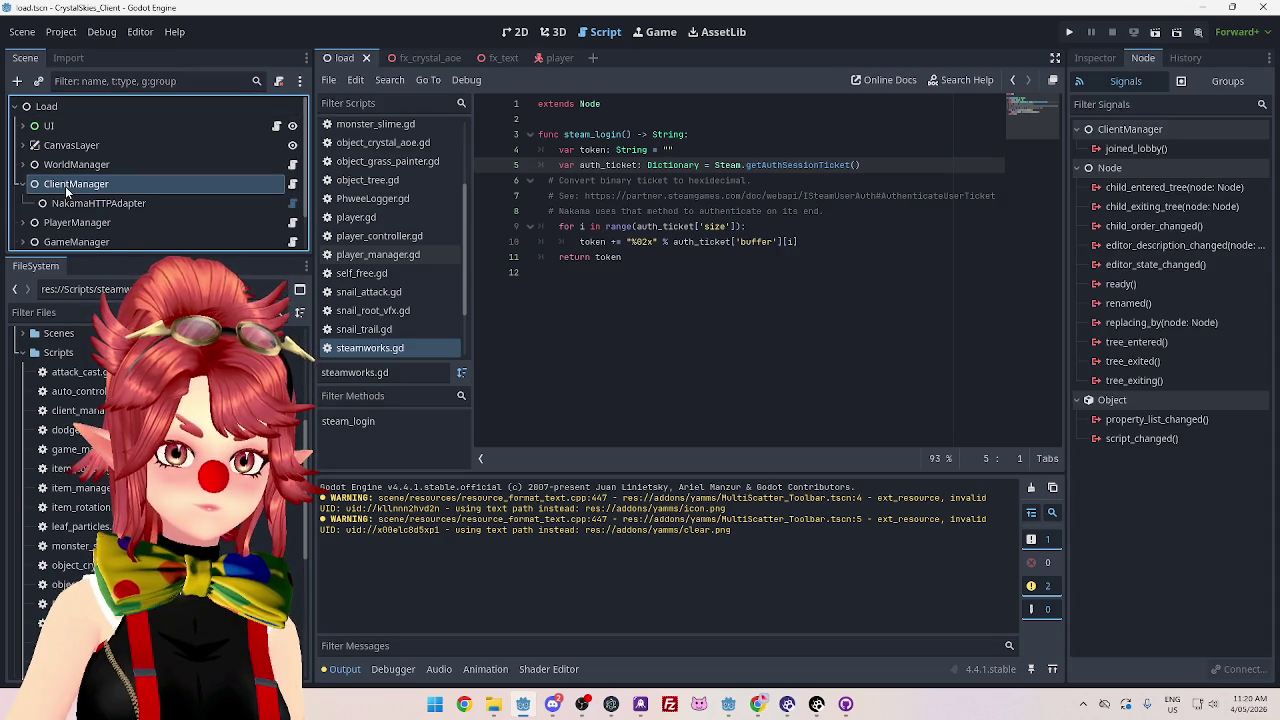
{"action": "scroll", "coordinate": [380, 198], "scroll_direction": "up", "scroll_amount": 3}
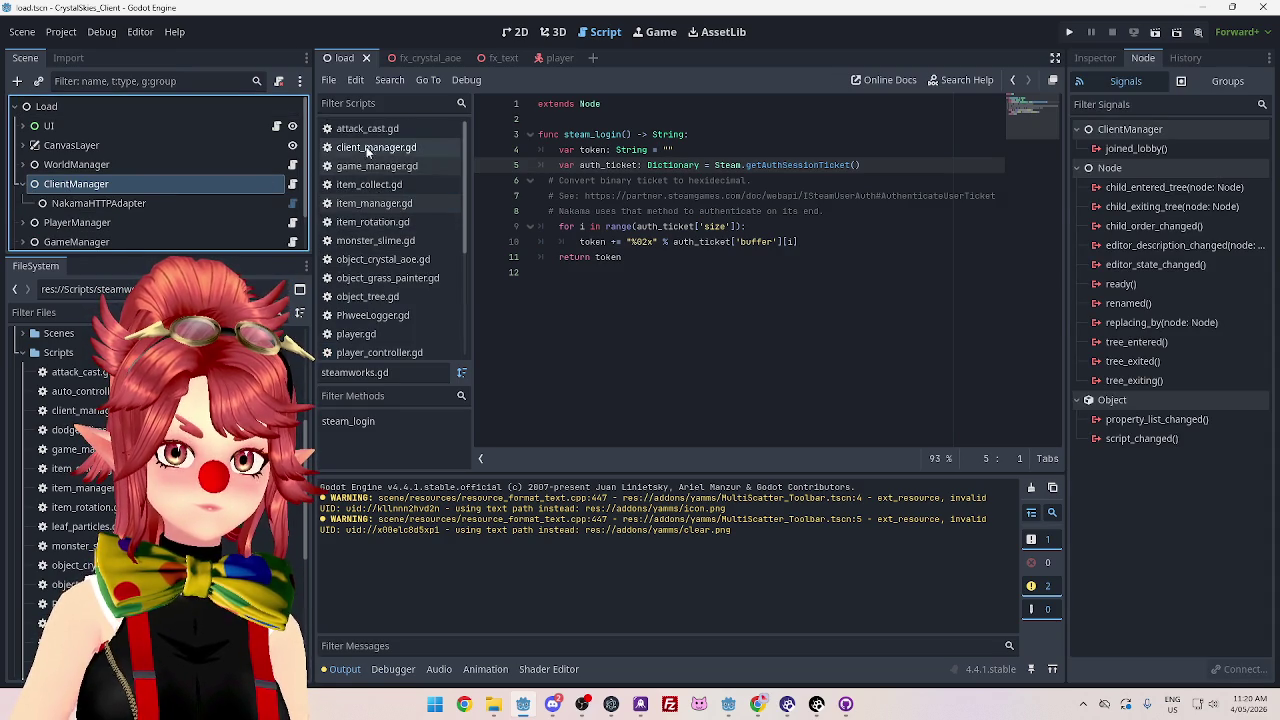
{"action": "left_click", "coordinate": [367, 150]}
Name the new script res://Scripts/ClientManager.gd and create it.
{"action": "mouse_move", "coordinate": [1045, 197]}
{"action": "left_mouse_down"}
{"action": "mouse_move", "coordinate": [1057, 348]}
{"action": "mouse_move", "coordinate": [1020, 110]}
{"action": "mouse_move", "coordinate": [998, 438]}
{"action": "mouse_move", "coordinate": [1007, 107]}
{"action": "left_mouse_up"}
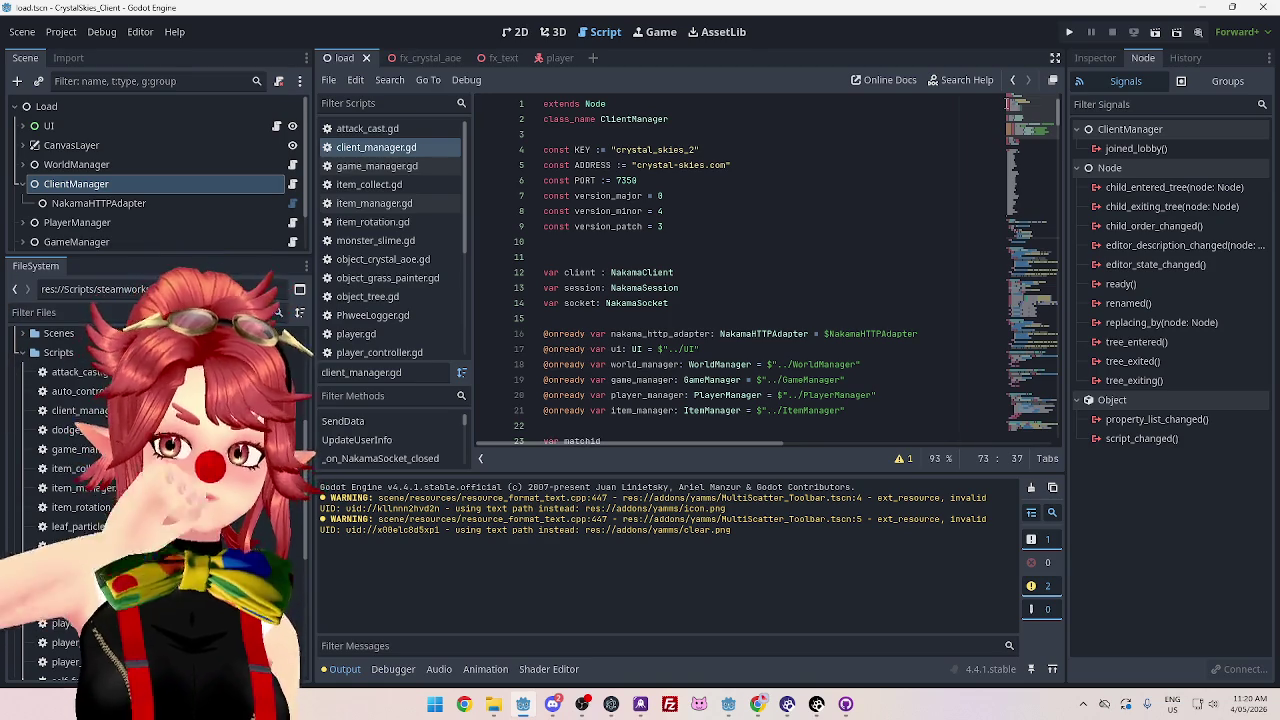
{"action": "mouse_move", "coordinate": [1058, 113]}
{"action": "left_mouse_down"}
{"action": "mouse_move", "coordinate": [1057, 102]}
{"action": "mouse_move", "coordinate": [1057, 148]}
{"action": "mouse_move", "coordinate": [1059, 77]}
{"action": "left_mouse_up"}
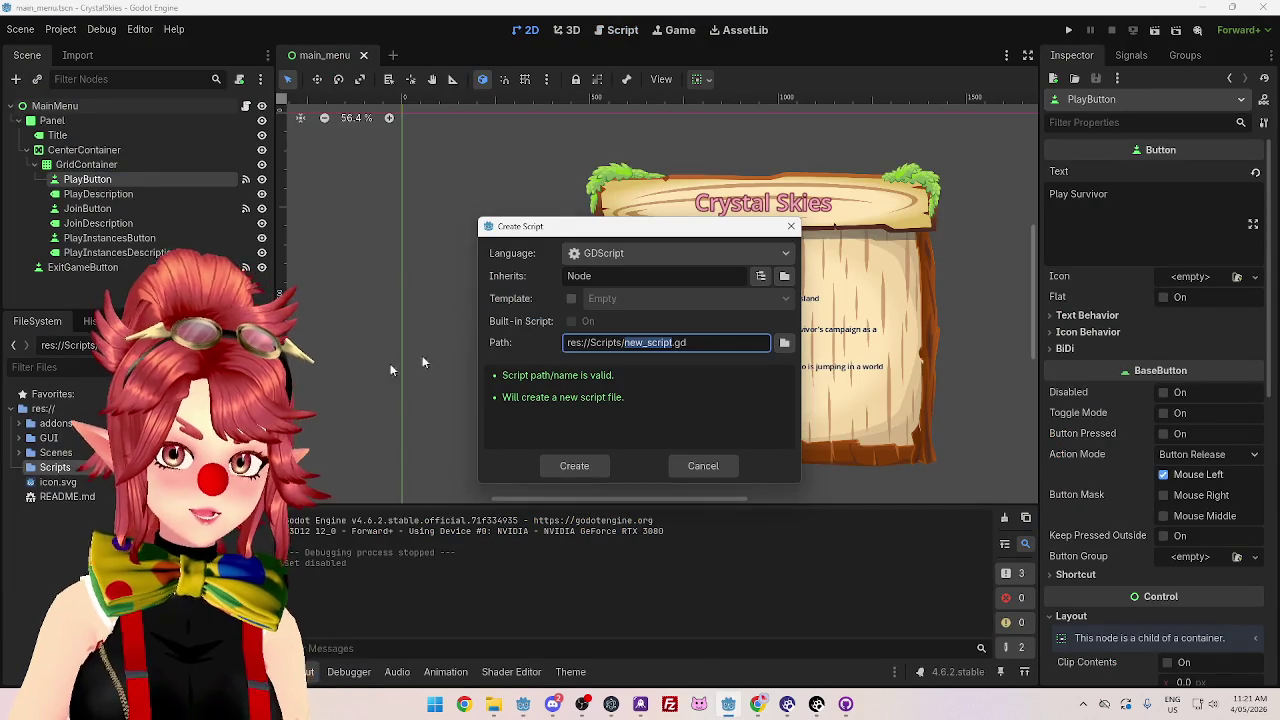
{"action": "type", "text": "Client"}
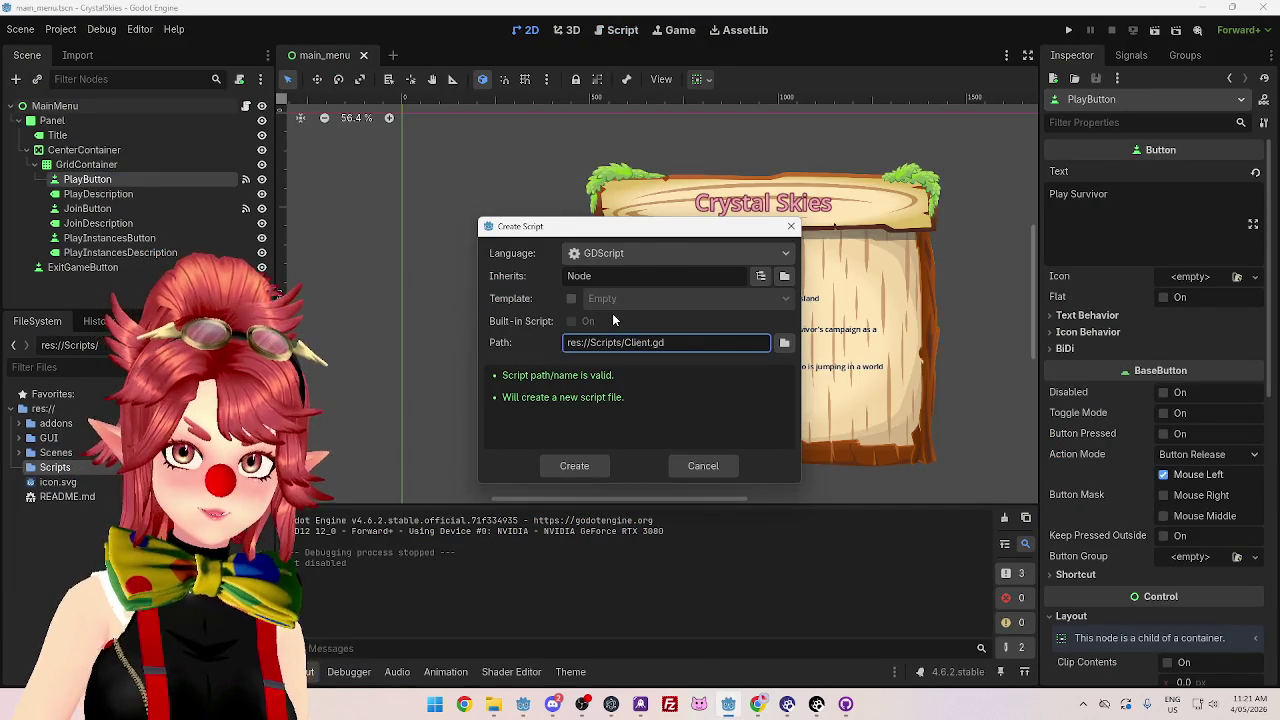
{"action": "type", "text": "Manager"}
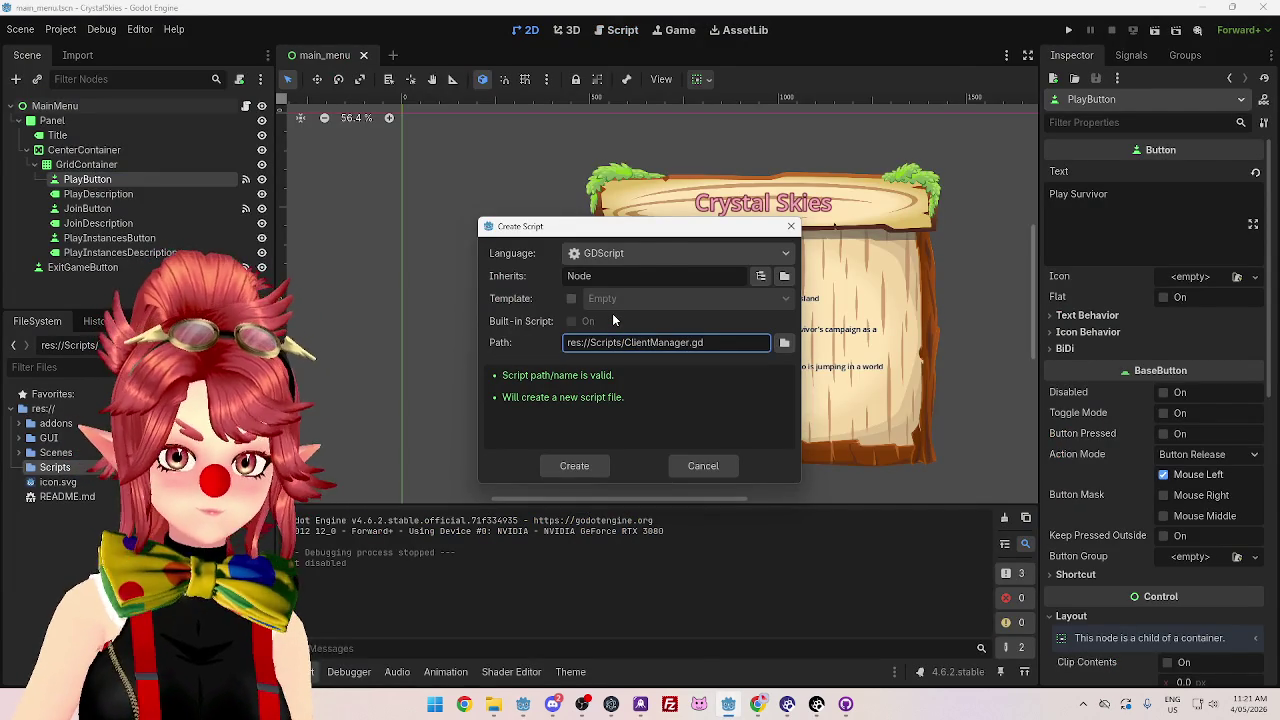
{"action": "key", "text": "Return"}
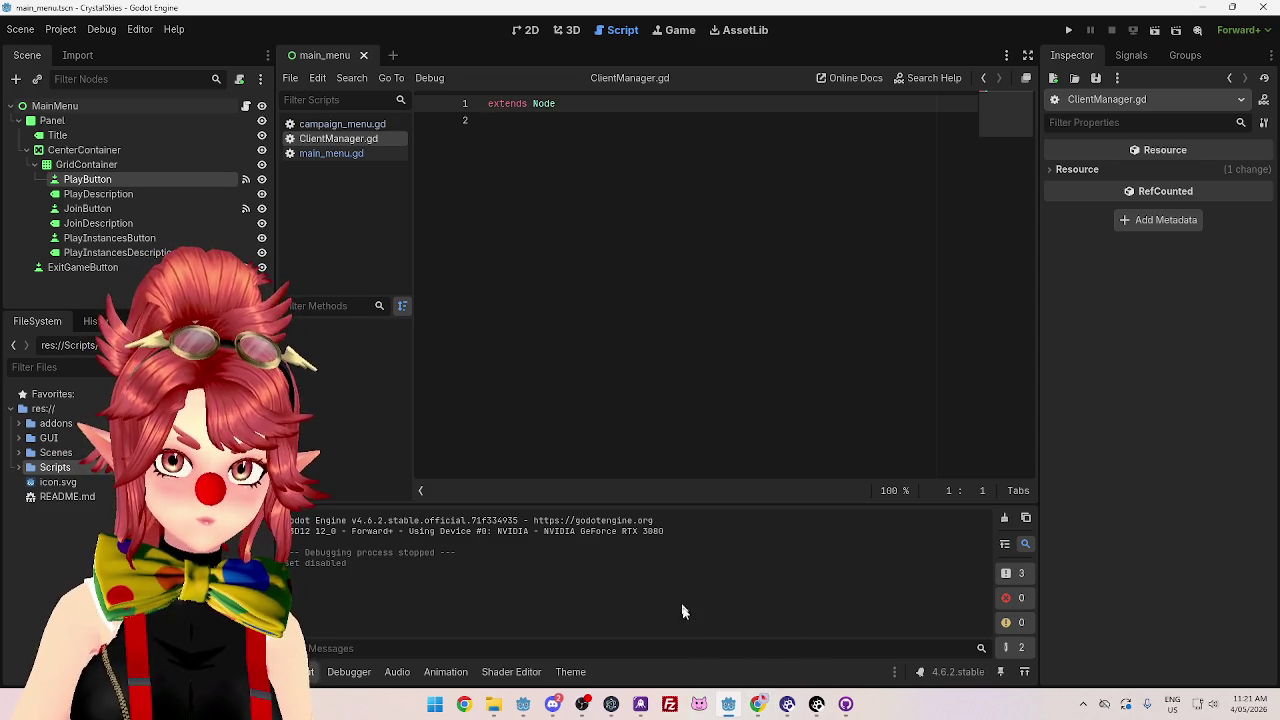
Add res://Scripts/ClientManager.gd as the ClientManager autoload in Project Settings.
{"action": "left_click", "coordinate": [60, 29]}
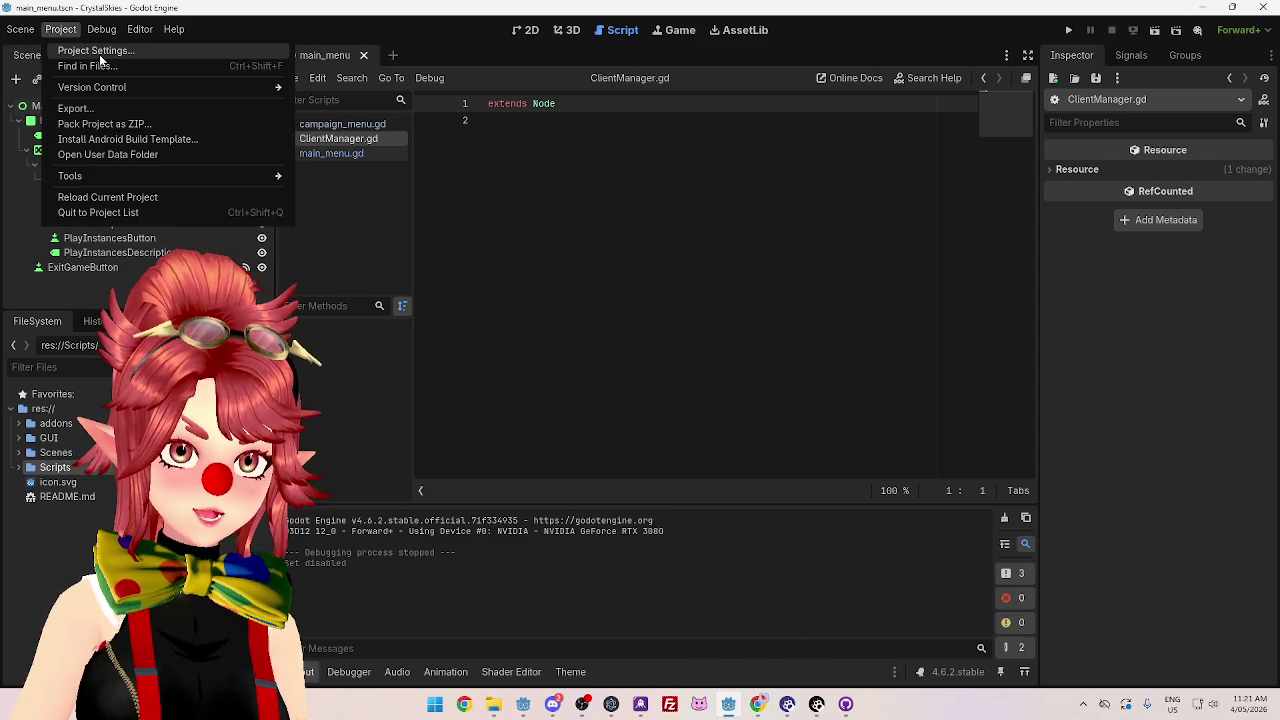
{"action": "left_click", "coordinate": [95, 51]}
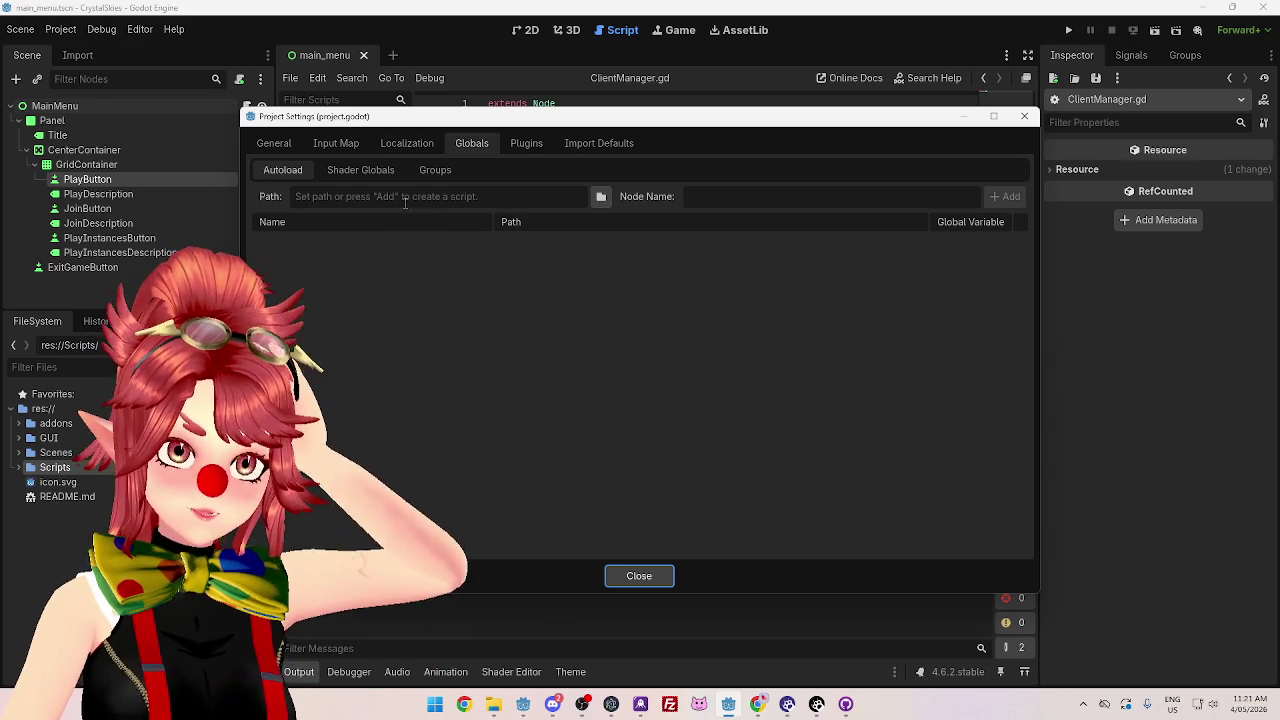
{"action": "left_click", "coordinate": [601, 196]}
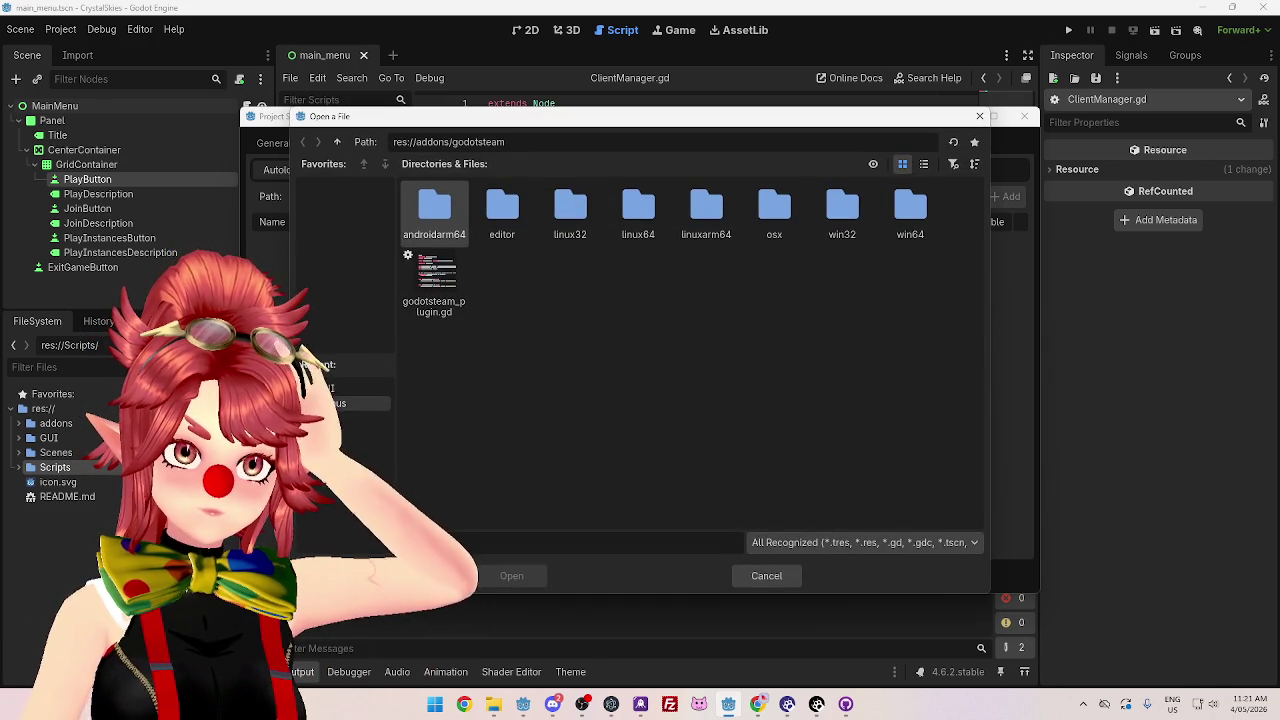
{"action": "left_click", "coordinate": [338, 142]}
{"action": "left_click", "coordinate": [338, 142]}
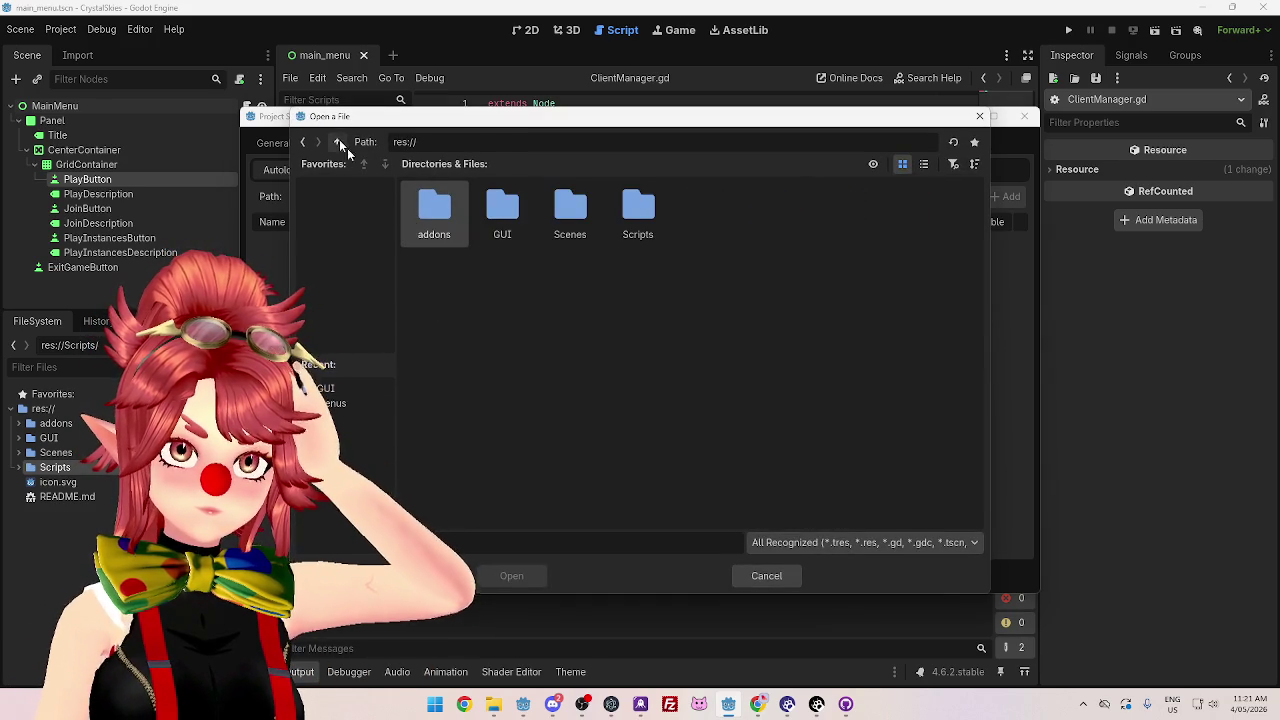
{"action": "double_click", "coordinate": [638, 210]}
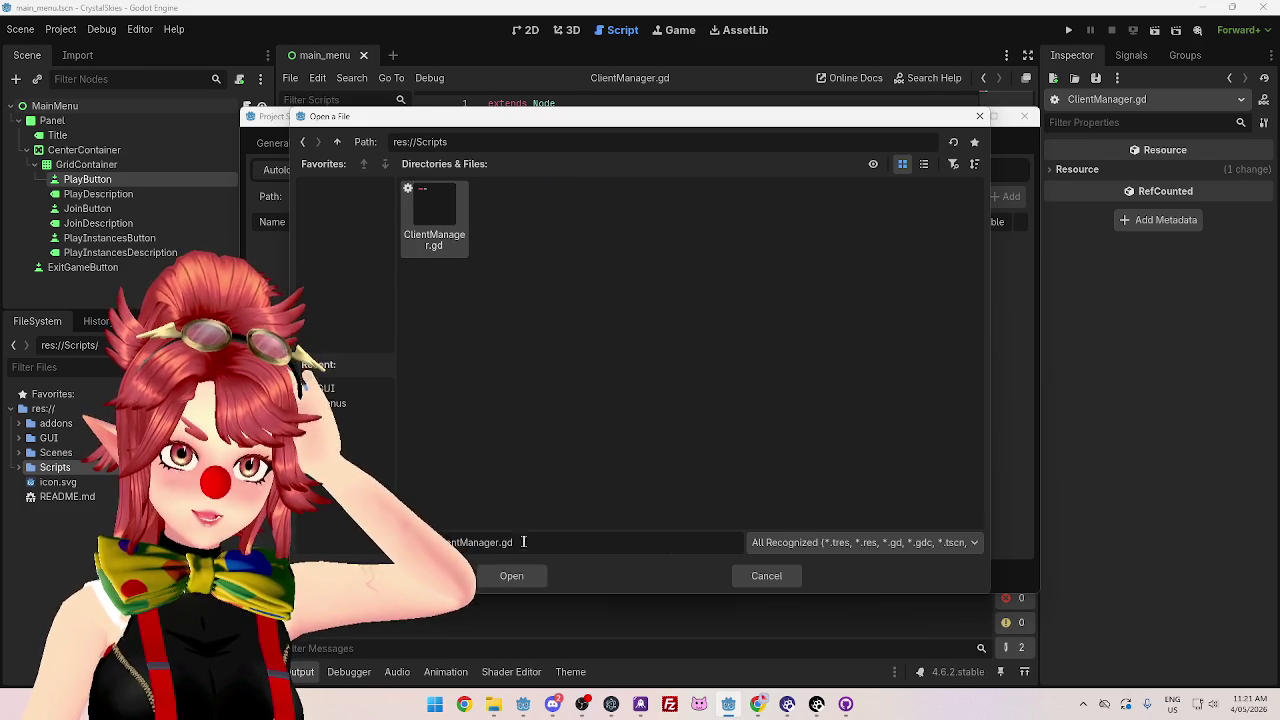
{"action": "key", "text": "Return"}
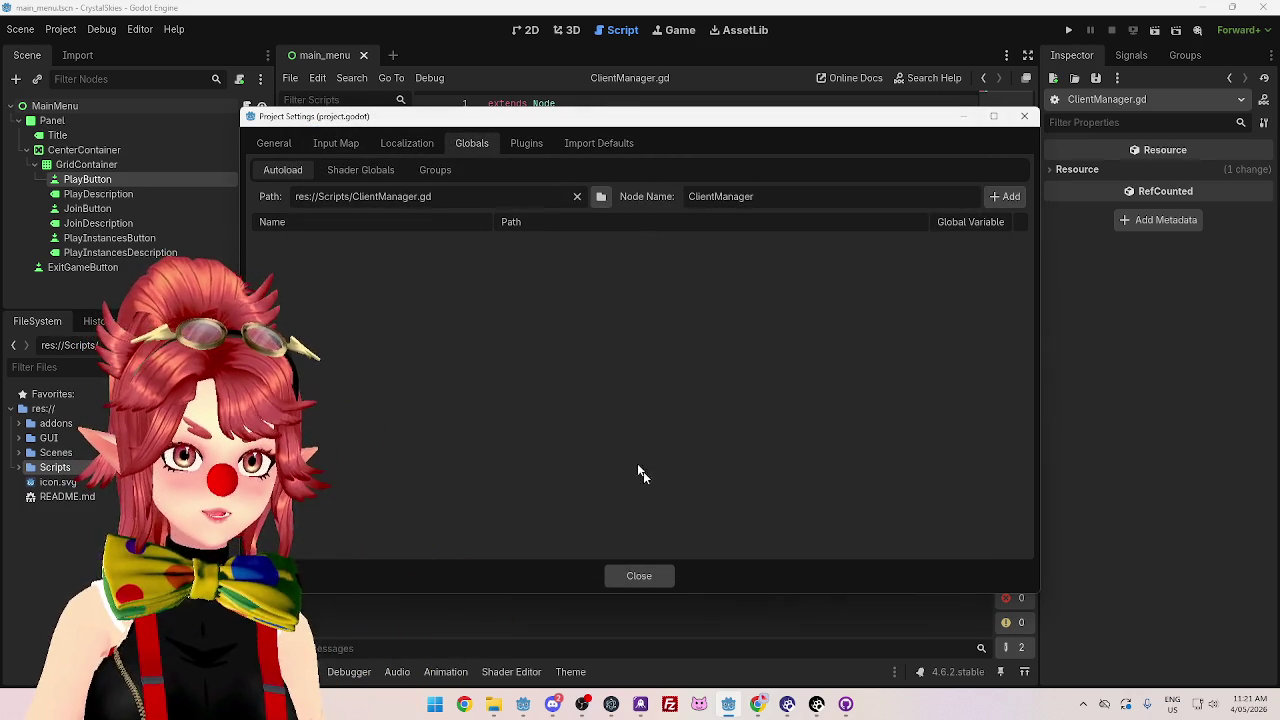
{"action": "left_click", "coordinate": [1007, 198]}
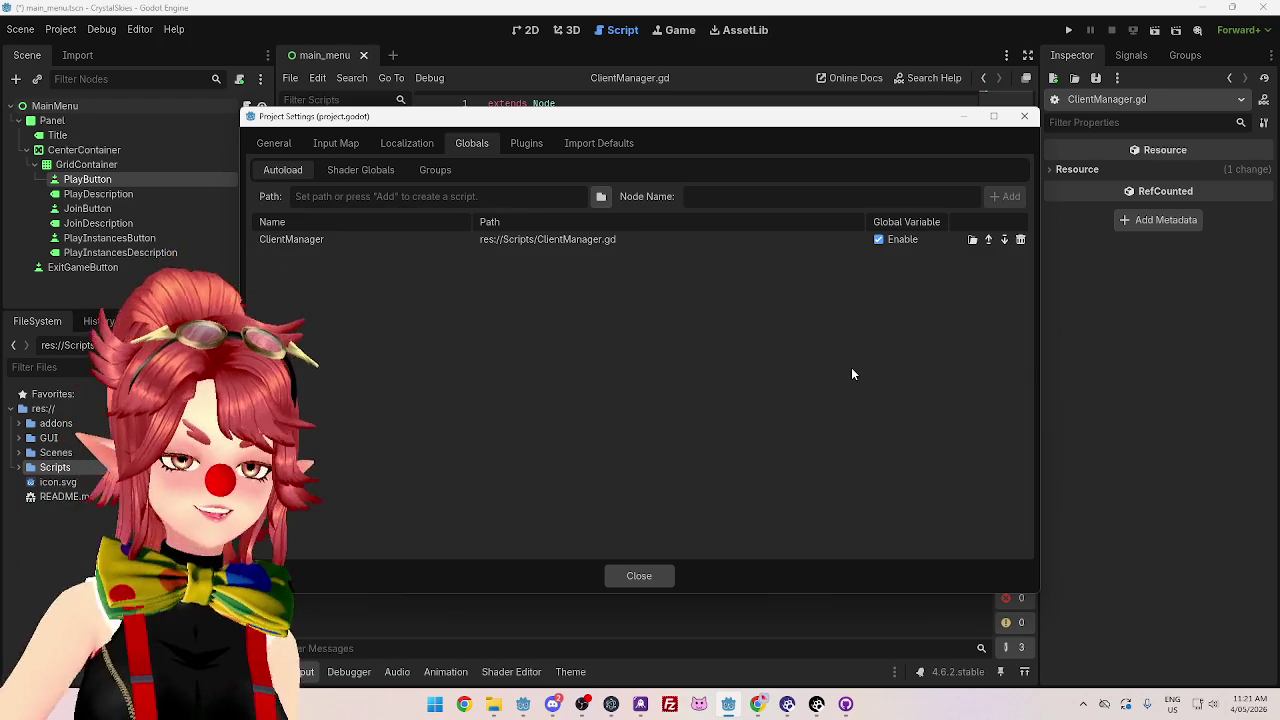
Close Project Settings and flip between main_menu.gd, campaign_menu.gd and ClientManager.gd.
{"action": "left_click", "coordinate": [632, 578]}
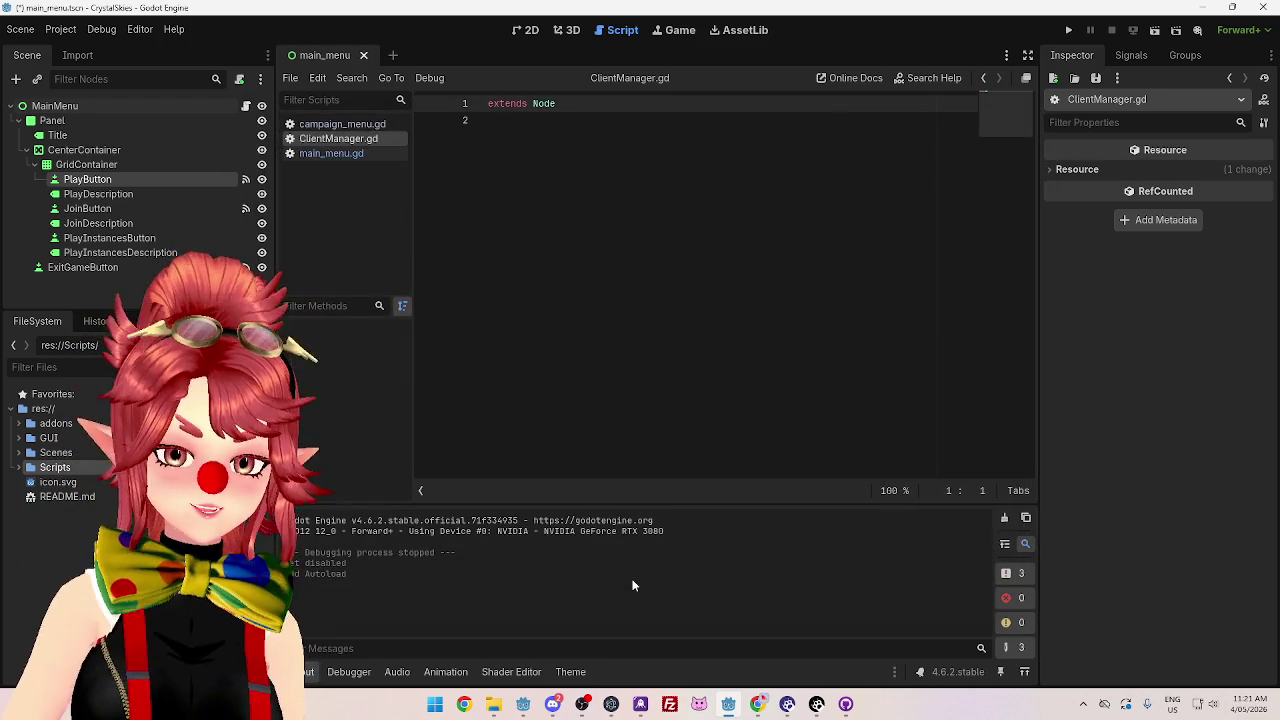
{"action": "left_click", "coordinate": [330, 153]}
{"action": "left_click", "coordinate": [340, 124]}
{"action": "left_click", "coordinate": [338, 138]}
{"action": "left_click", "coordinate": [332, 154]}
{"action": "left_click", "coordinate": [328, 140]}
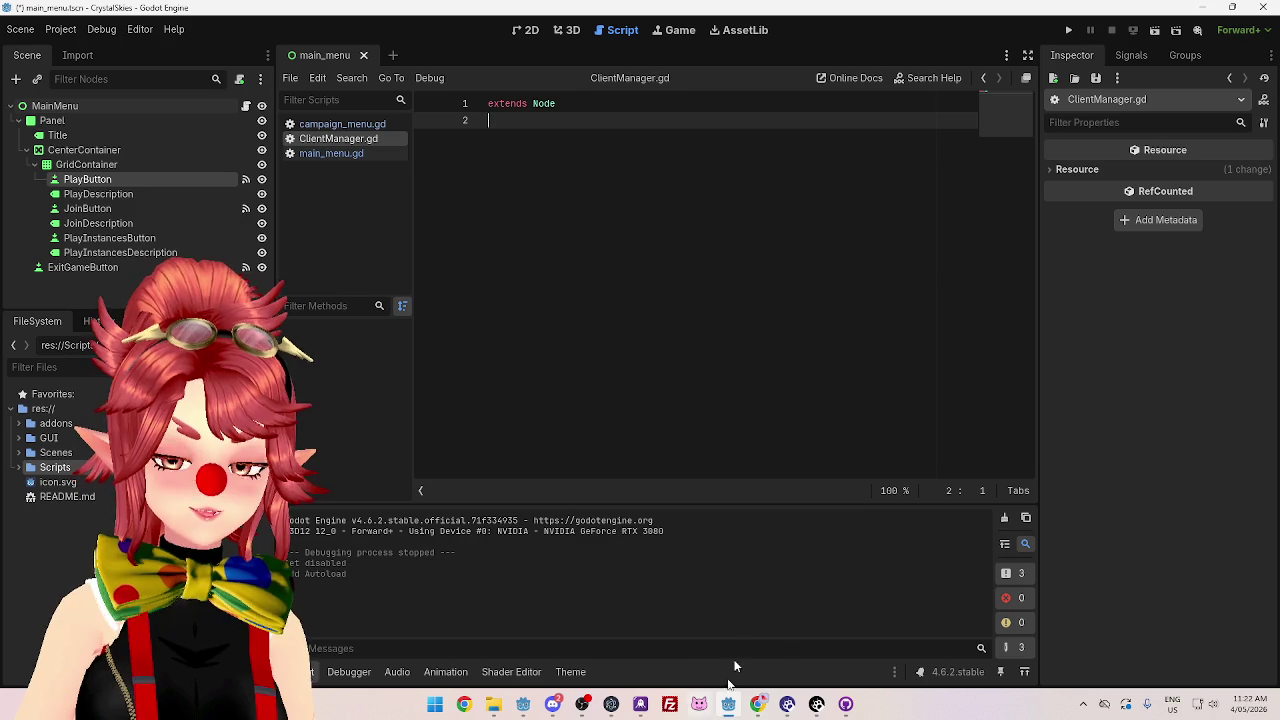
Look at the class_name line of the old client_manager.gd.
{"action": "mouse_move", "coordinate": [524, 712]}
{"action": "left_click", "coordinate": [528, 628]}
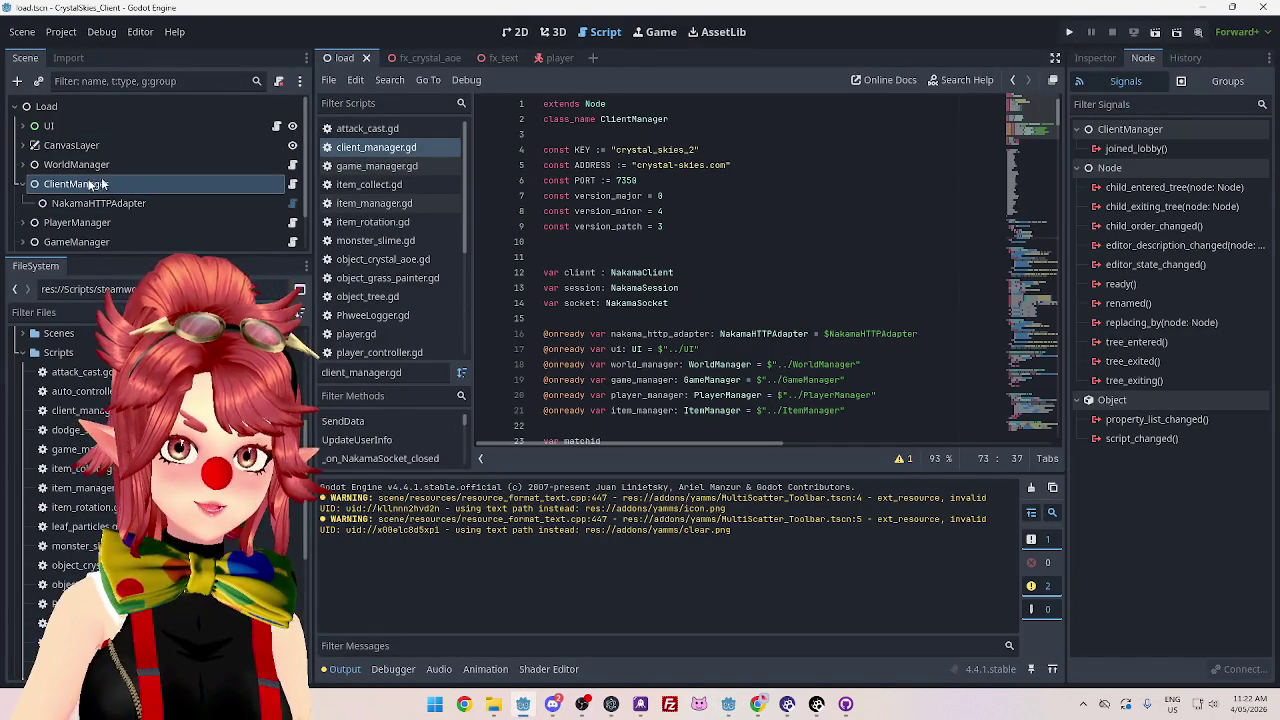
{"action": "left_click", "coordinate": [352, 148]}
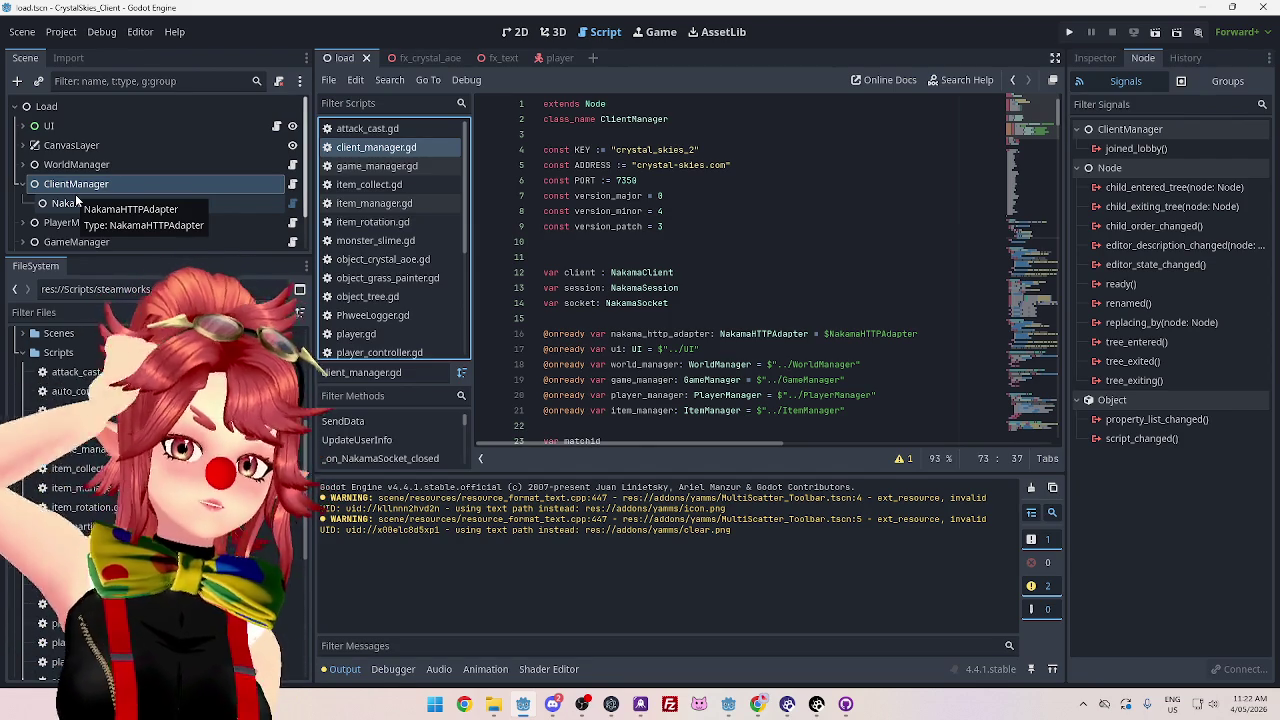
{"action": "left_click", "coordinate": [546, 119]}
{"action": "left_click", "coordinate": [730, 705]}
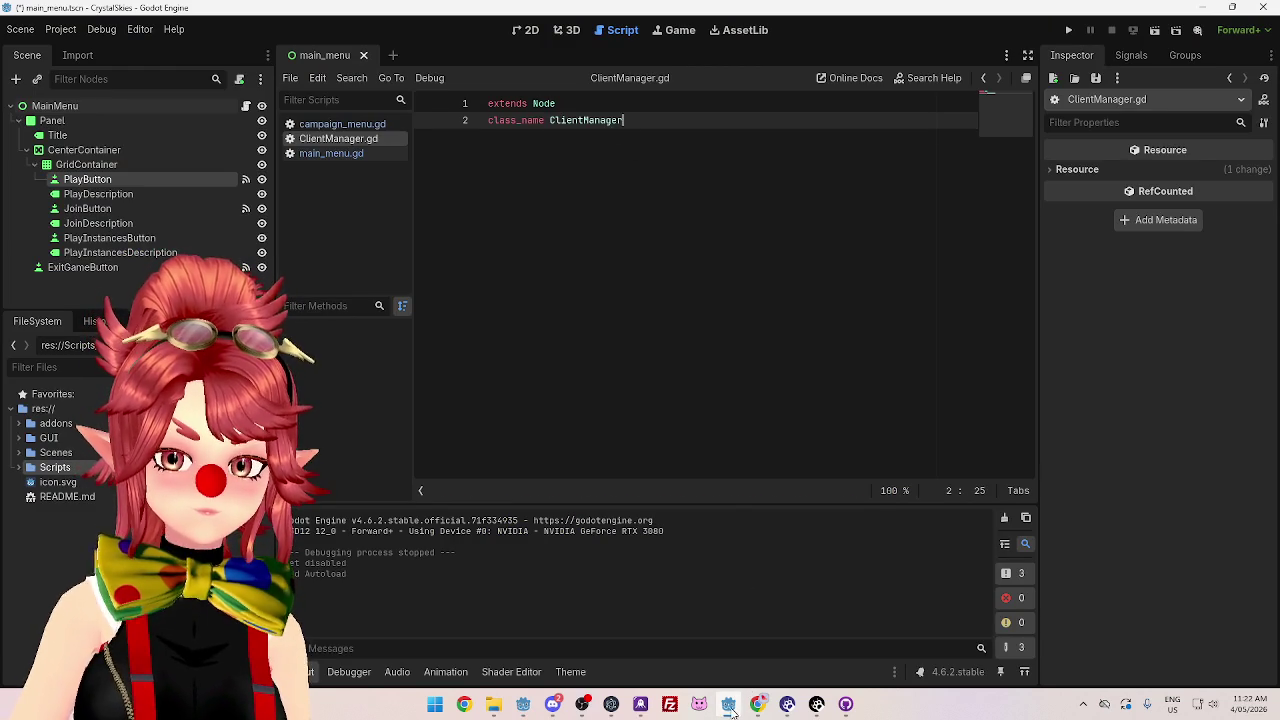
{"action": "left_click", "coordinate": [523, 705]}
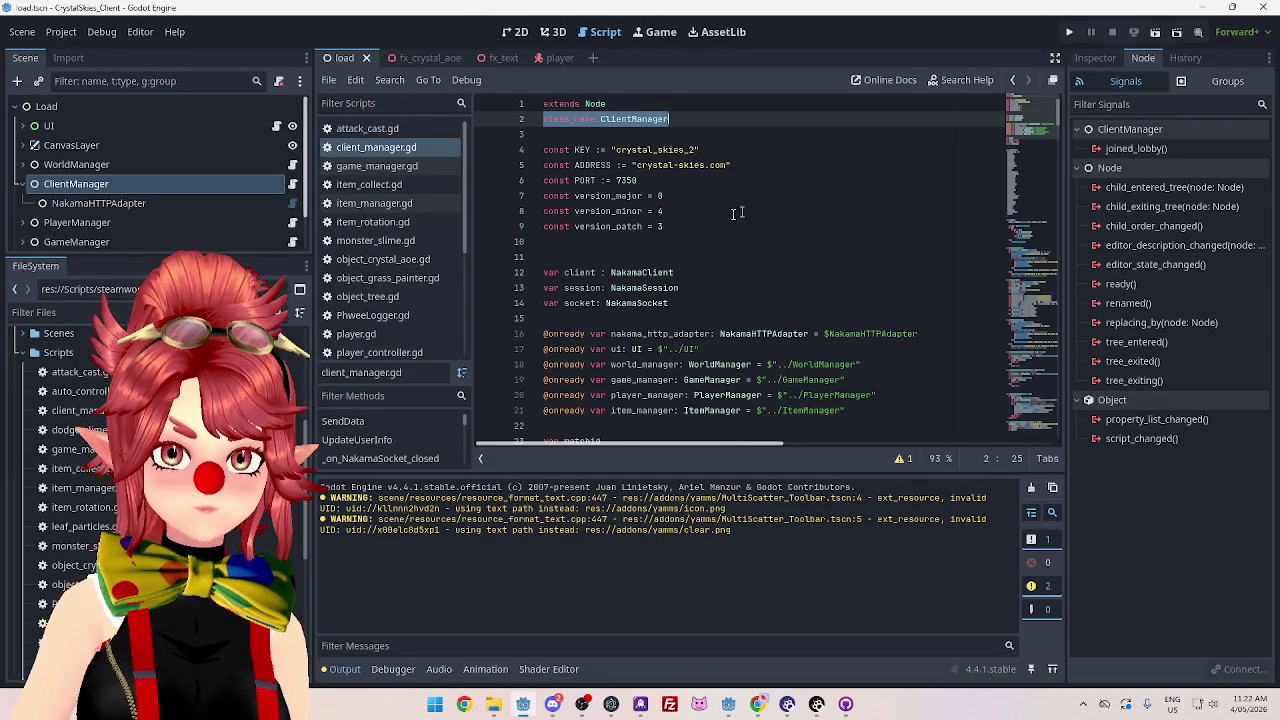
Read the old script's server key, address, version constants and onready Nakama, UI, WorldManager references.
{"action": "mouse_move", "coordinate": [544, 150]}
{"action": "left_mouse_down"}
{"action": "mouse_move", "coordinate": [686, 163]}
{"action": "mouse_move", "coordinate": [703, 229]}
{"action": "left_mouse_up"}
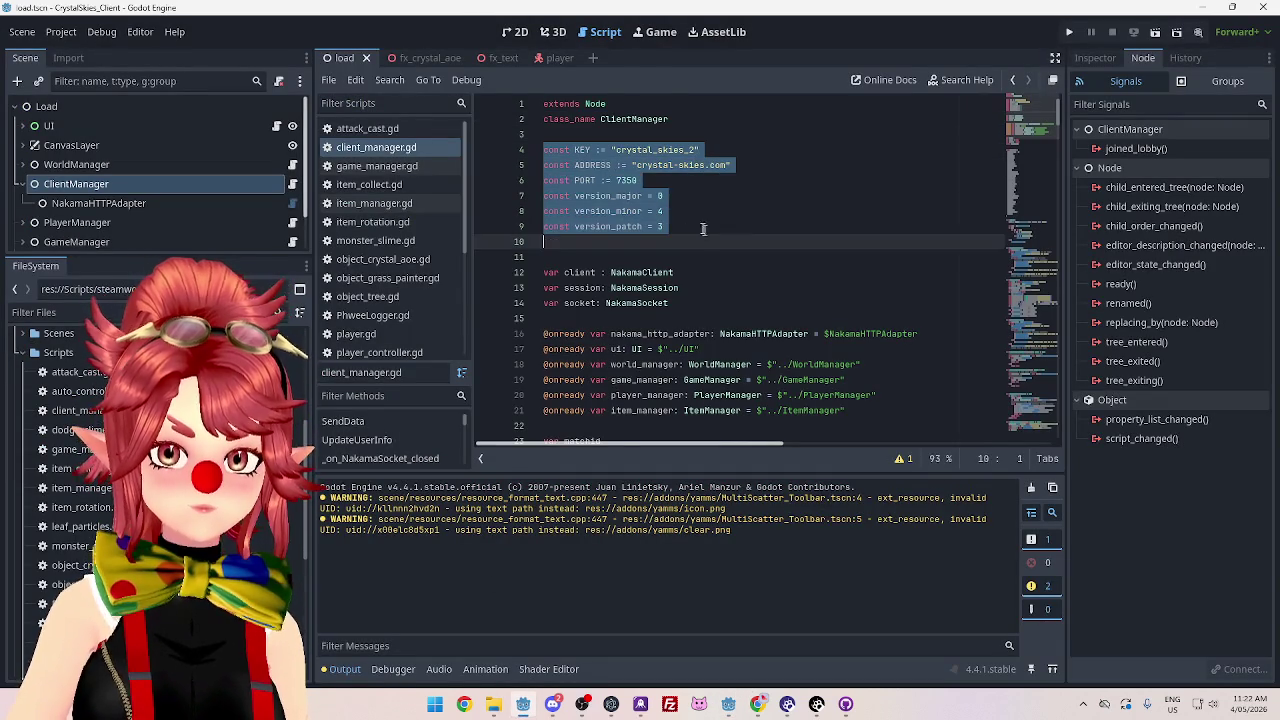
{"action": "scroll", "coordinate": [600, 245], "scroll_direction": "down", "scroll_amount": 1}
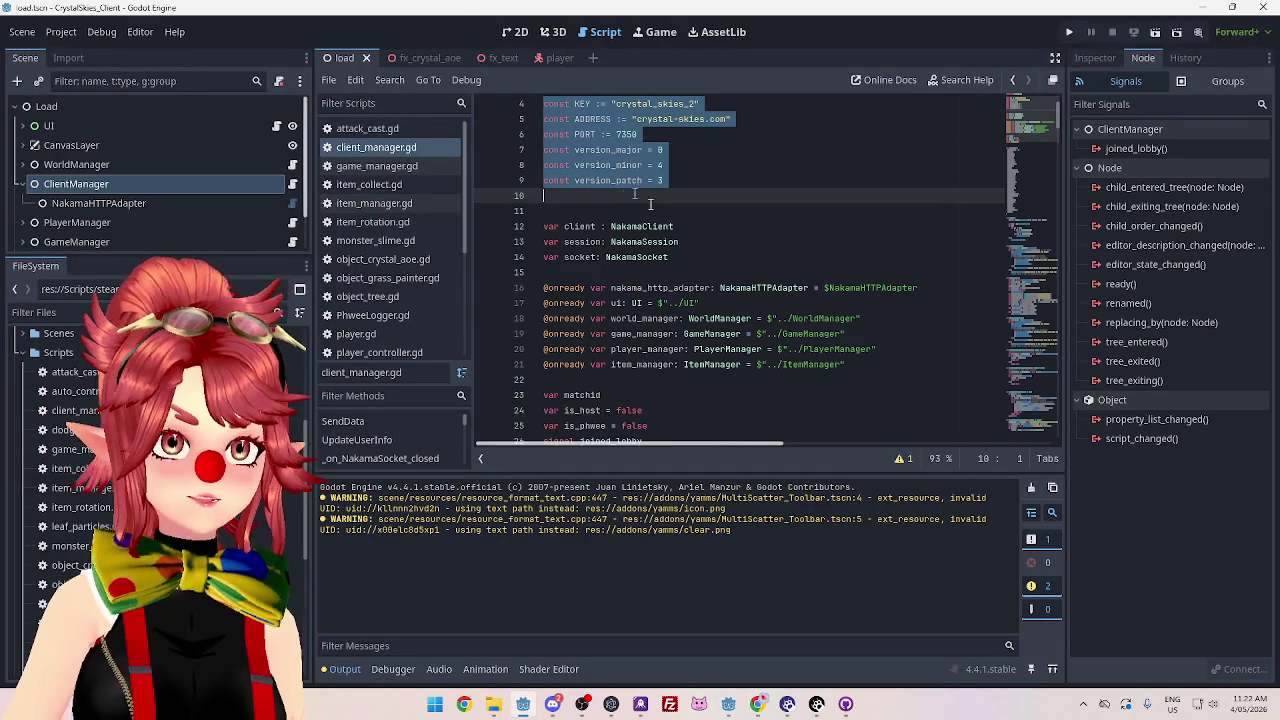
{"action": "scroll", "coordinate": [679, 254], "scroll_direction": "down", "scroll_amount": 1}
{"action": "left_click", "coordinate": [745, 199]}
{"action": "mouse_move", "coordinate": [545, 181]}
{"action": "left_mouse_down"}
{"action": "mouse_move", "coordinate": [680, 182]}
{"action": "mouse_move", "coordinate": [693, 211]}
{"action": "left_mouse_up"}
{"action": "scroll", "coordinate": [693, 211], "scroll_direction": "down", "scroll_amount": 1}
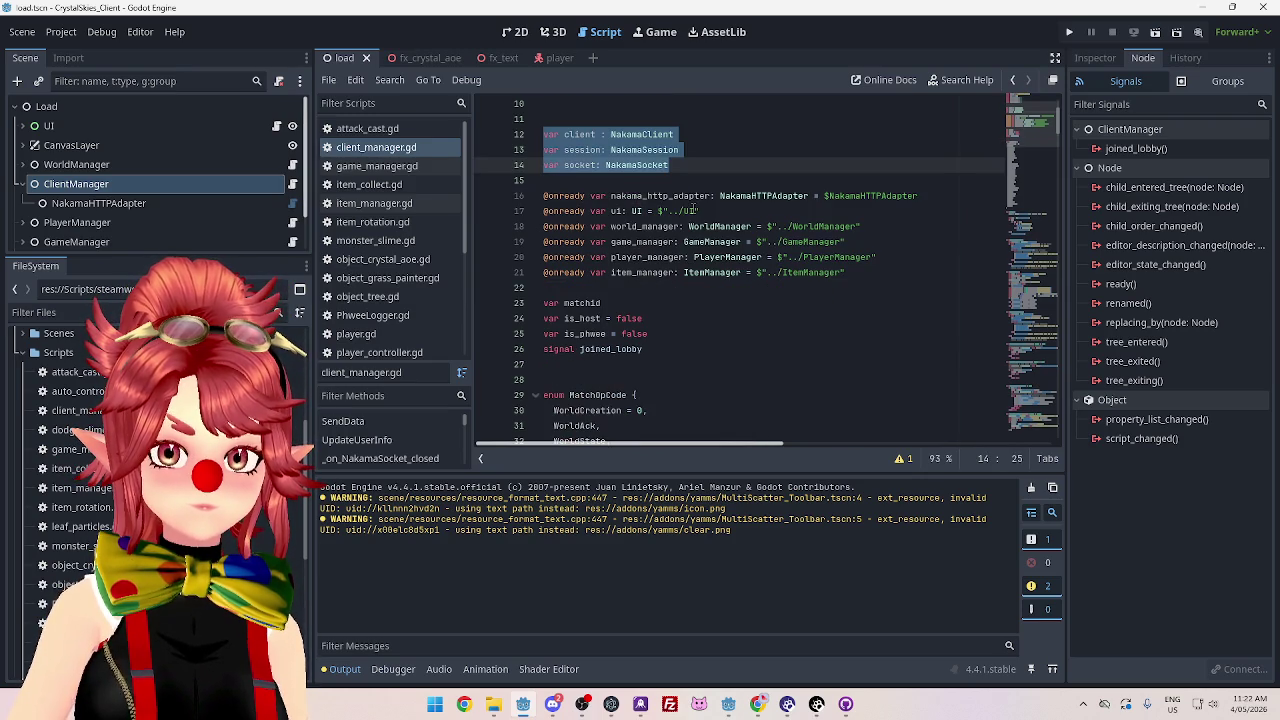
{"action": "left_click_drag", "start_coordinate": [545, 196], "coordinate": [815, 194]}
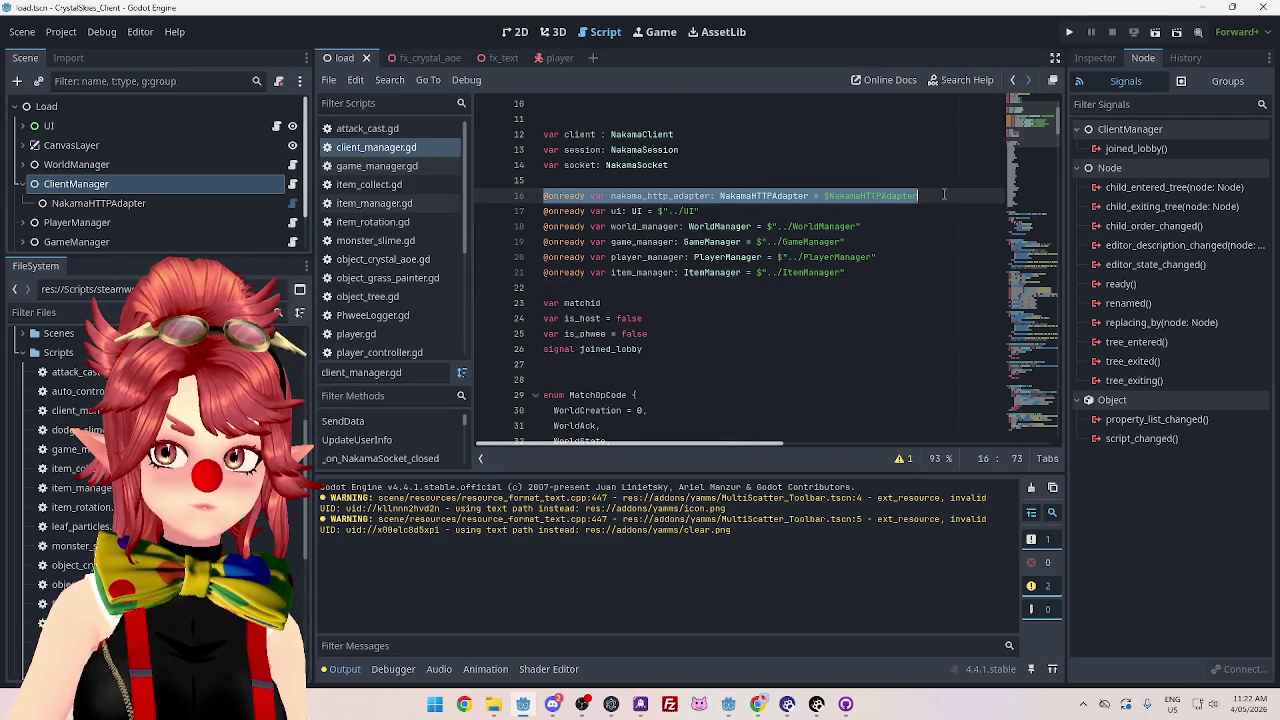
{"action": "left_click_drag", "start_coordinate": [545, 211], "coordinate": [762, 226]}
{"action": "left_click", "coordinate": [760, 211]}
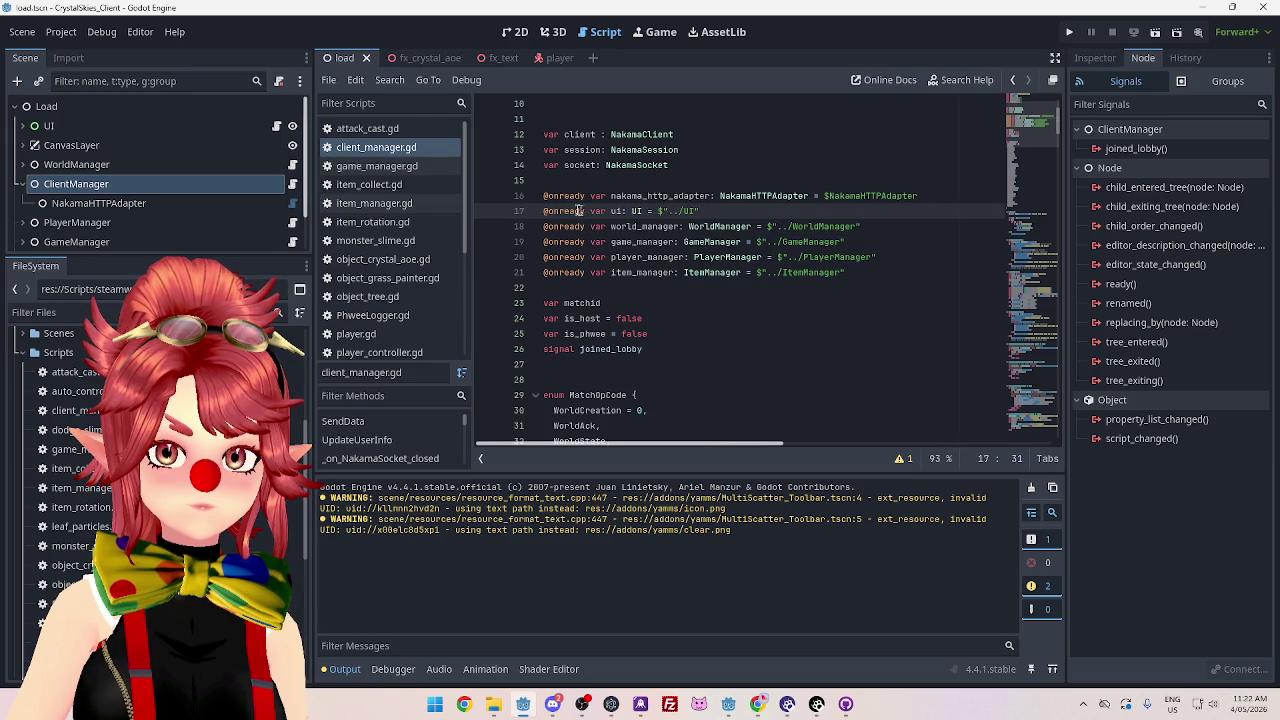
{"action": "scroll", "coordinate": [727, 213], "scroll_direction": "down", "scroll_amount": 1}
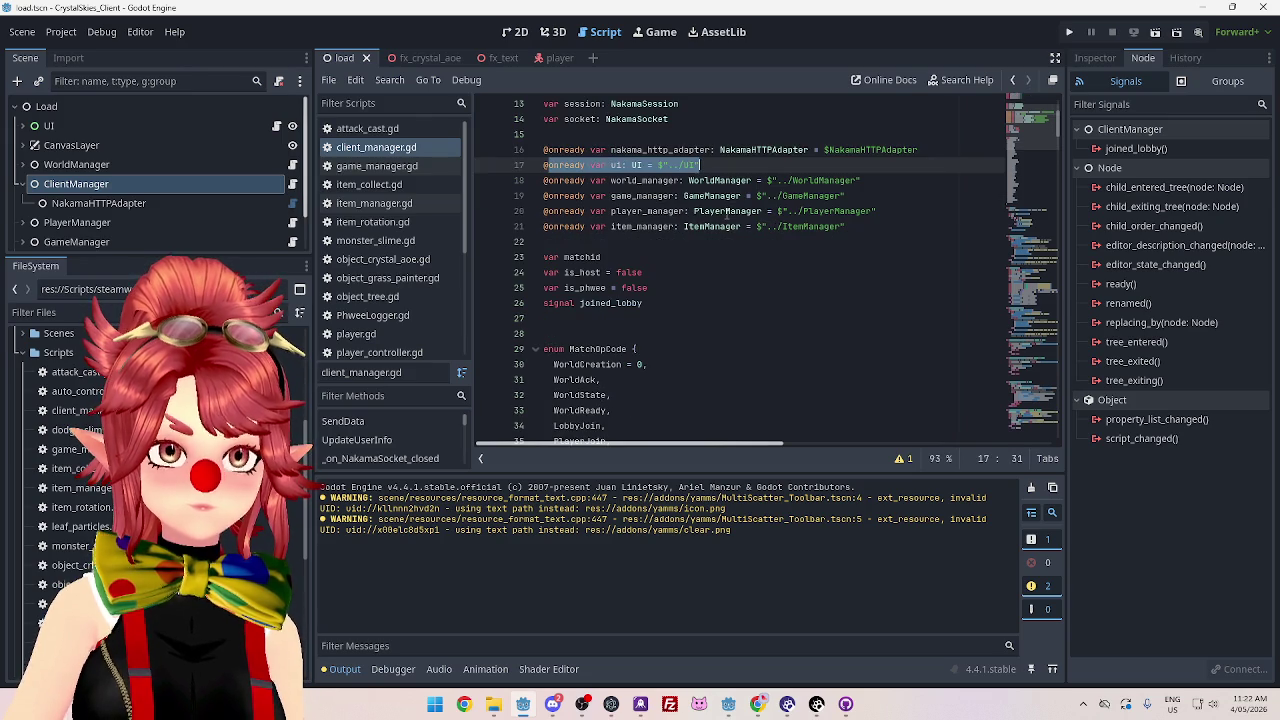
{"action": "left_click", "coordinate": [728, 706]}
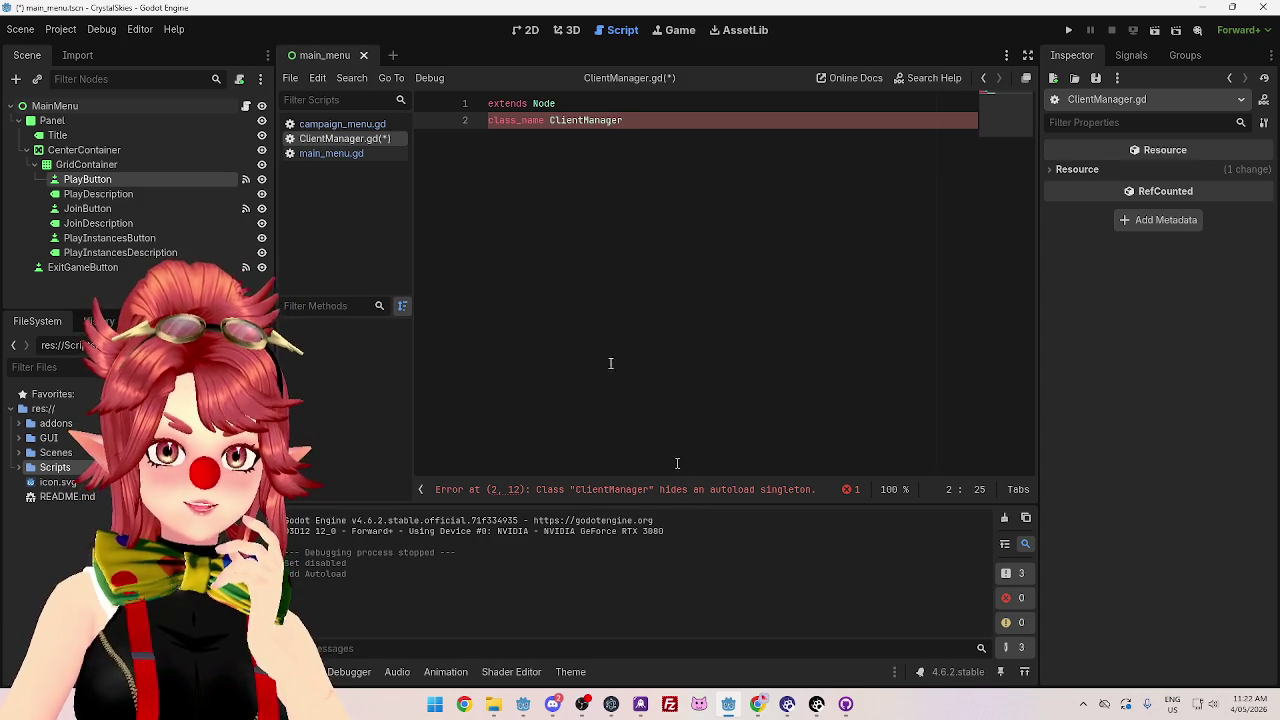
Open PhweeLogger.gd in the old client project to compare it.
{"action": "left_click", "coordinate": [522, 704]}
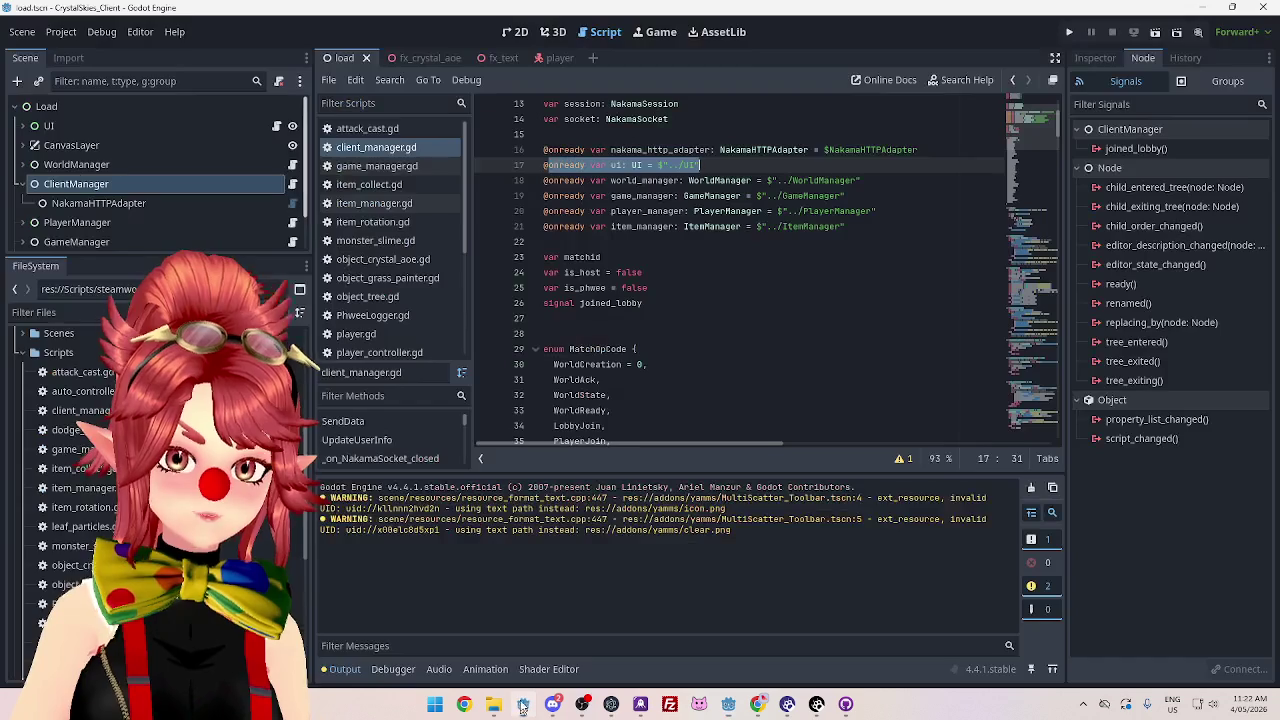
{"action": "left_click", "coordinate": [372, 315]}
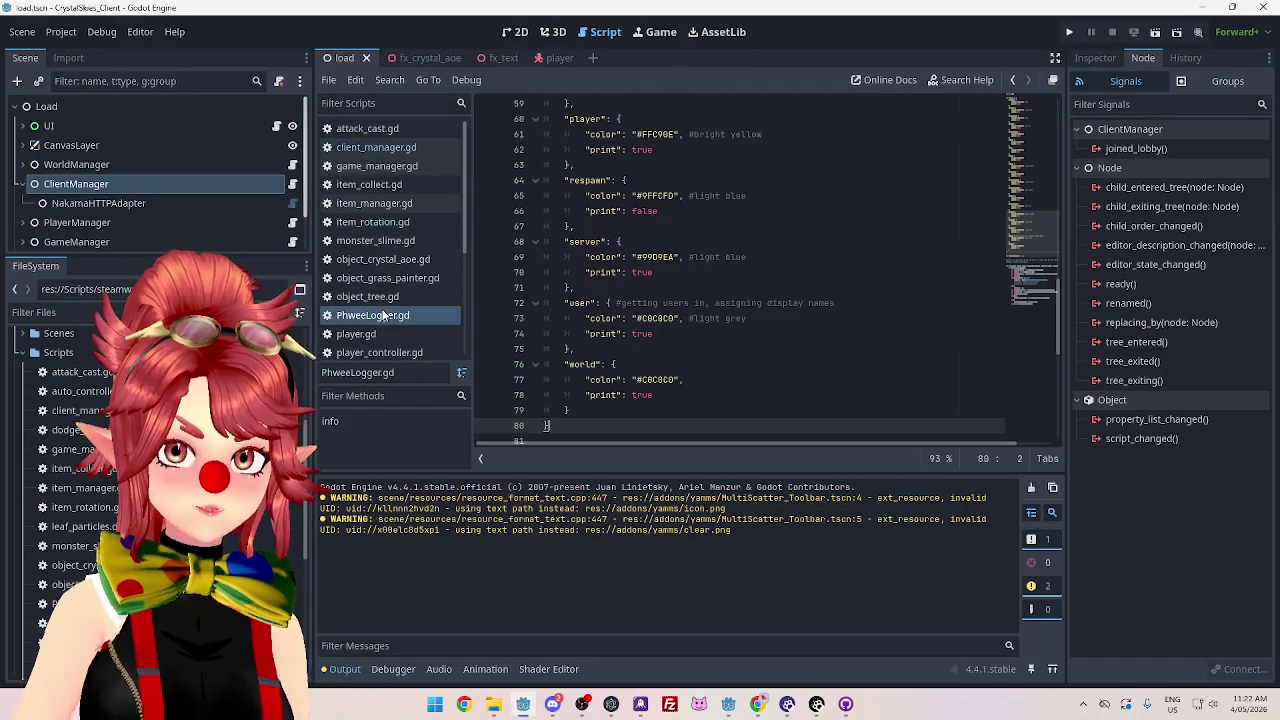
{"action": "mouse_move", "coordinate": [1035, 258]}
{"action": "left_mouse_down"}
{"action": "mouse_move", "coordinate": [1060, 93]}
{"action": "mouse_move", "coordinate": [1039, 447]}
{"action": "mouse_move", "coordinate": [1050, 93]}
{"action": "mouse_move", "coordinate": [977, 463]}
{"action": "mouse_move", "coordinate": [988, 384]}
{"action": "mouse_move", "coordinate": [974, 115]}
{"action": "mouse_move", "coordinate": [965, 371]}
{"action": "left_mouse_up"}
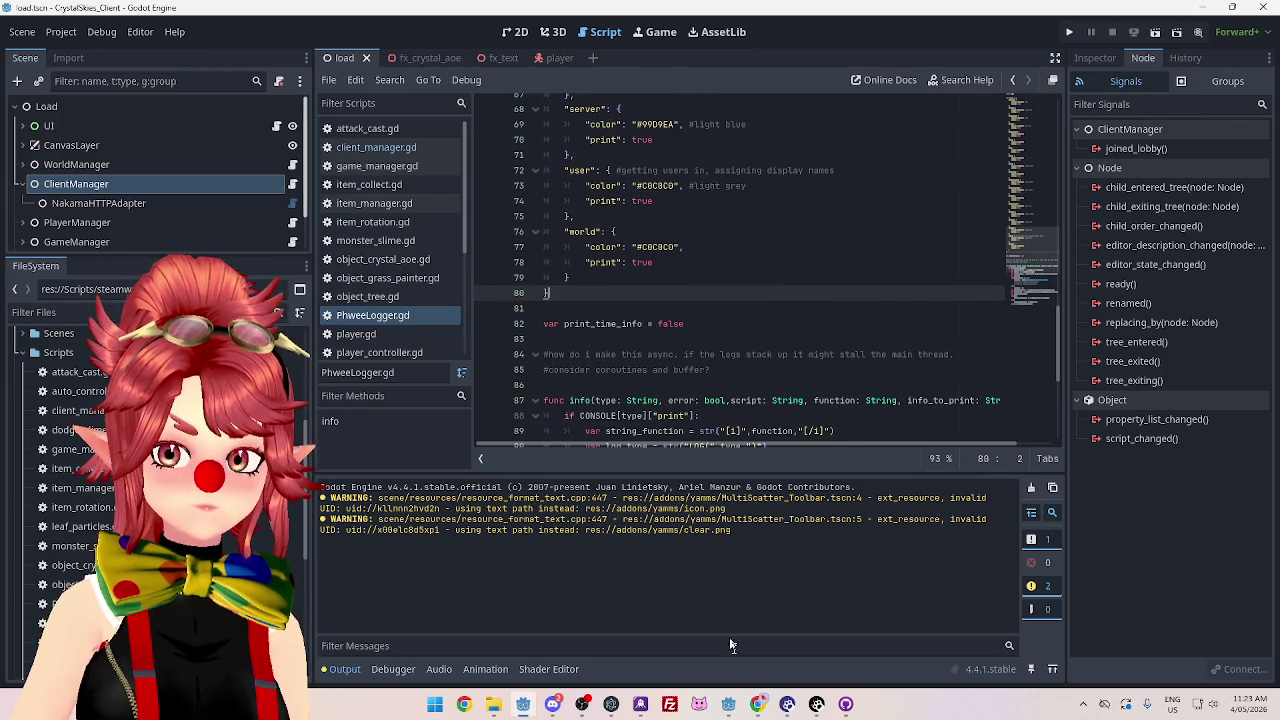
Delete the 'class_name ClientManager' line from the new ClientManager.gd, save it, and return to the old project.
{"action": "left_click", "coordinate": [730, 712]}
{"action": "key", "text": "ctrl+shift+Left"}
{"action": "key", "text": "ctrl+shift+Left"}
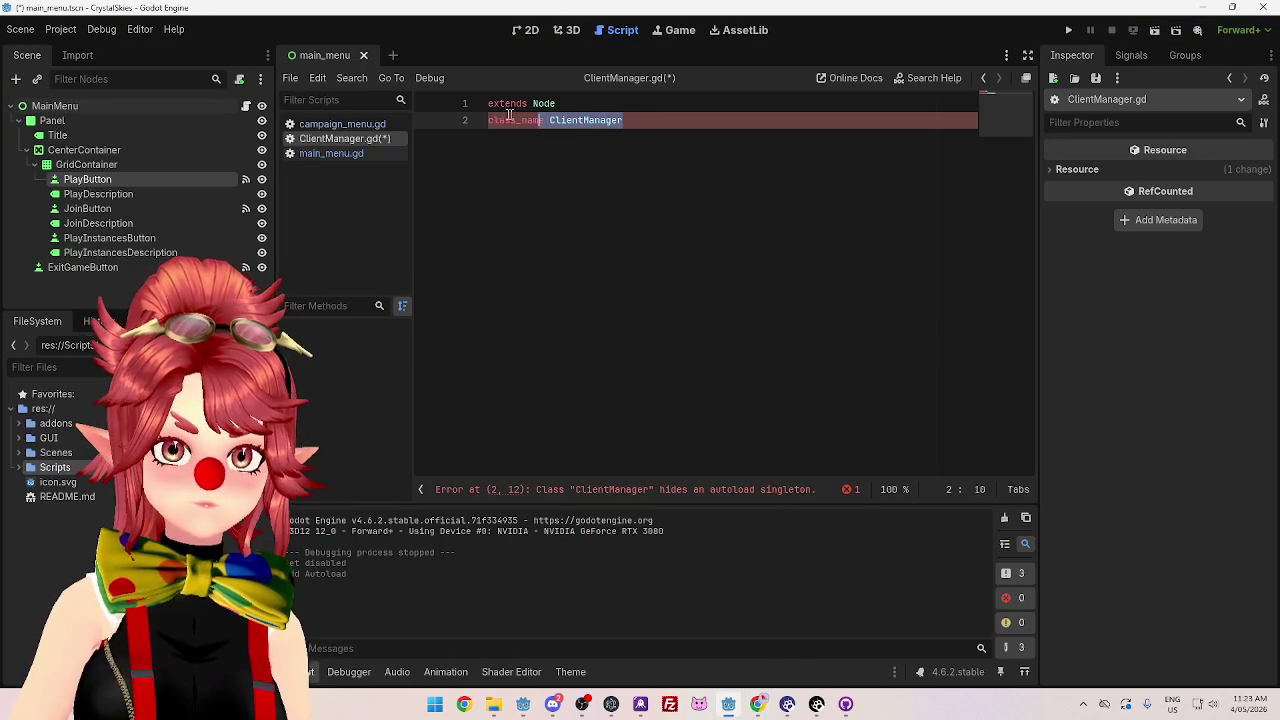
{"action": "key", "text": "BackSpace"}
{"action": "key", "text": "ctrl+s"}
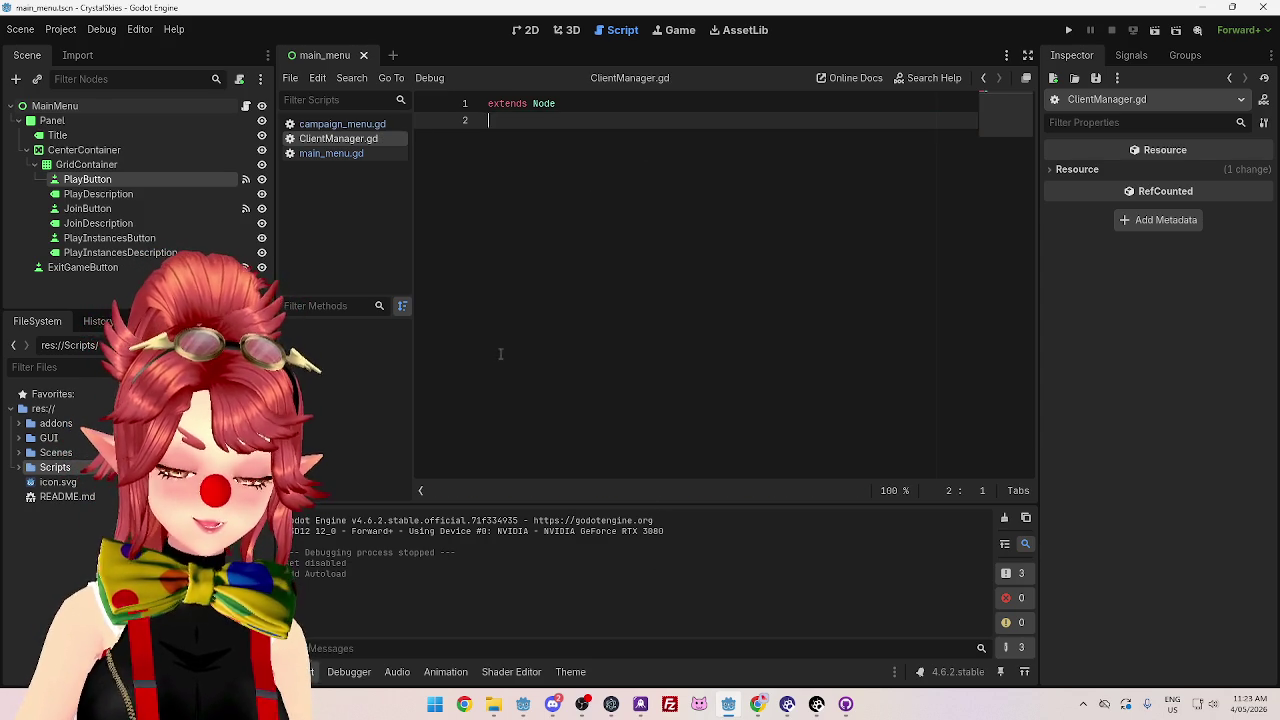
{"action": "left_click", "coordinate": [520, 706]}
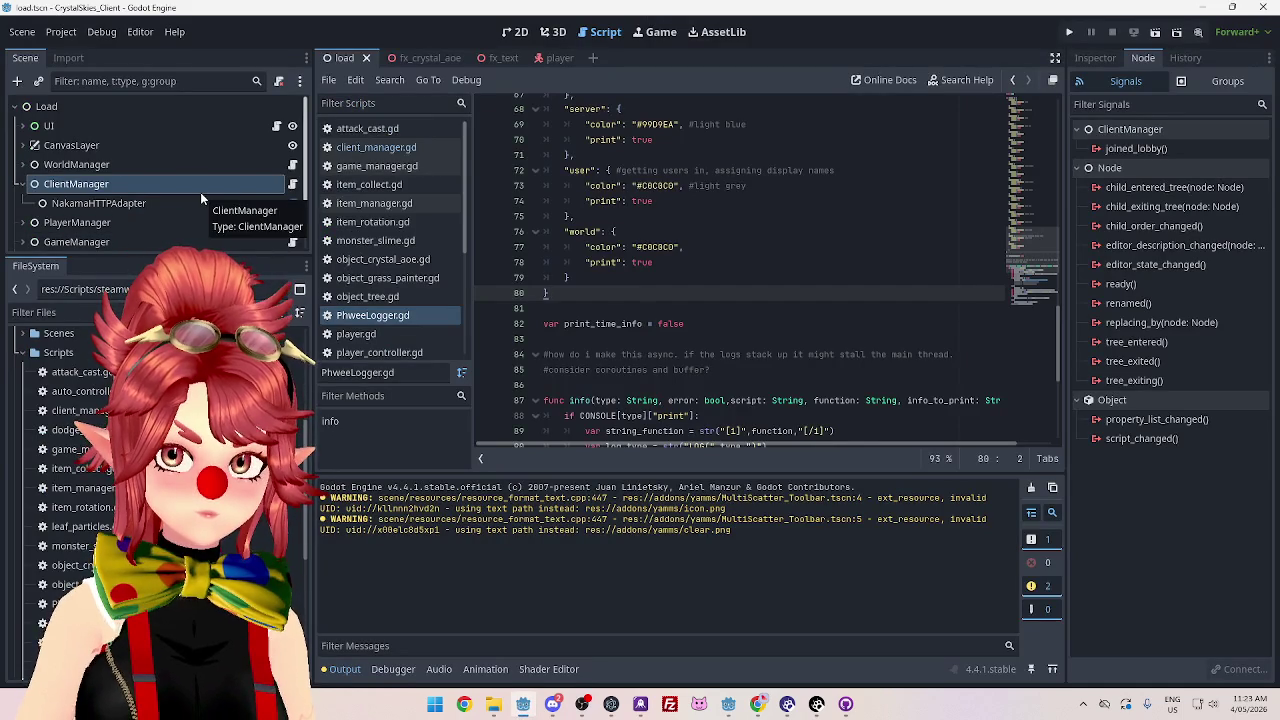
Open the old client_manager.gd and inspect the _ready function's Nakama client assignment.
{"action": "left_click", "coordinate": [376, 147]}
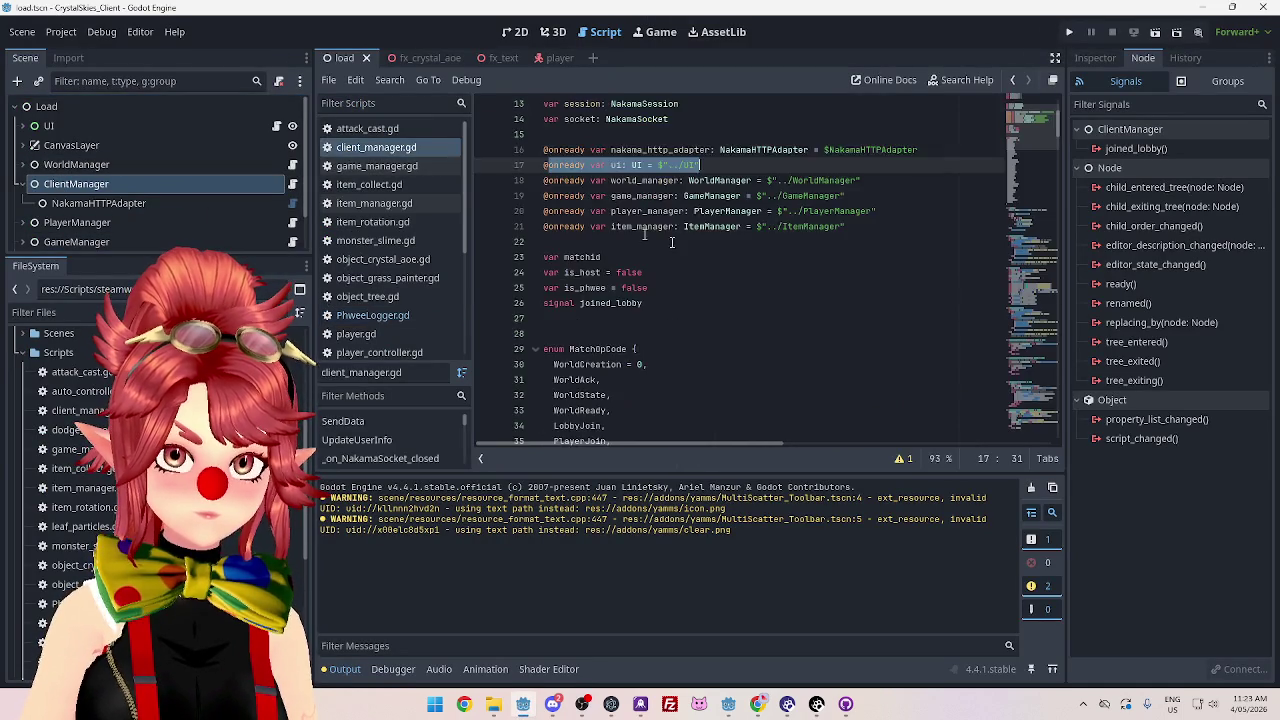
{"action": "scroll", "coordinate": [734, 275], "scroll_direction": "down", "scroll_amount": 8}
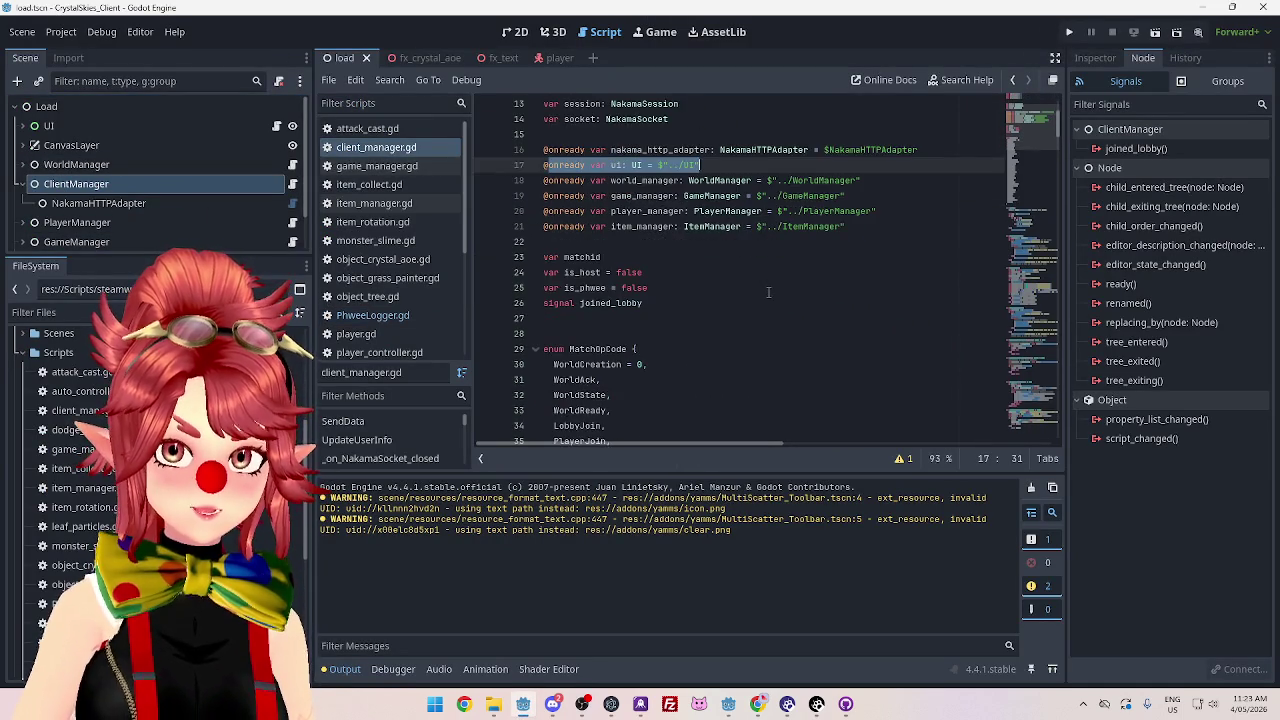
{"action": "scroll", "coordinate": [1060, 165], "scroll_direction": "down", "scroll_amount": 7}
{"action": "scroll", "coordinate": [1060, 167], "scroll_direction": "down", "scroll_amount": 3}
{"action": "scroll", "coordinate": [1060, 172], "scroll_direction": "down", "scroll_amount": 3}
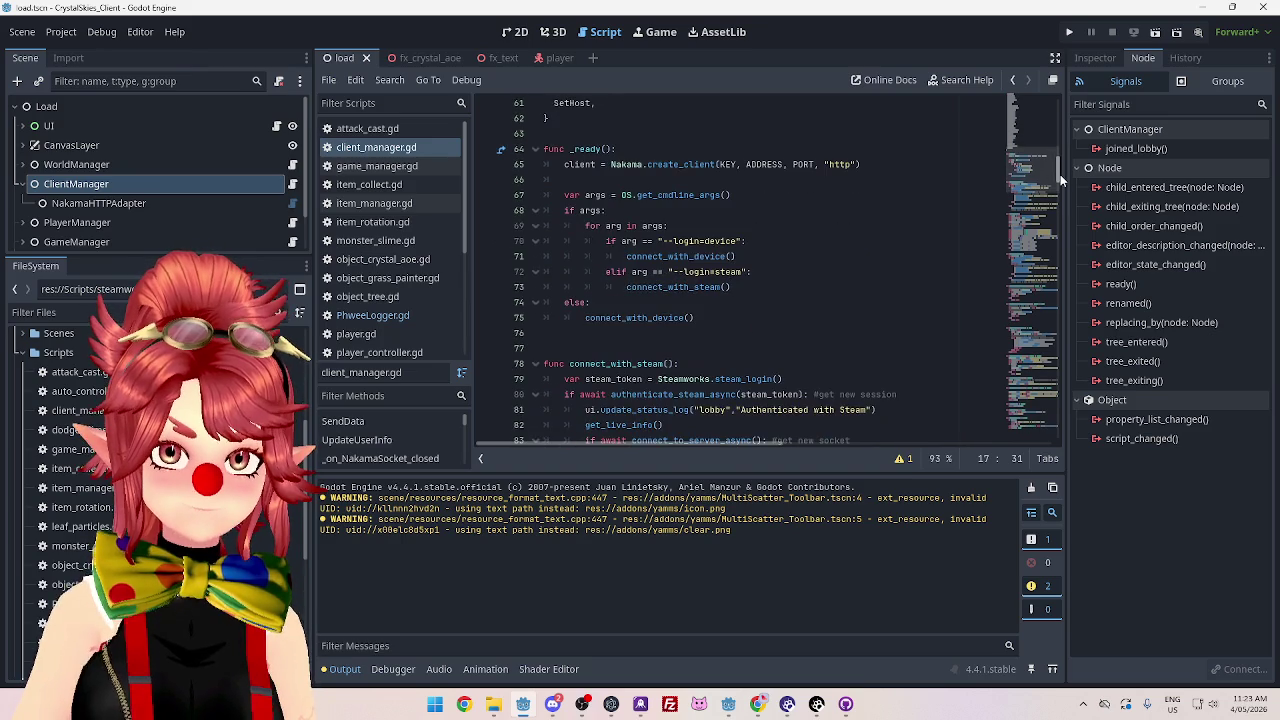
{"action": "left_click_drag", "start_coordinate": [545, 149], "coordinate": [633, 150]}
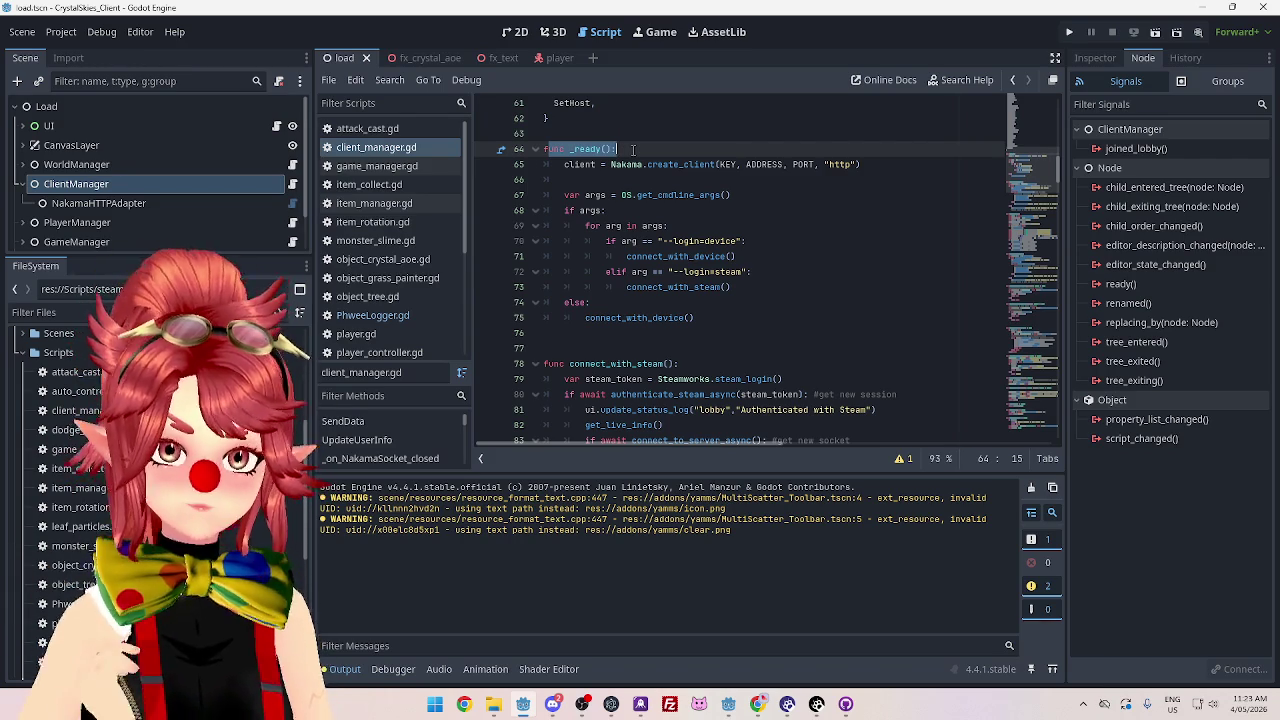
{"action": "left_click", "coordinate": [655, 240]}
{"action": "scroll", "coordinate": [600, 220], "scroll_direction": "up", "scroll_amount": 3}
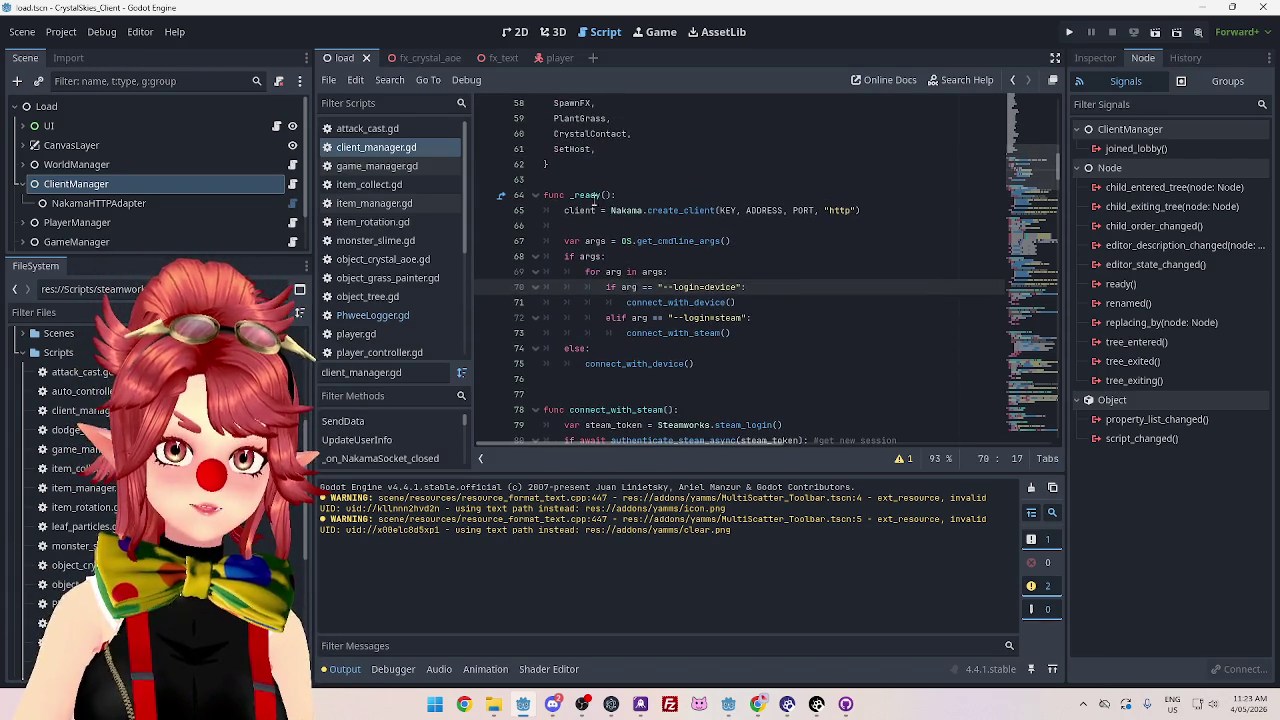
{"action": "left_click", "coordinate": [576, 210]}
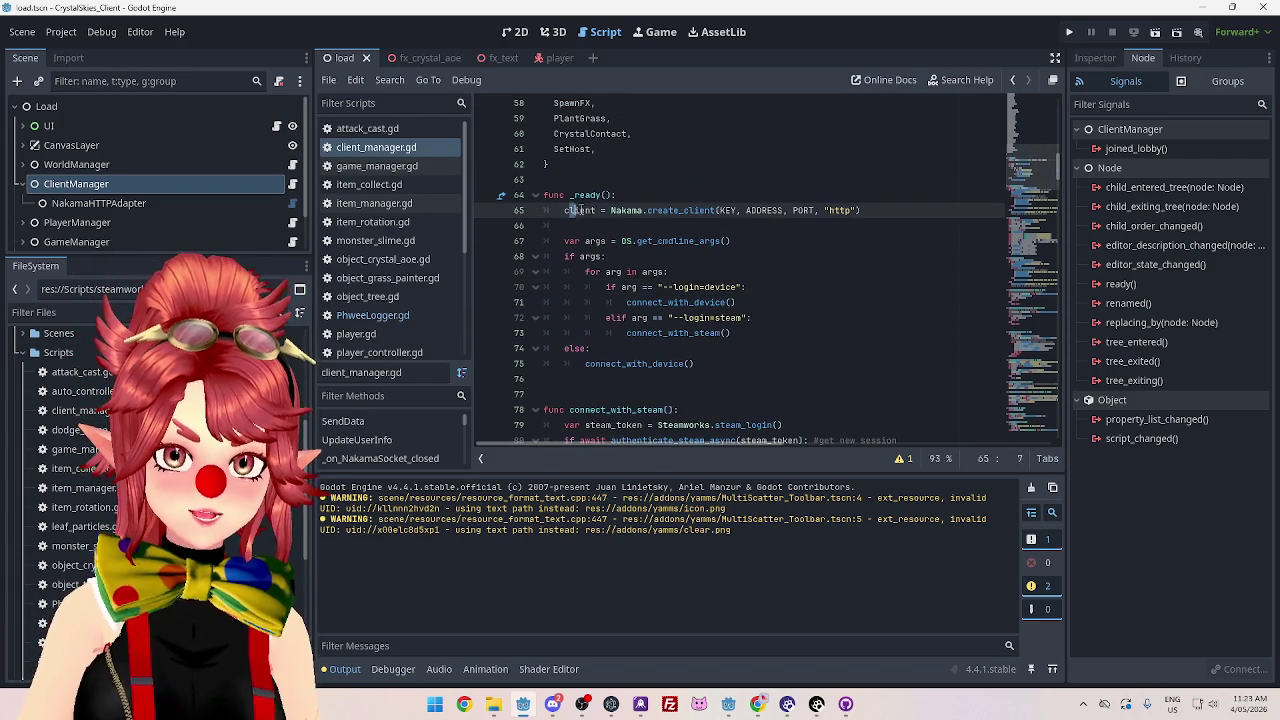
{"action": "left_click_drag", "start_coordinate": [611, 210], "coordinate": [645, 210]}
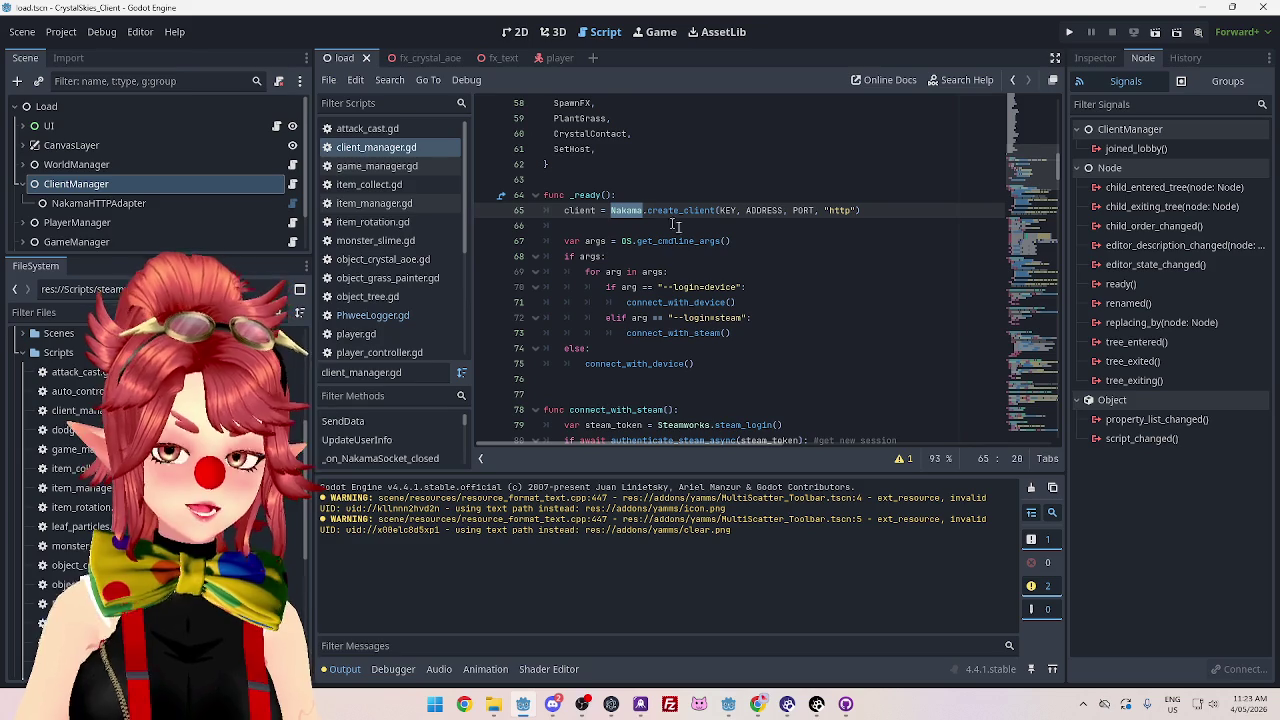
Review the connect_with_steam function, then bring up the Steamworks SDK documentation in Chrome.
{"action": "scroll", "coordinate": [741, 264], "scroll_direction": "down", "scroll_amount": 2}
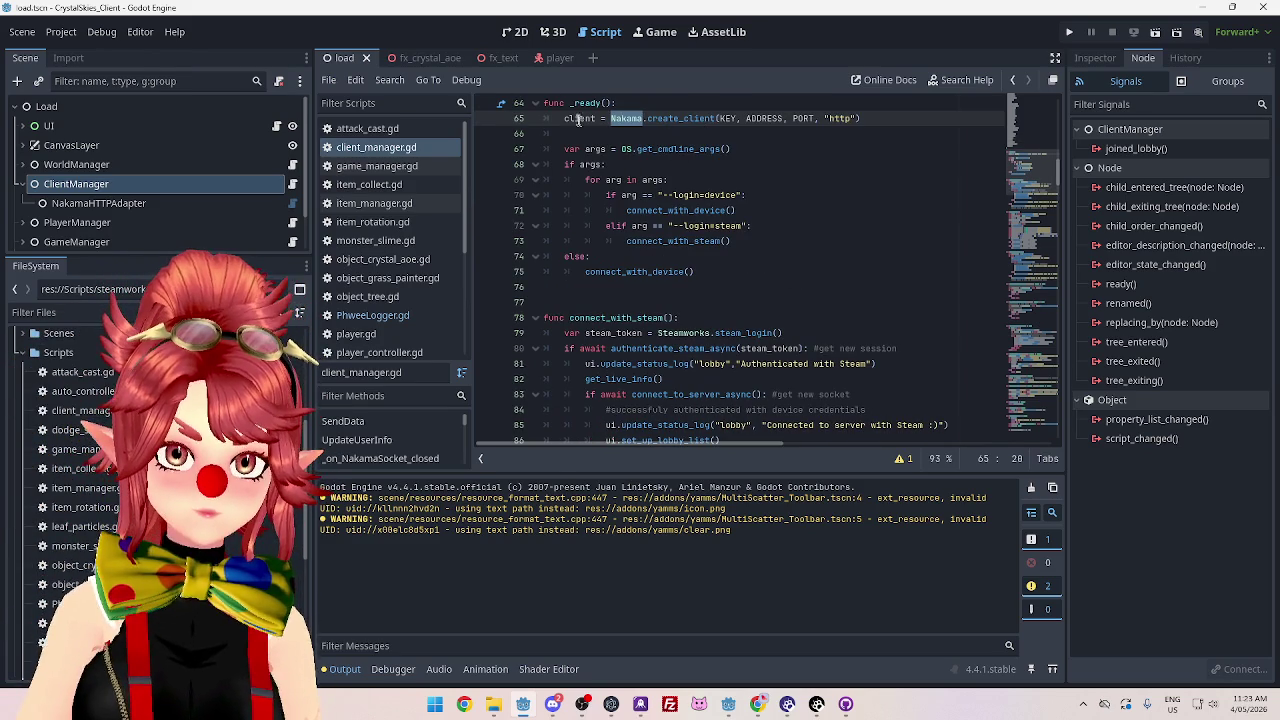
{"action": "left_click_drag", "start_coordinate": [577, 118], "coordinate": [641, 118]}
{"action": "left_click_drag", "start_coordinate": [645, 241], "coordinate": [740, 241]}
{"action": "scroll", "coordinate": [700, 240], "scroll_direction": "down", "scroll_amount": 2}
{"action": "left_click_drag", "start_coordinate": [570, 226], "coordinate": [731, 228]}
{"action": "scroll", "coordinate": [714, 258], "scroll_direction": "down", "scroll_amount": 2}
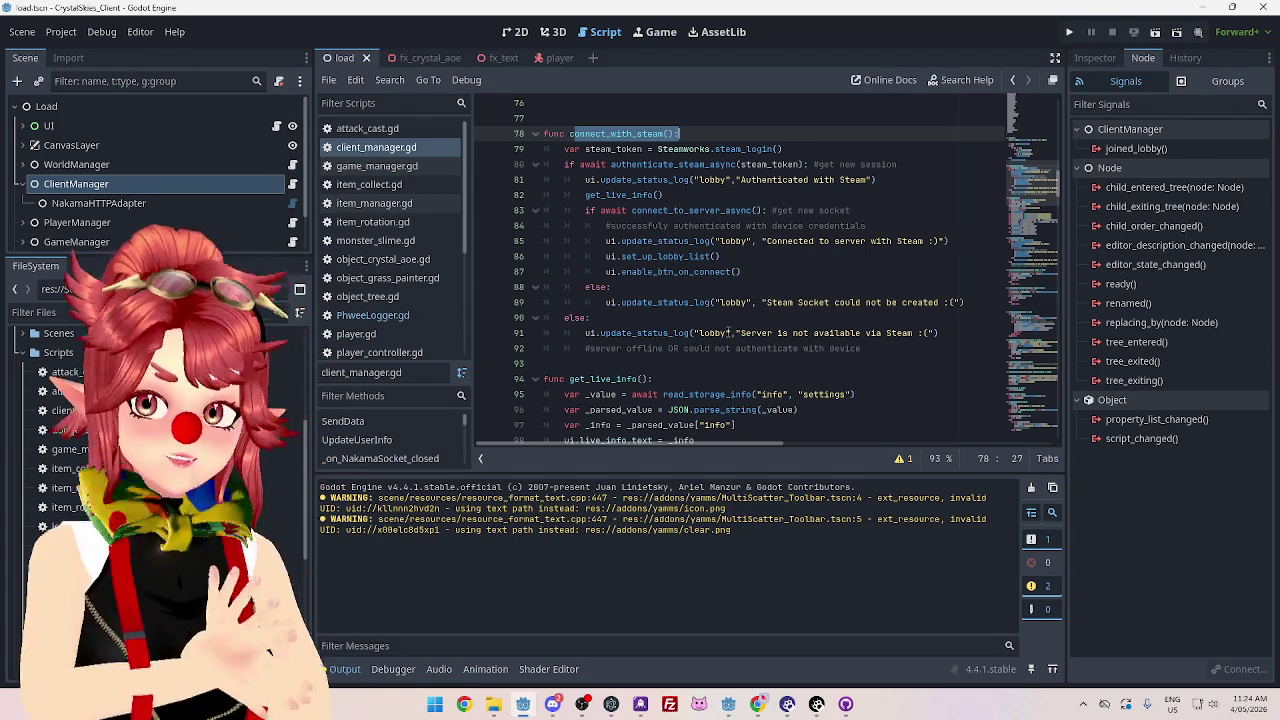
{"action": "left_click", "coordinate": [758, 704]}
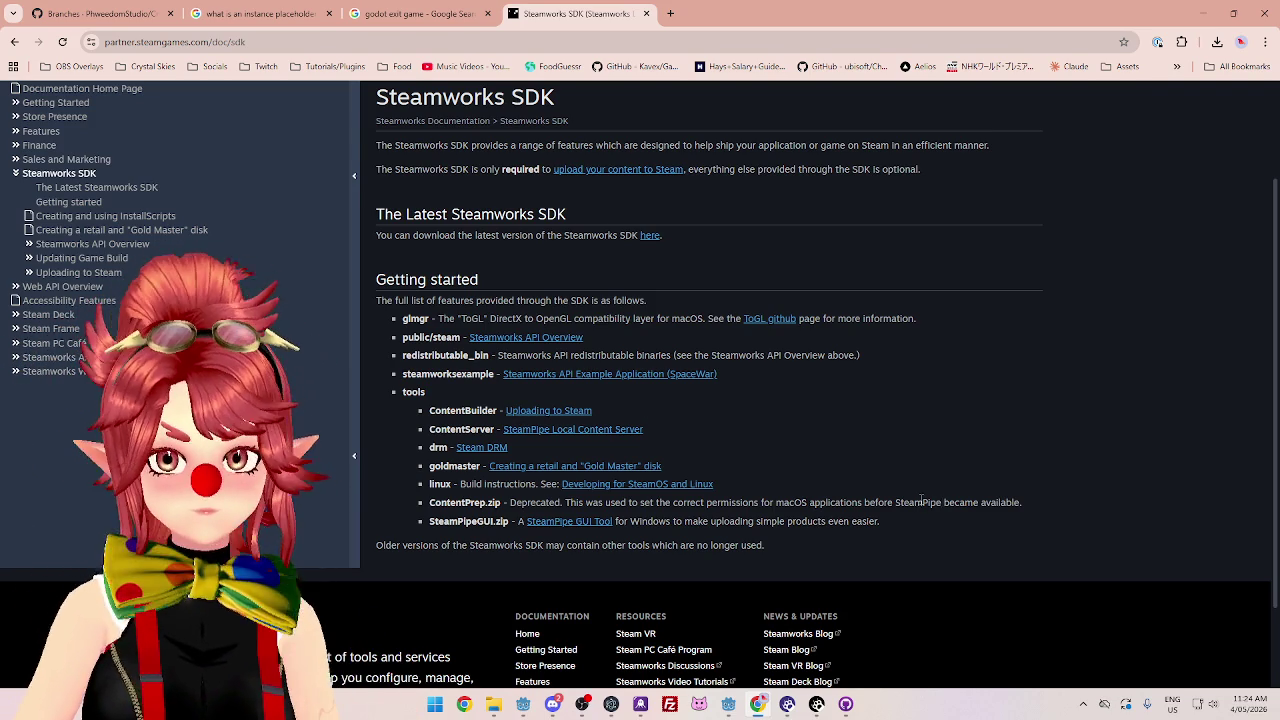
Glance over the Steamworks SDK page, then return to the new project's ClientManager.gd.
{"action": "scroll", "coordinate": [912, 503], "scroll_direction": "up", "scroll_amount": 2}
{"action": "scroll", "coordinate": [912, 503], "scroll_direction": "down", "scroll_amount": 1}
{"action": "key", "text": "alt+Tab"}
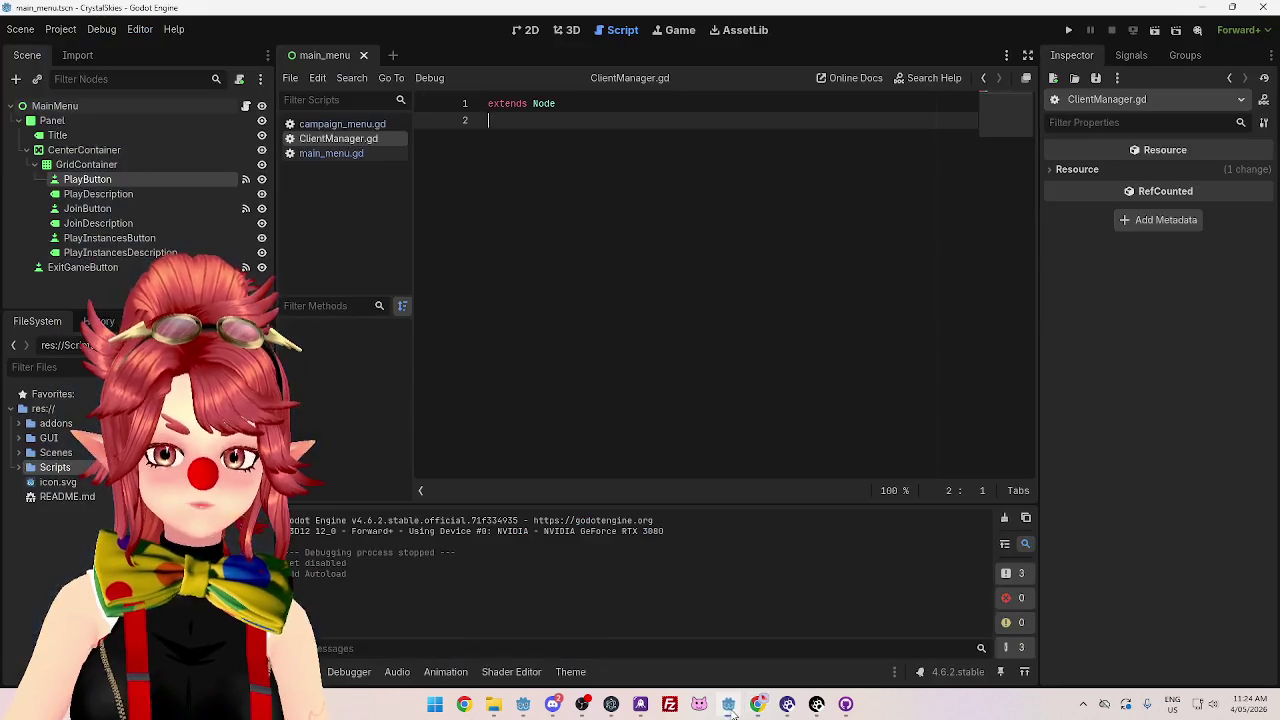
In the old client_manager.gd, highlight the Nakama.create_client(KEY, ADDRESS, PORT, "http") call in _ready.
{"action": "left_click", "coordinate": [522, 704]}
{"action": "scroll", "coordinate": [685, 284], "scroll_direction": "up", "scroll_amount": 1}
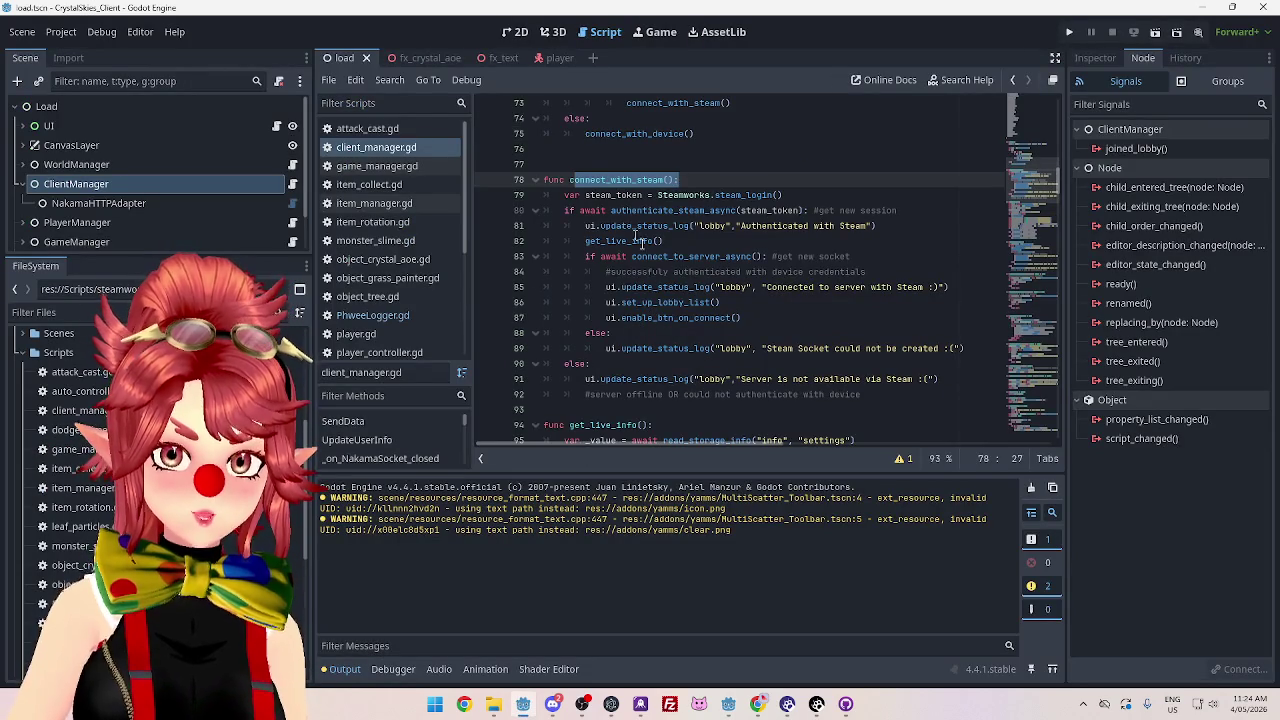
{"action": "scroll", "coordinate": [685, 284], "scroll_direction": "up", "scroll_amount": 5}
{"action": "scroll", "coordinate": [685, 288], "scroll_direction": "down", "scroll_amount": 1}
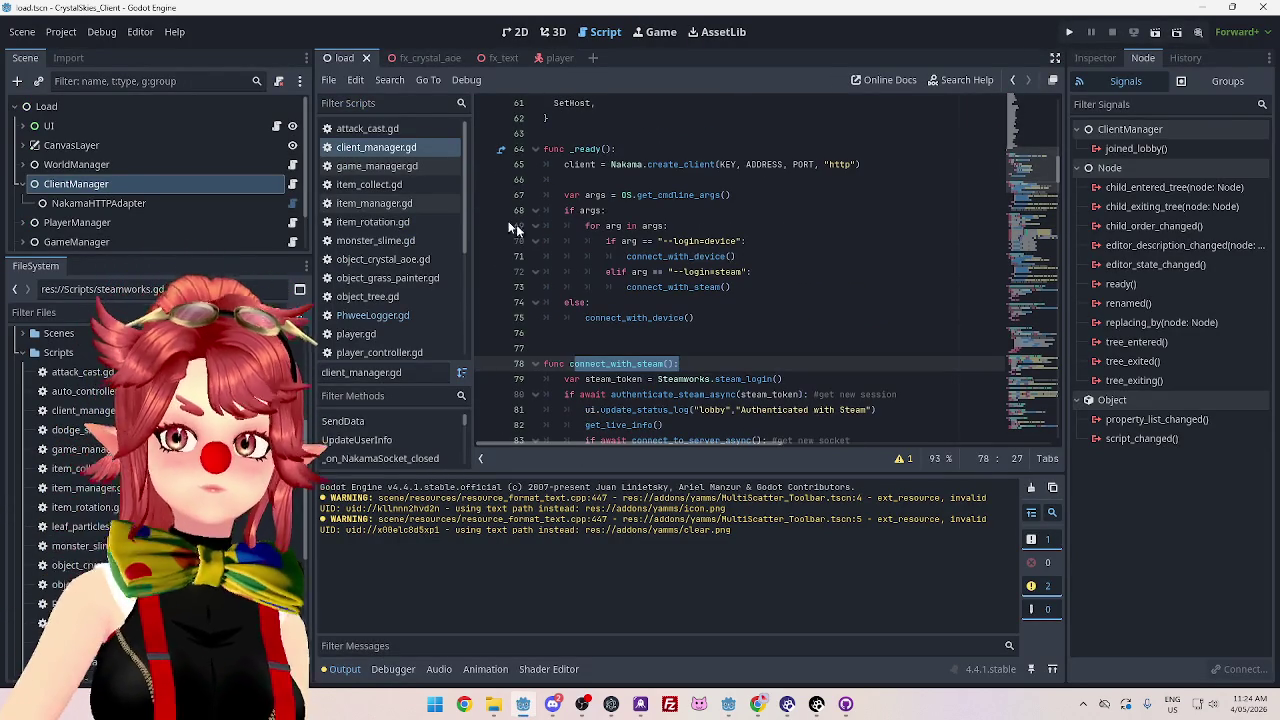
{"action": "left_click_drag", "start_coordinate": [612, 164], "coordinate": [861, 164]}
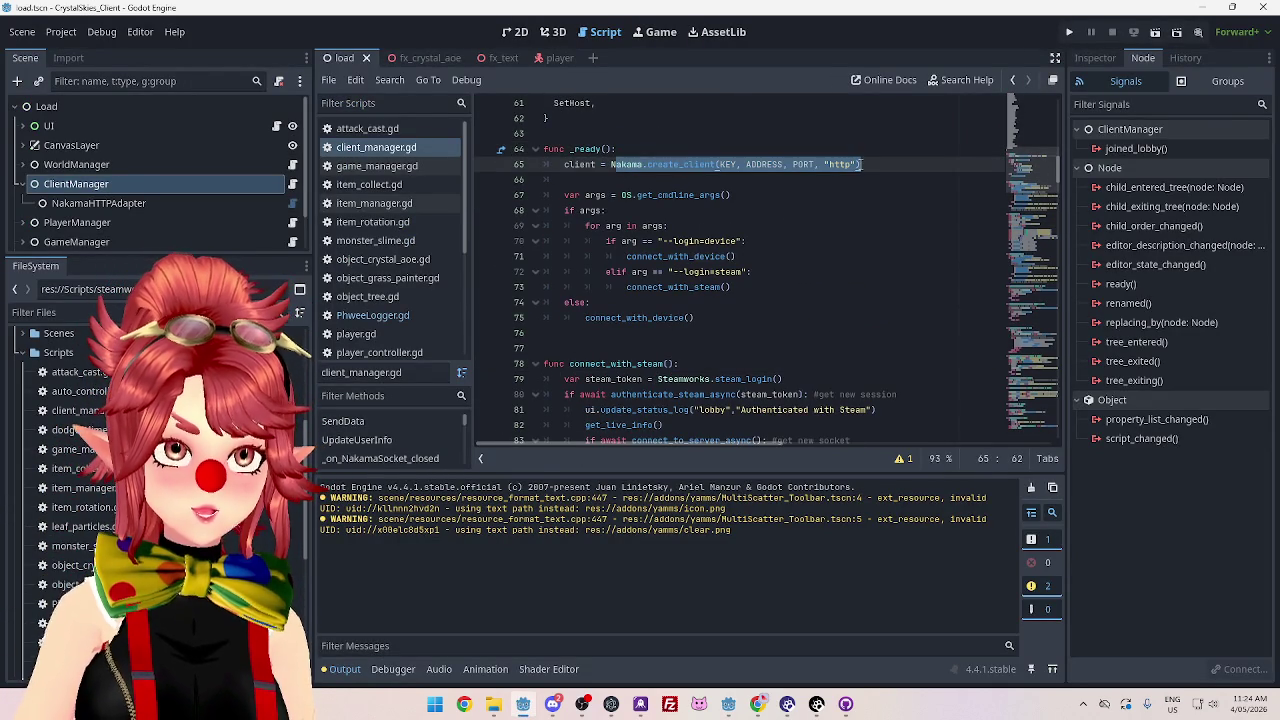